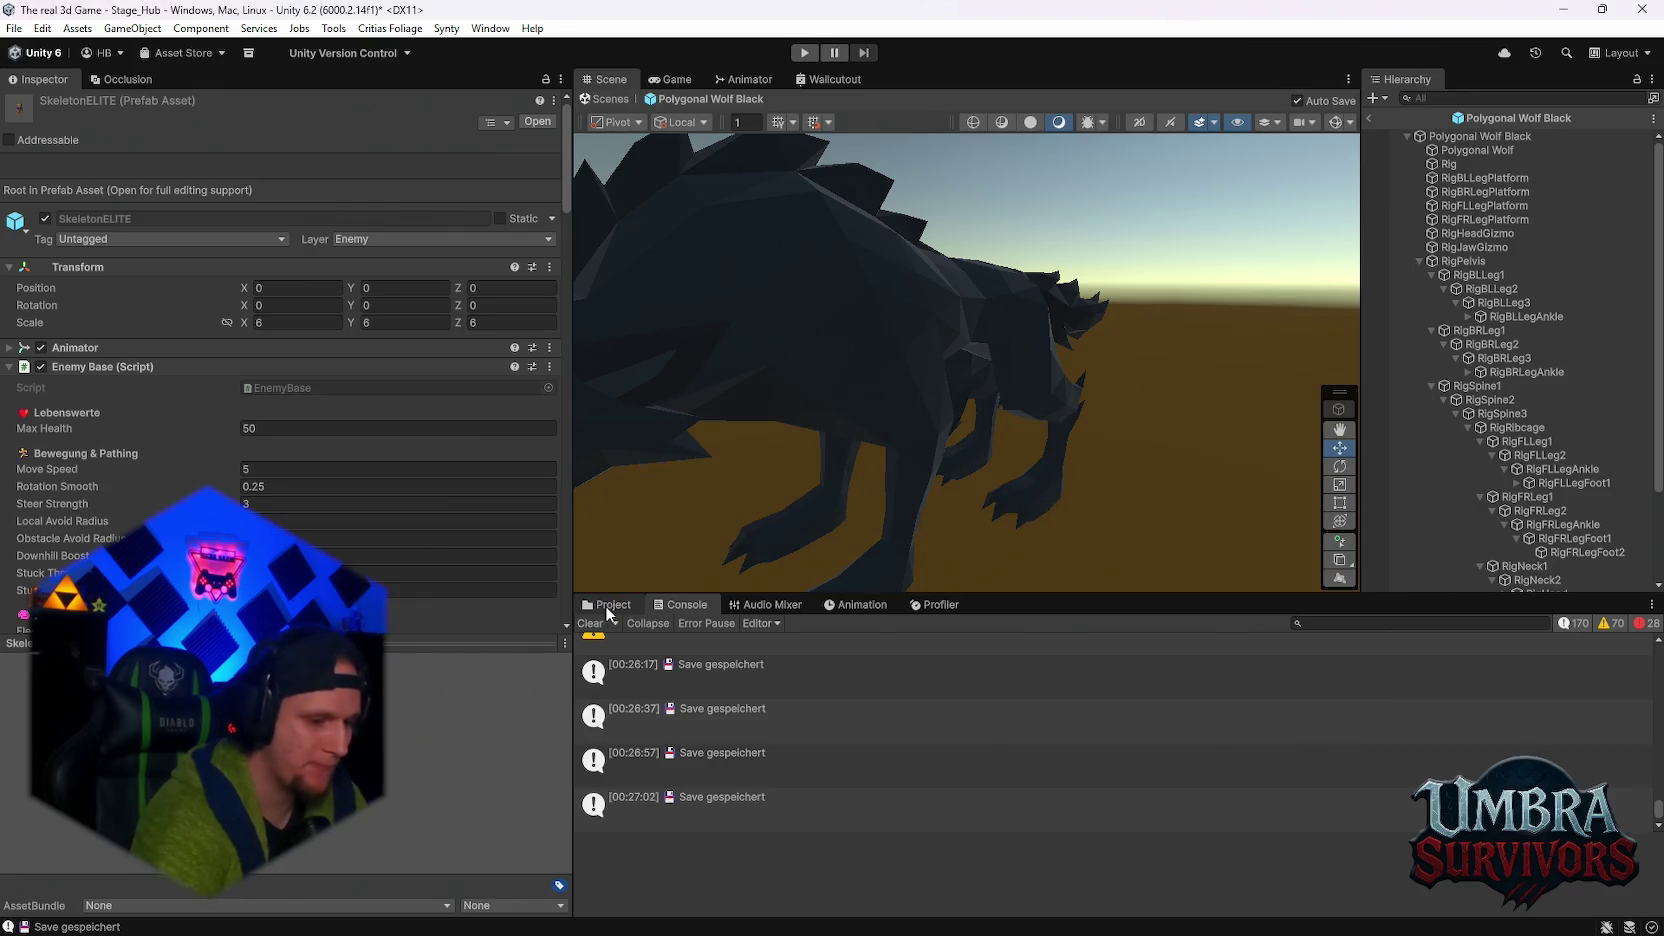
# - Show the Assets/ENEMYS/Enemys/Mobs folder in the Project tab
pyautogui.click(606, 606)
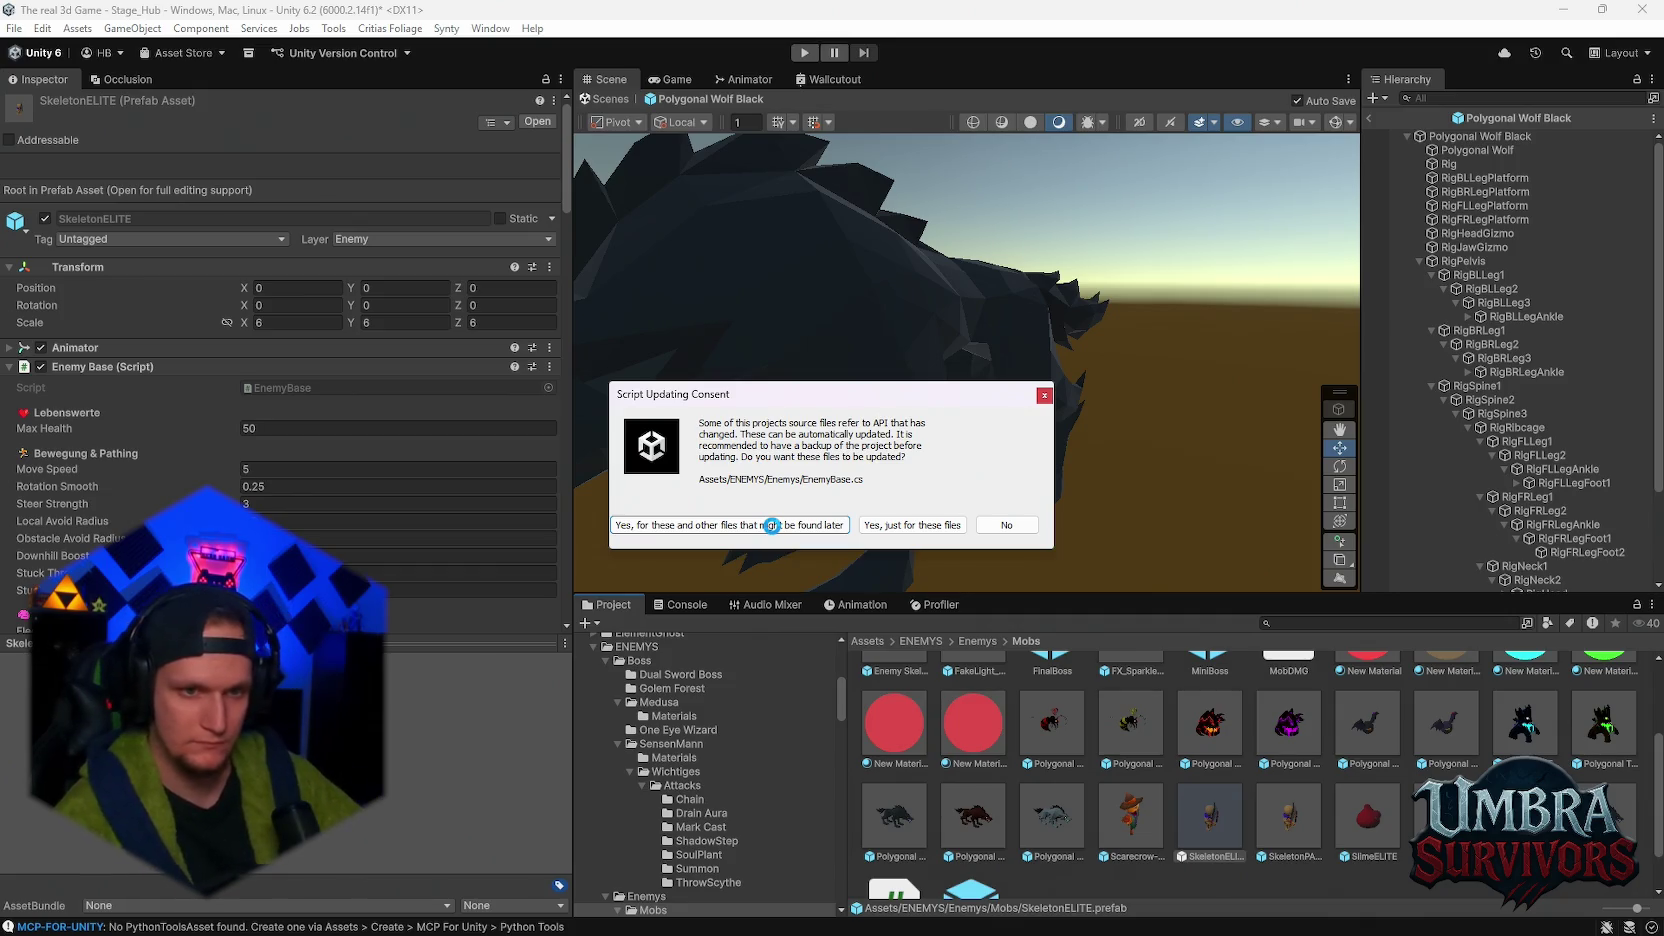
# - Allow Unity to update EnemyBase.cs and any outdated files found later
pyautogui.click(771, 525)
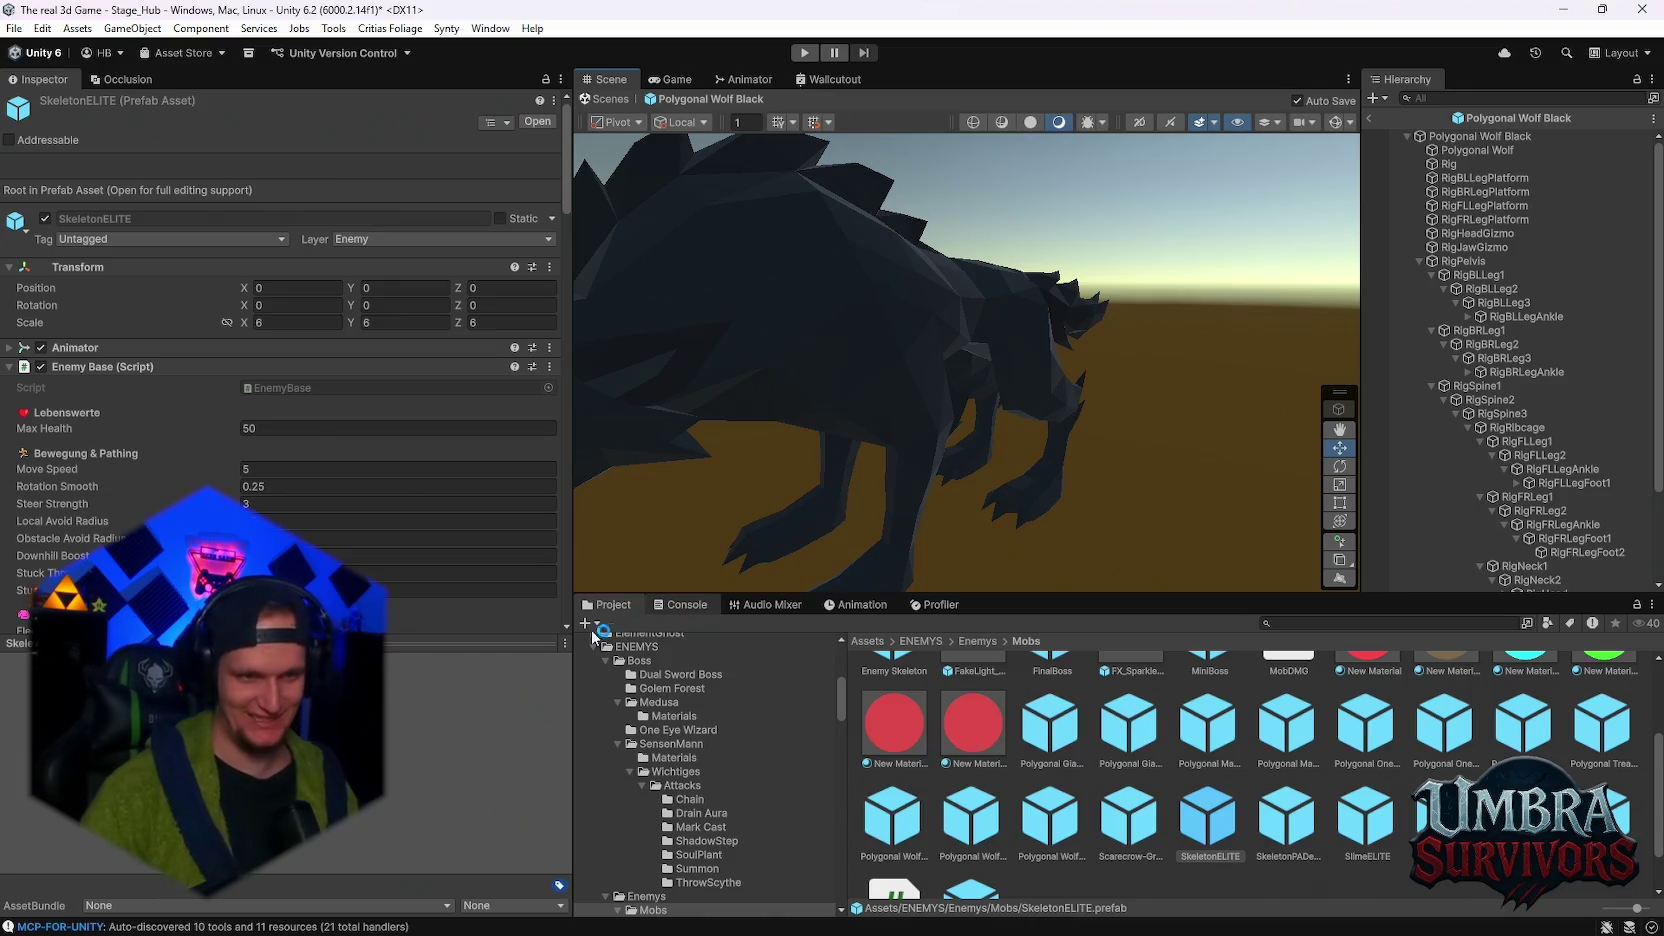
# - Clear all Console log messages and enter Play mode
pyautogui.click(680, 604)
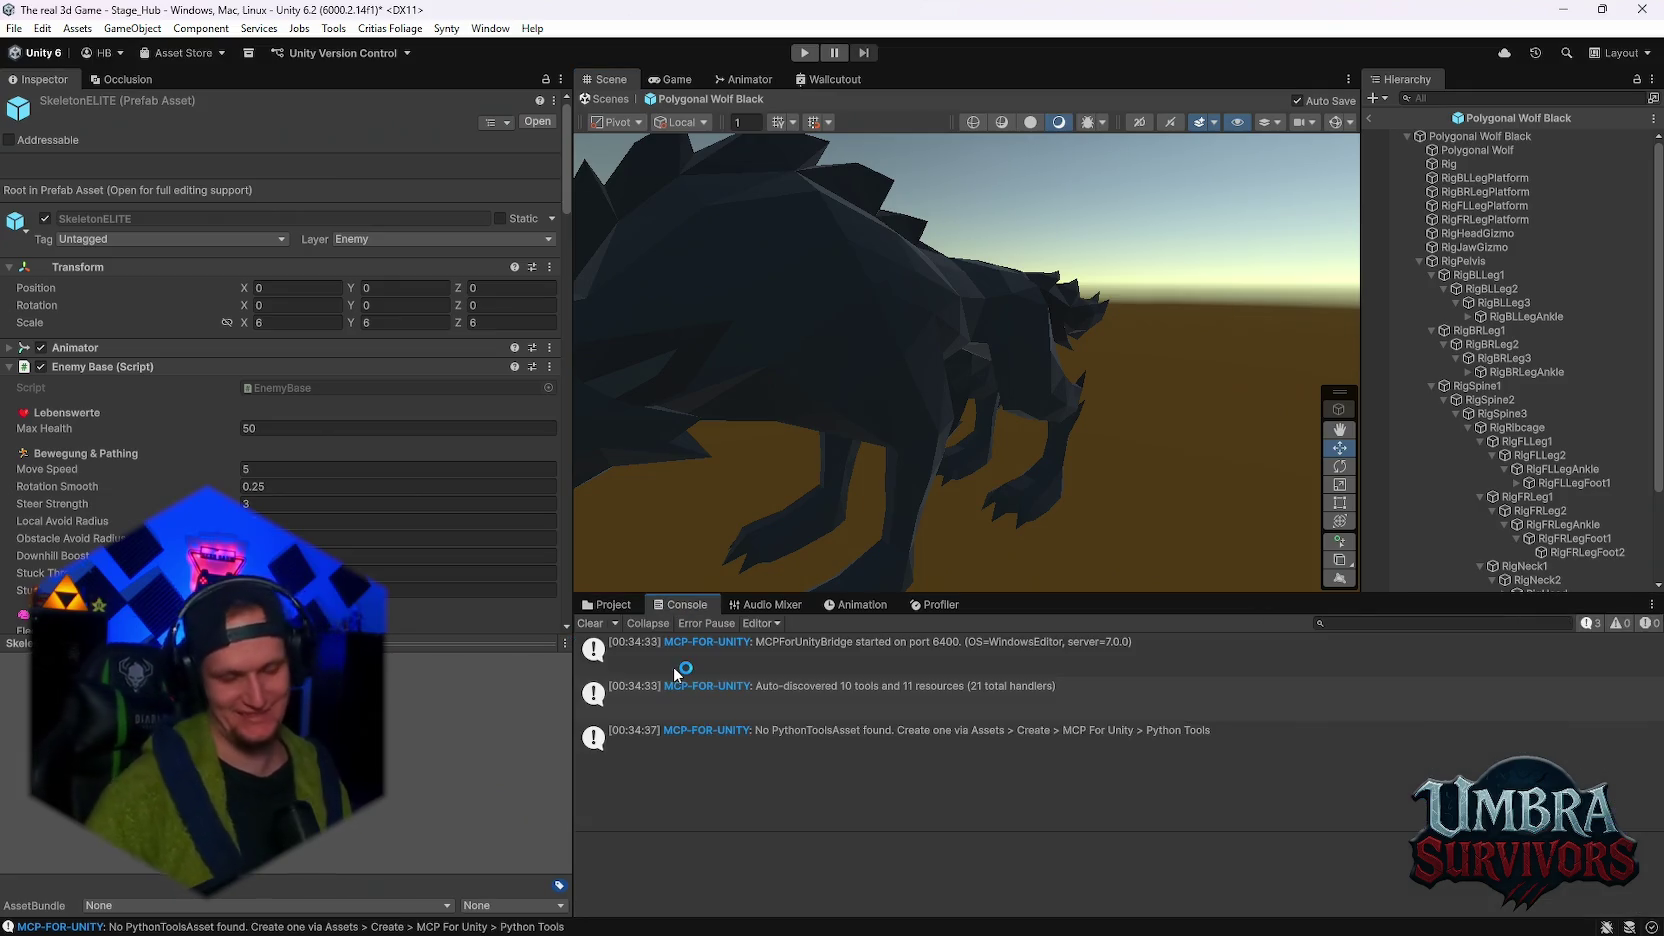
pyautogui.click(590, 623)
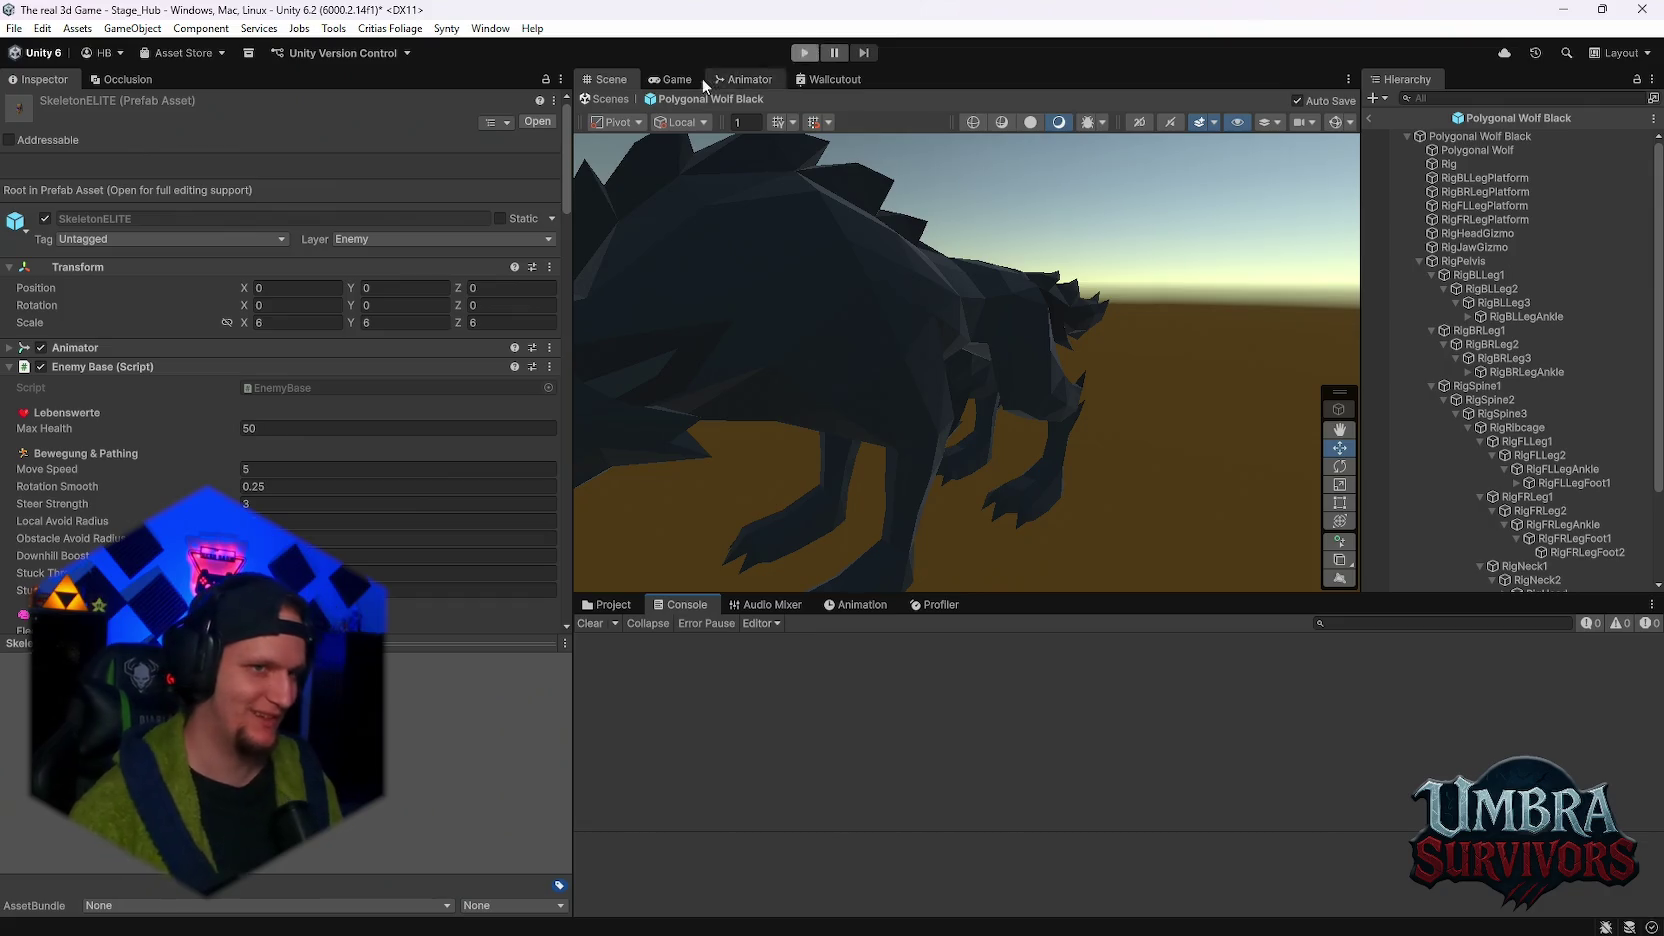
pyautogui.click(800, 52)
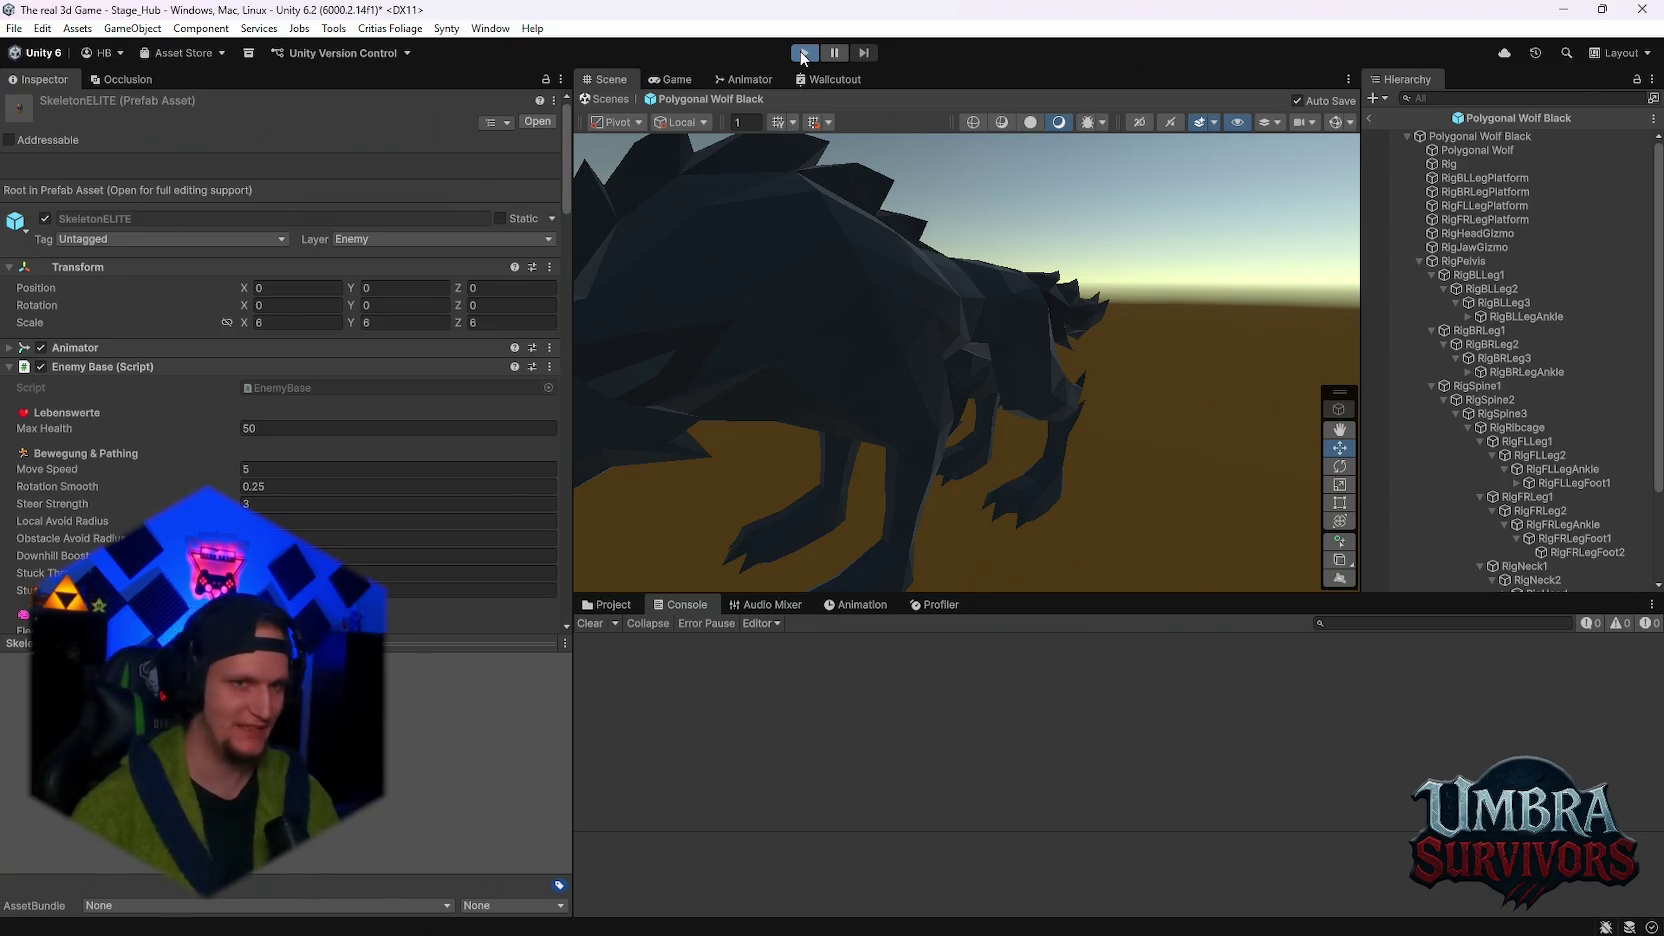
# - Walk to the altar and choose the Infernal Torch in the weapon book
pyautogui.click(803, 53)
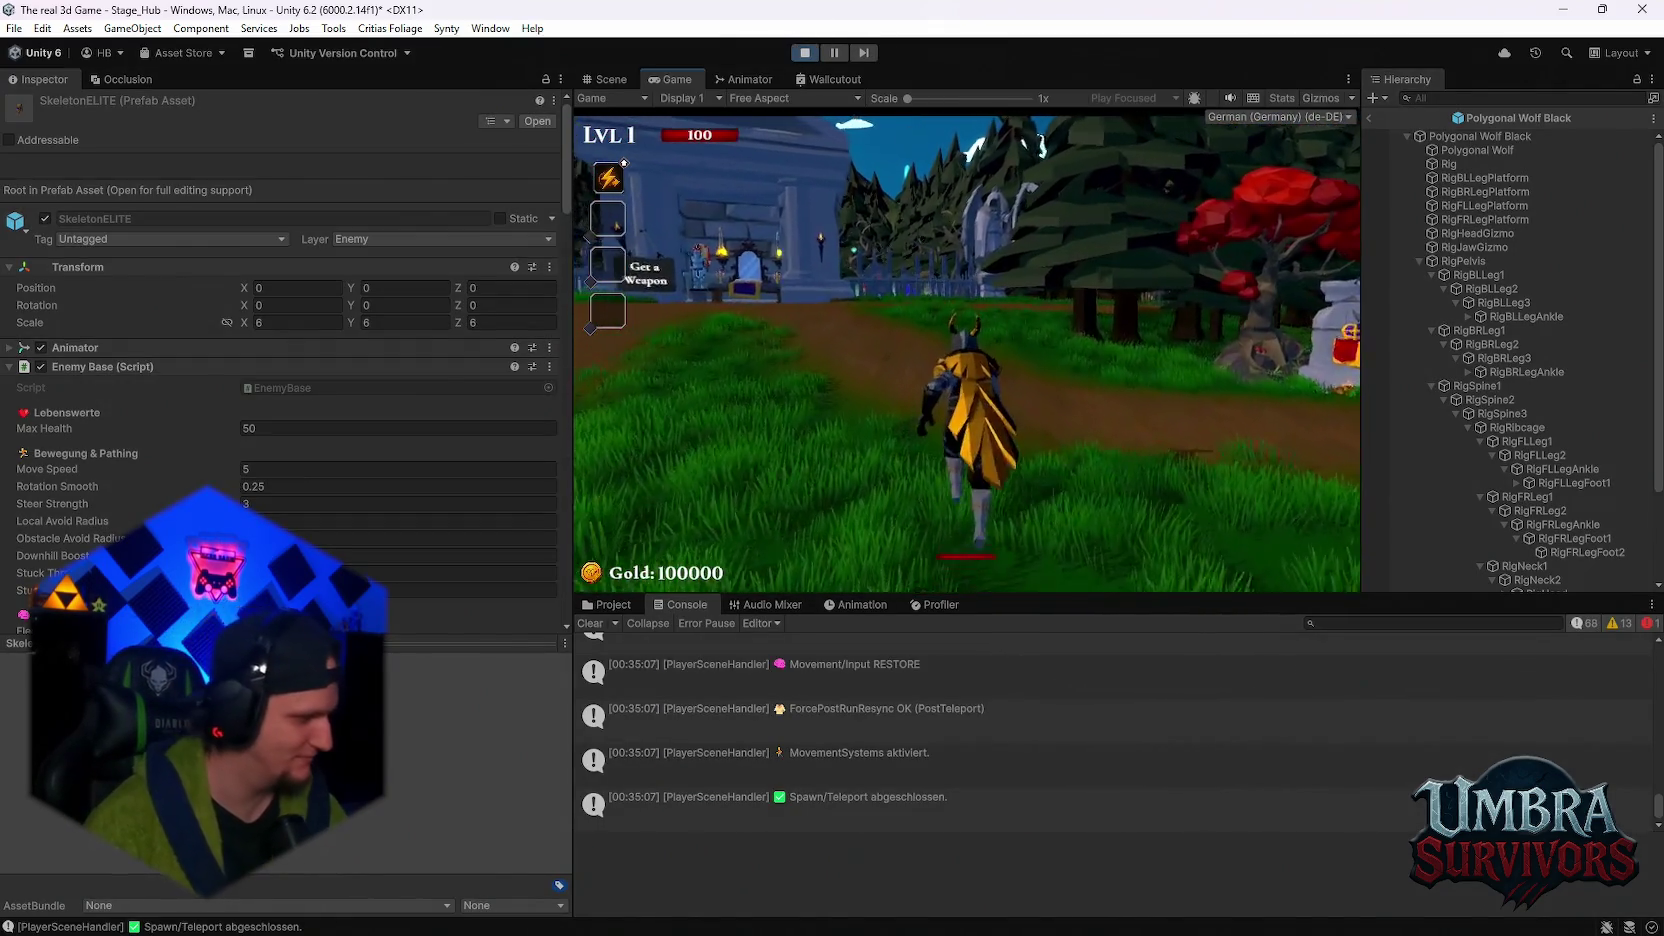
pyautogui.press('w')
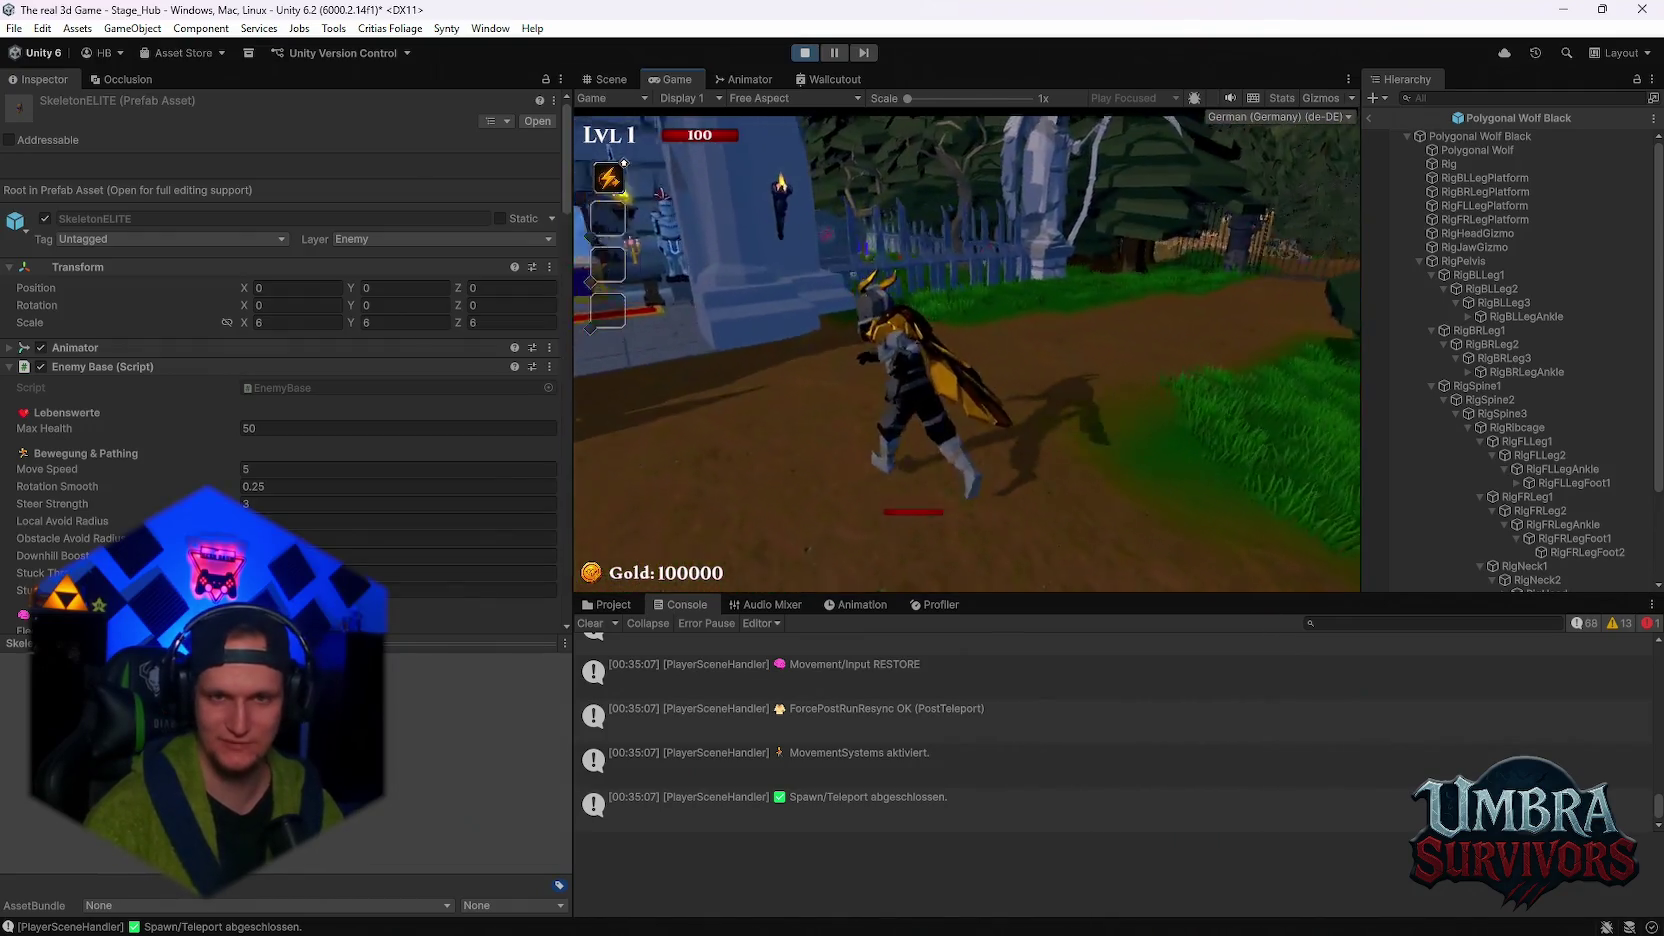
pyautogui.press('w')
pyautogui.press('e')
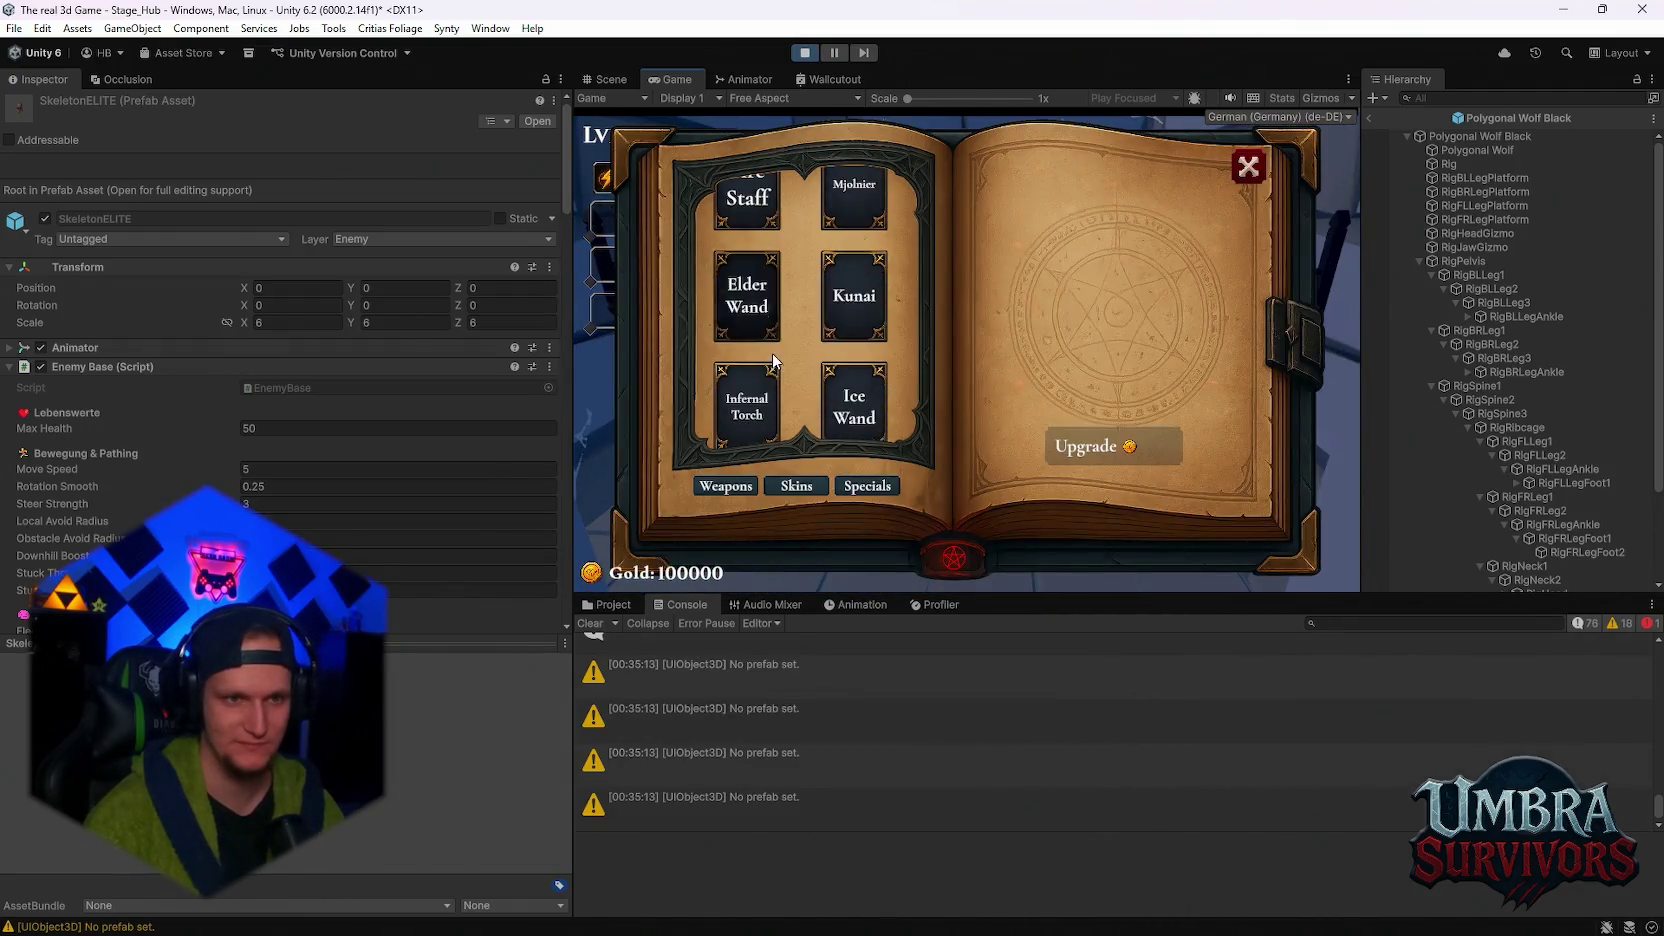
pyautogui.scroll(-1, 785, 374)
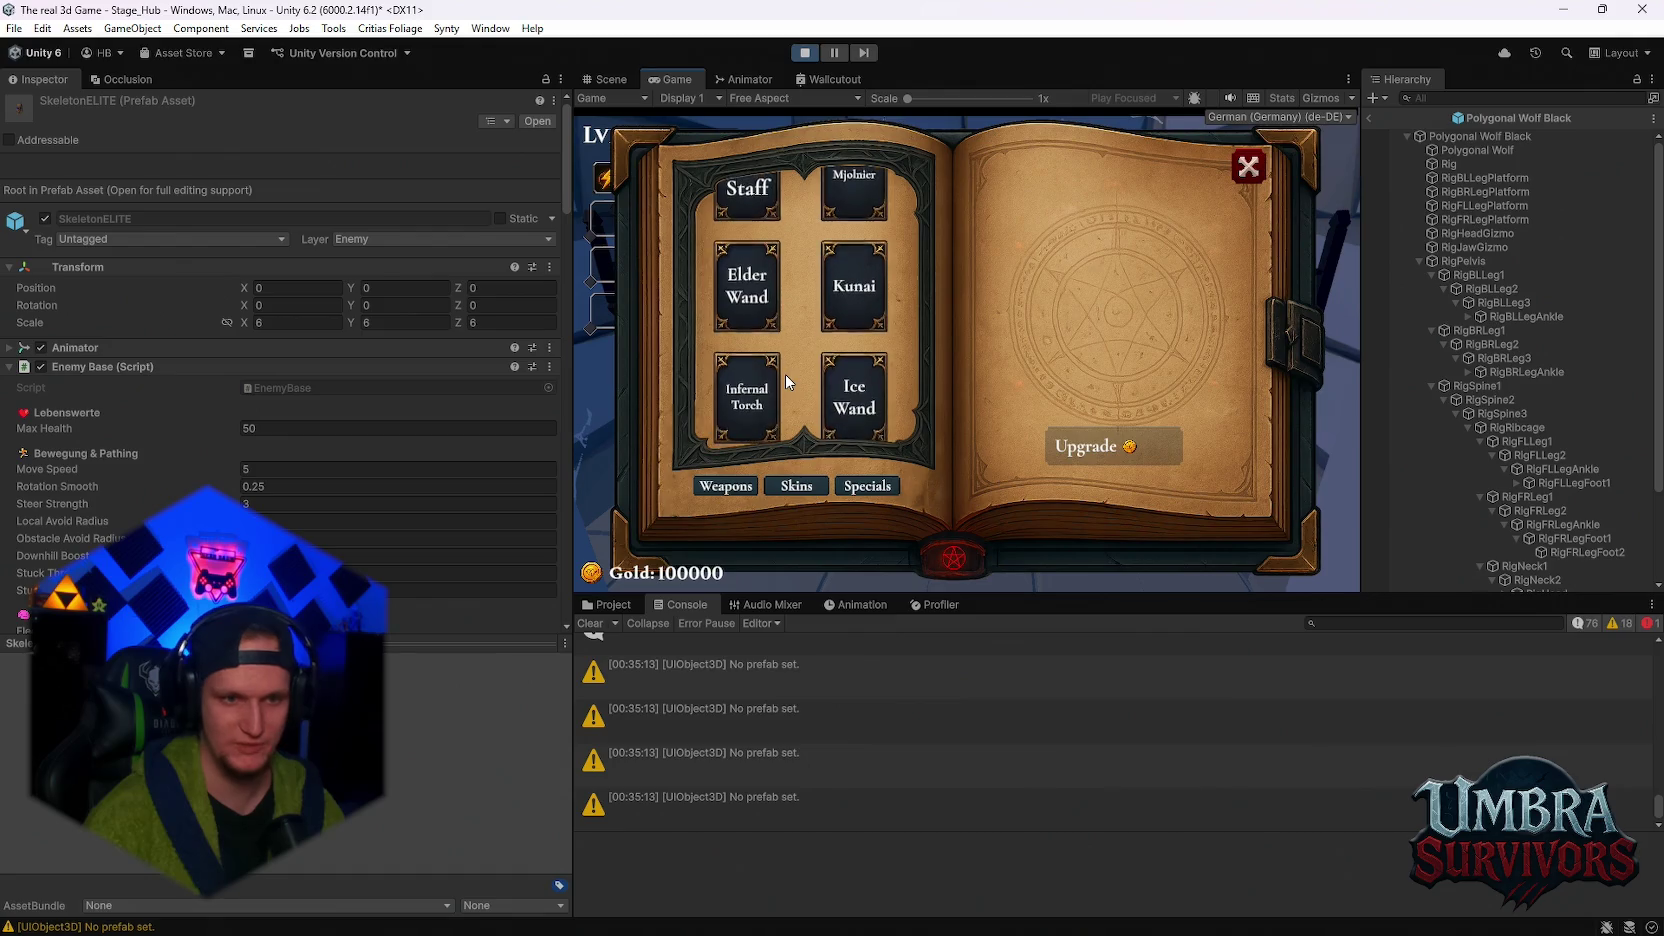
pyautogui.click(750, 418)
pyautogui.press('e')
# - Run past the blue house and leaderboard statue, then enter the Stage 1 portal
pyautogui.press('w')
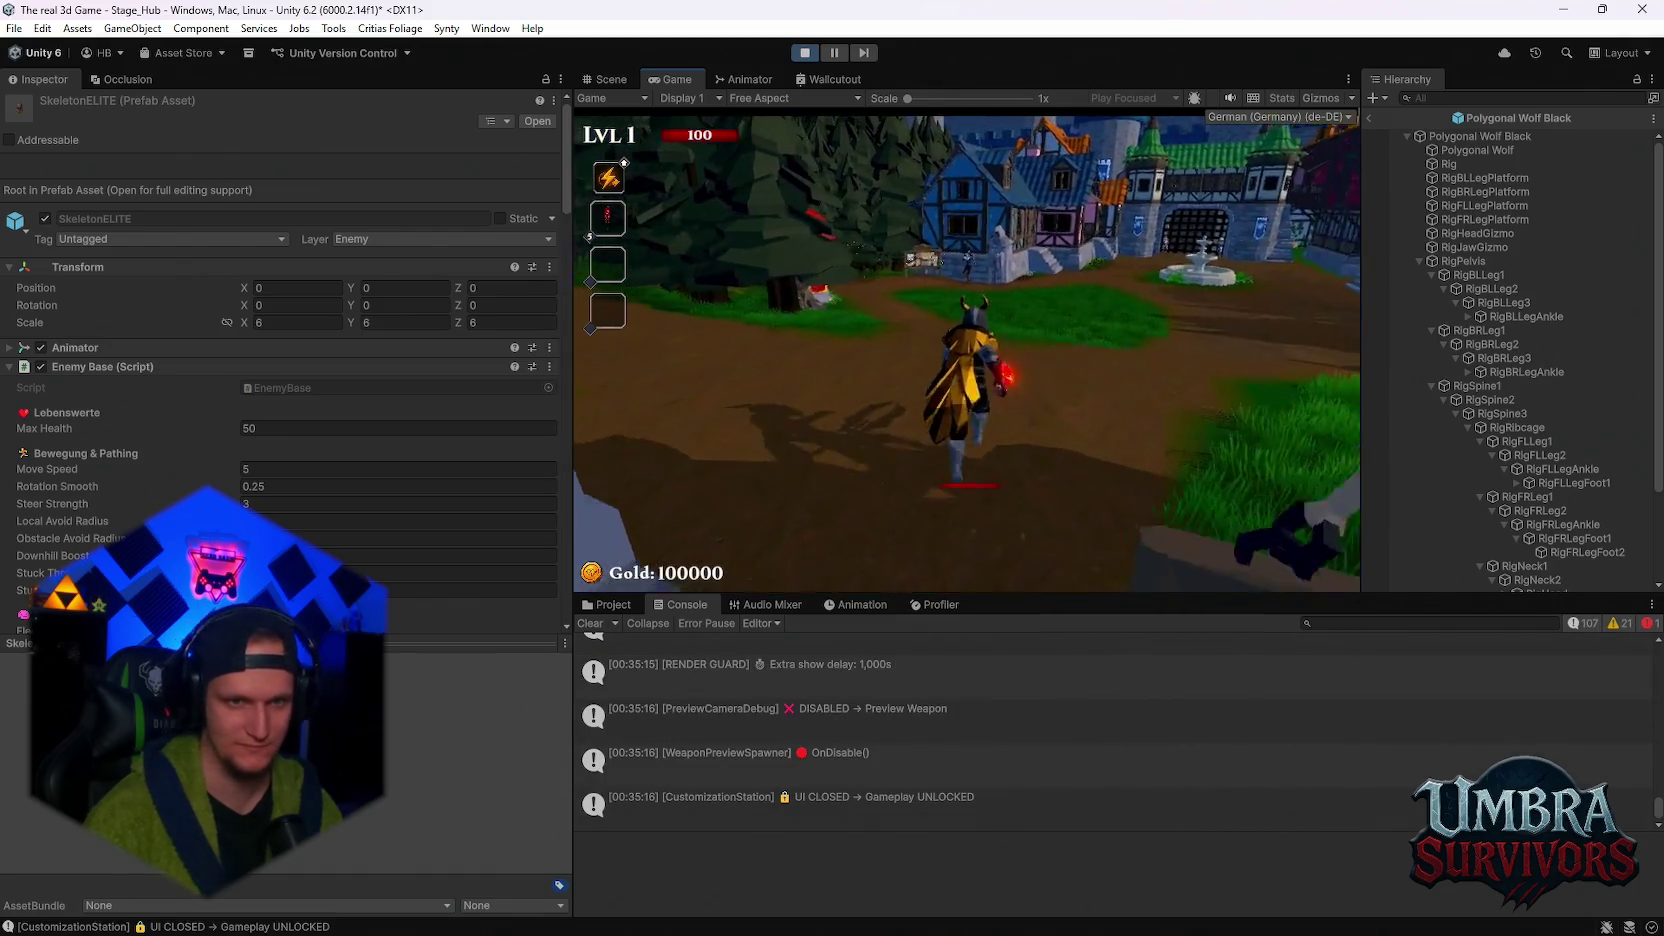
pyautogui.press('a')
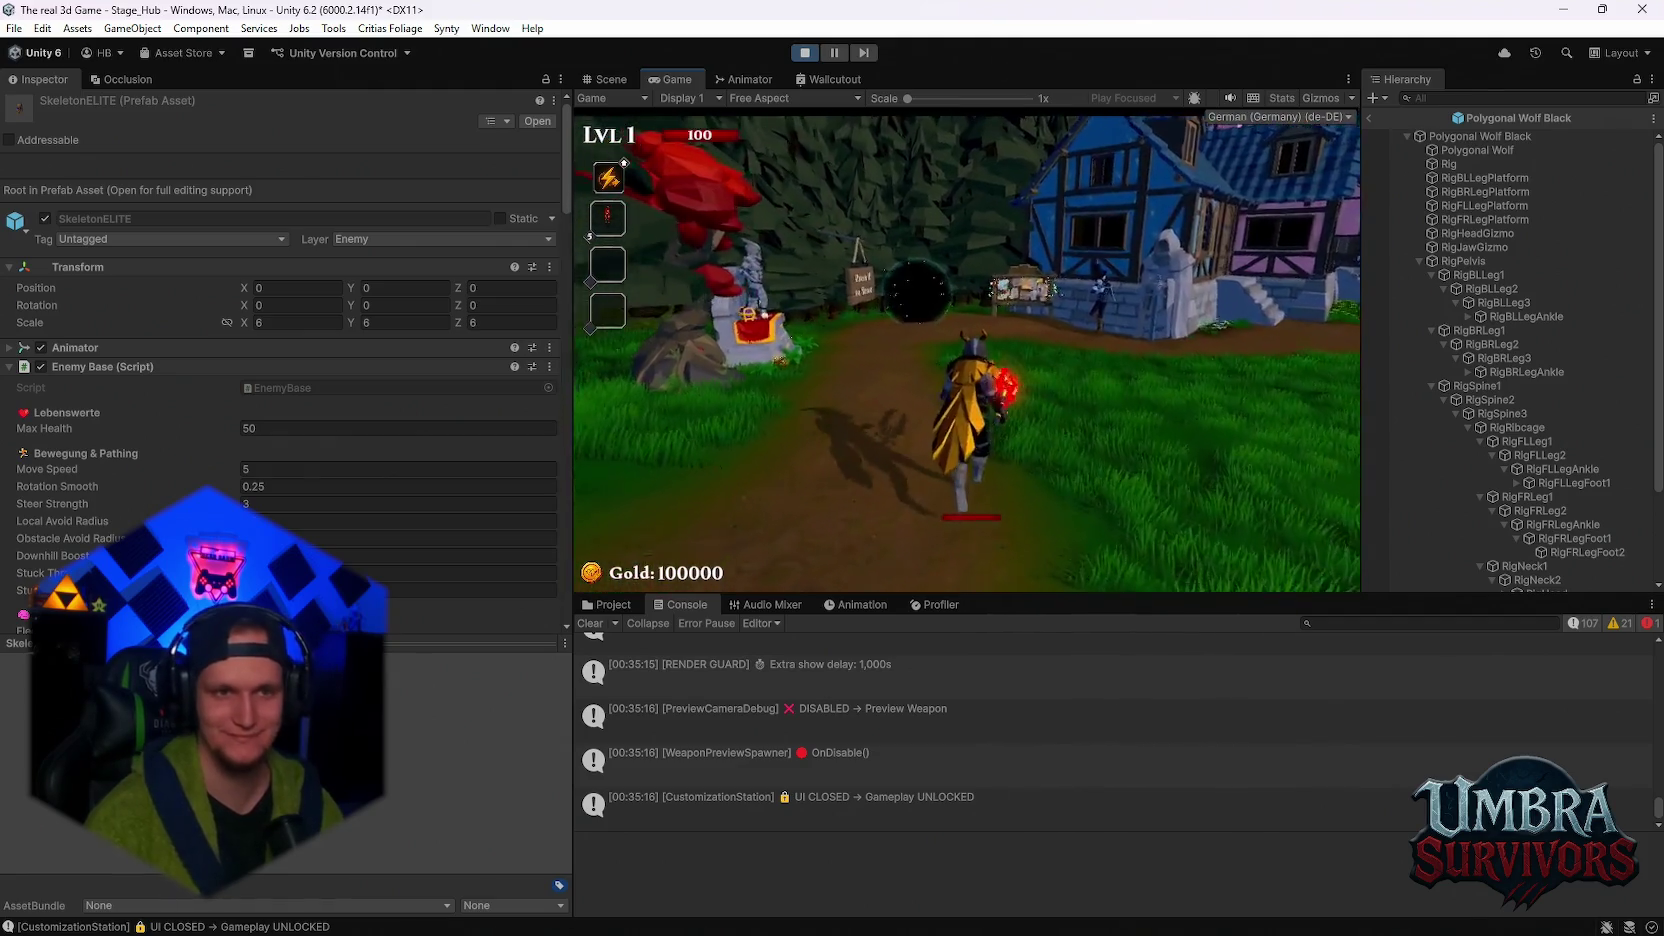
pyautogui.press('a')
pyautogui.press('d')
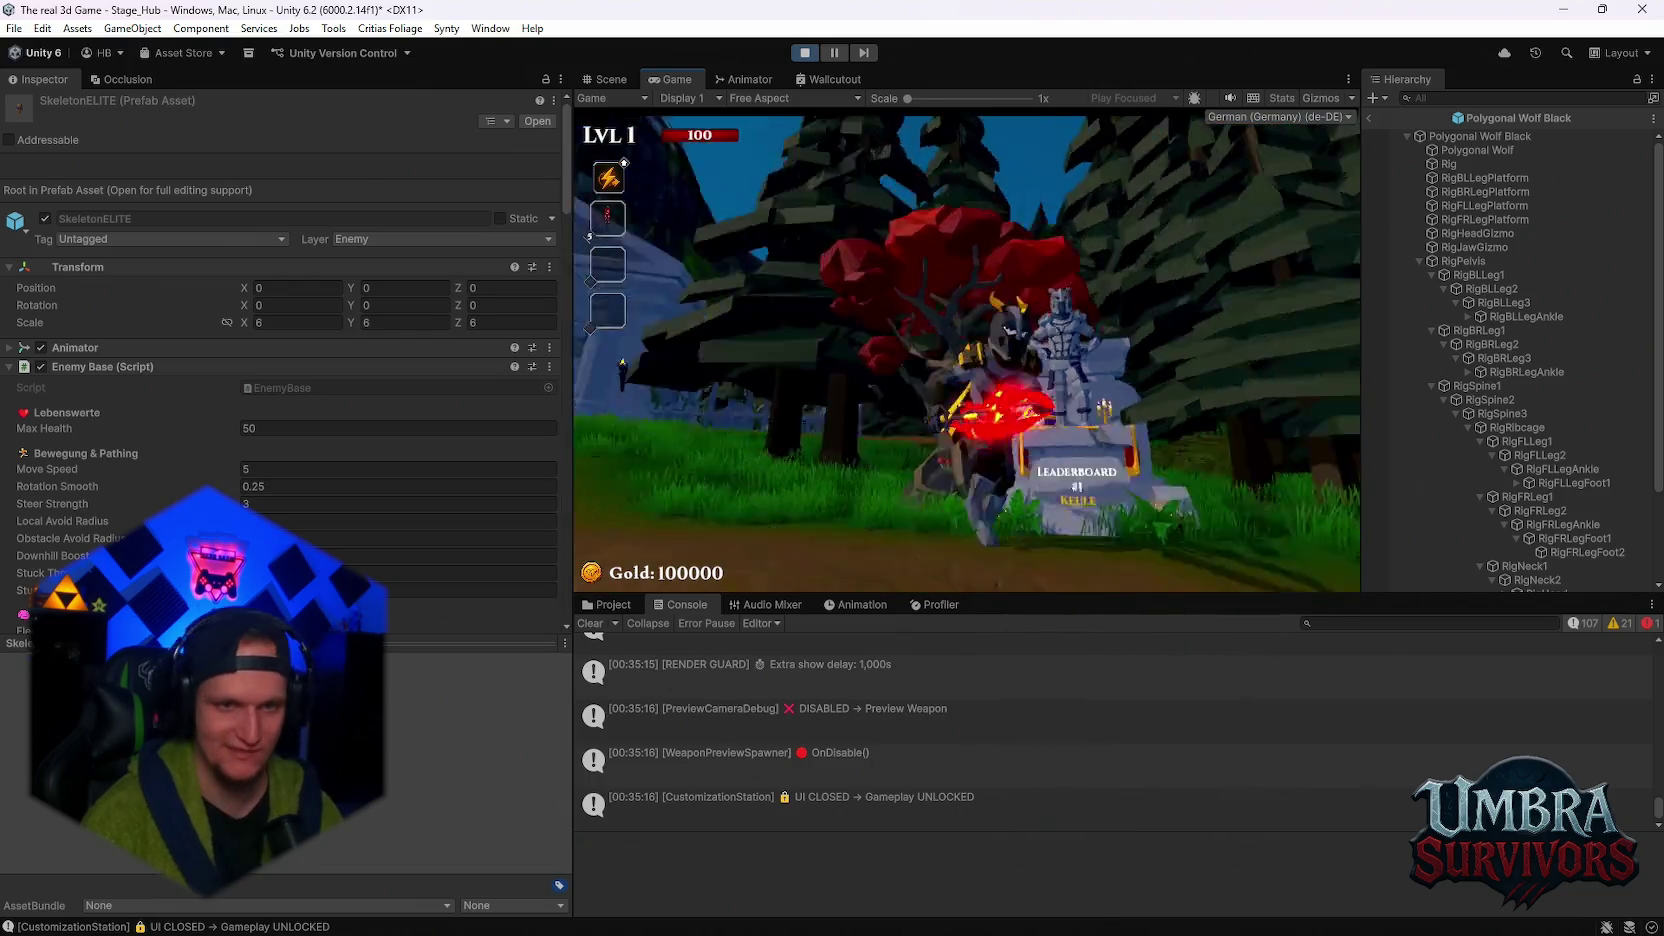
pyautogui.press('e')
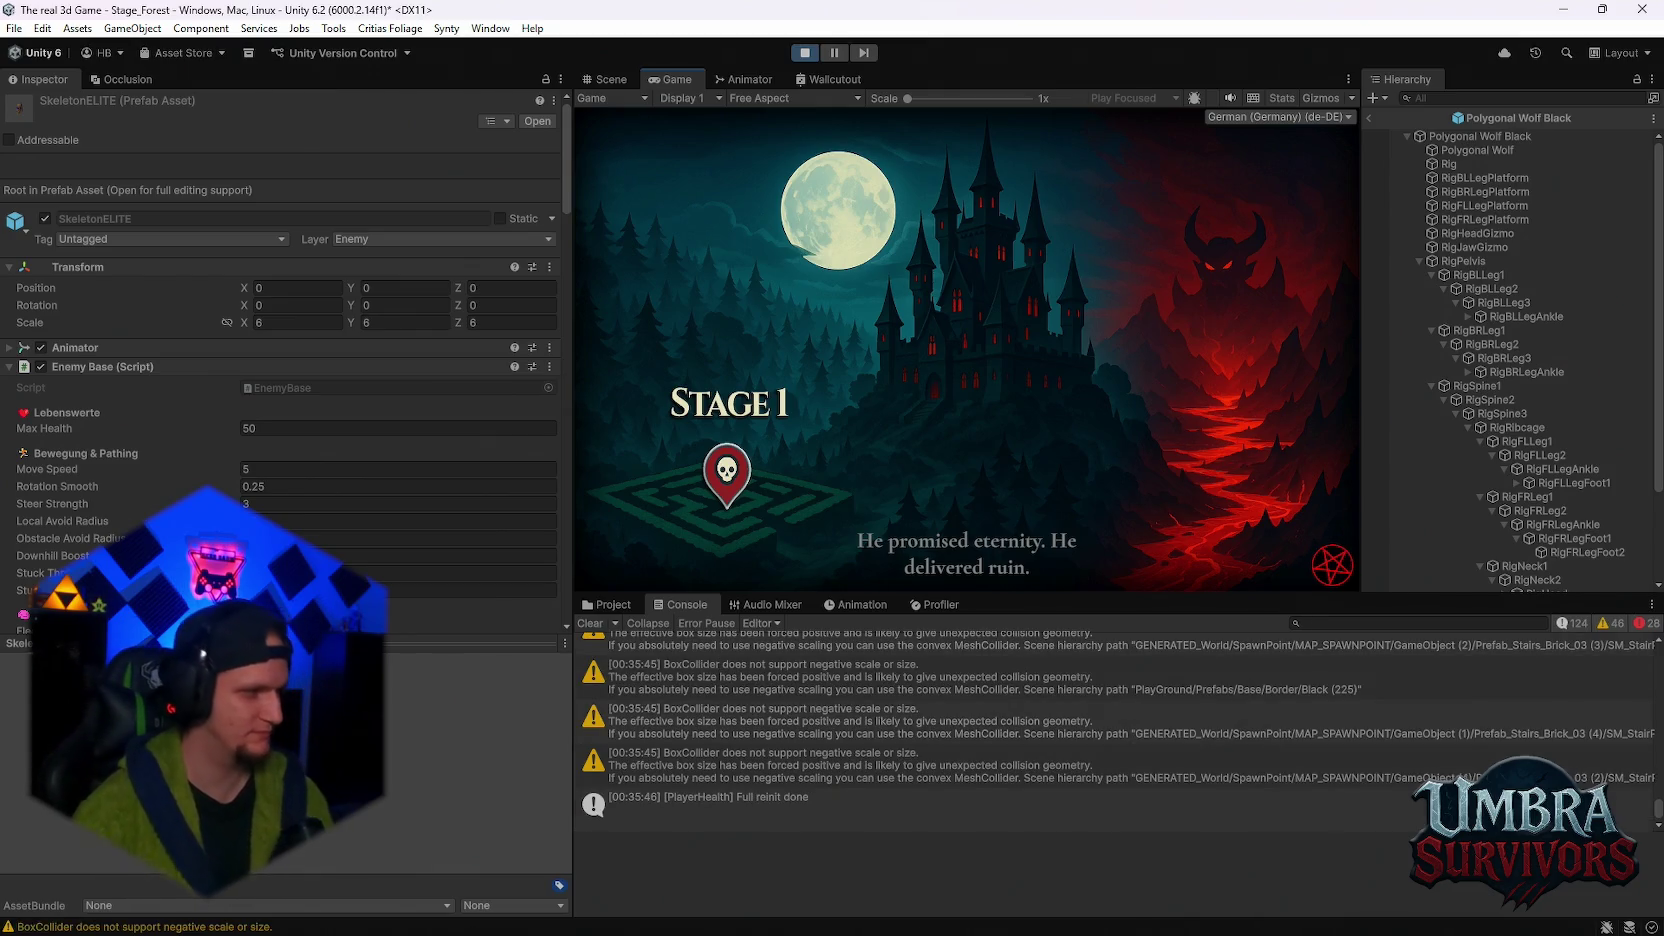
# - Continue past the Stage 1 loading screen and resume play with the Game view maximized
pyautogui.press('space')
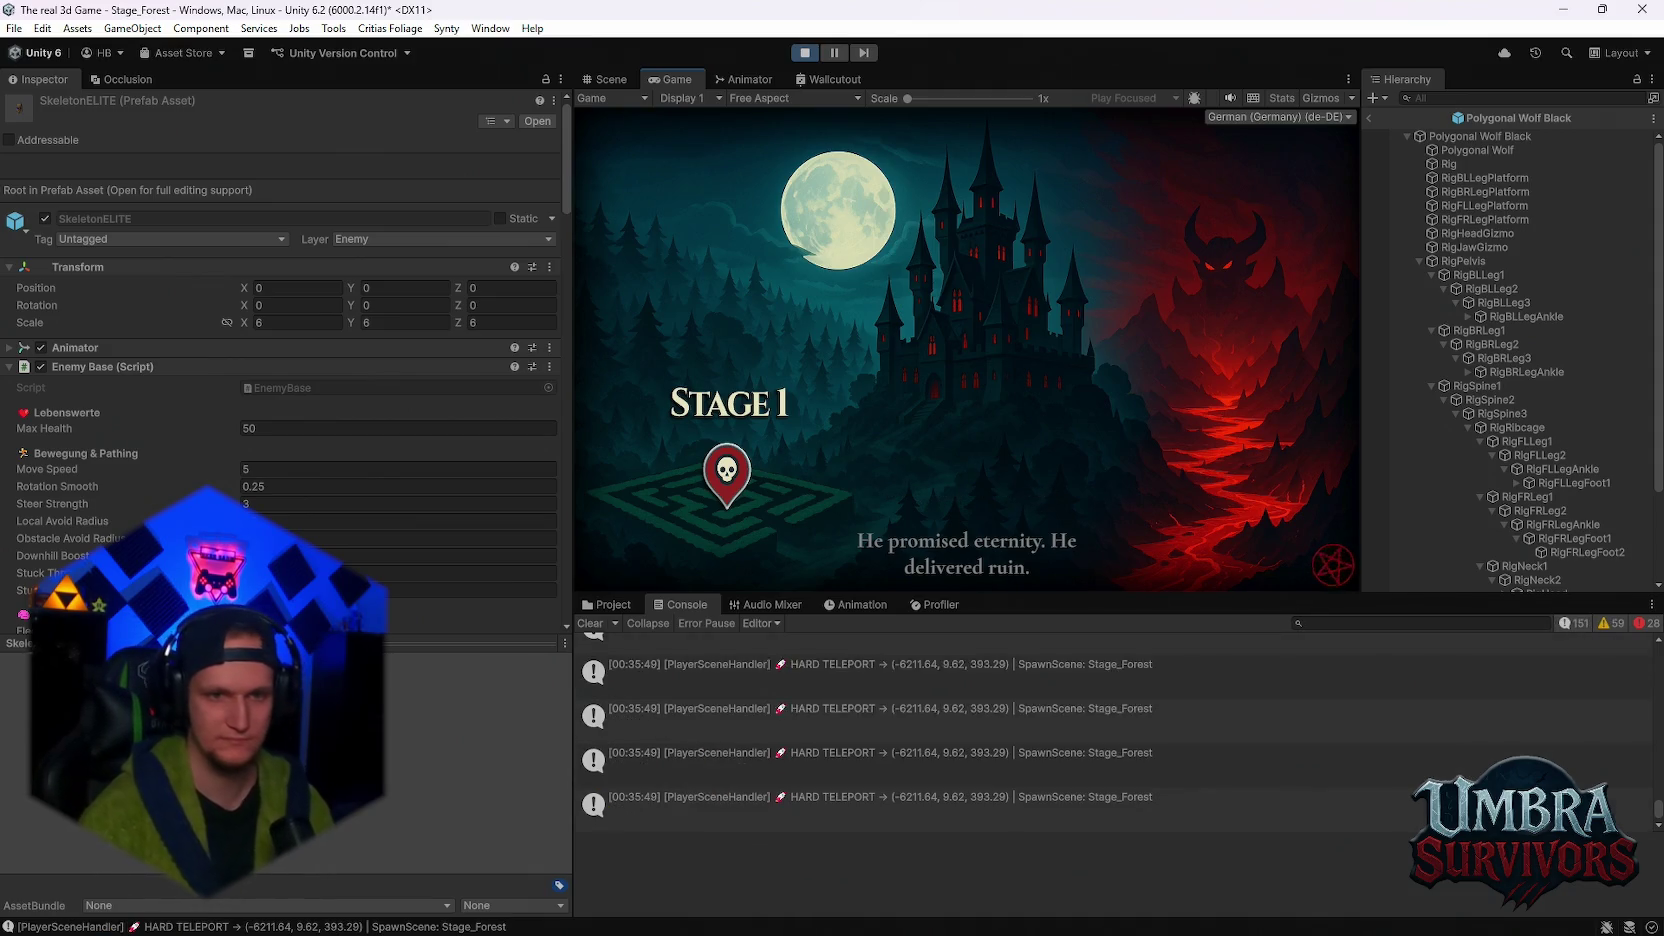
pyautogui.press('Escape')
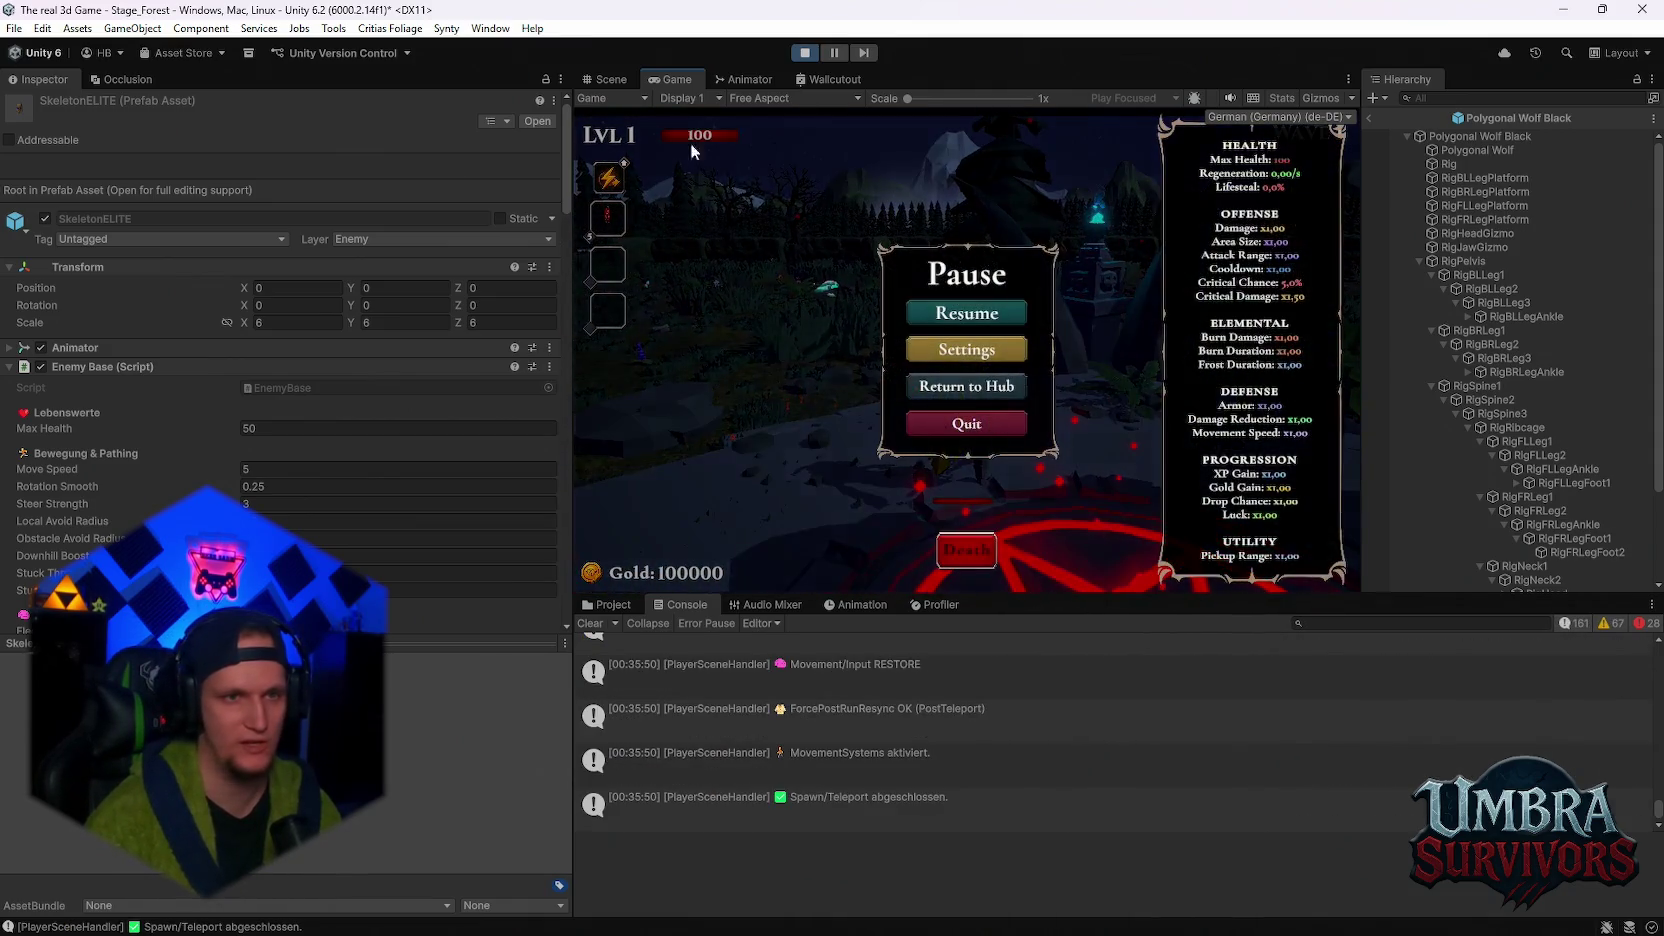
pyautogui.doubleClick(666, 82)
pyautogui.click(802, 452)
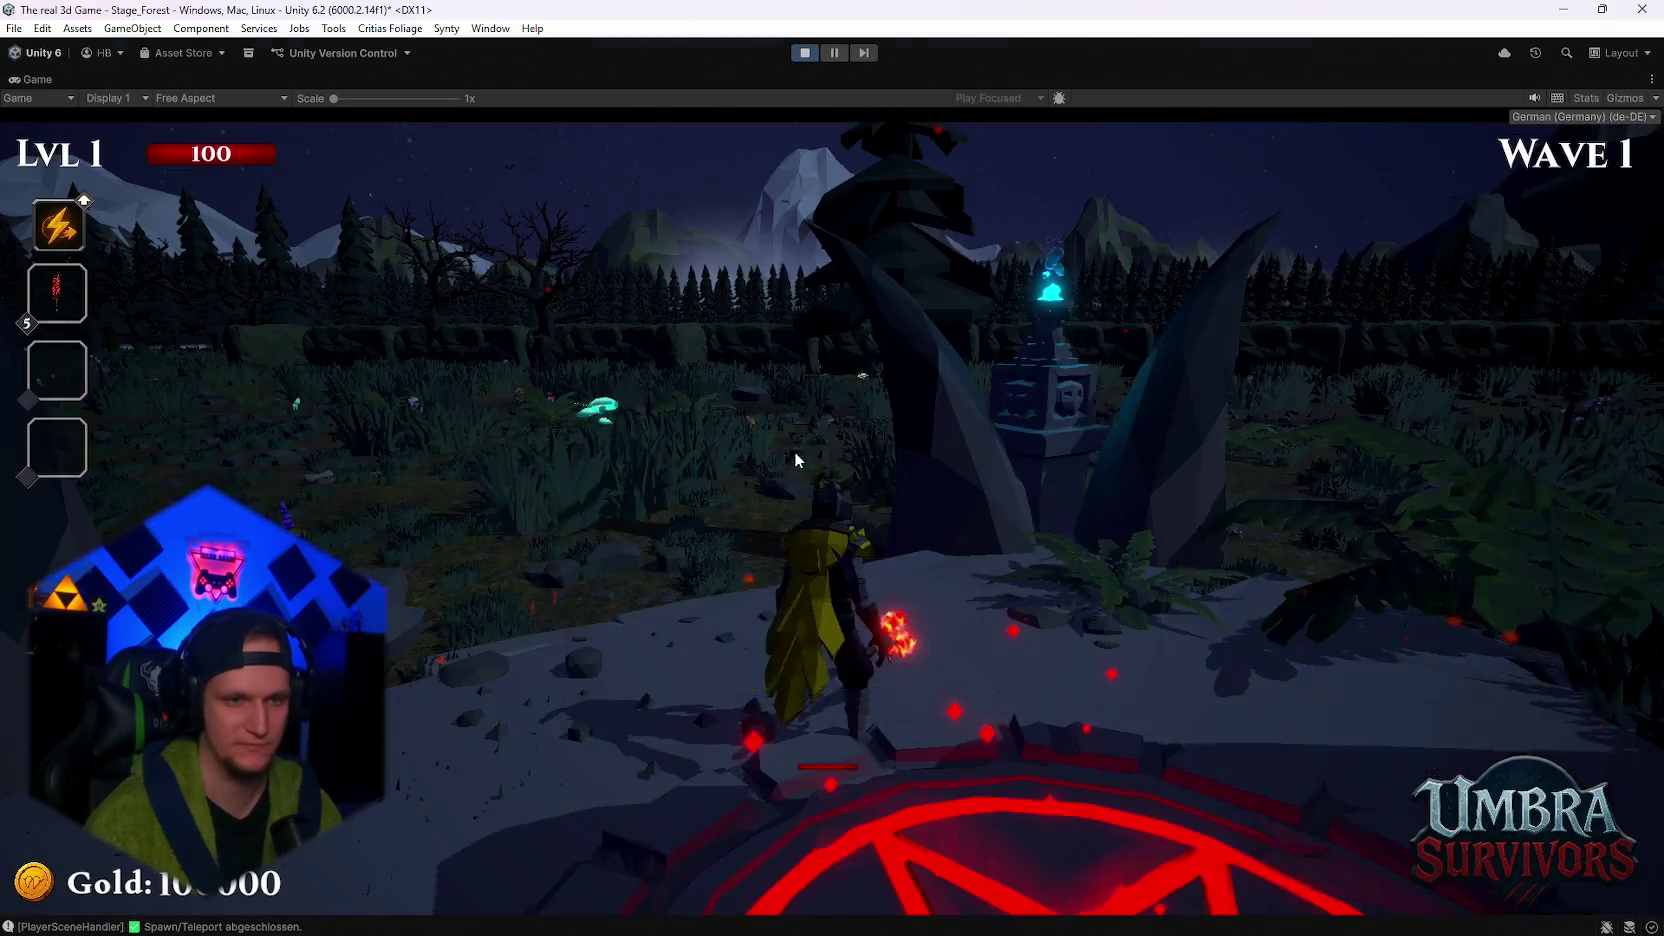
# - Move through the forest fighting Wave 1 enemies, then pause and restore the editor layout
pyautogui.press('w')
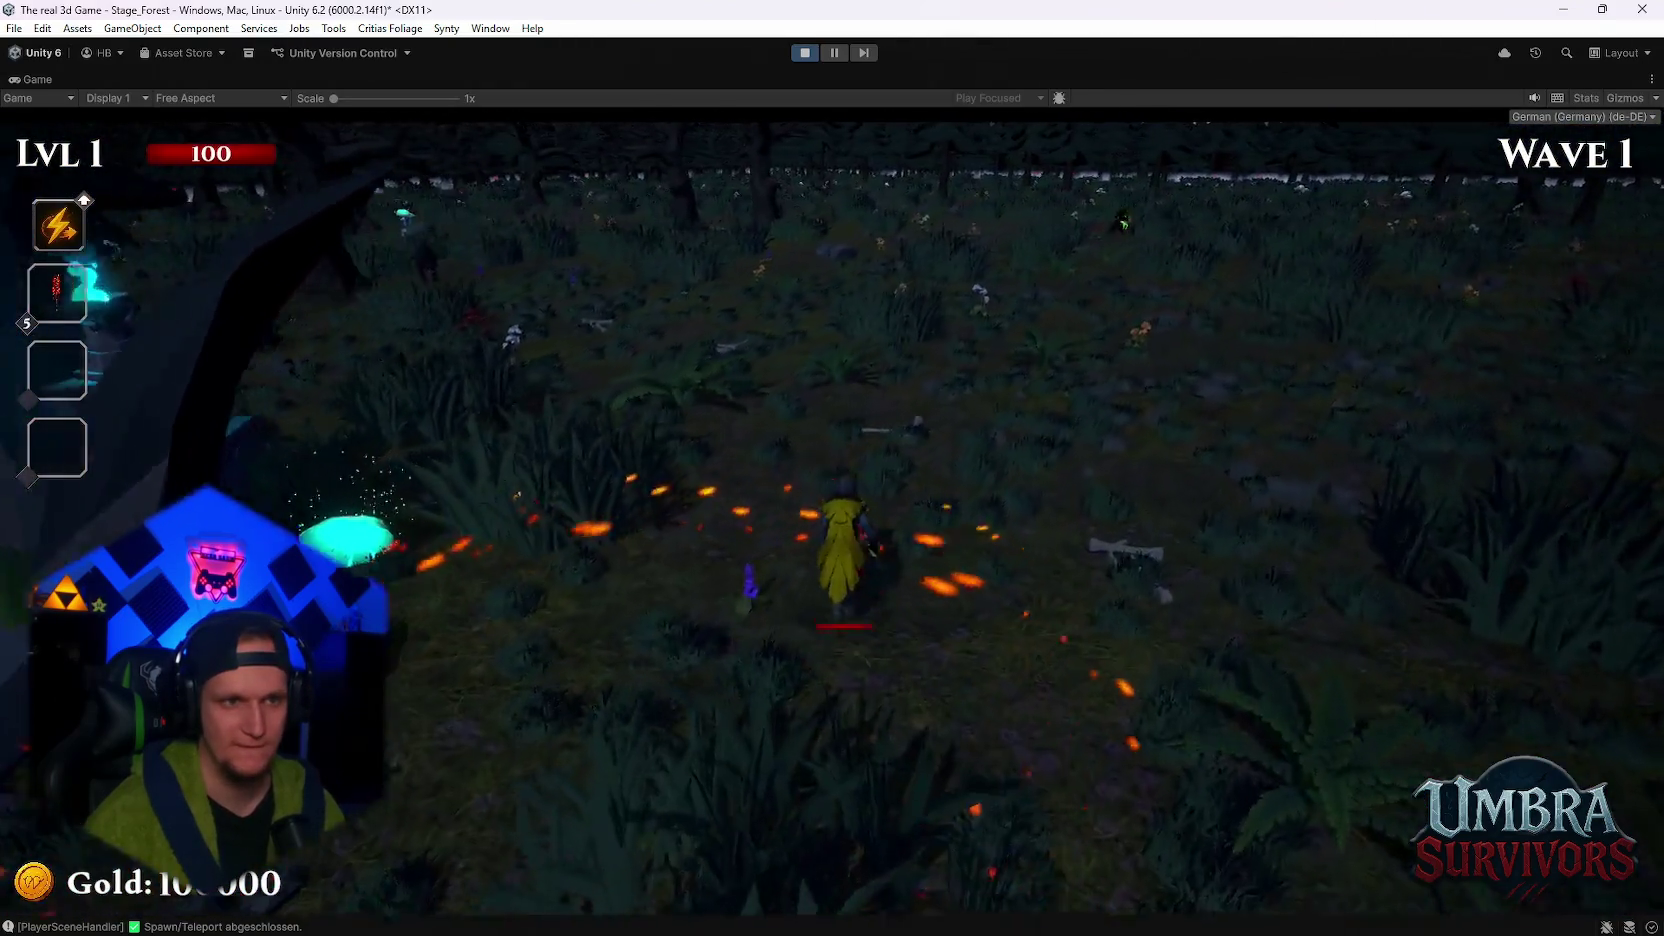
pyautogui.press('d')
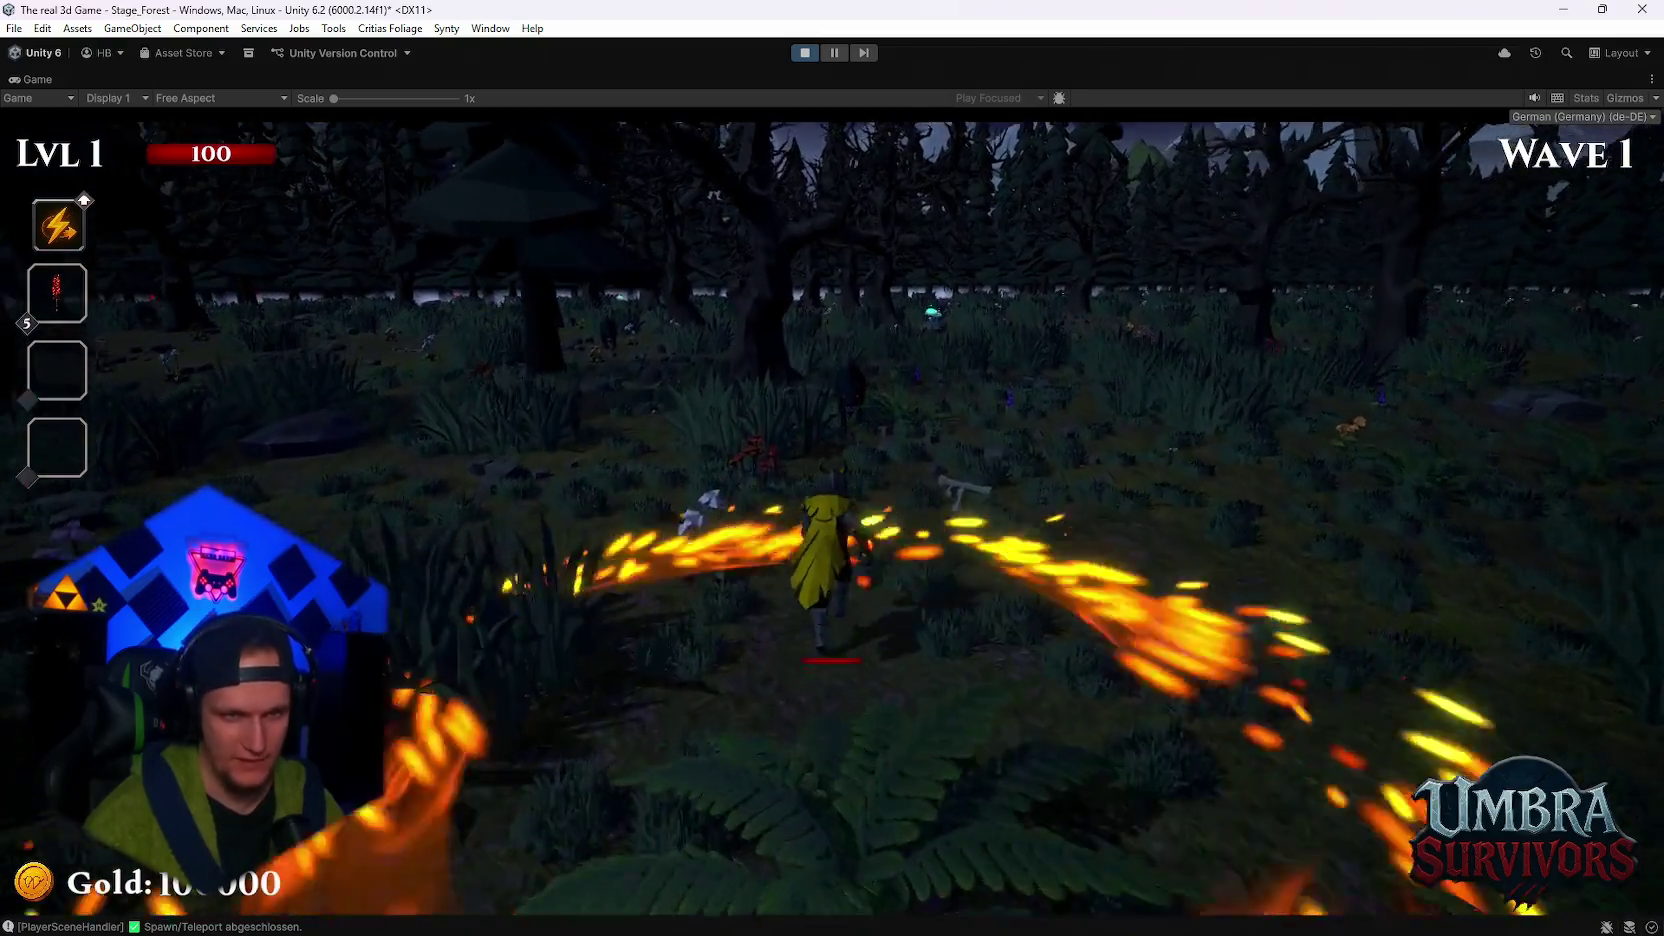
pyautogui.press('s')
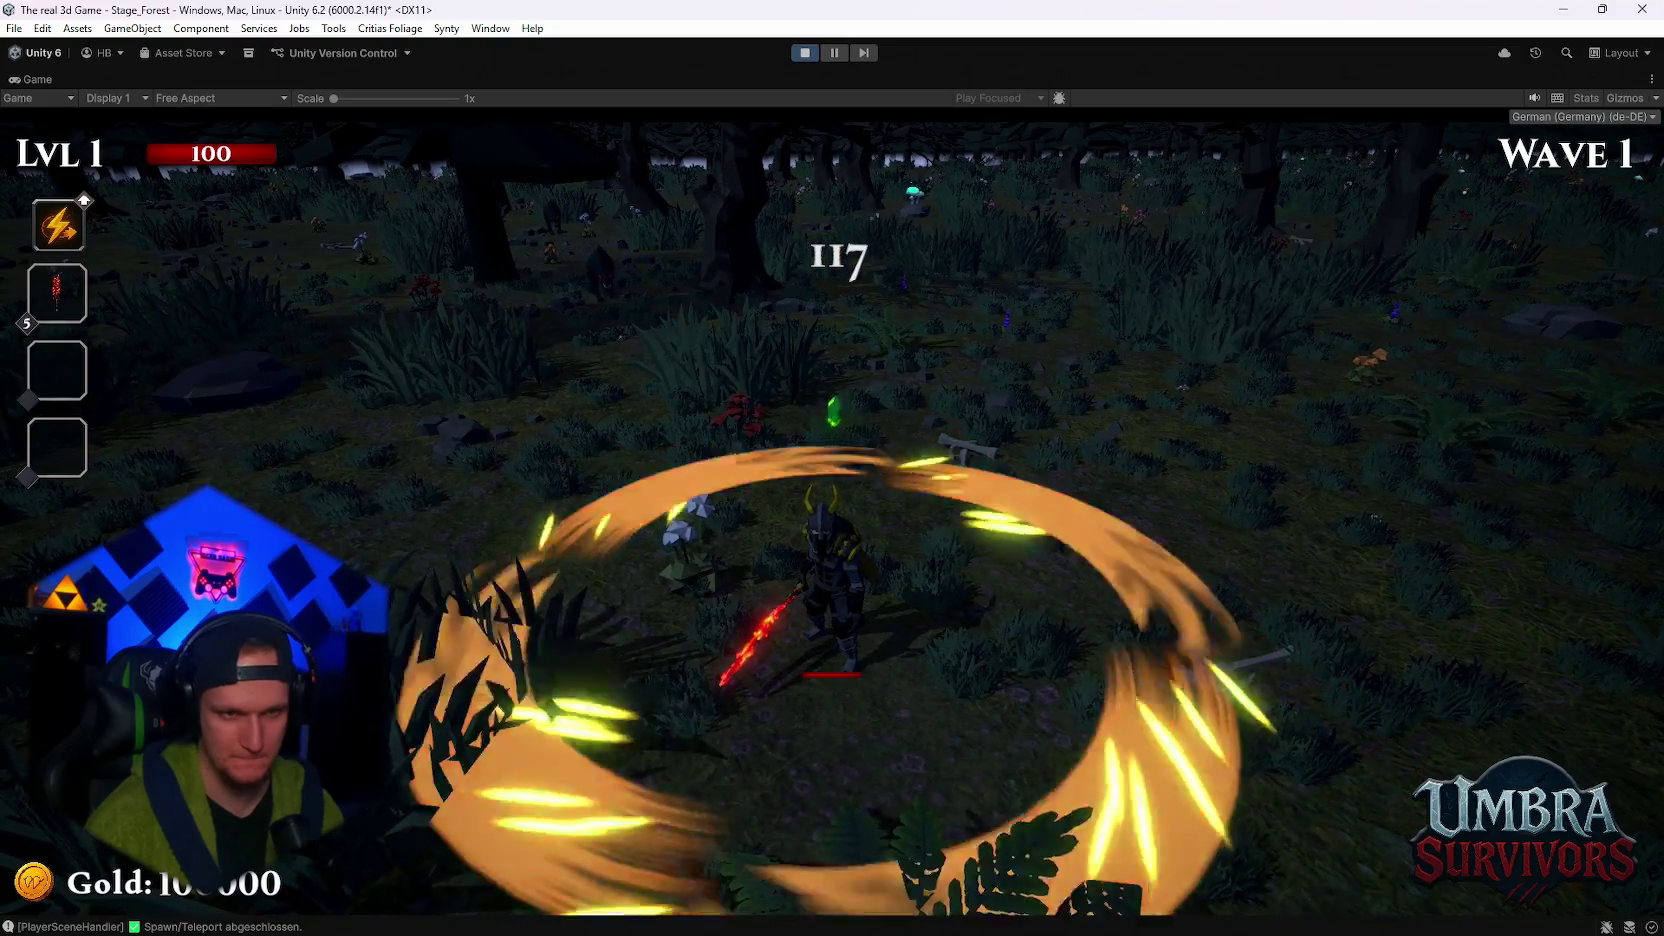
pyautogui.press('a')
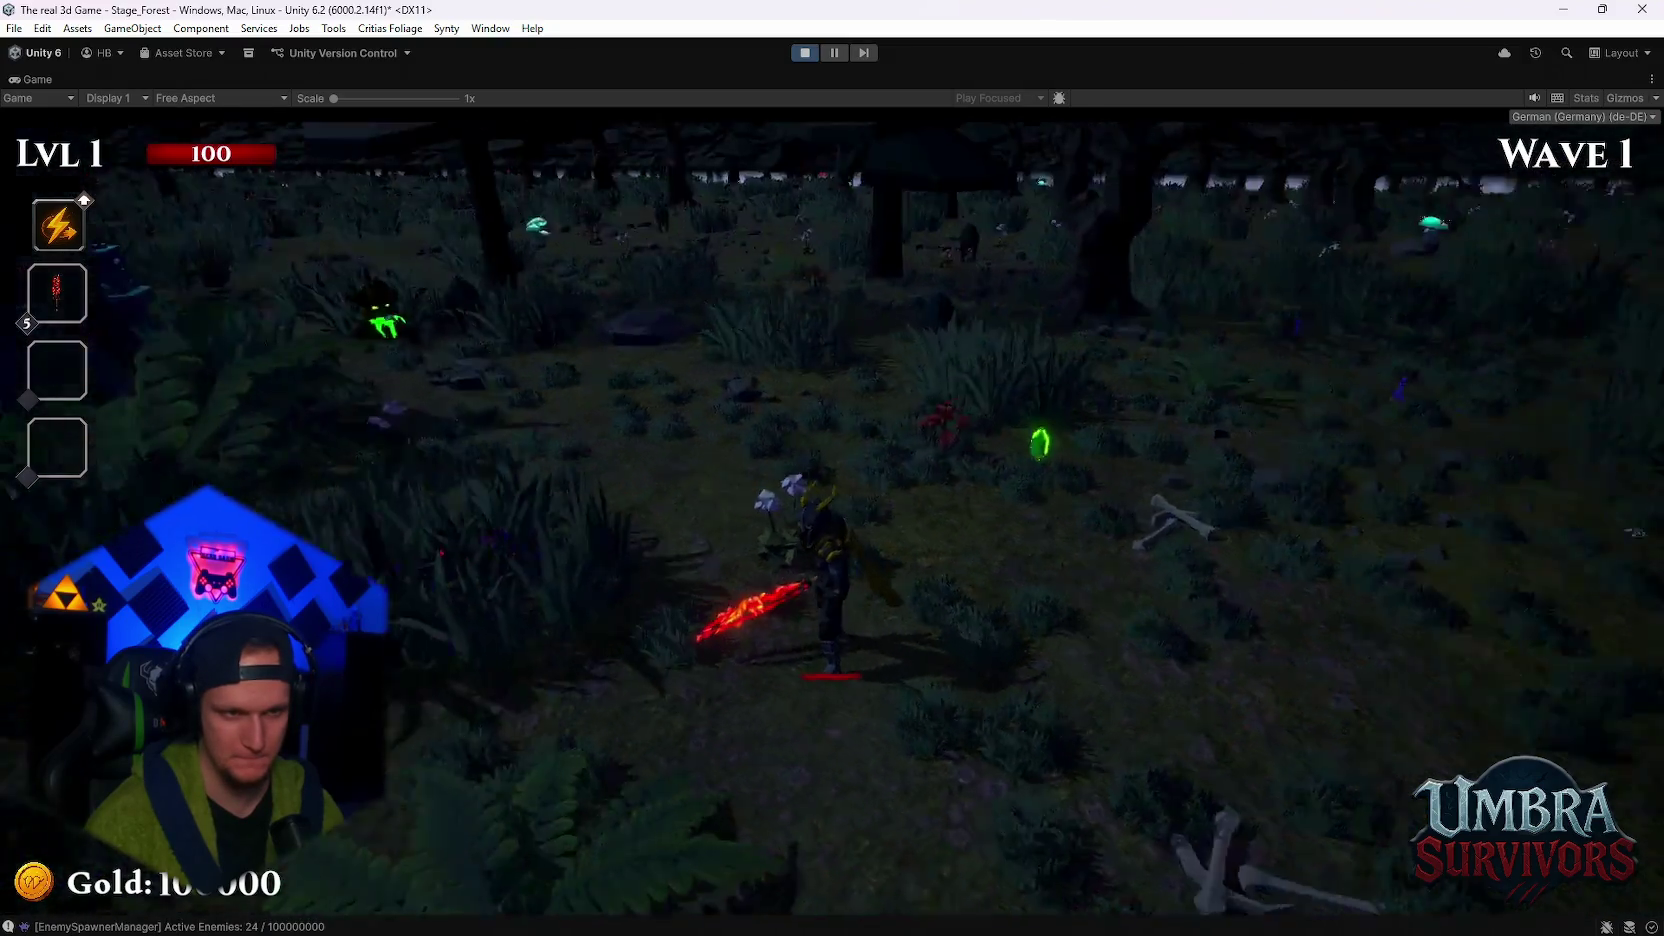
pyautogui.press('d')
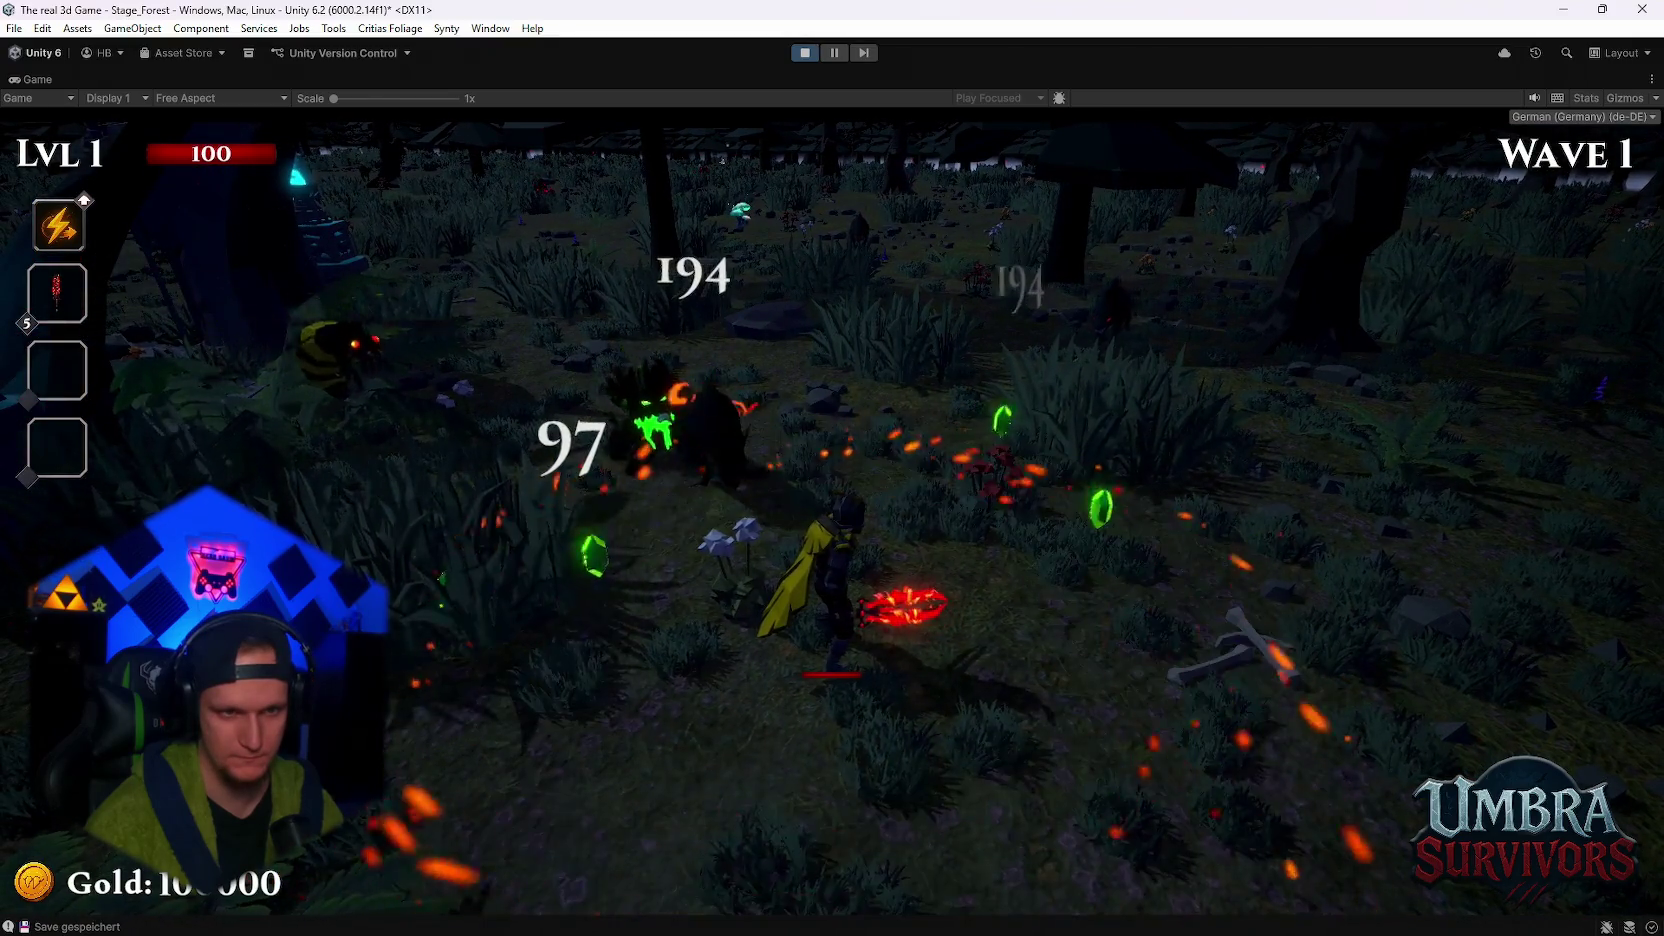
pyautogui.press('d')
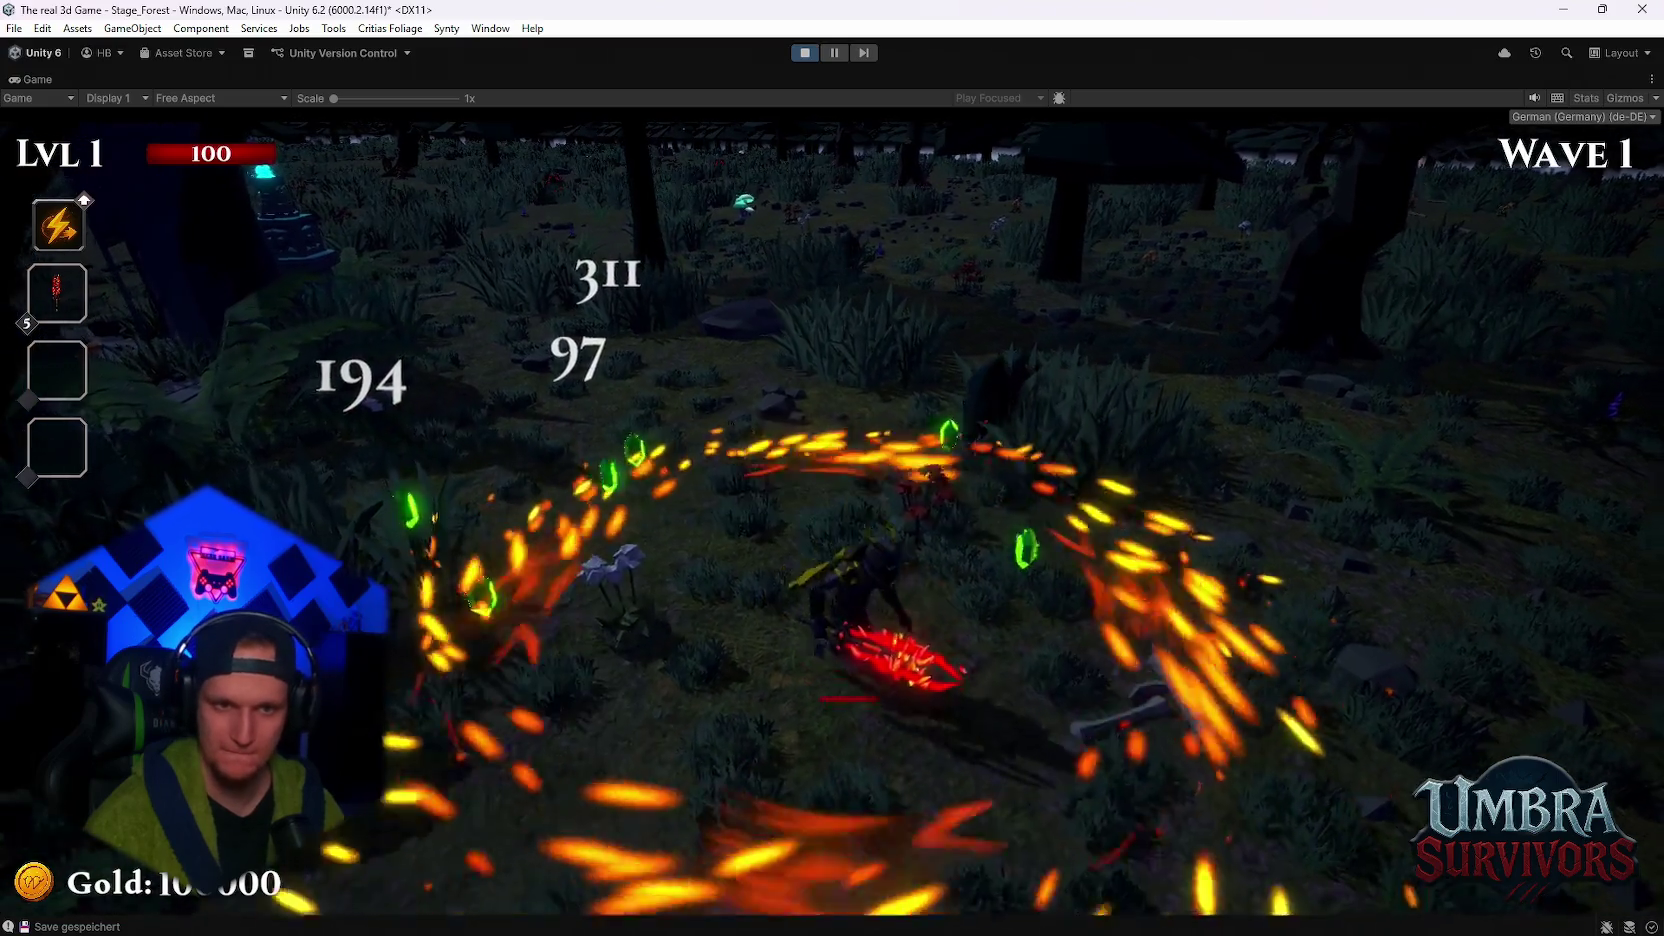
pyautogui.press('w')
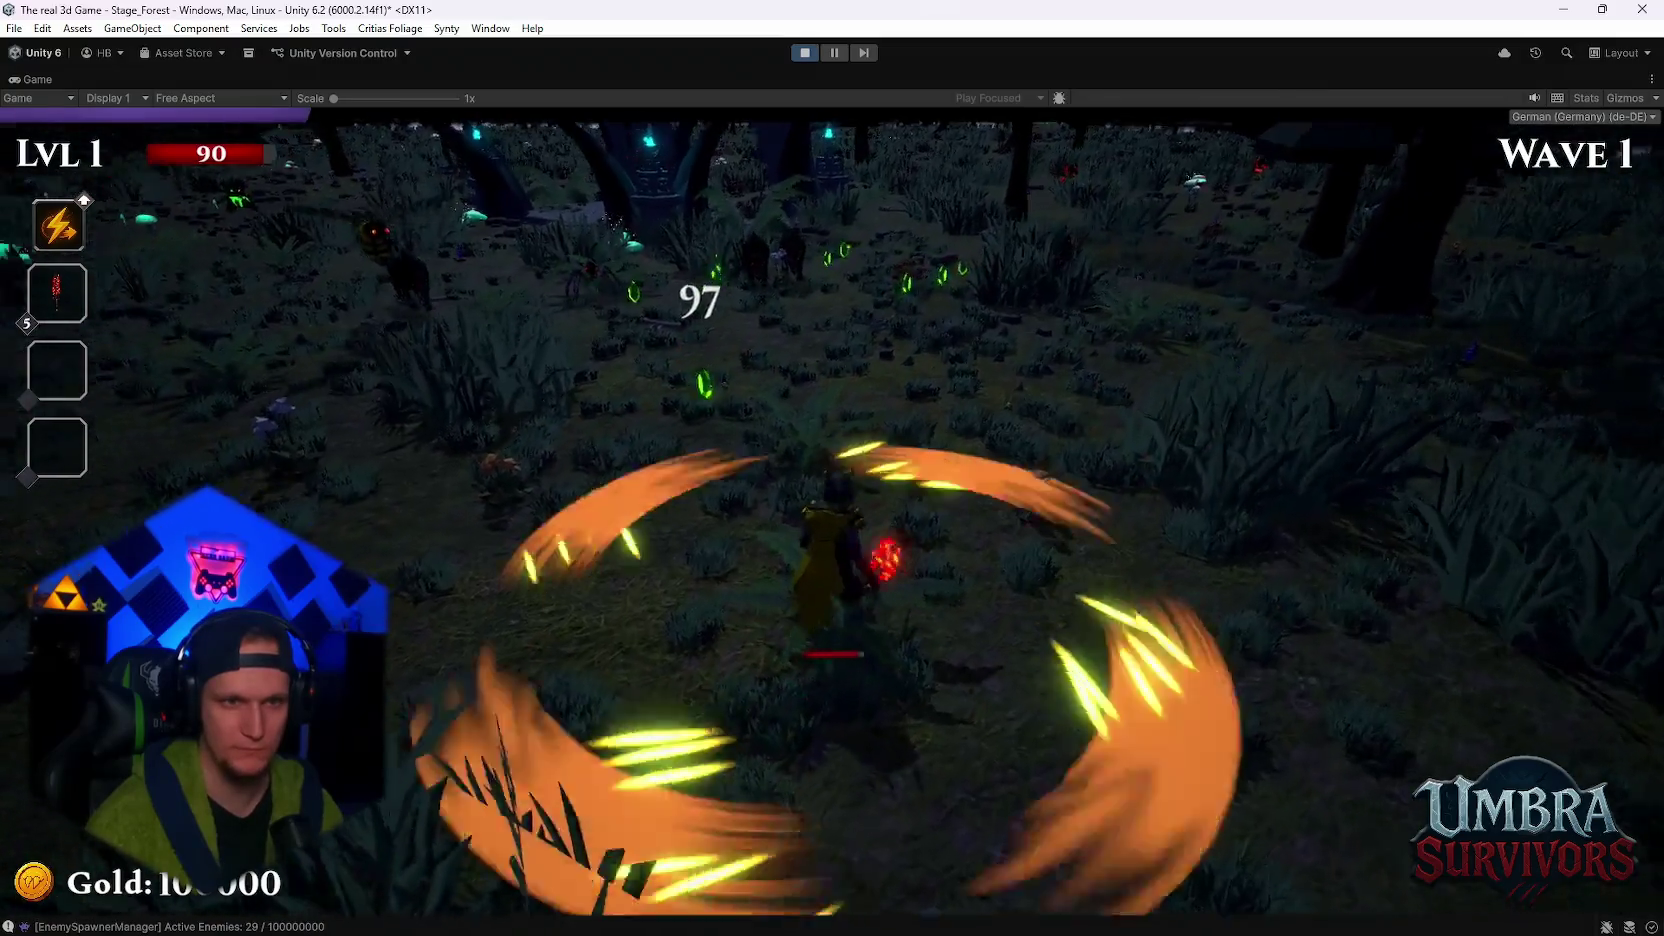
pyautogui.press('Escape')
pyautogui.doubleClick(45, 80)
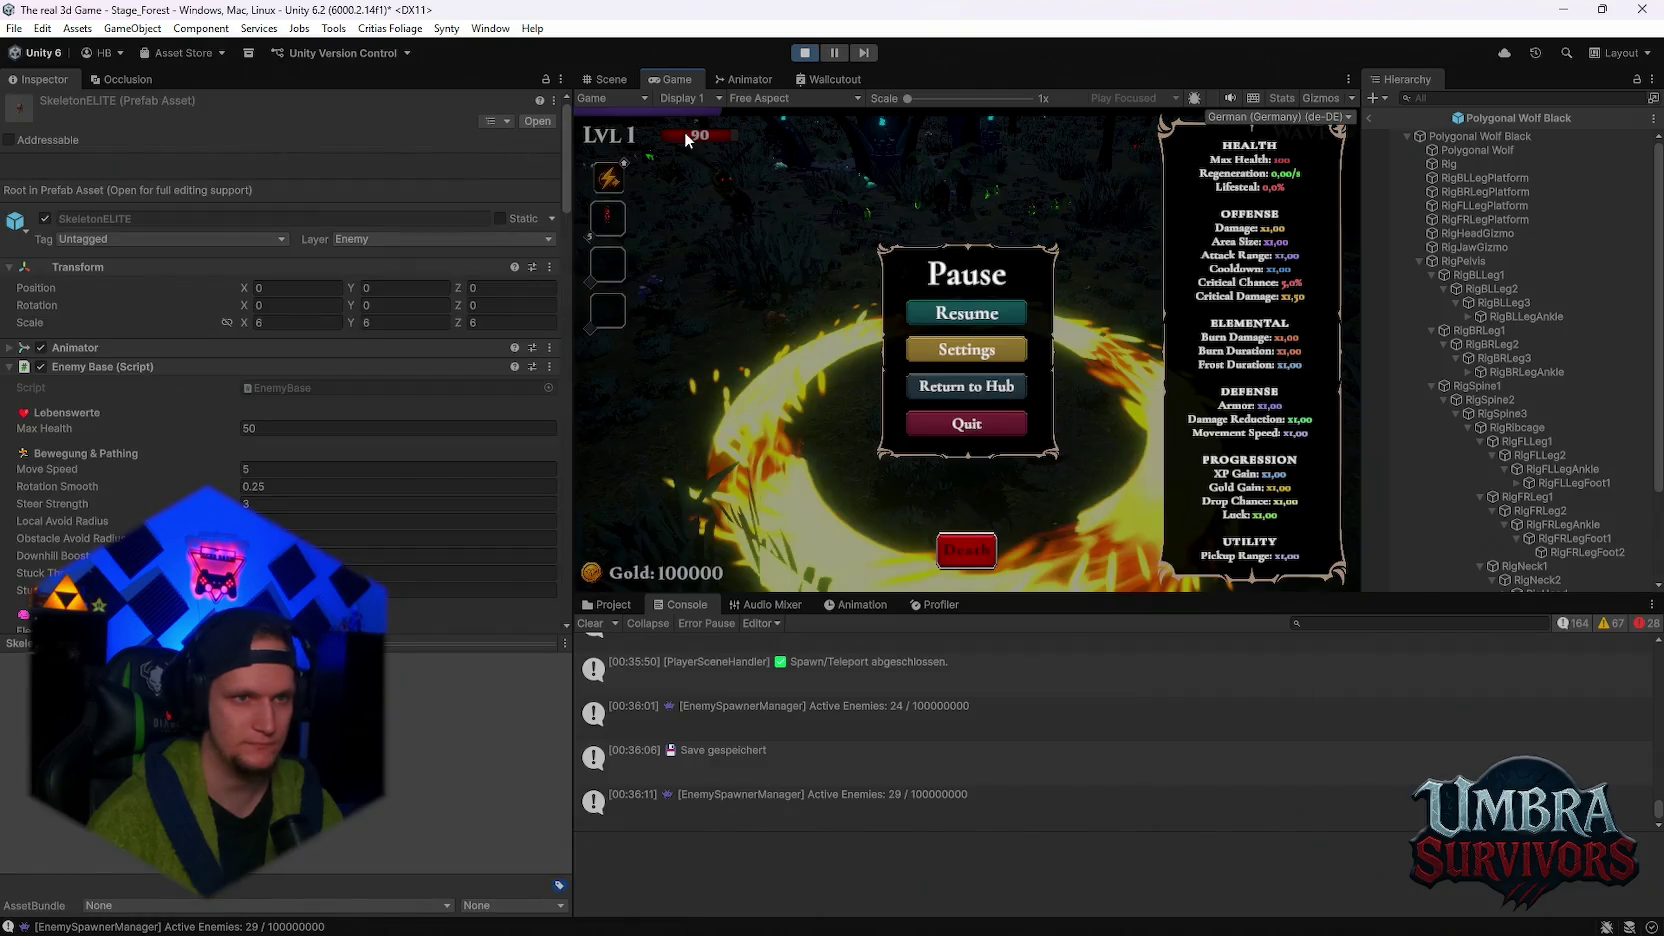
# - Leave prefab editing and select the spawned Polygonal Wolf Black(Clone) in the Hierarchy
pyautogui.click(1372, 117)
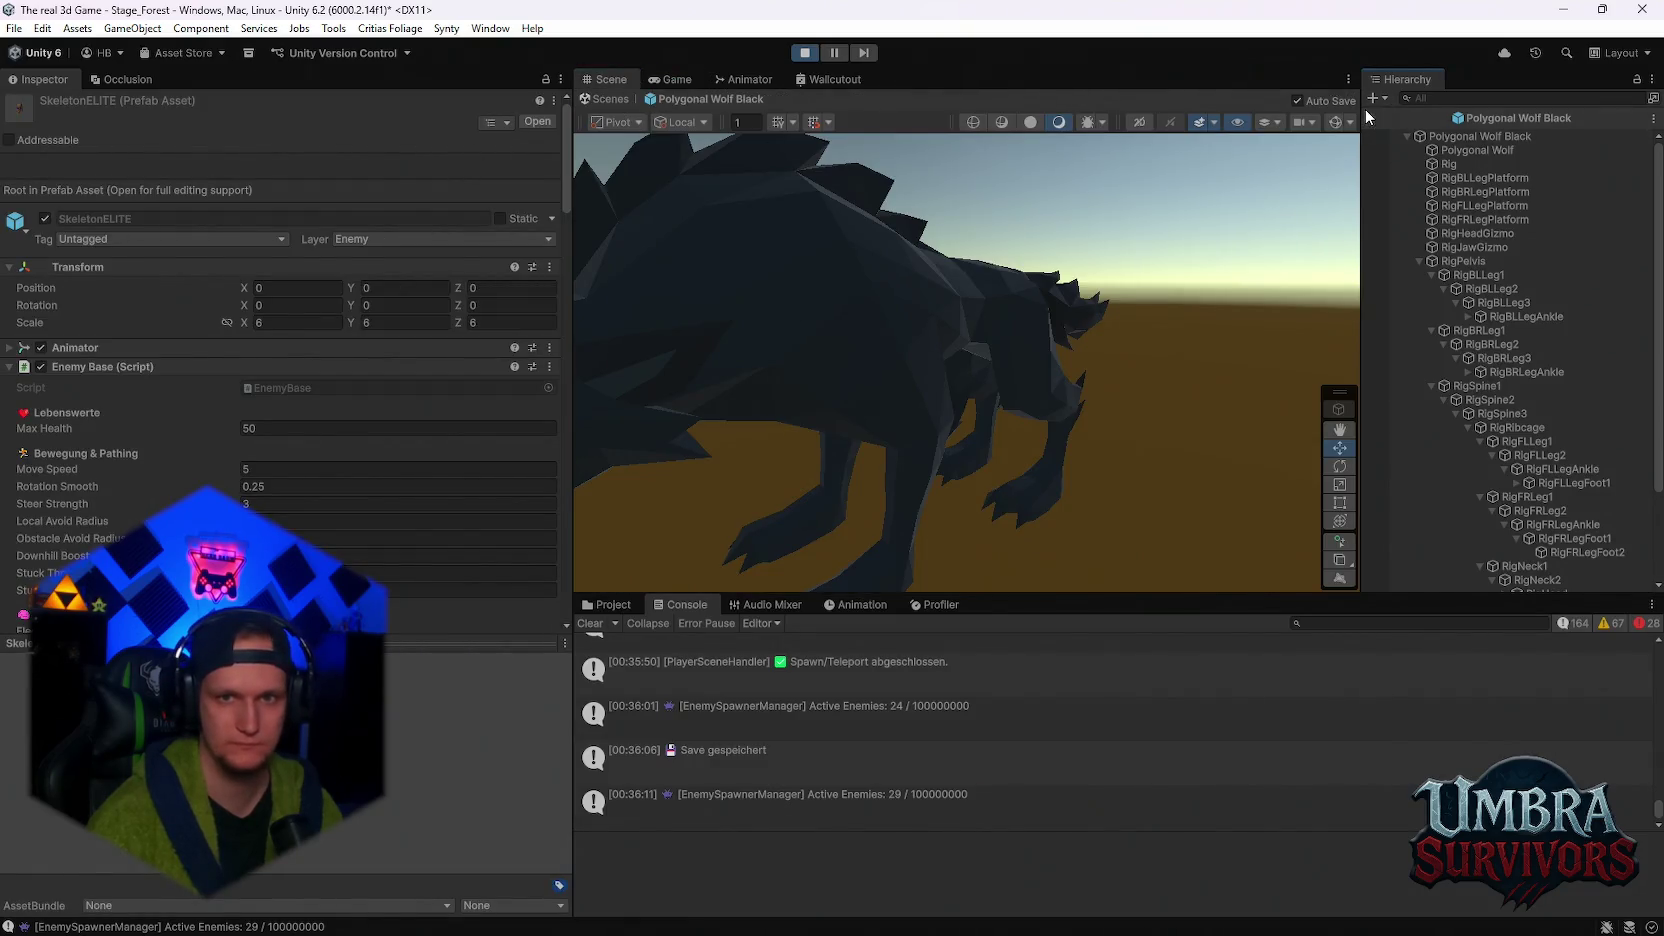
pyautogui.click(1464, 226)
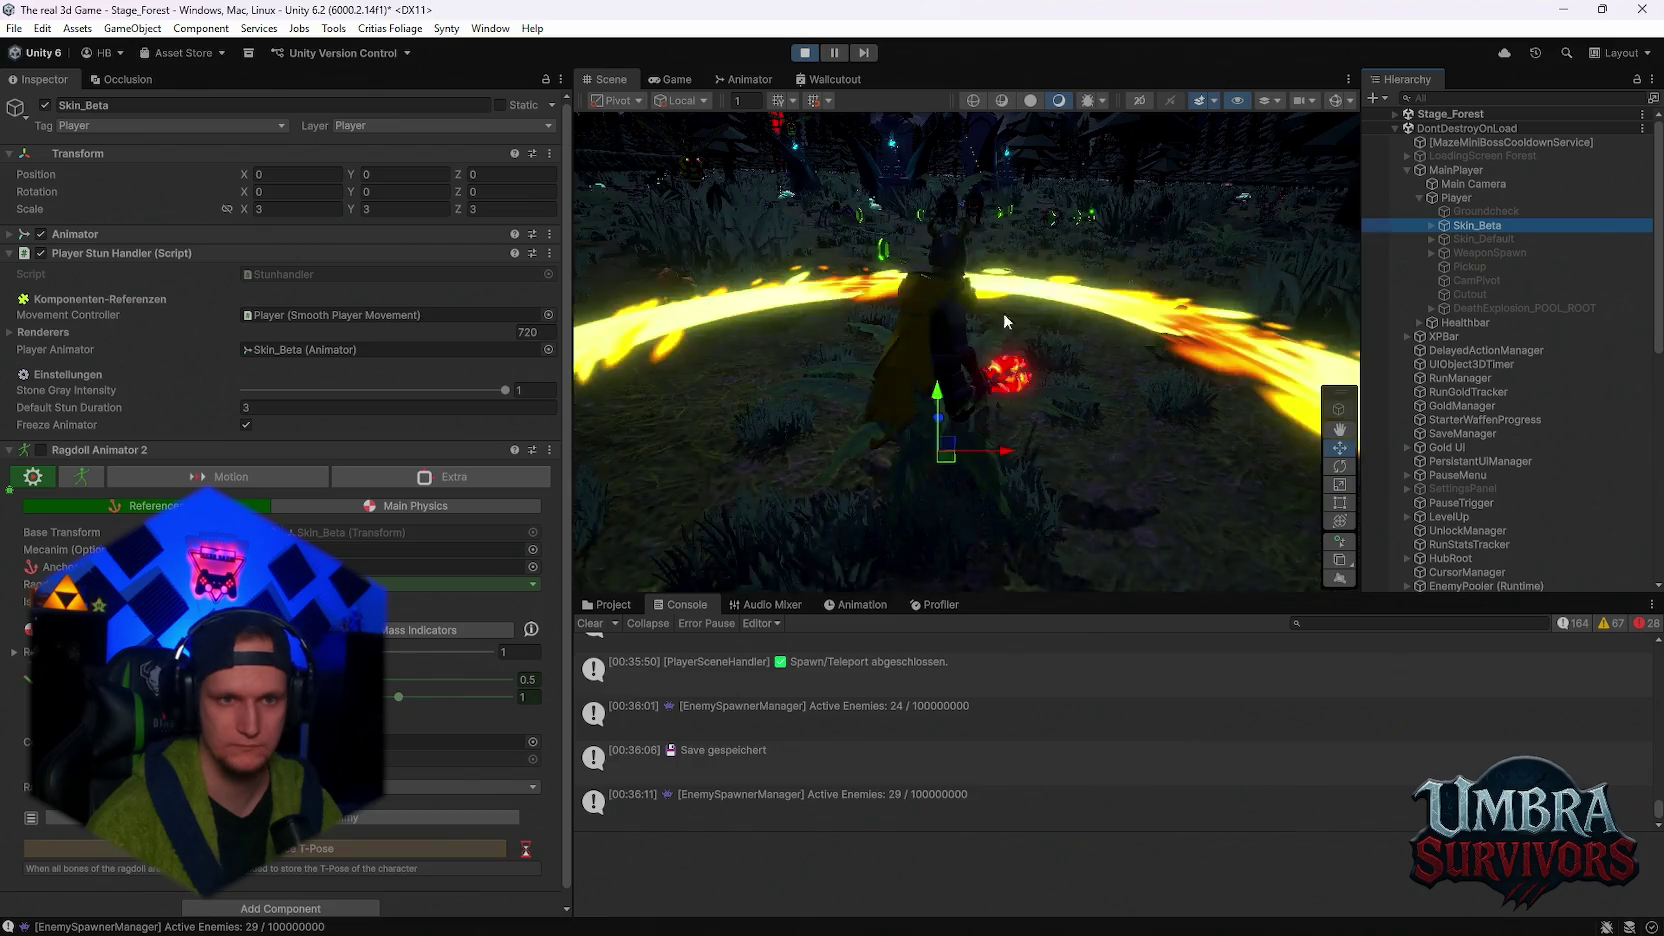
pyautogui.click(968, 270)
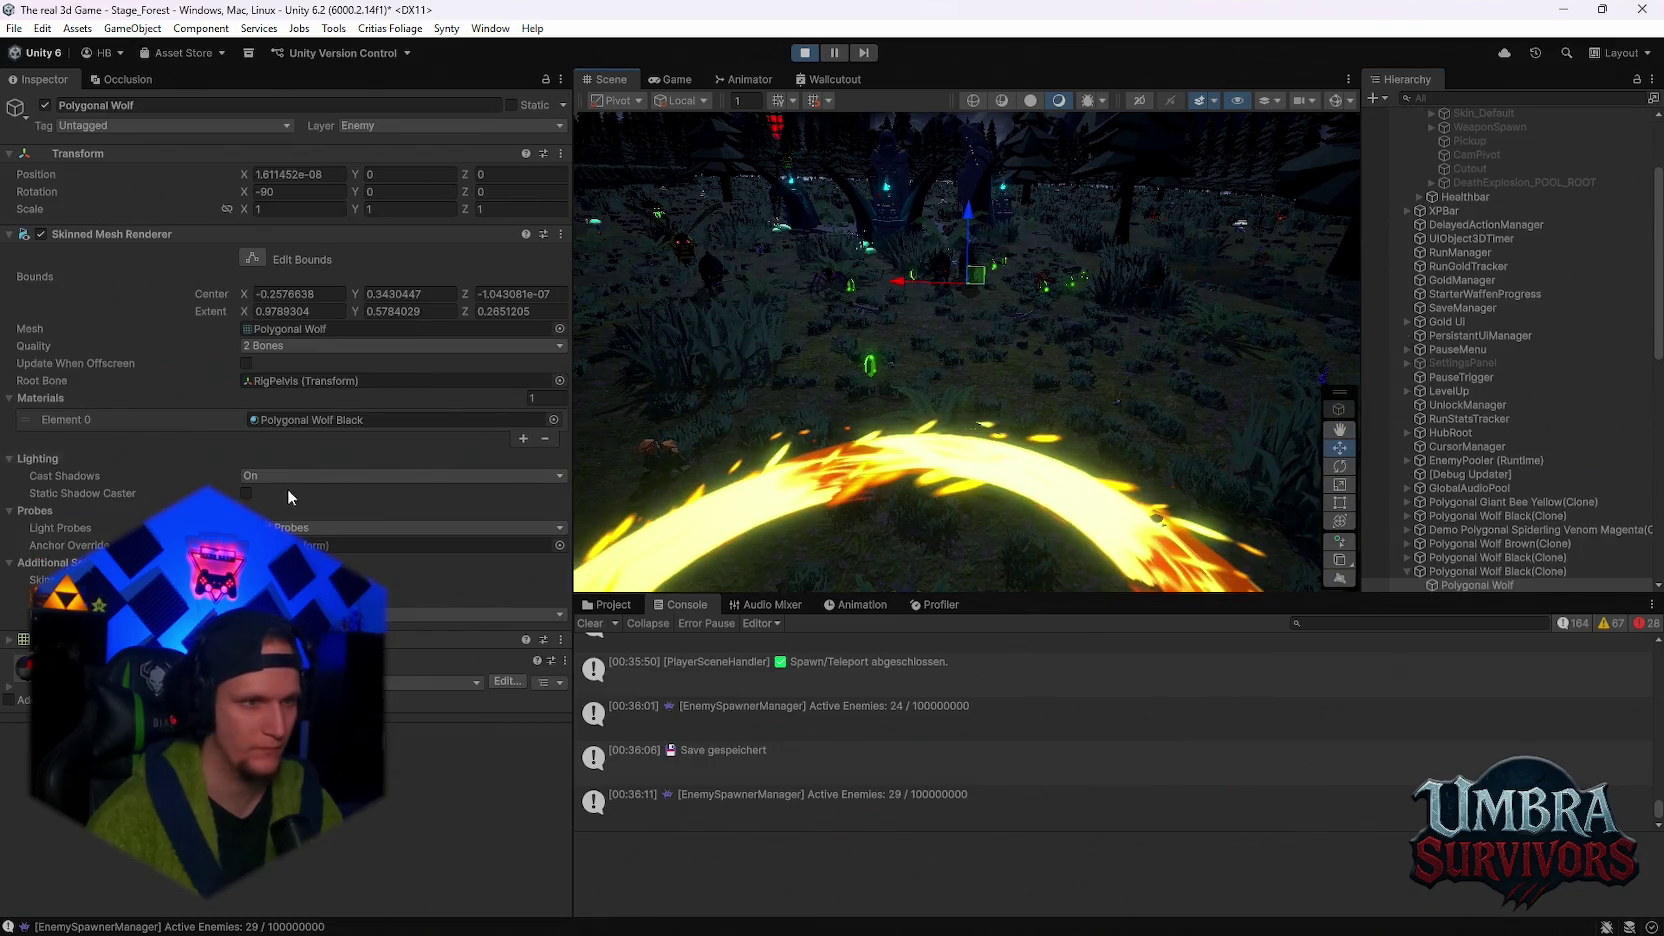
pyautogui.scroll(-2, 1544, 459)
pyautogui.click(1497, 519)
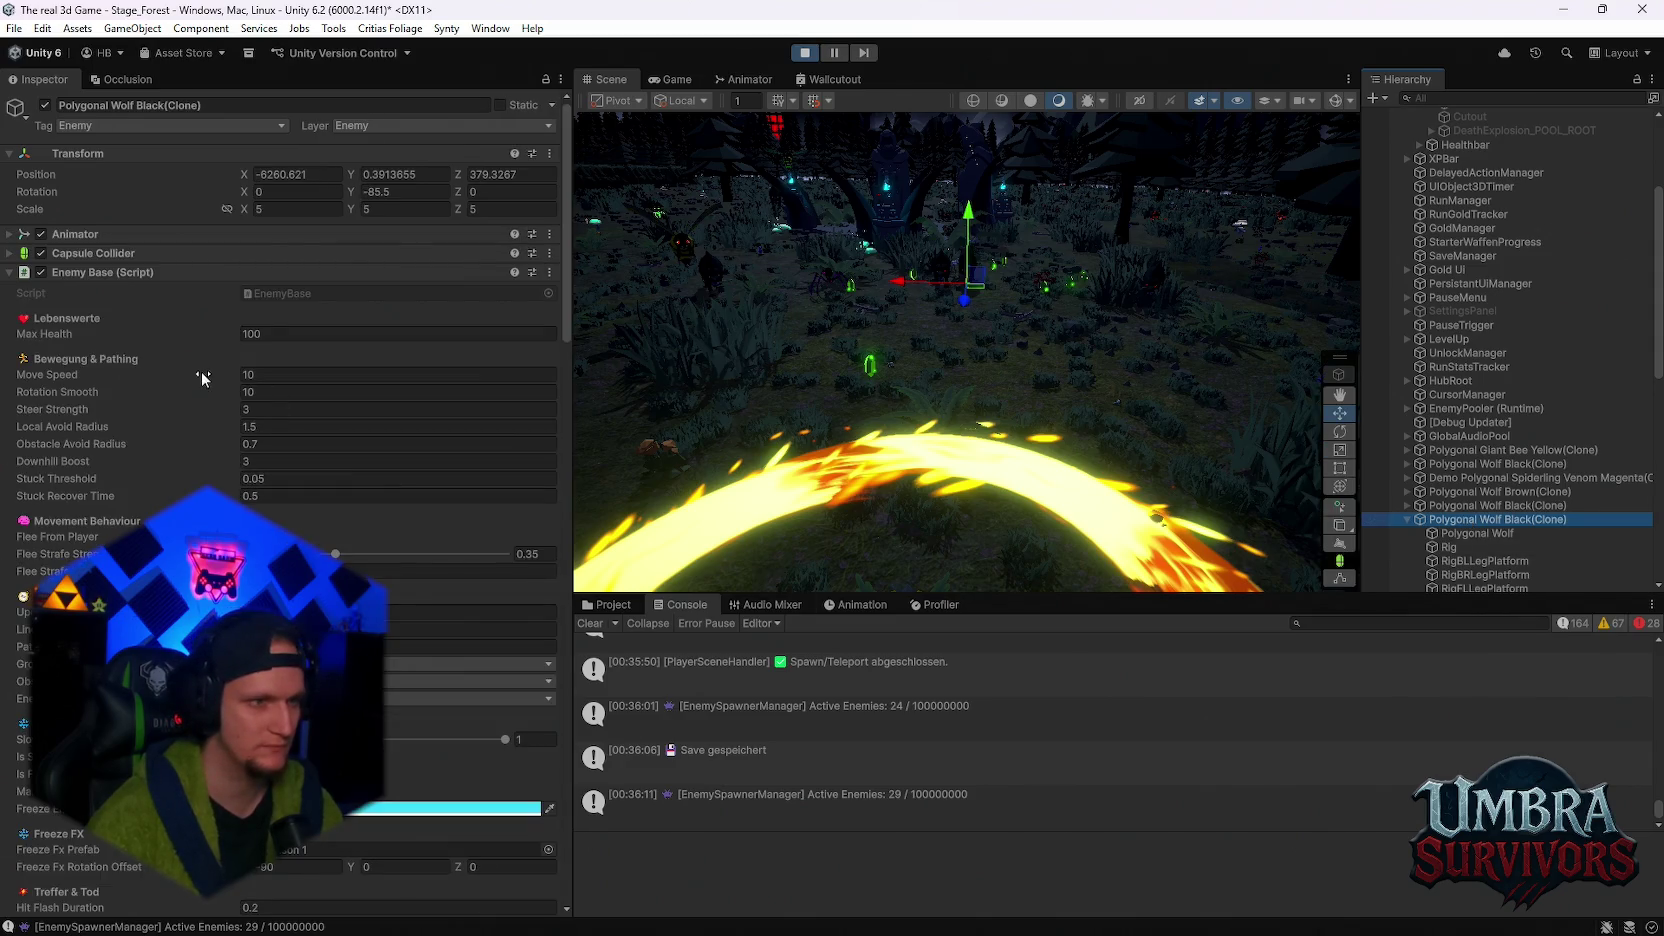
# - Uncheck Freeze Rotation X and Y in the wolf's Rigidbody Constraints
pyautogui.scroll(-10, 176, 352)
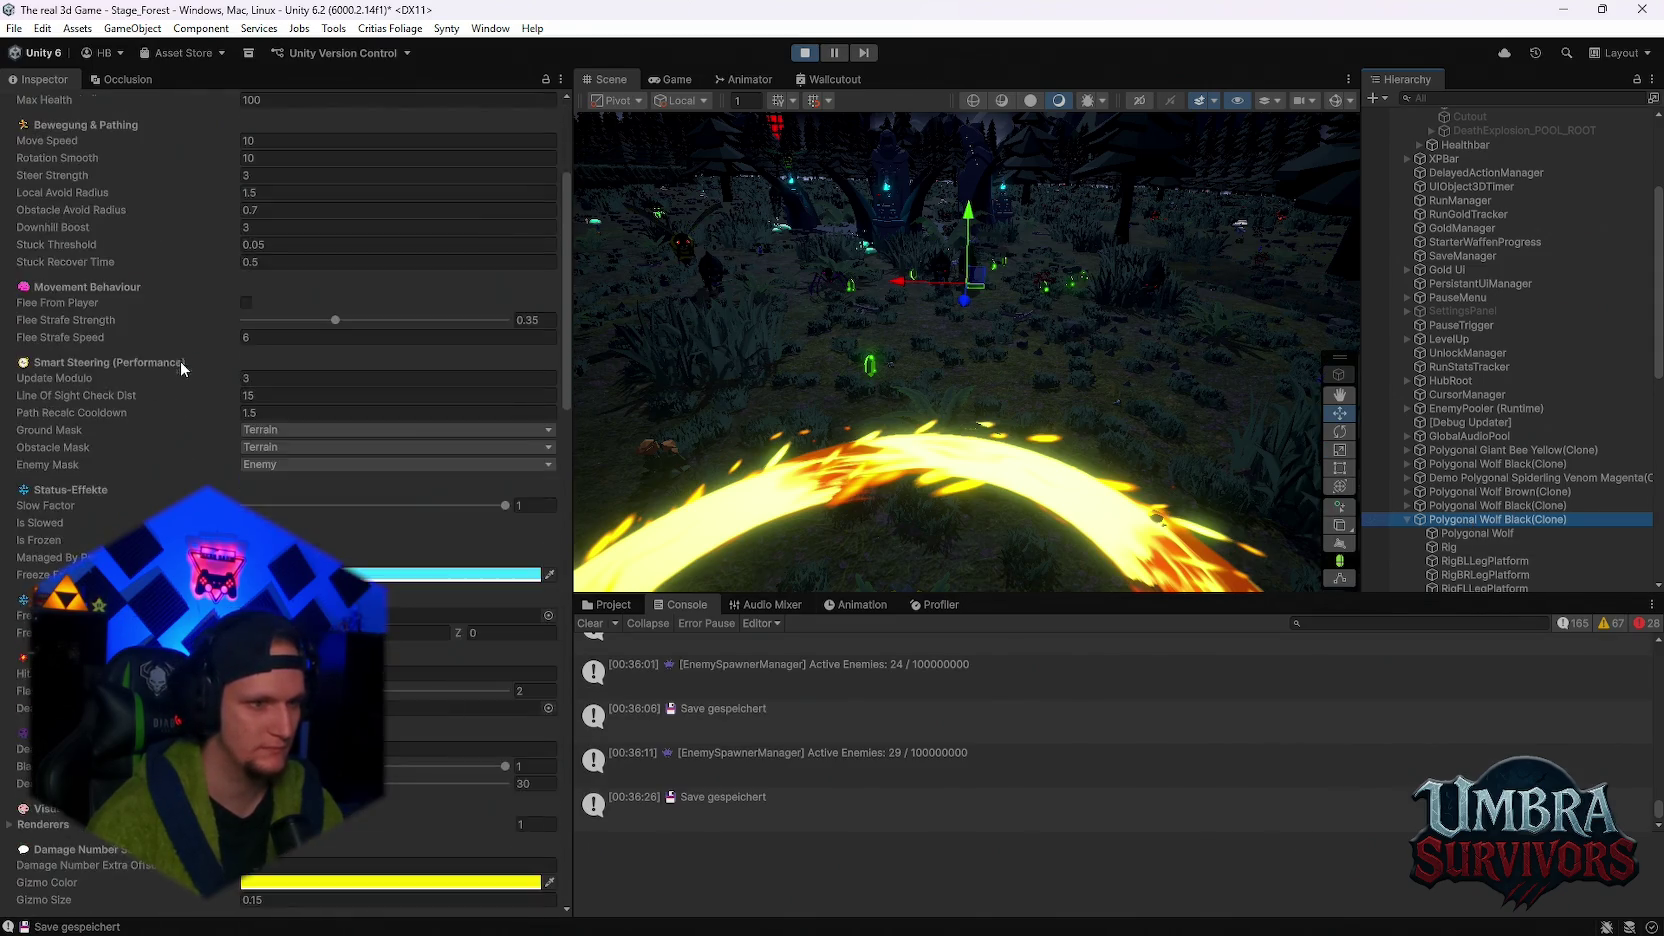
pyautogui.scroll(-15, 226, 432)
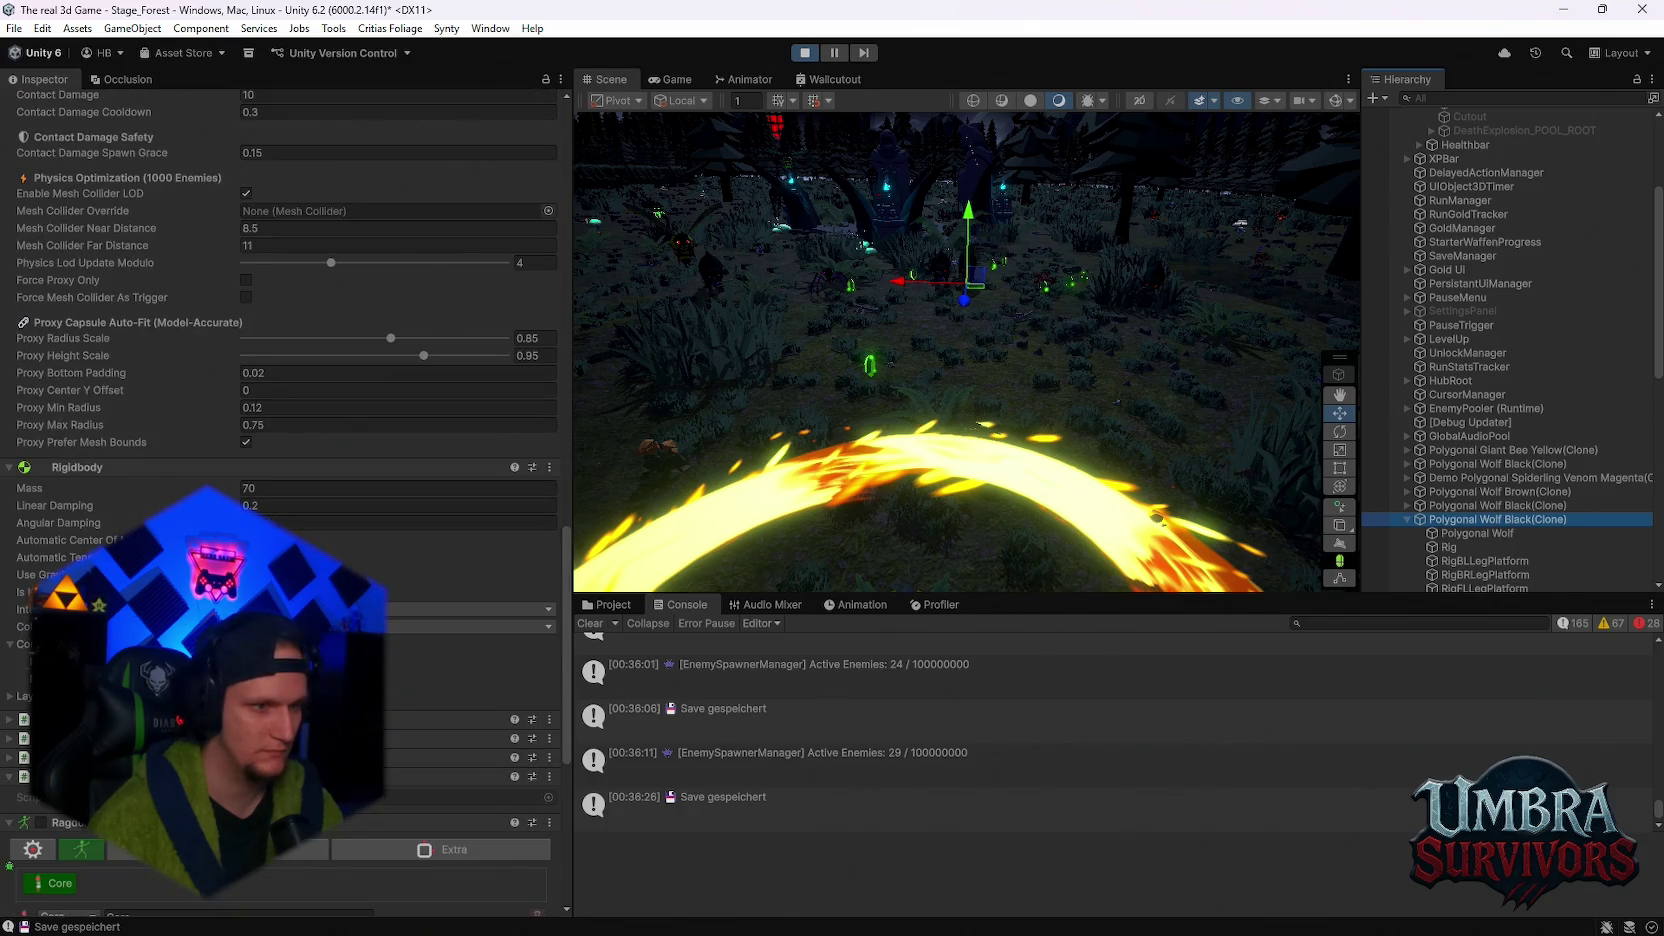
pyautogui.scroll(-2, 384, 637)
pyautogui.scroll(-2, 384, 637)
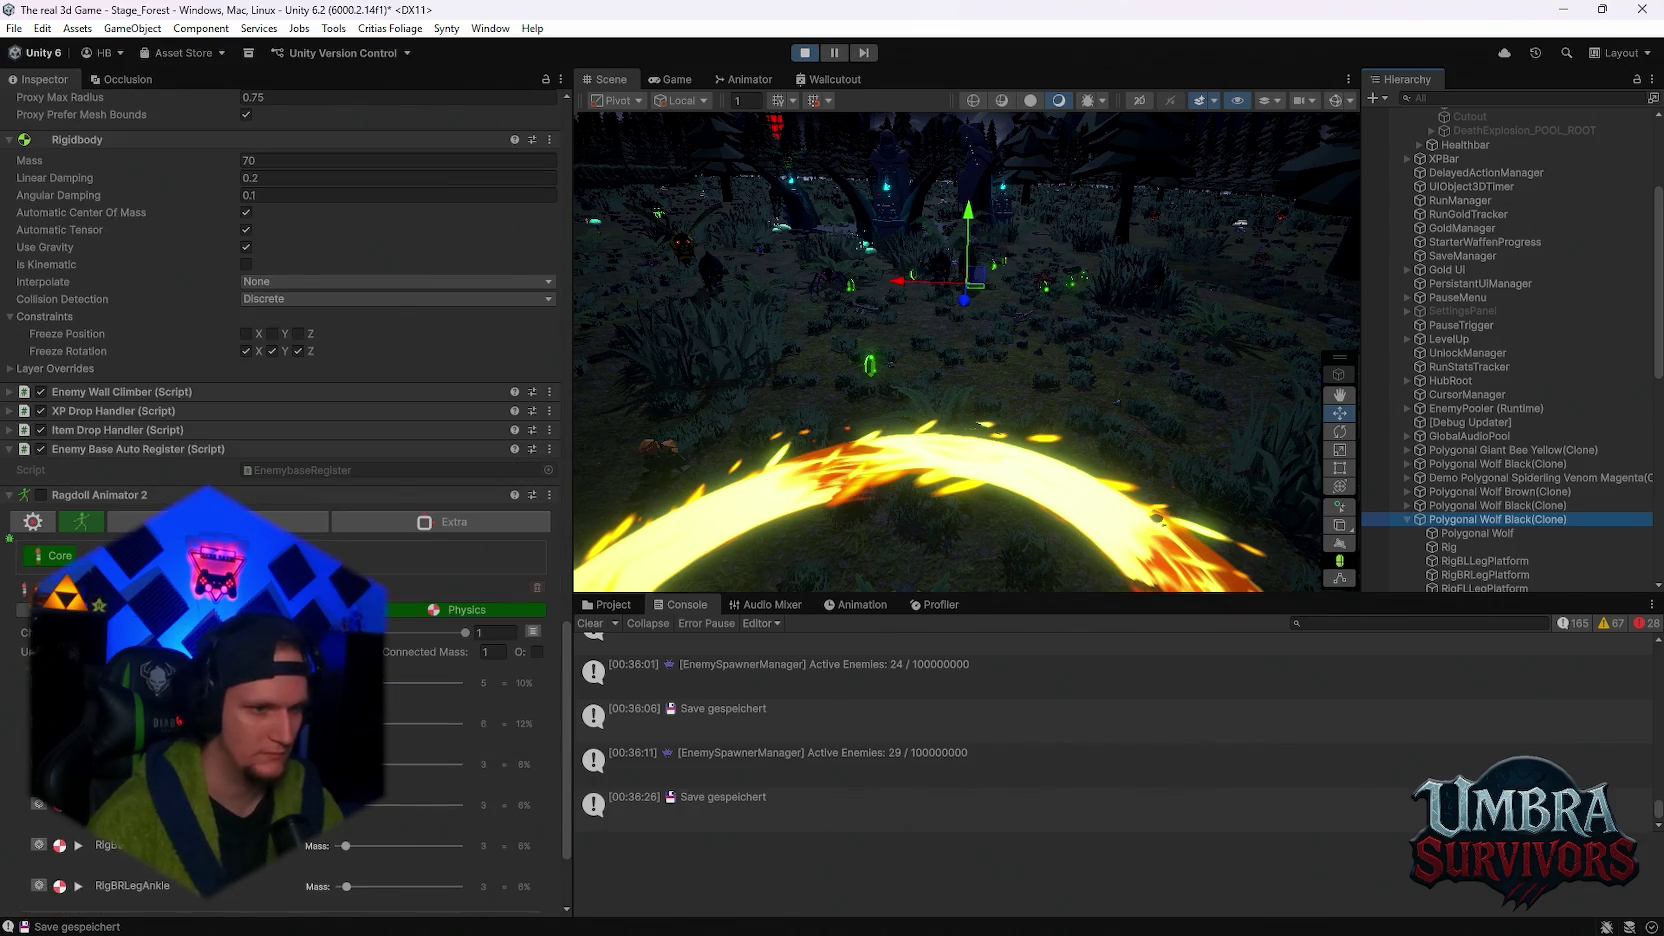
pyautogui.click(246, 351)
pyautogui.click(272, 351)
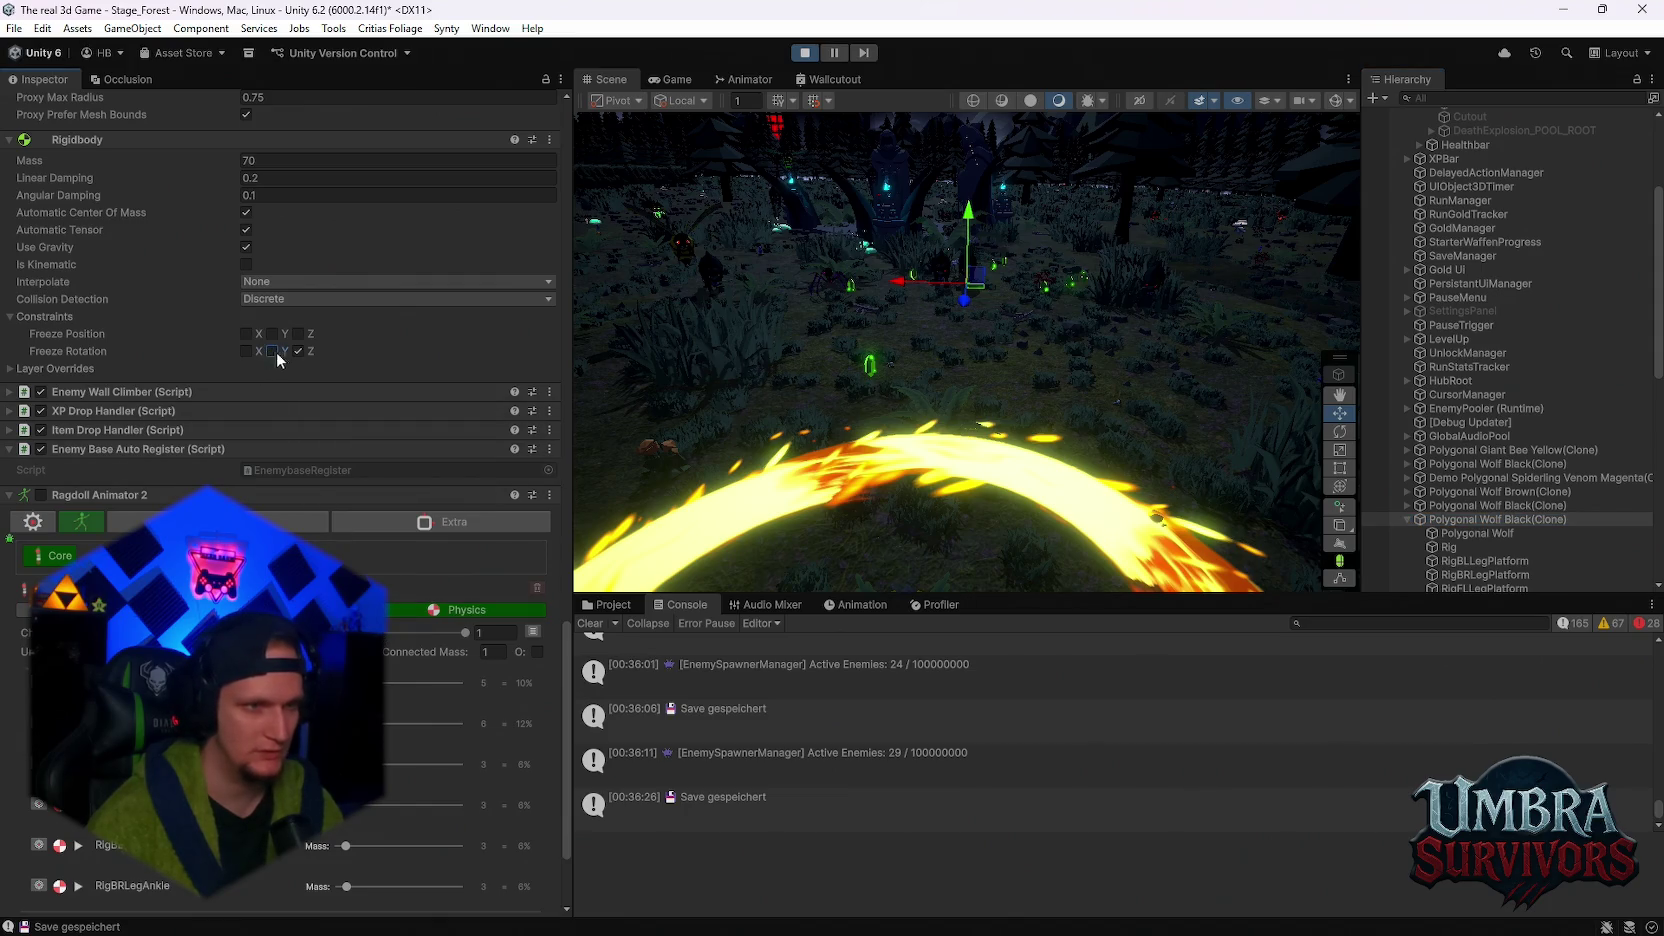
# - Test the unfrozen wolves in the Game view, then orbit them in the Scene view
pyautogui.click(677, 79)
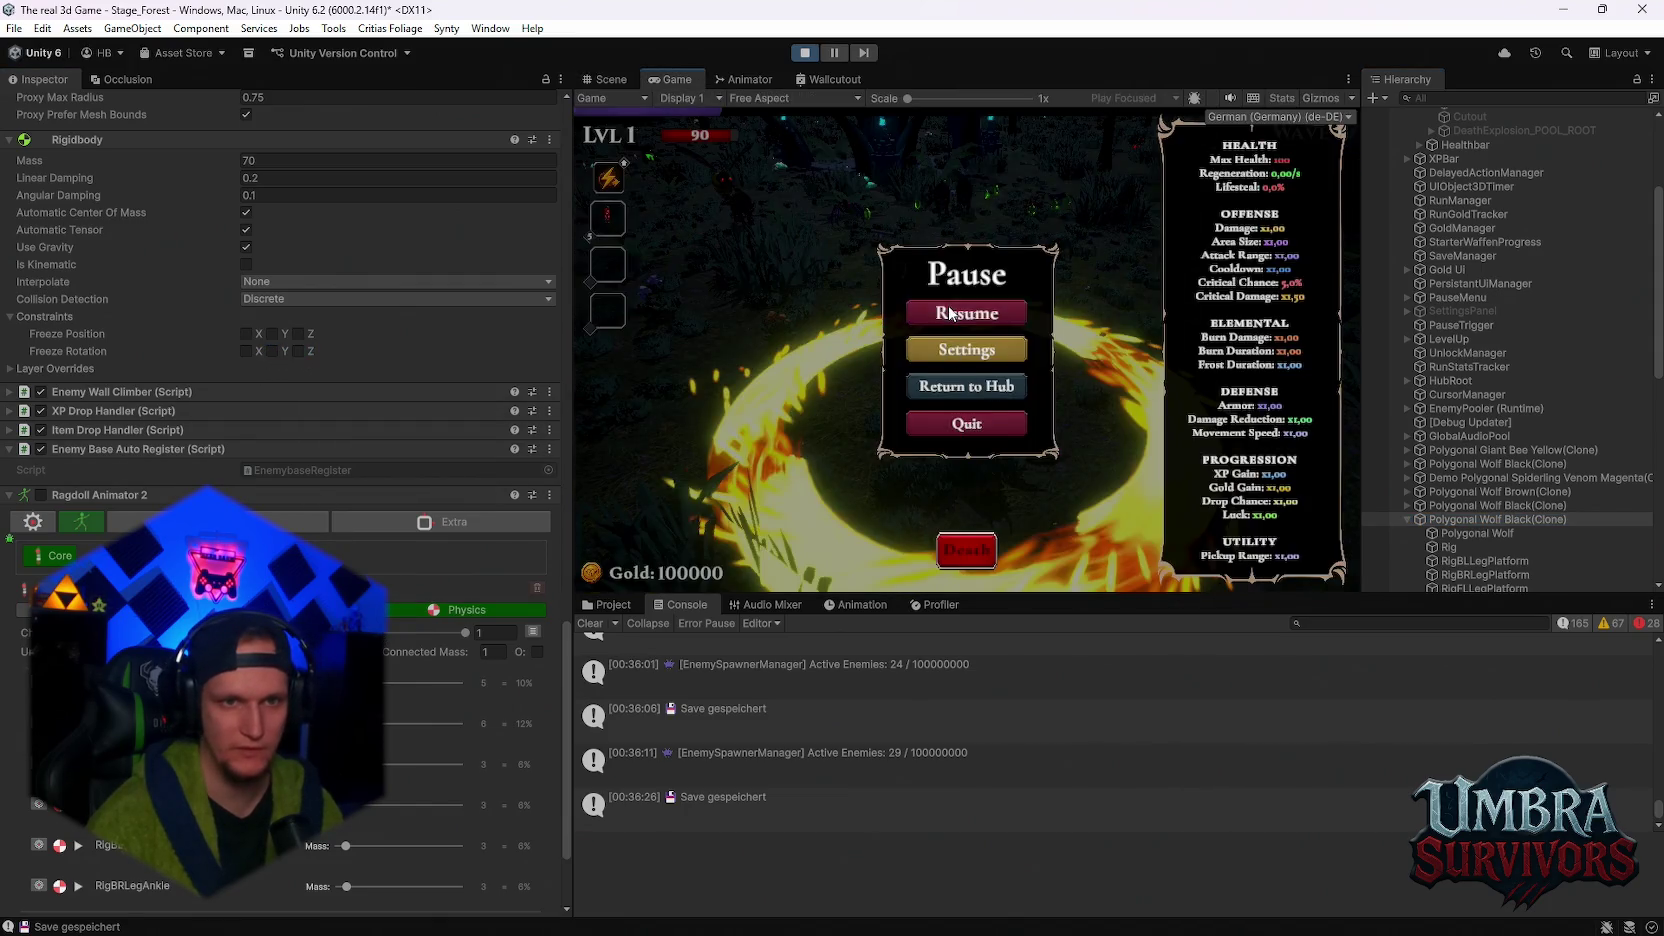
pyautogui.press('Escape')
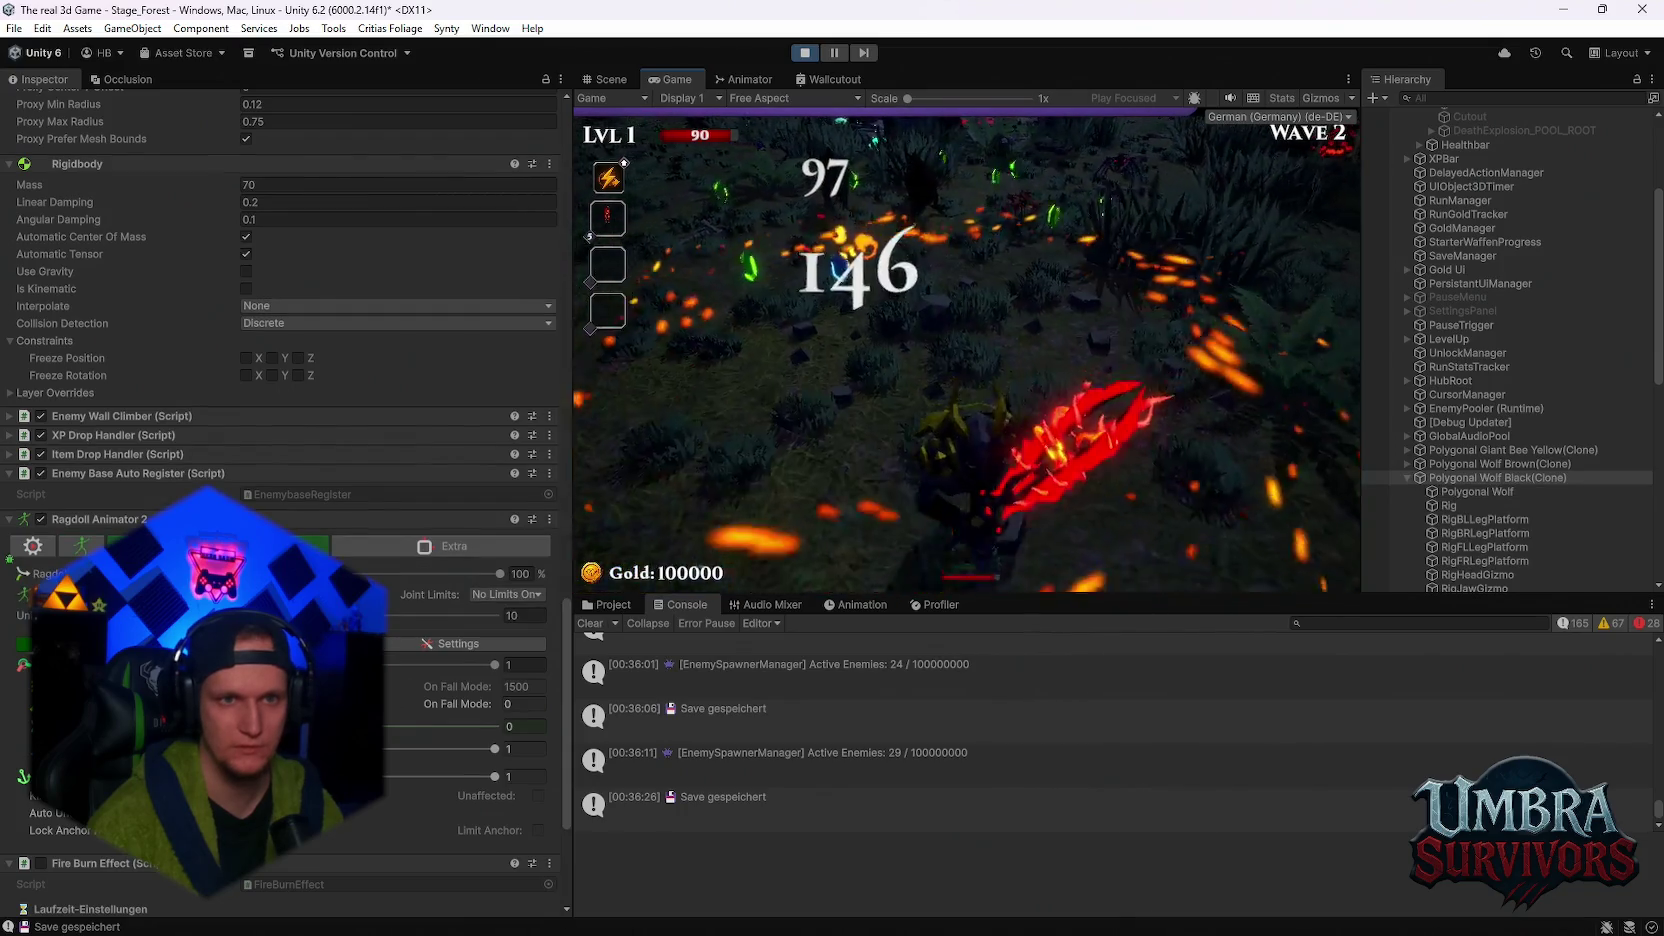
pyautogui.press('Escape')
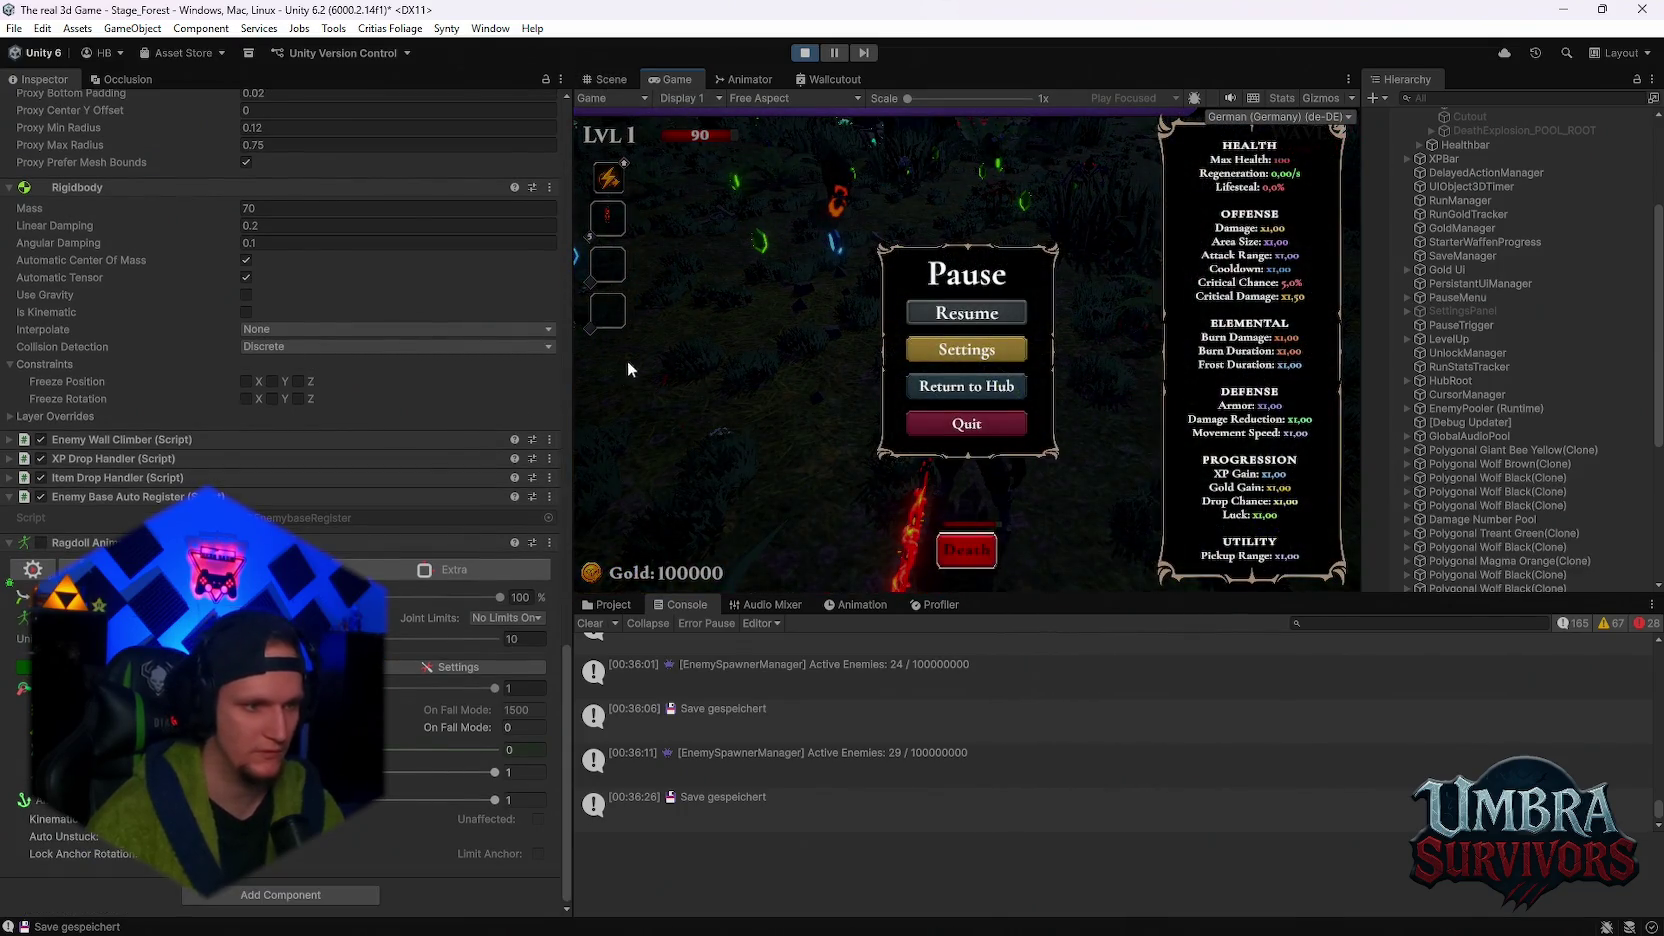
pyautogui.press('Escape')
pyautogui.press('Escape')
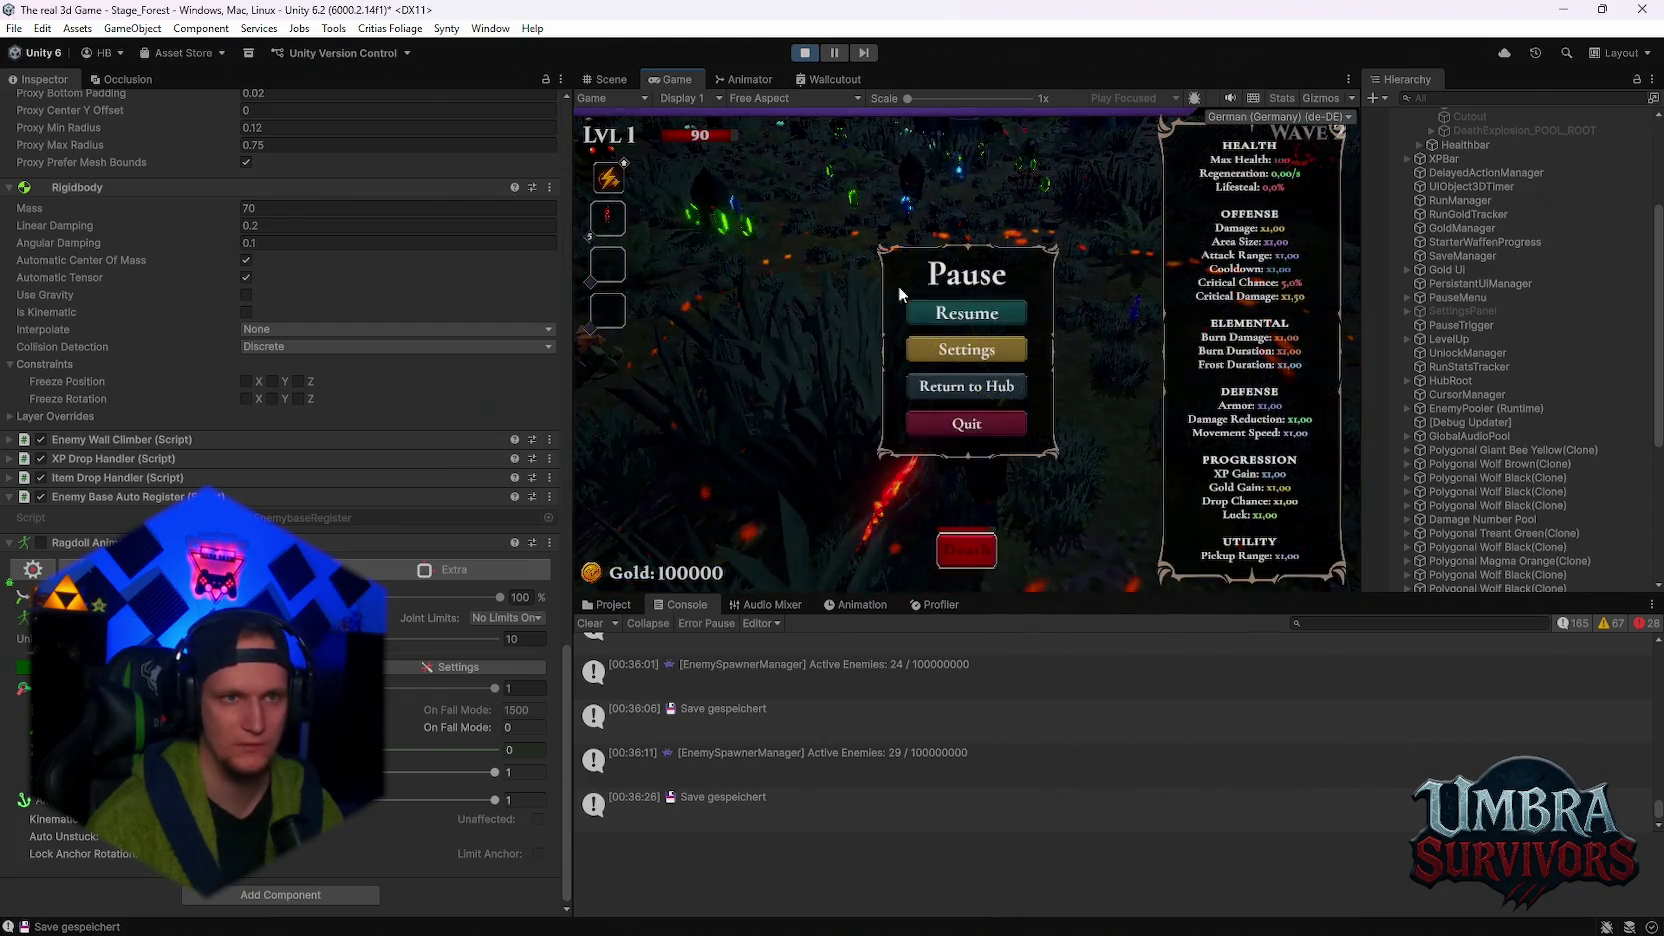
pyautogui.click(607, 79)
pyautogui.moveTo(972, 298)
pyautogui.mouseDown()
pyautogui.moveTo(775, 269)
pyautogui.moveTo(988, 288)
pyautogui.mouseUp()
# - Show the Umbra_GlobalScore entries in Chrome, select the top two rows, then minimize the browser
pyautogui.hotkey('alt', 'Tab')
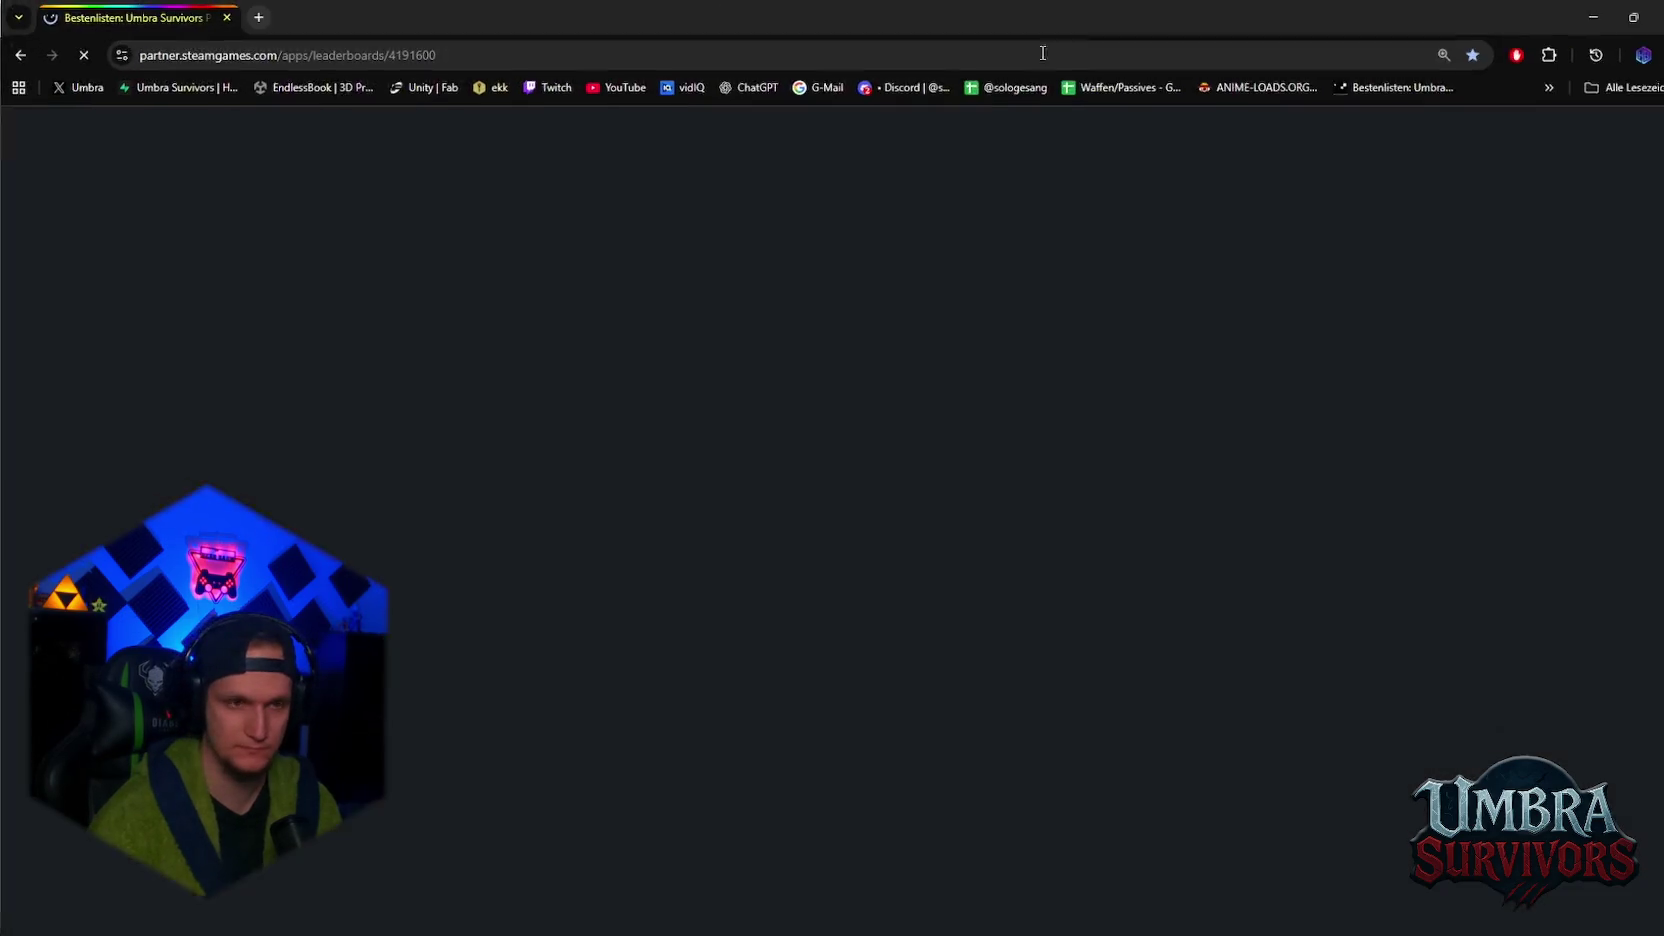
pyautogui.scroll(-4, 391, 569)
pyautogui.click(200, 559)
pyautogui.scroll(-4, 374, 521)
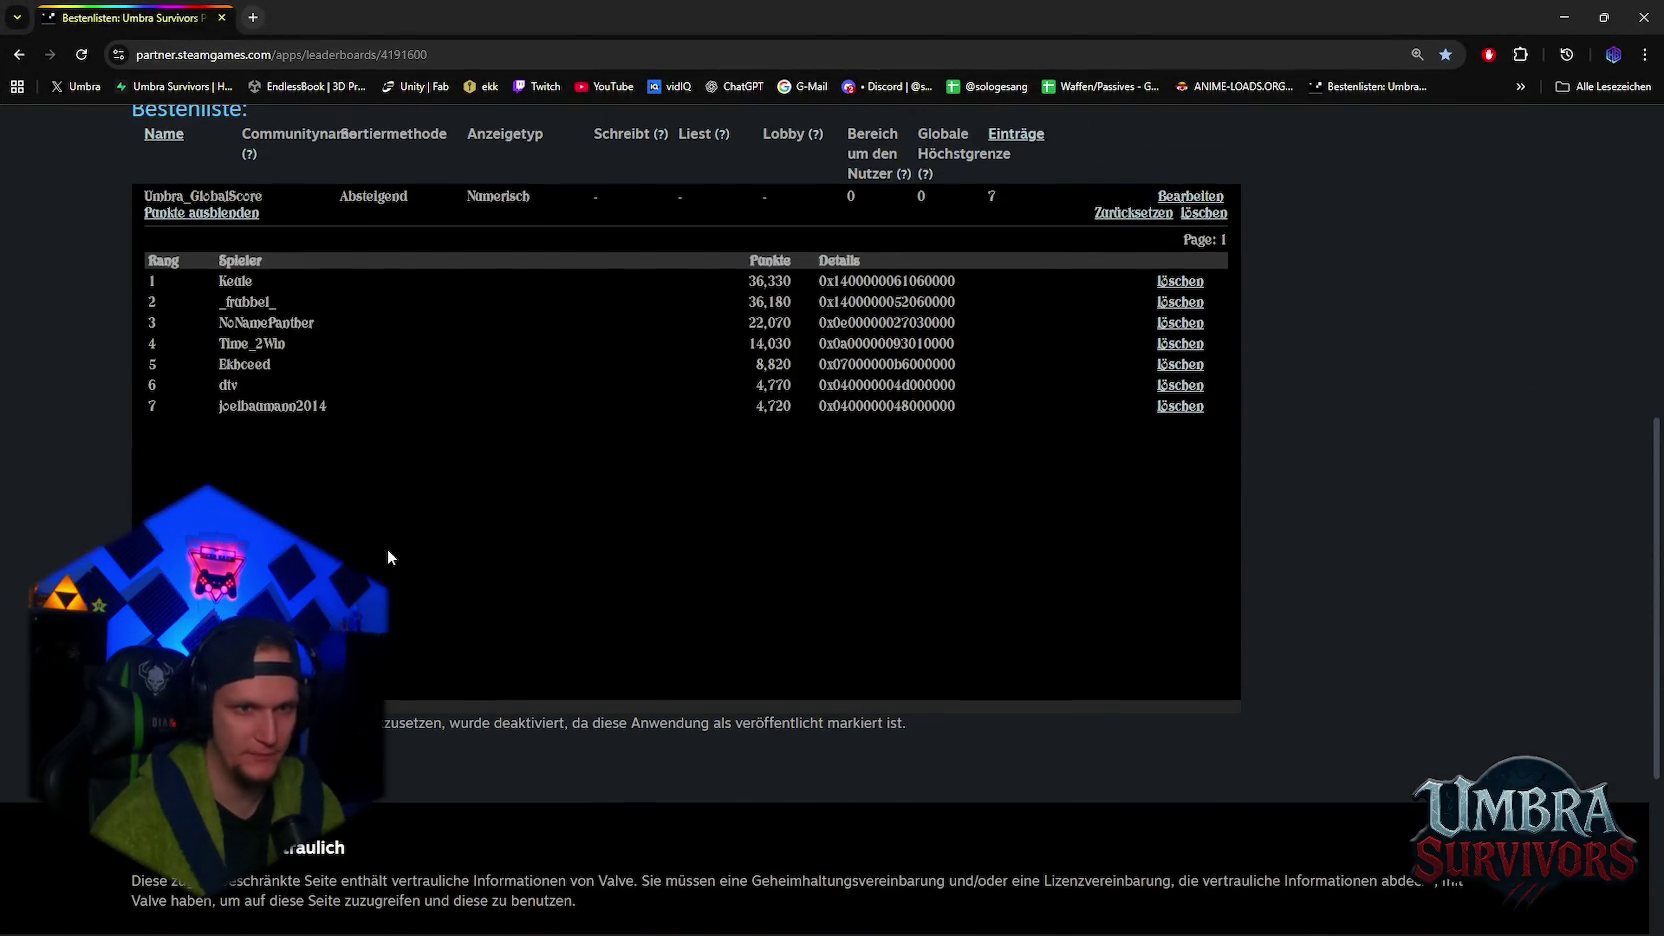
pyautogui.scroll(2, 810, 458)
pyautogui.tripleClick(790, 452)
pyautogui.tripleClick(702, 476)
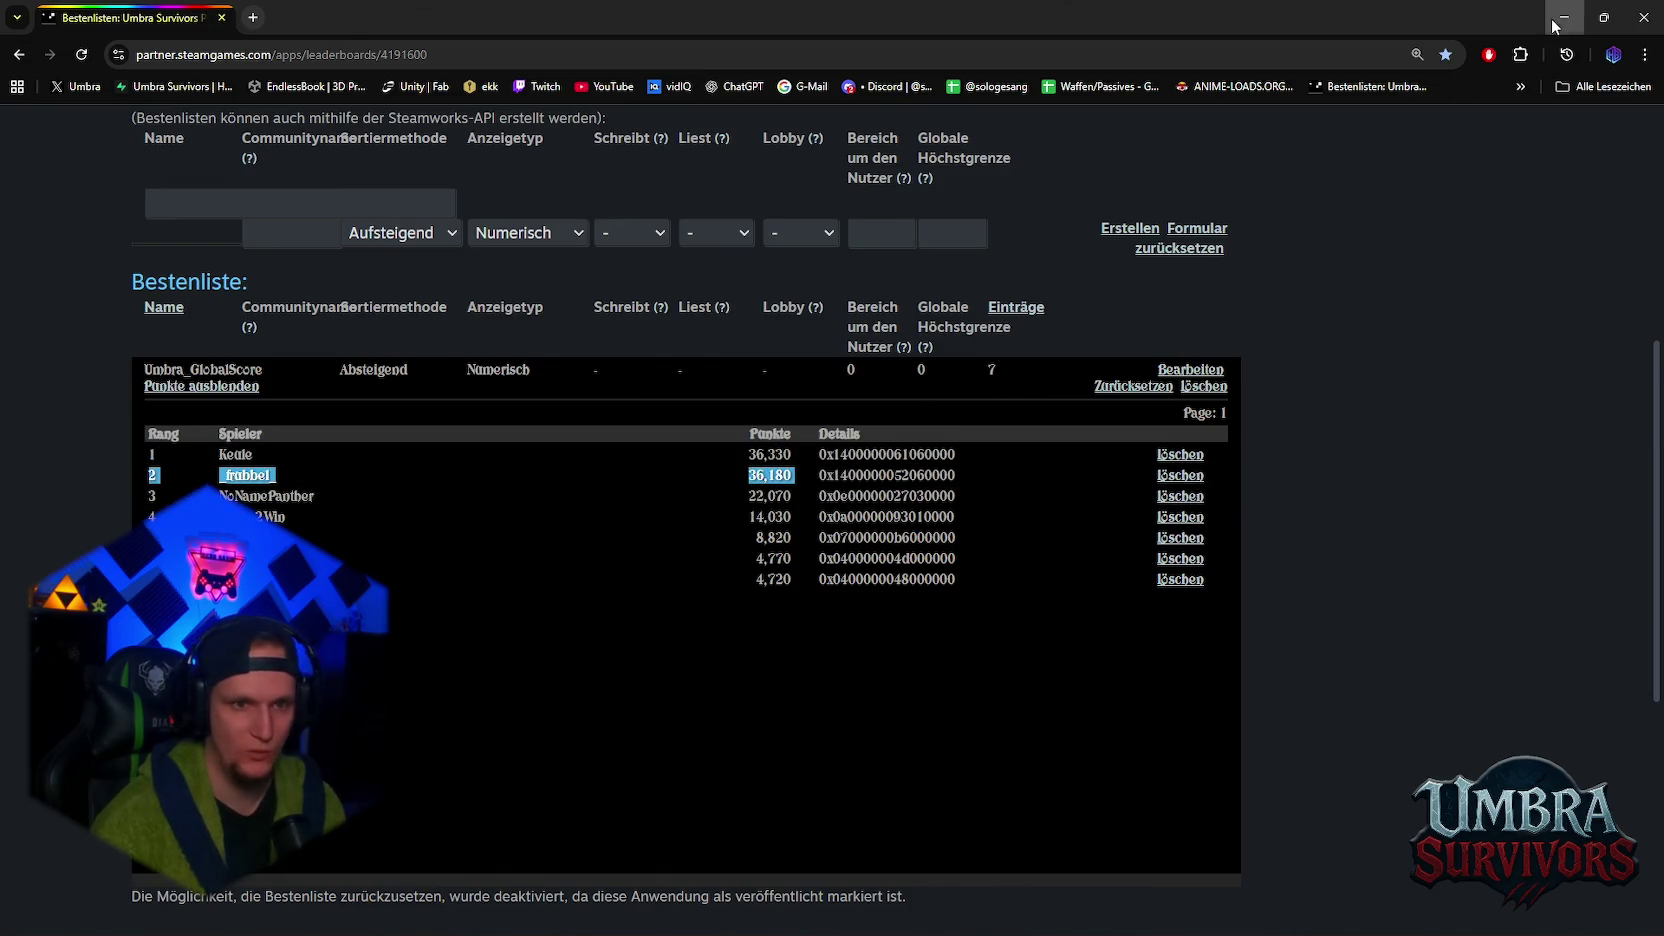
pyautogui.click(1564, 17)
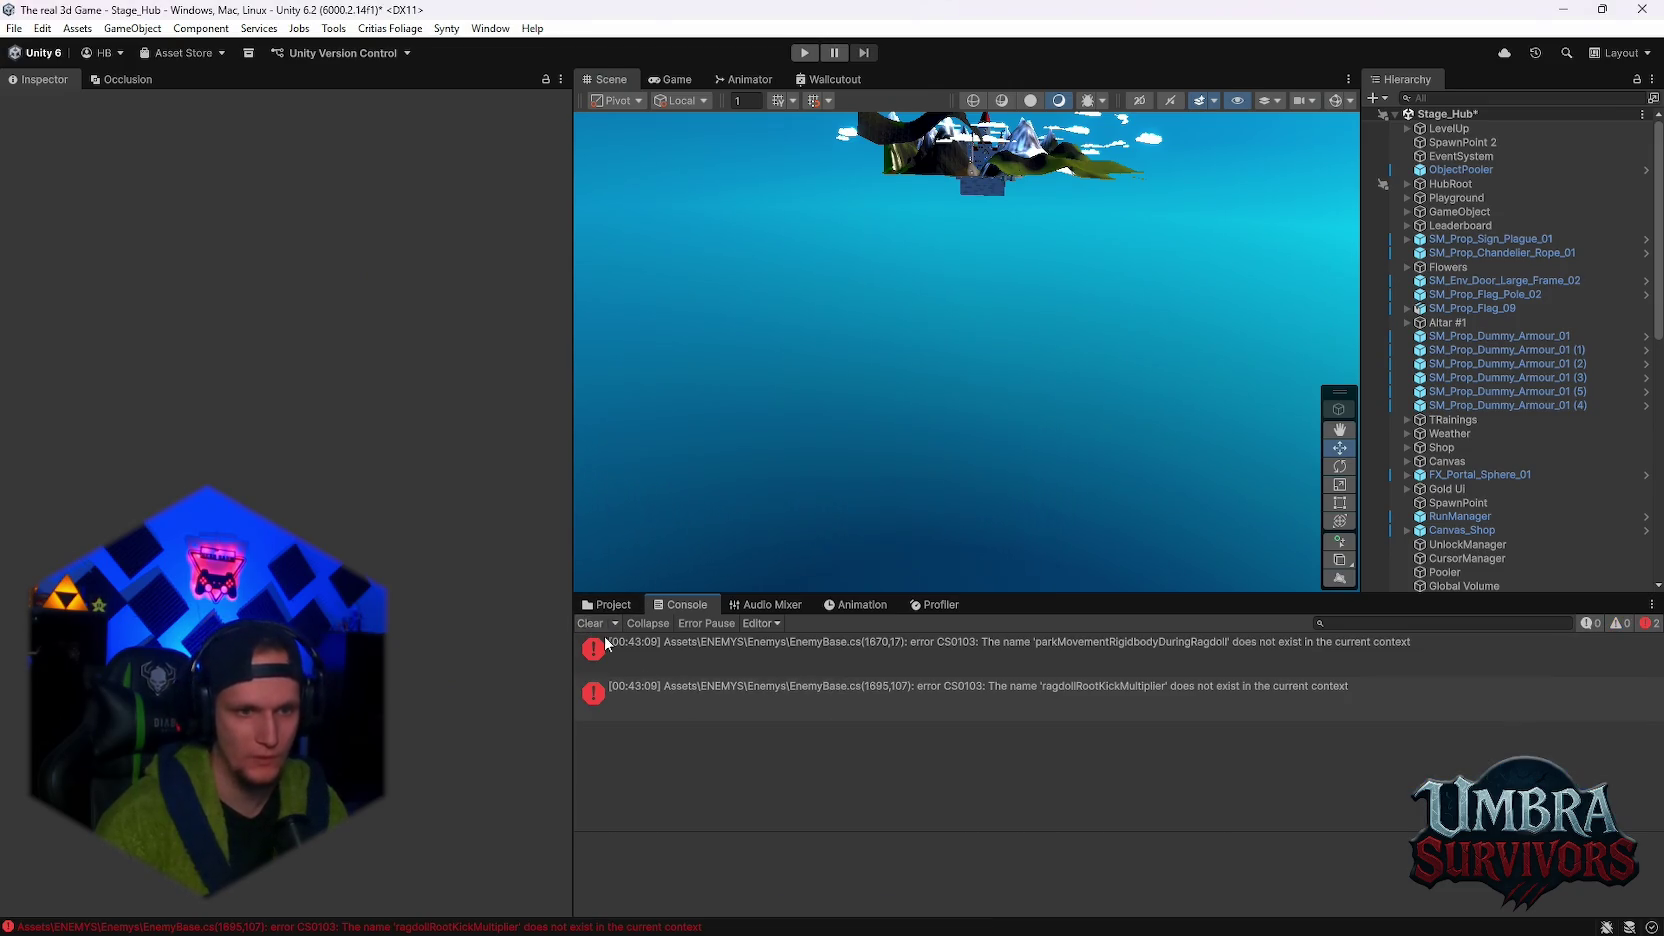
# - Select both EnemyBase.cs compile error messages in the Console
pyautogui.moveTo(815, 653); pyautogui.dragTo(815, 692)
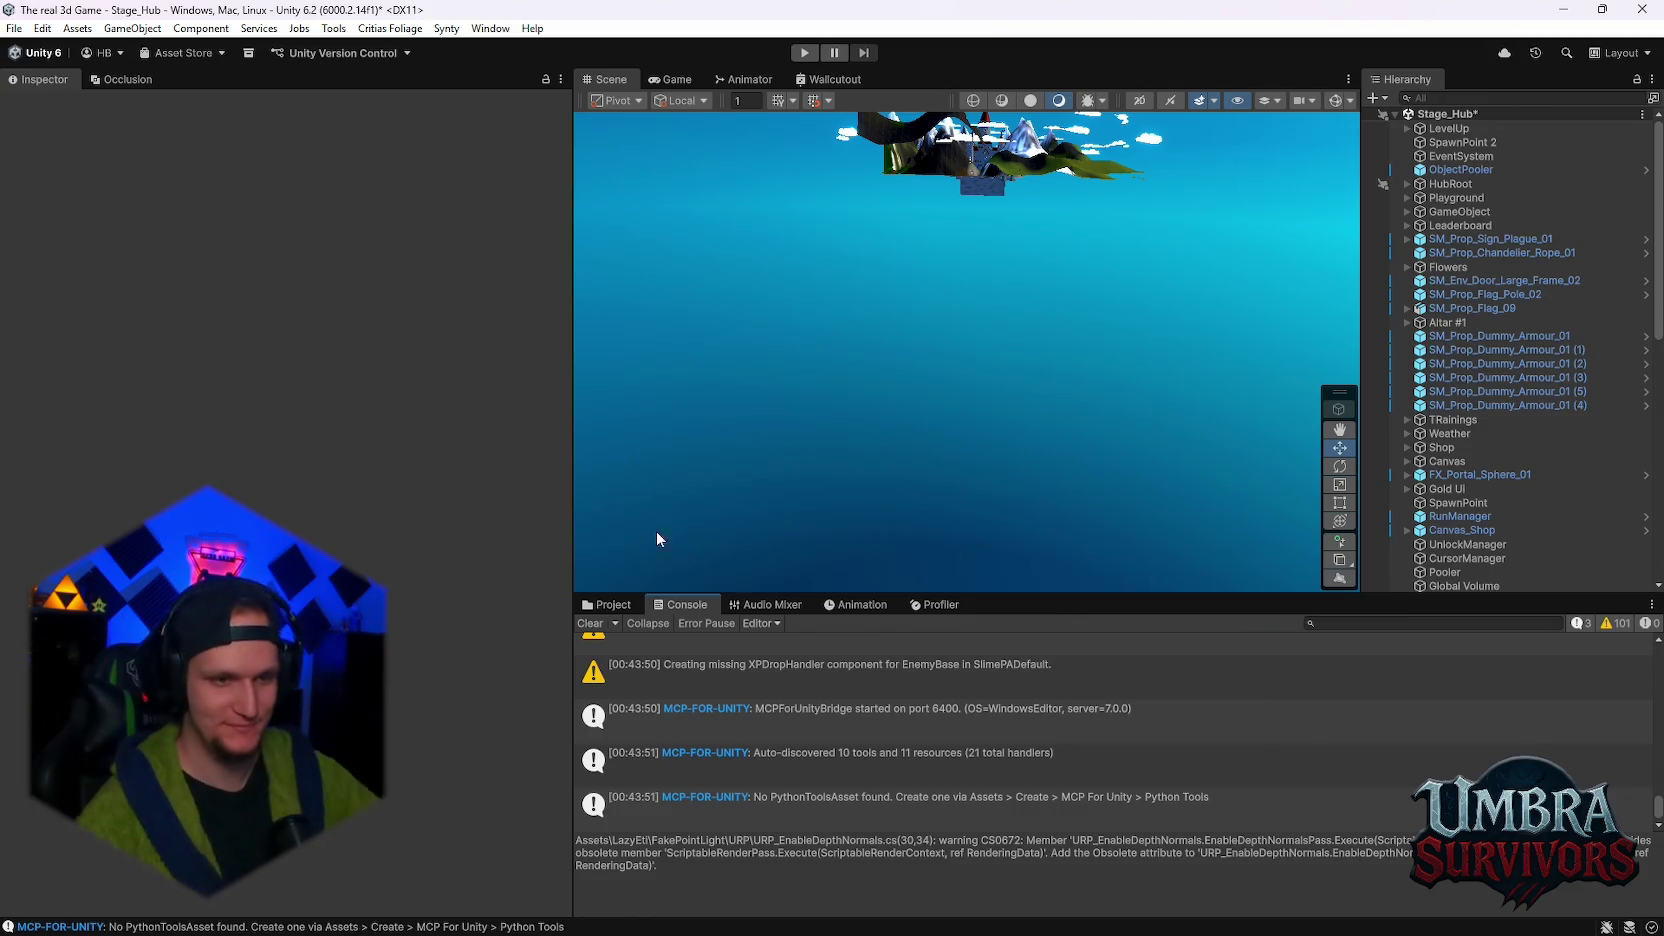
# - Clear the Console messages after EnemyBase.cs recompiles cleanly
pyautogui.click(585, 625)
# - Bring up the Mobs asset folder in the Project tab and start the hub scene in Play mode
pyautogui.click(601, 601)
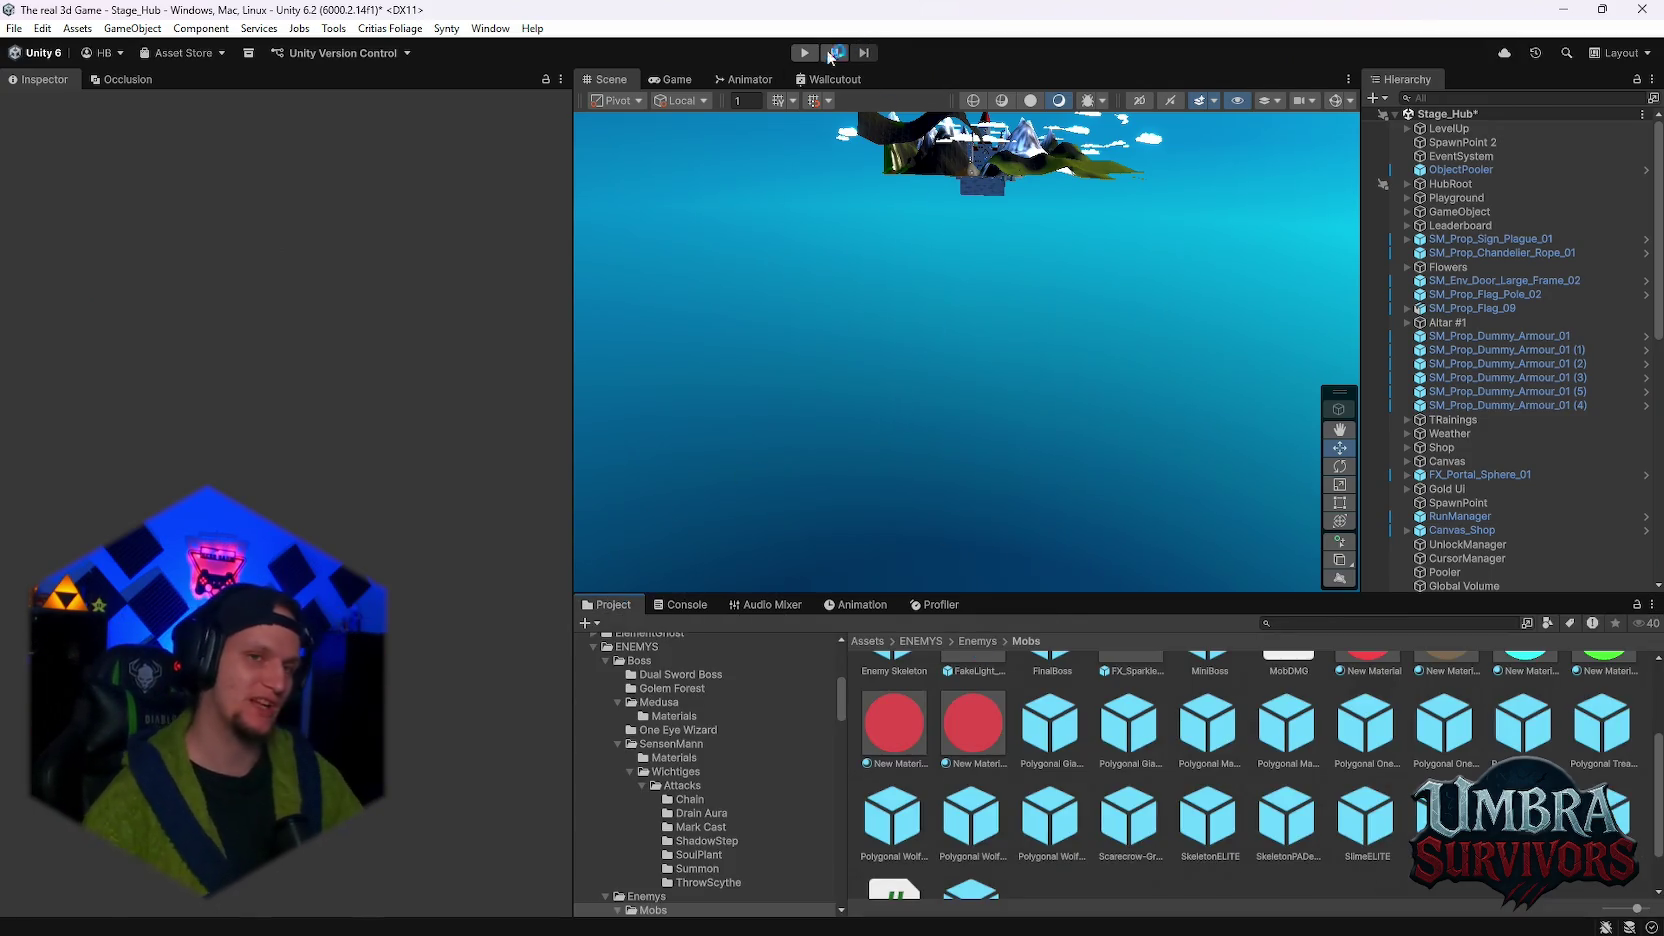
pyautogui.click(796, 52)
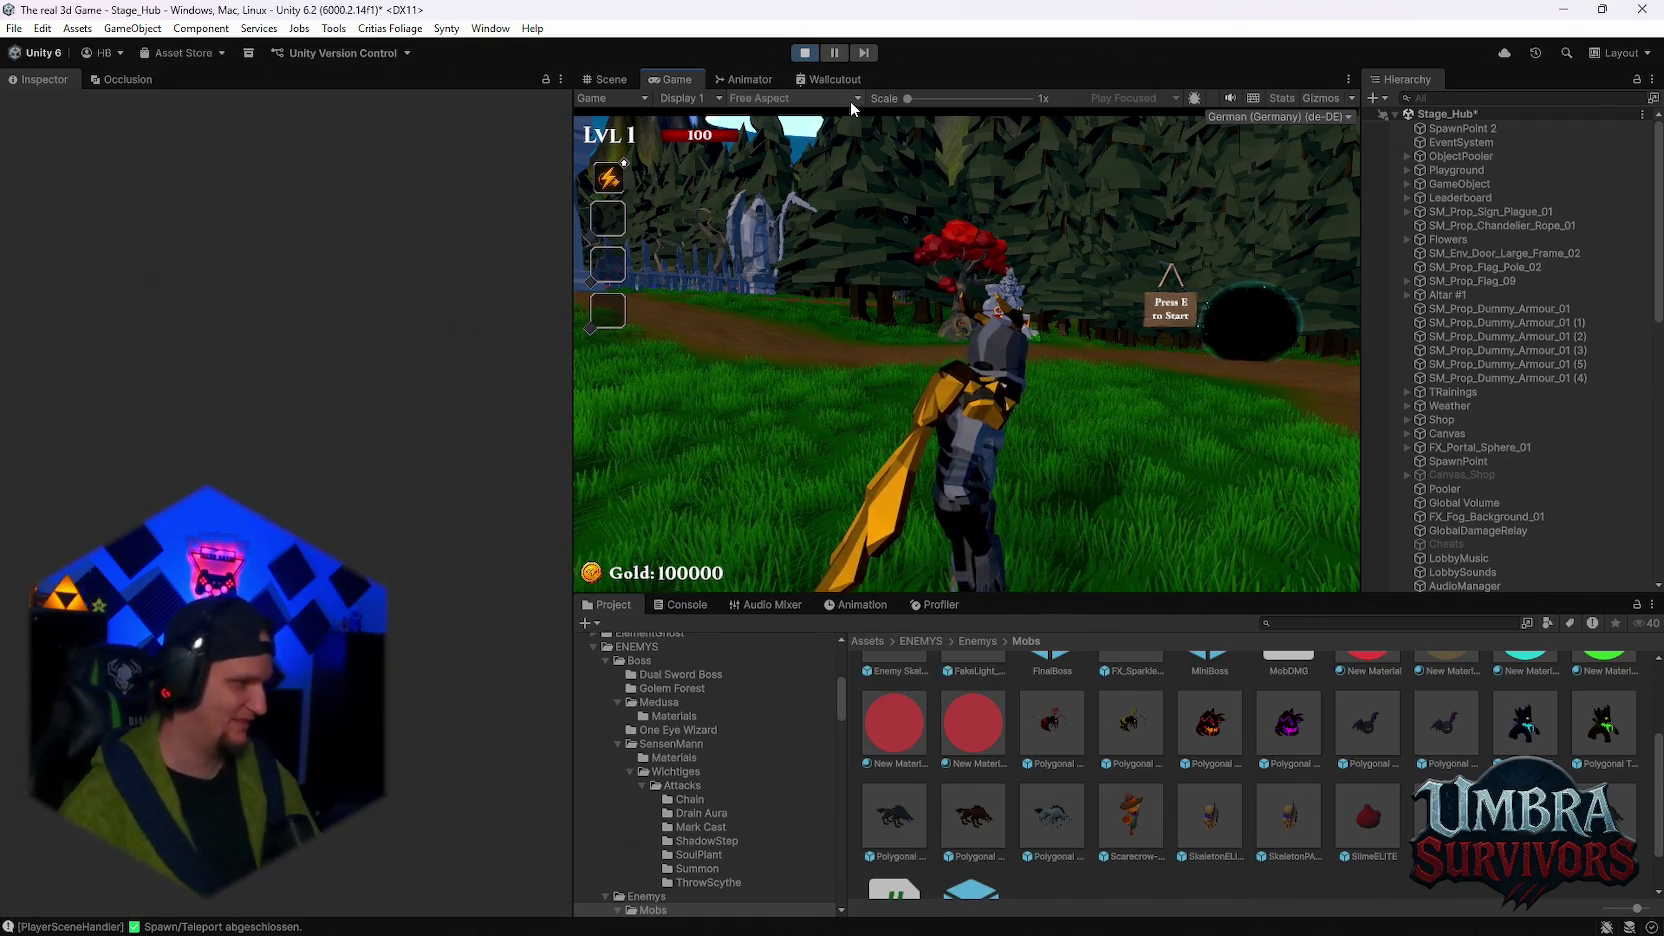
# - Walk to the upgrade book and take the Infernal Torch upgrade
pyautogui.press('w')
# - Run the character to the portal and start Stage 1
pyautogui.press('w')
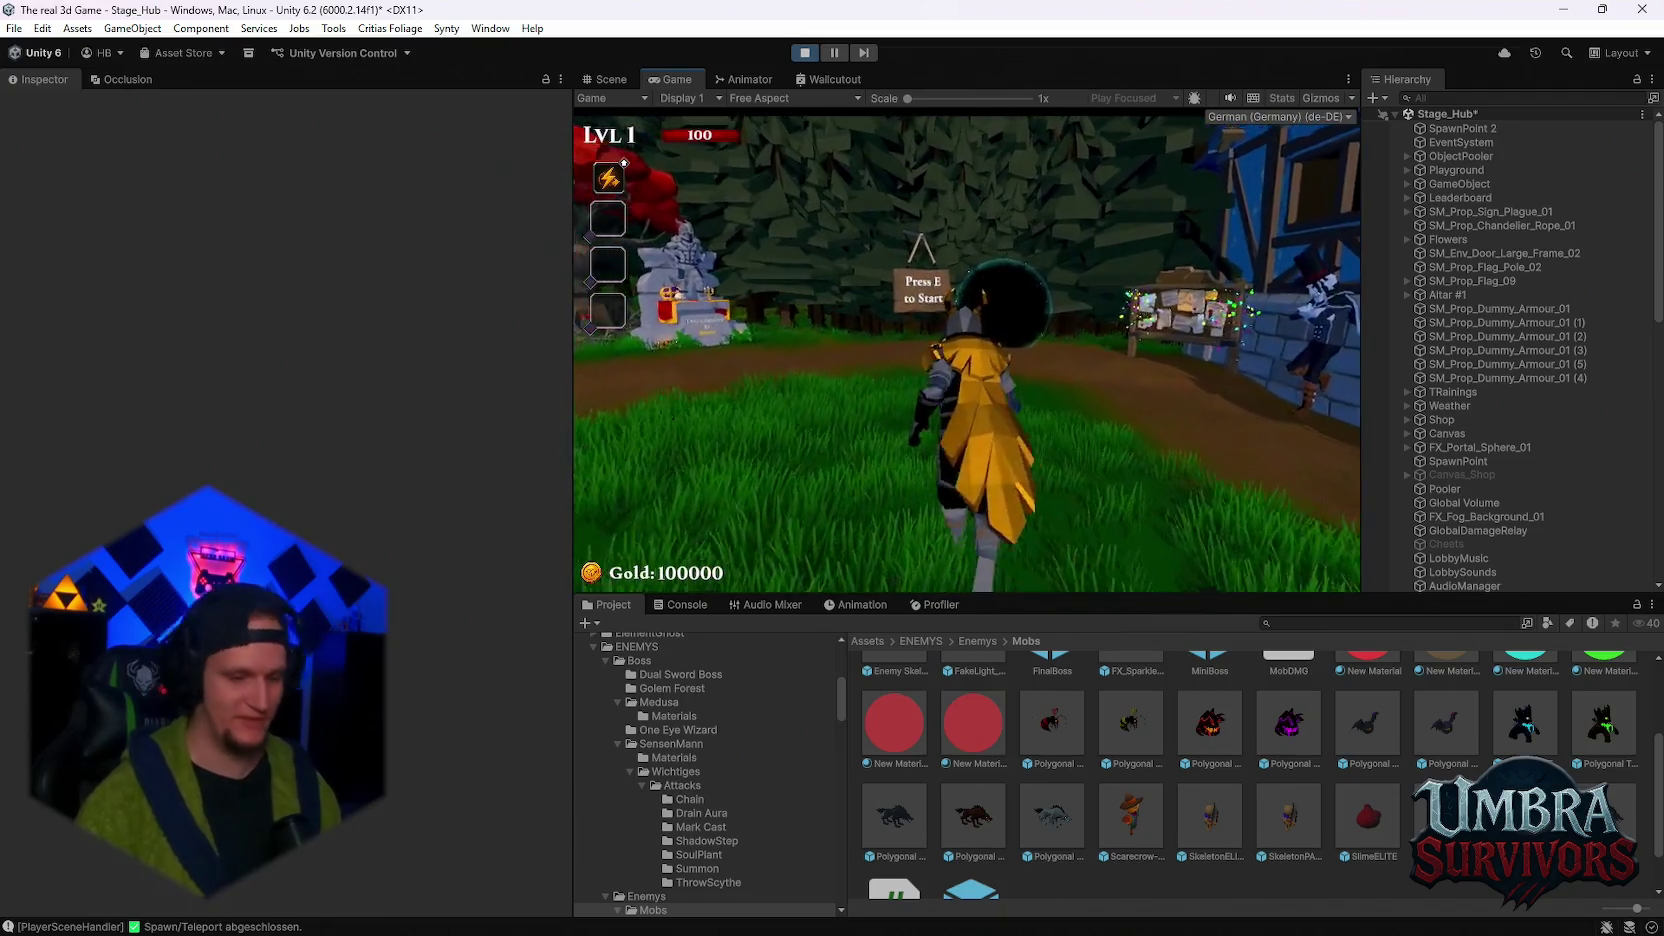
pyautogui.press('e')
pyautogui.click(736, 424)
pyautogui.press('Escape')
pyautogui.press('w')
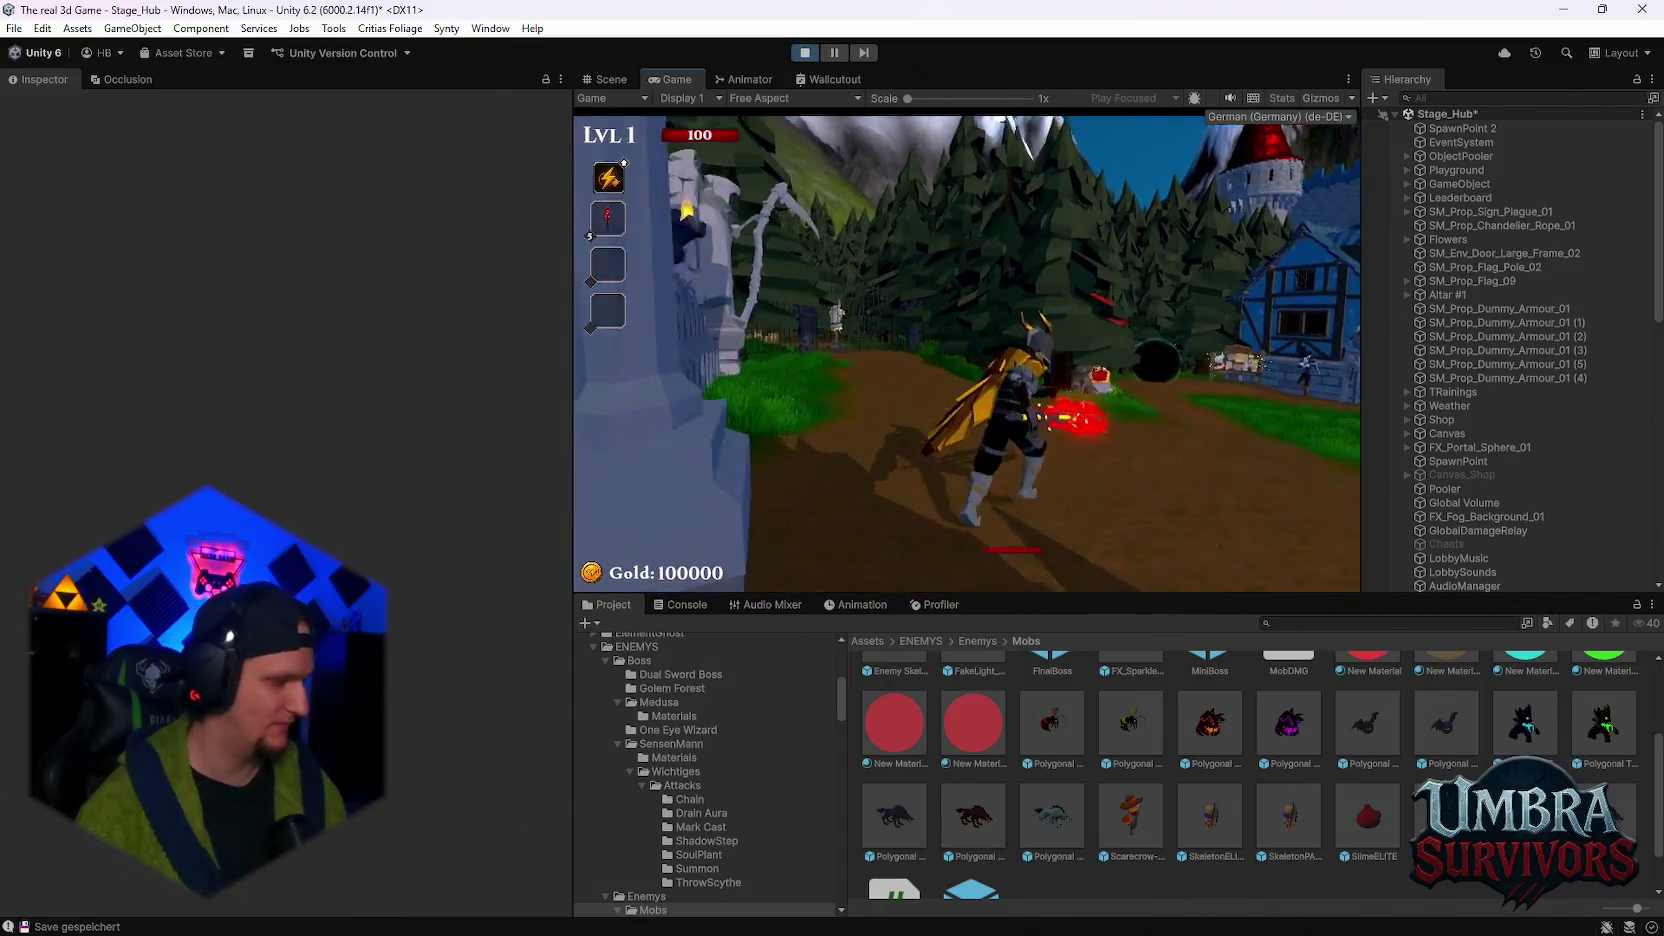
pyautogui.press('w')
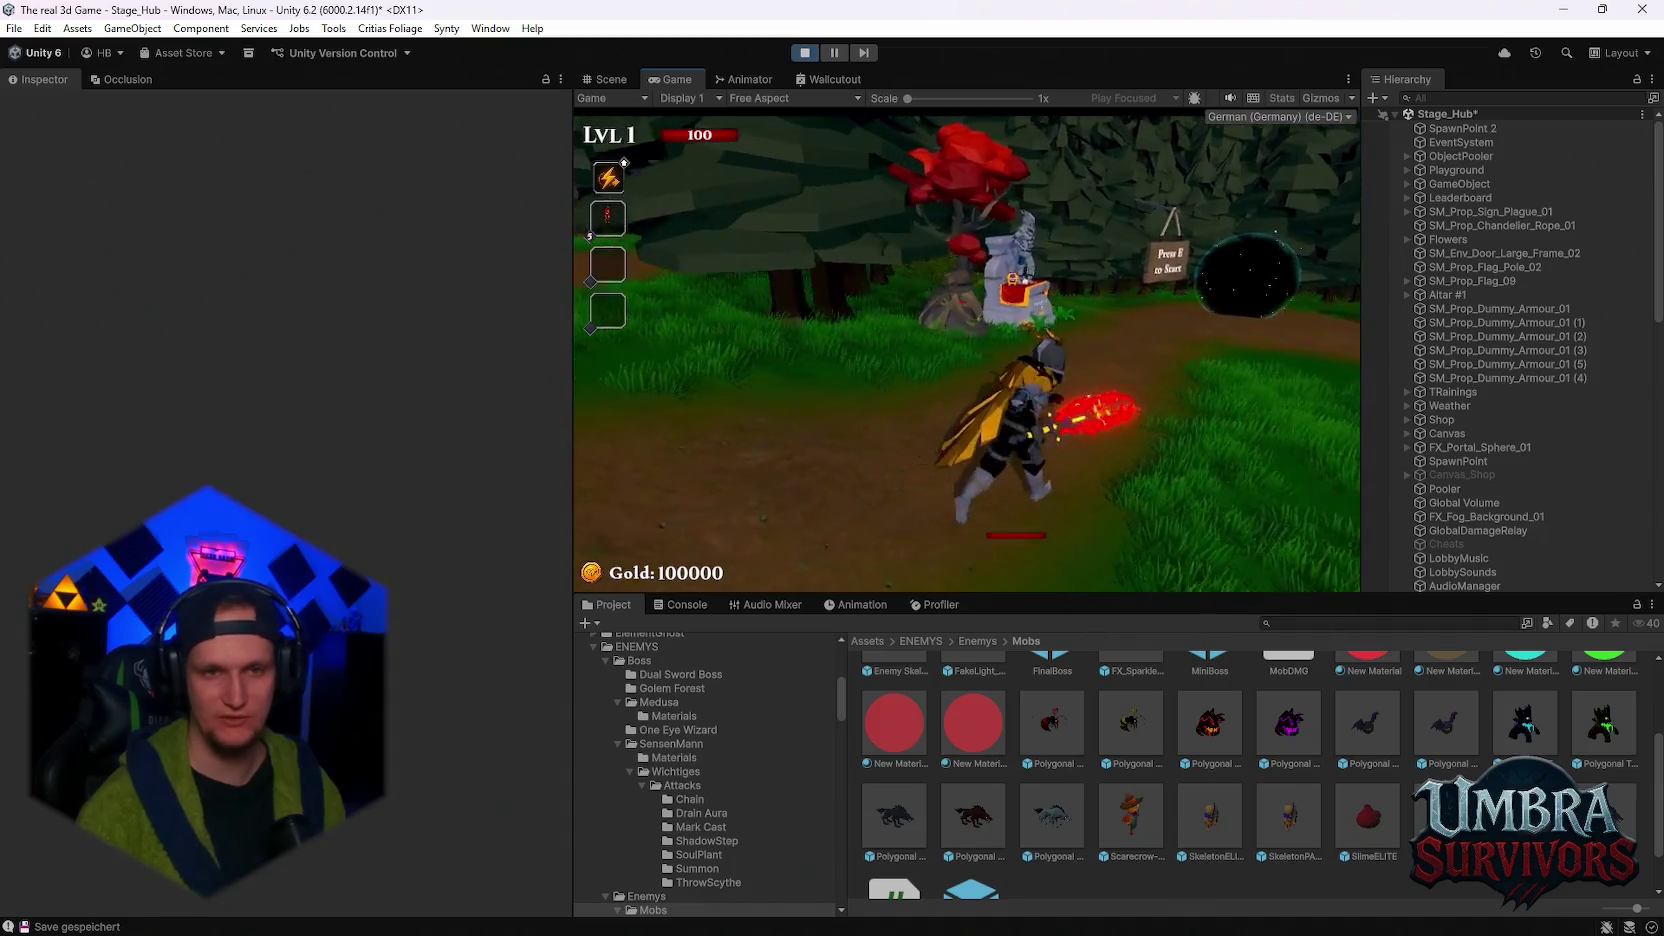
pyautogui.press('e')
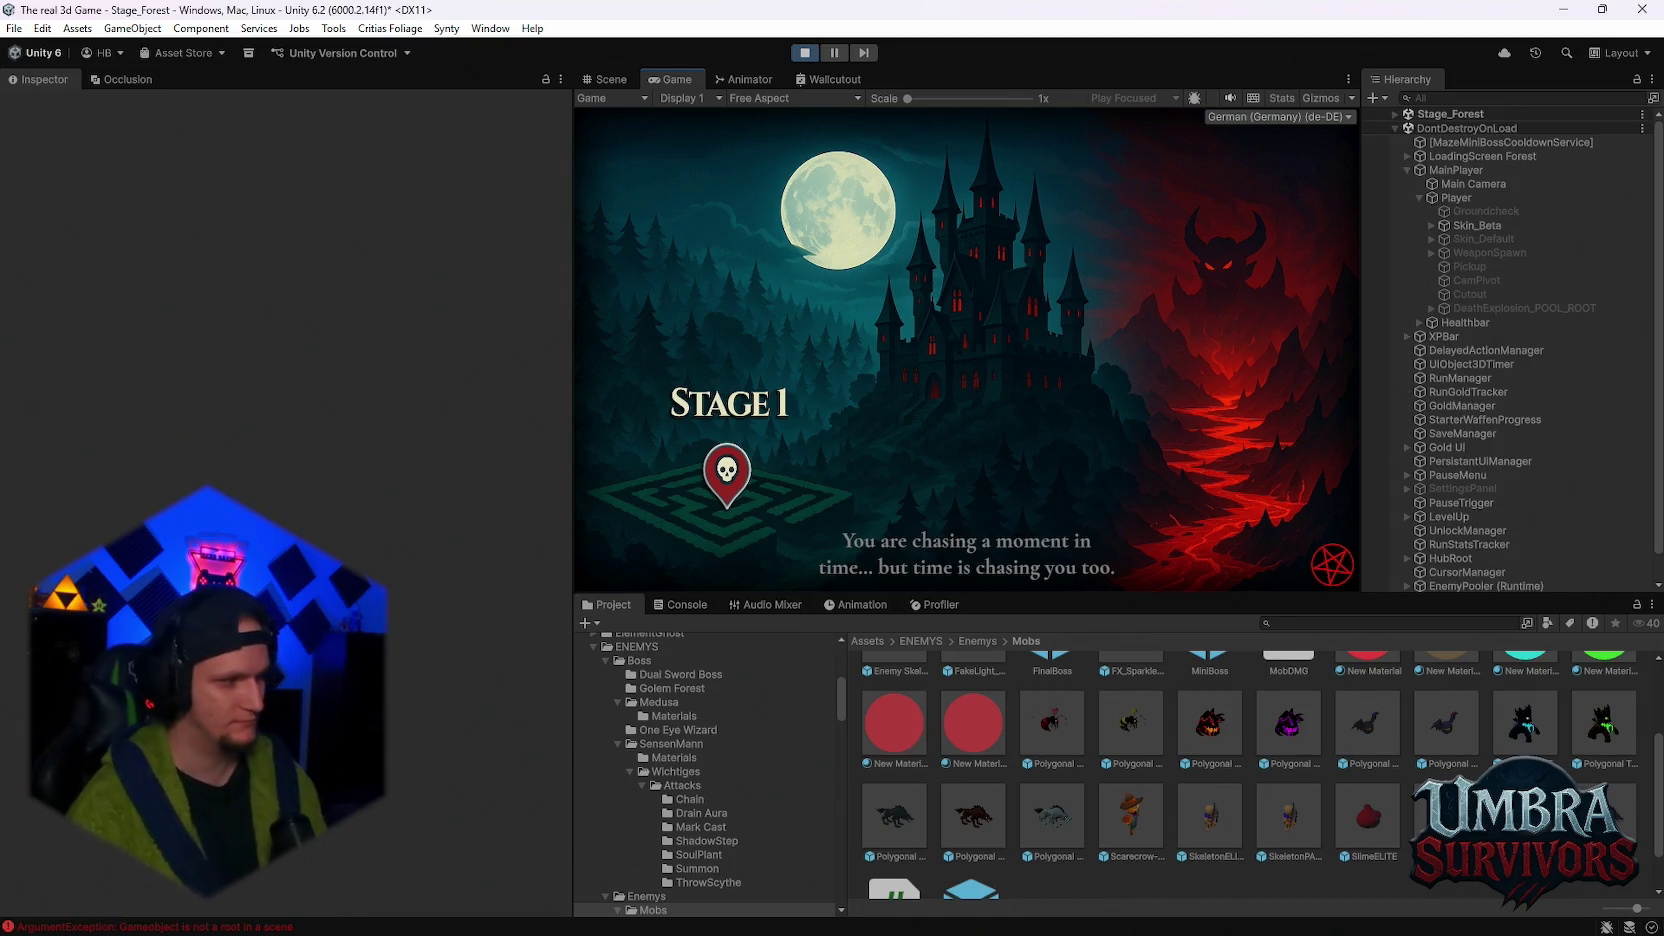
# - Skip the Stage 1 loading screen, pause and resume the forest stage, then stop Play mode with Ctrl+P
pyautogui.press('space')
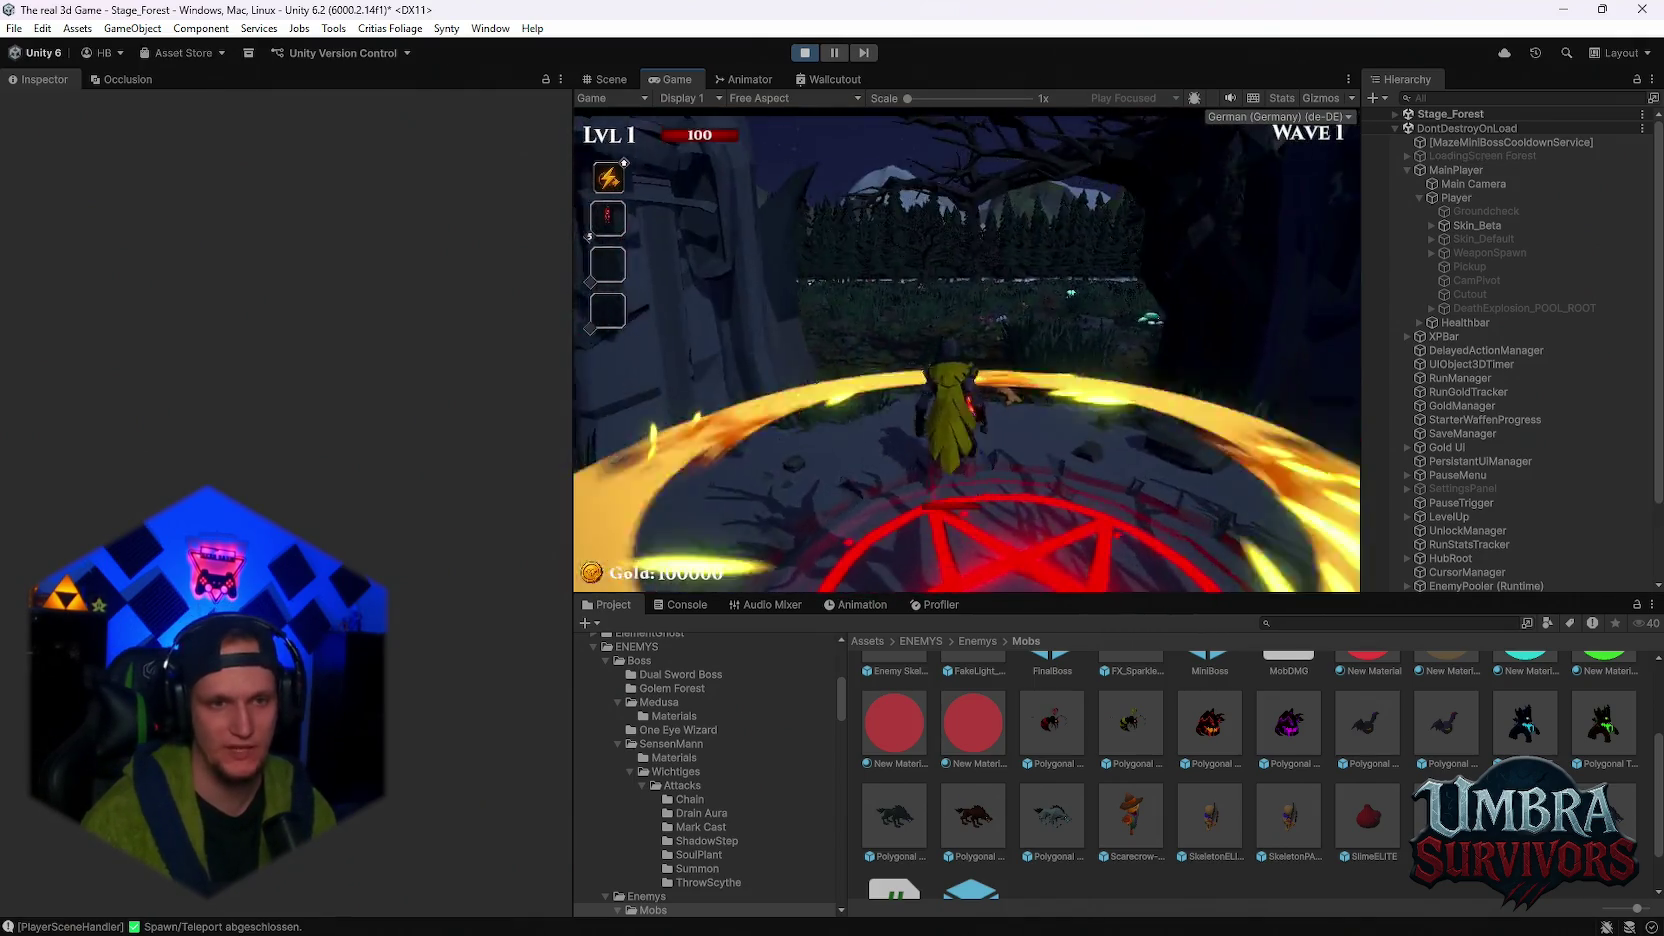
pyautogui.press('Escape')
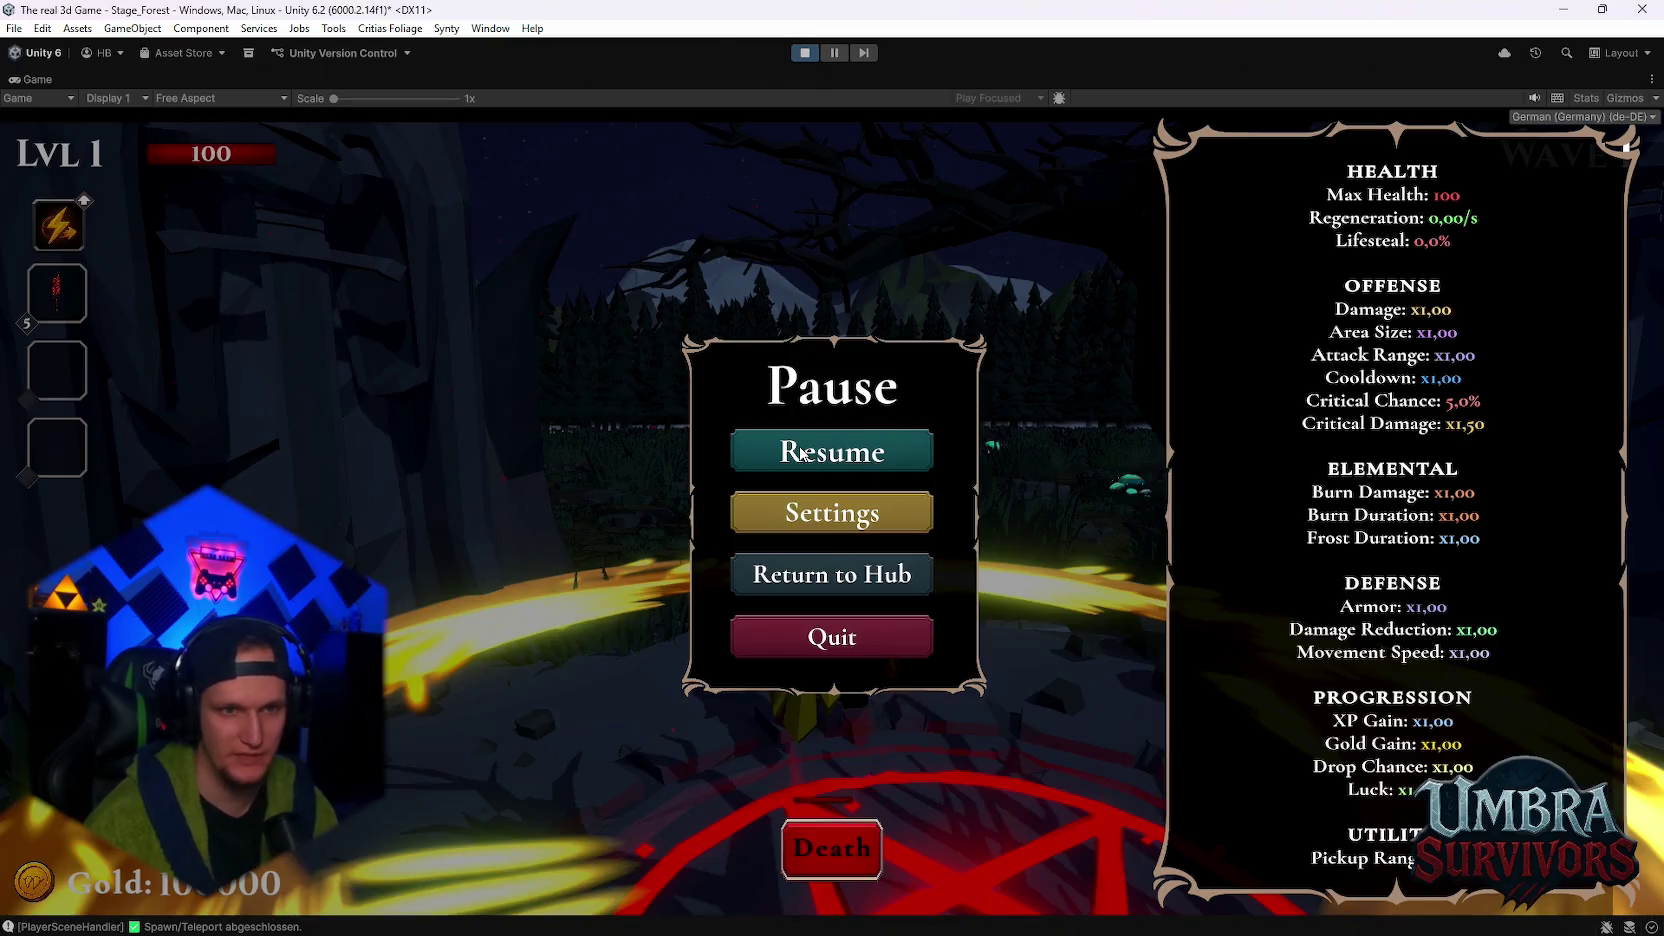
pyautogui.press('Escape')
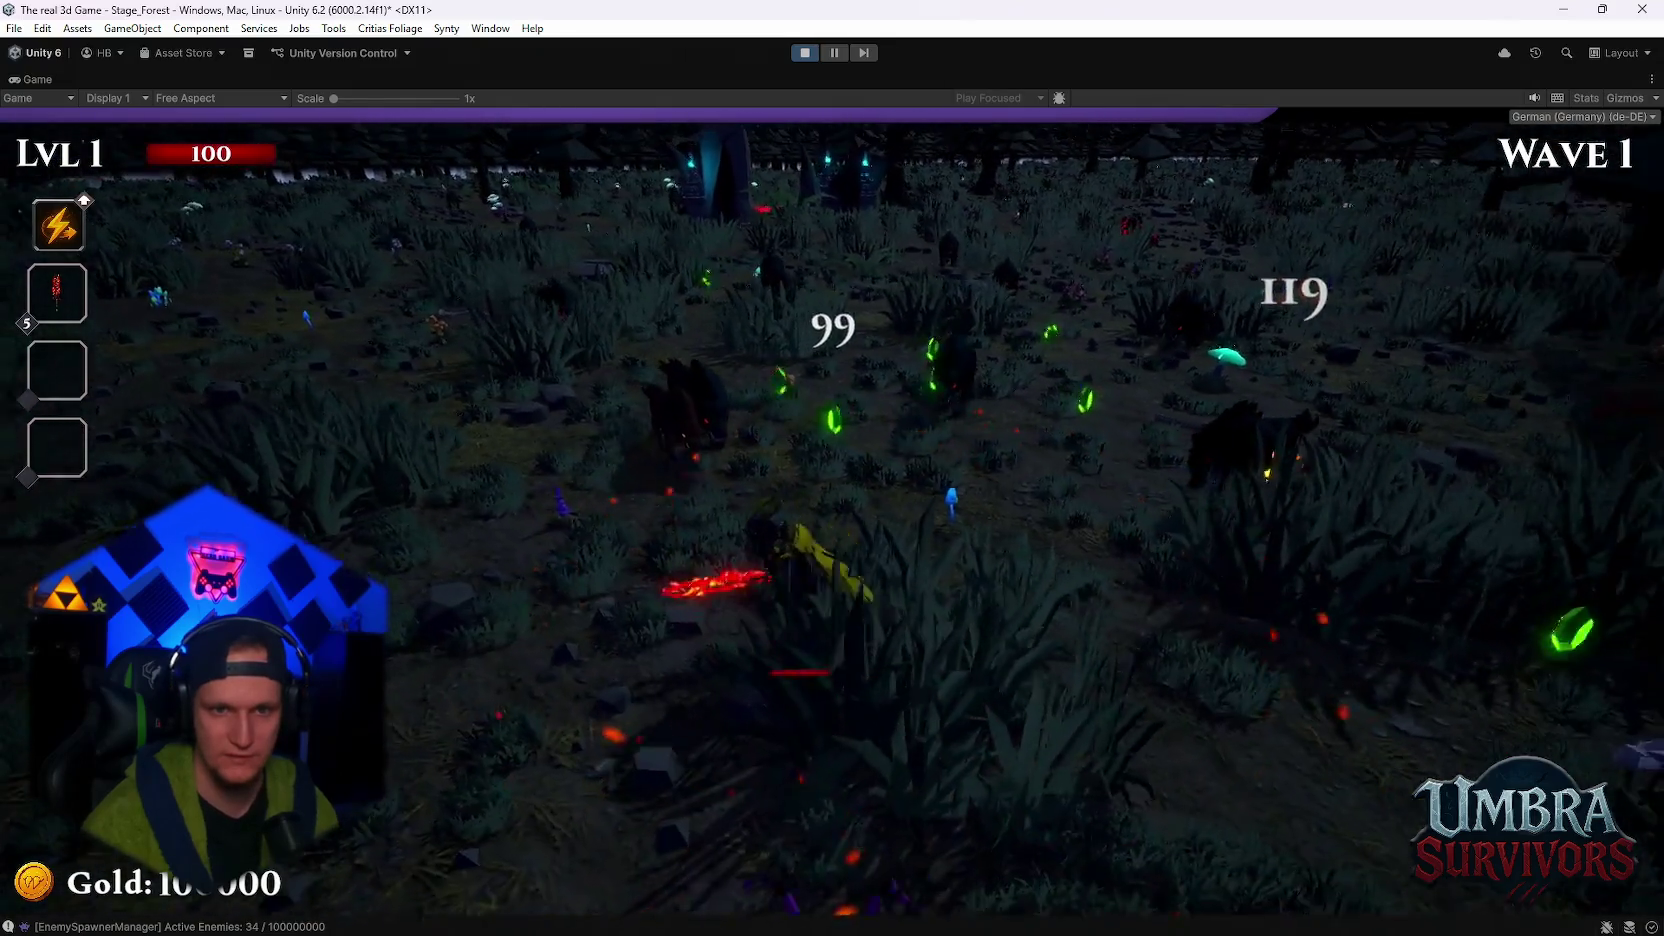
pyautogui.press('Escape')
pyautogui.hotkey('ctrl', 'p')
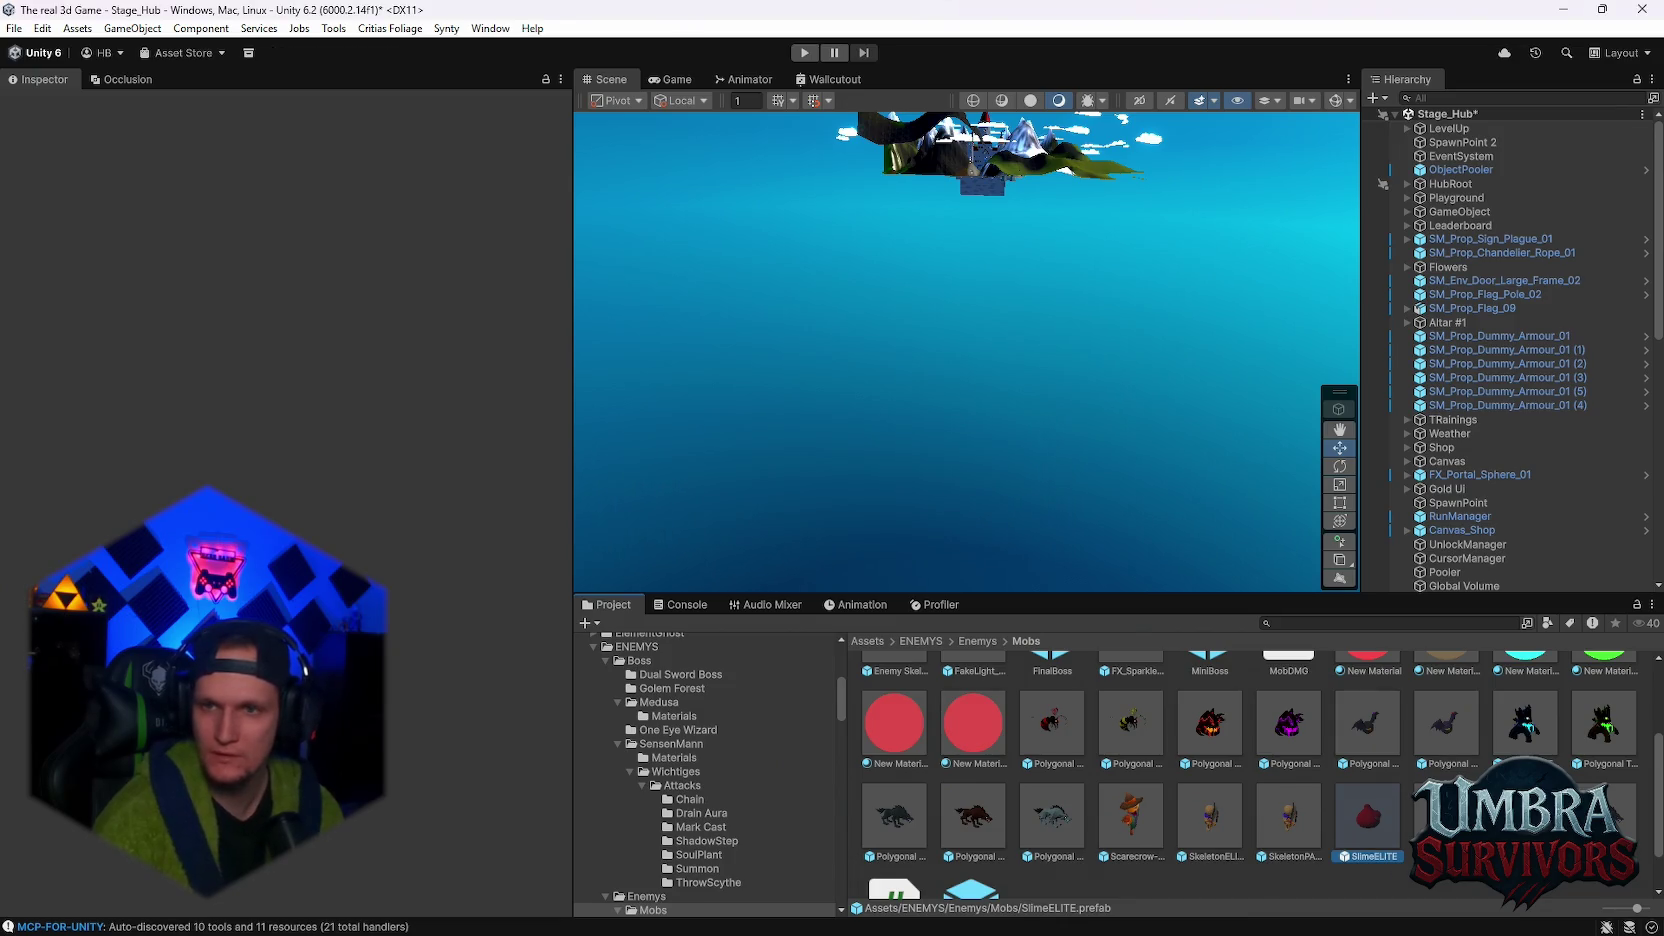
# - Select the SlimeELITE prefab in the Mobs folder, then enter Play mode
pyautogui.click(893, 818)
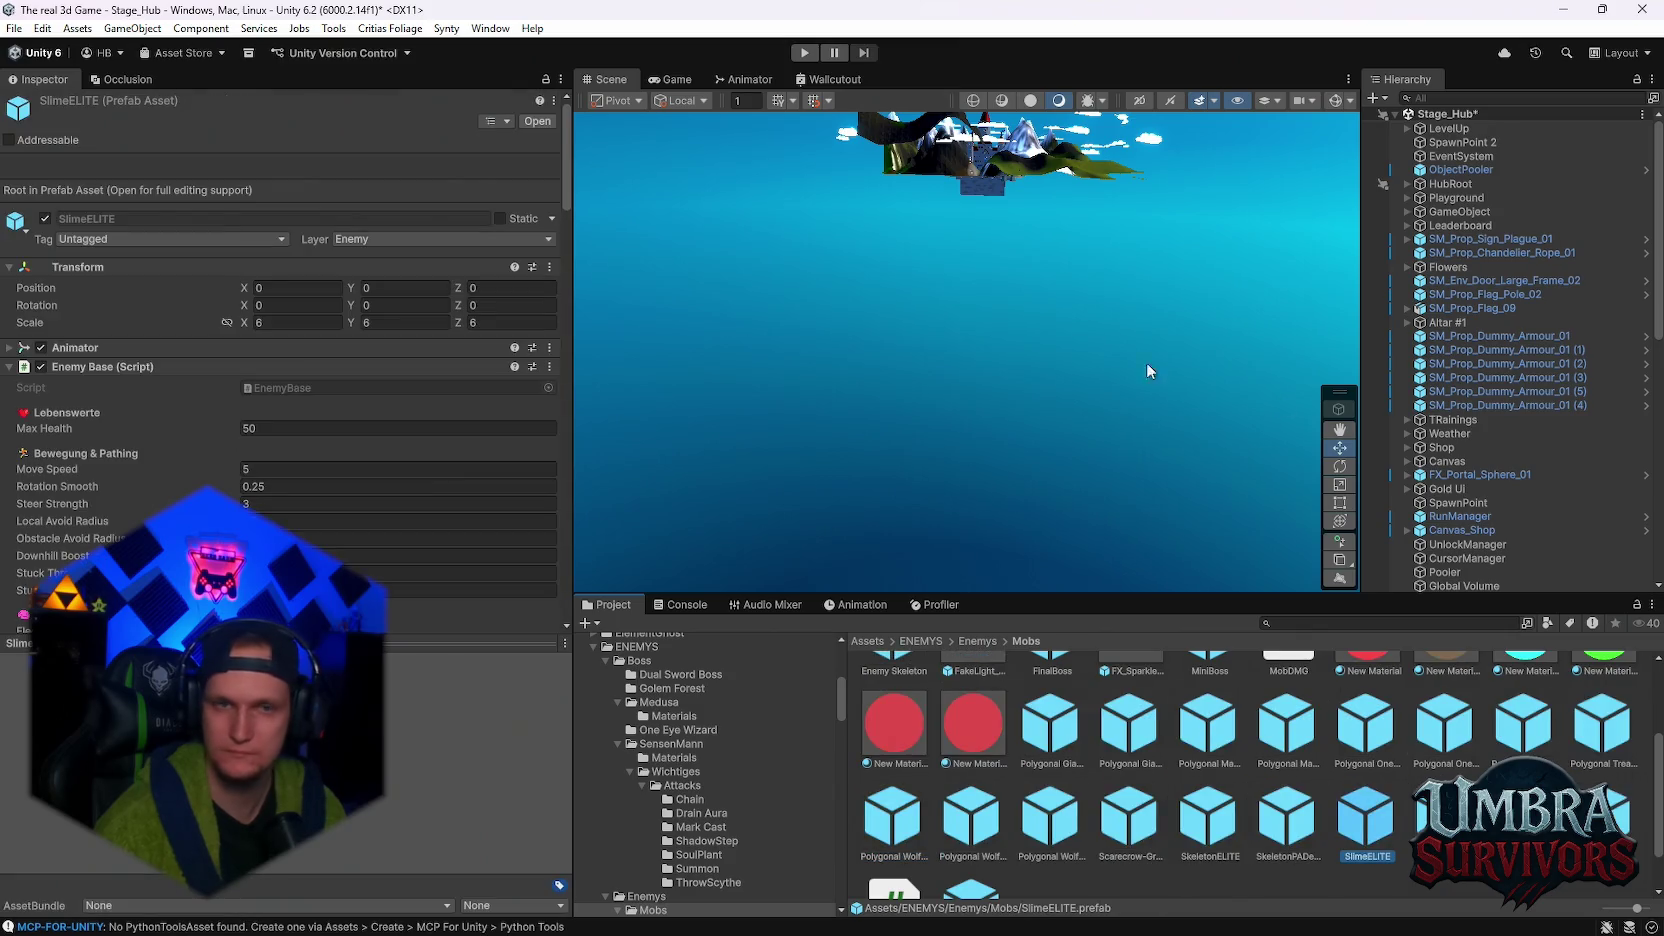
pyautogui.click(803, 51)
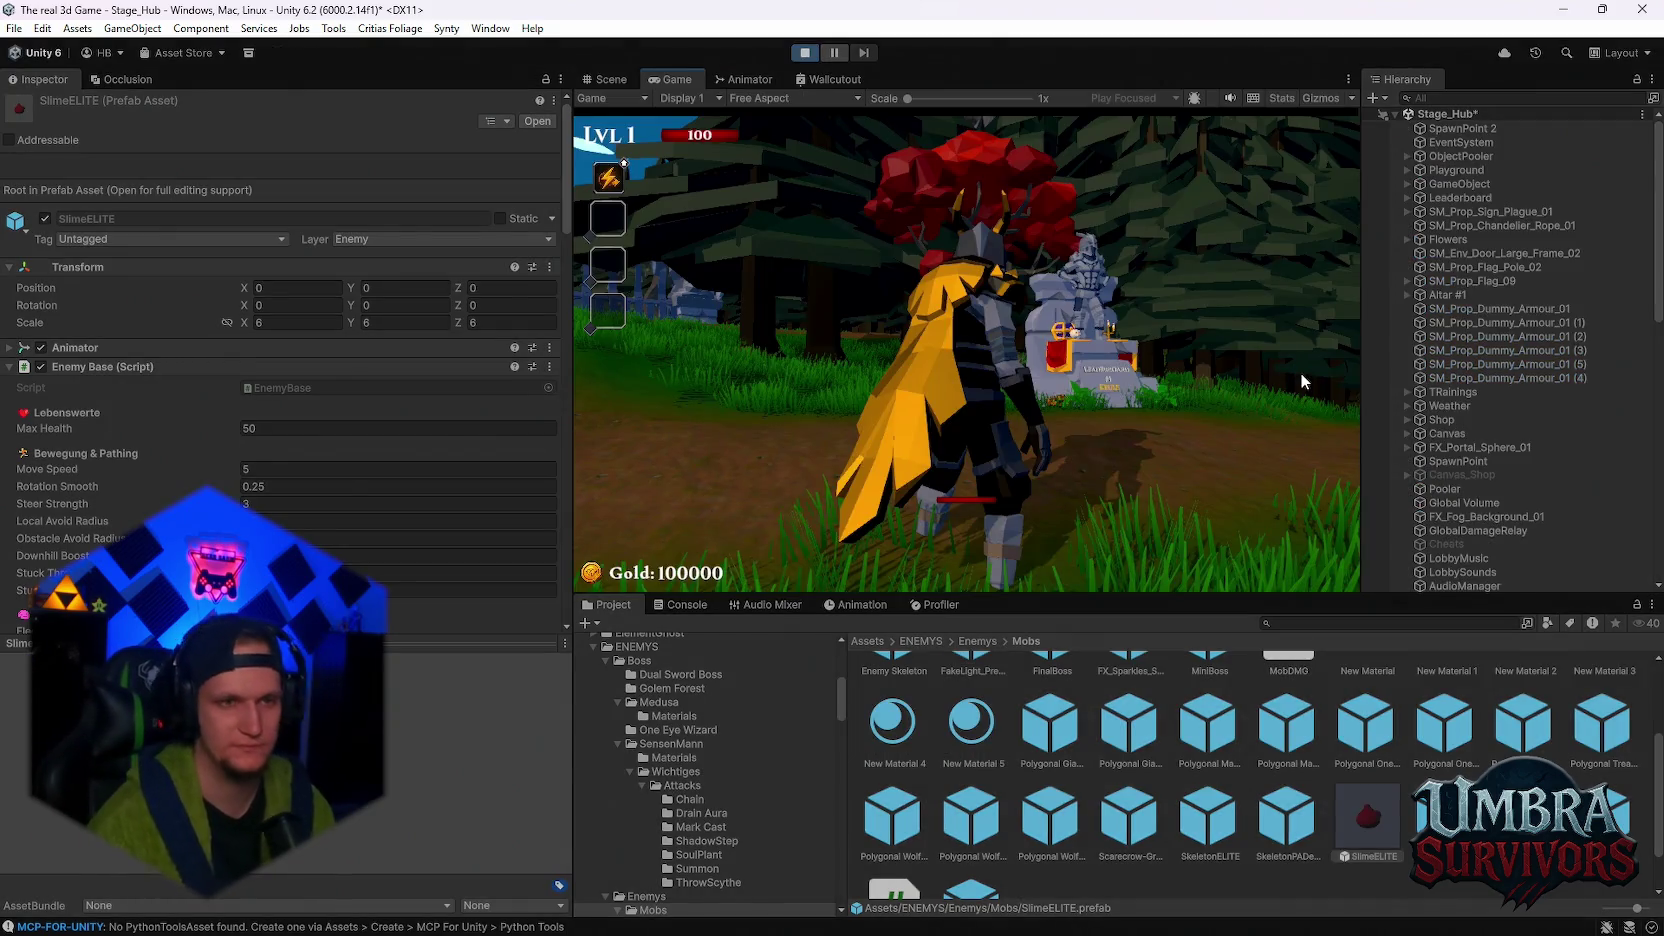
# - Walk to the start sign, reroll the upgrade cards and pick the middle one
pyautogui.press('w')
pyautogui.click(1005, 370)
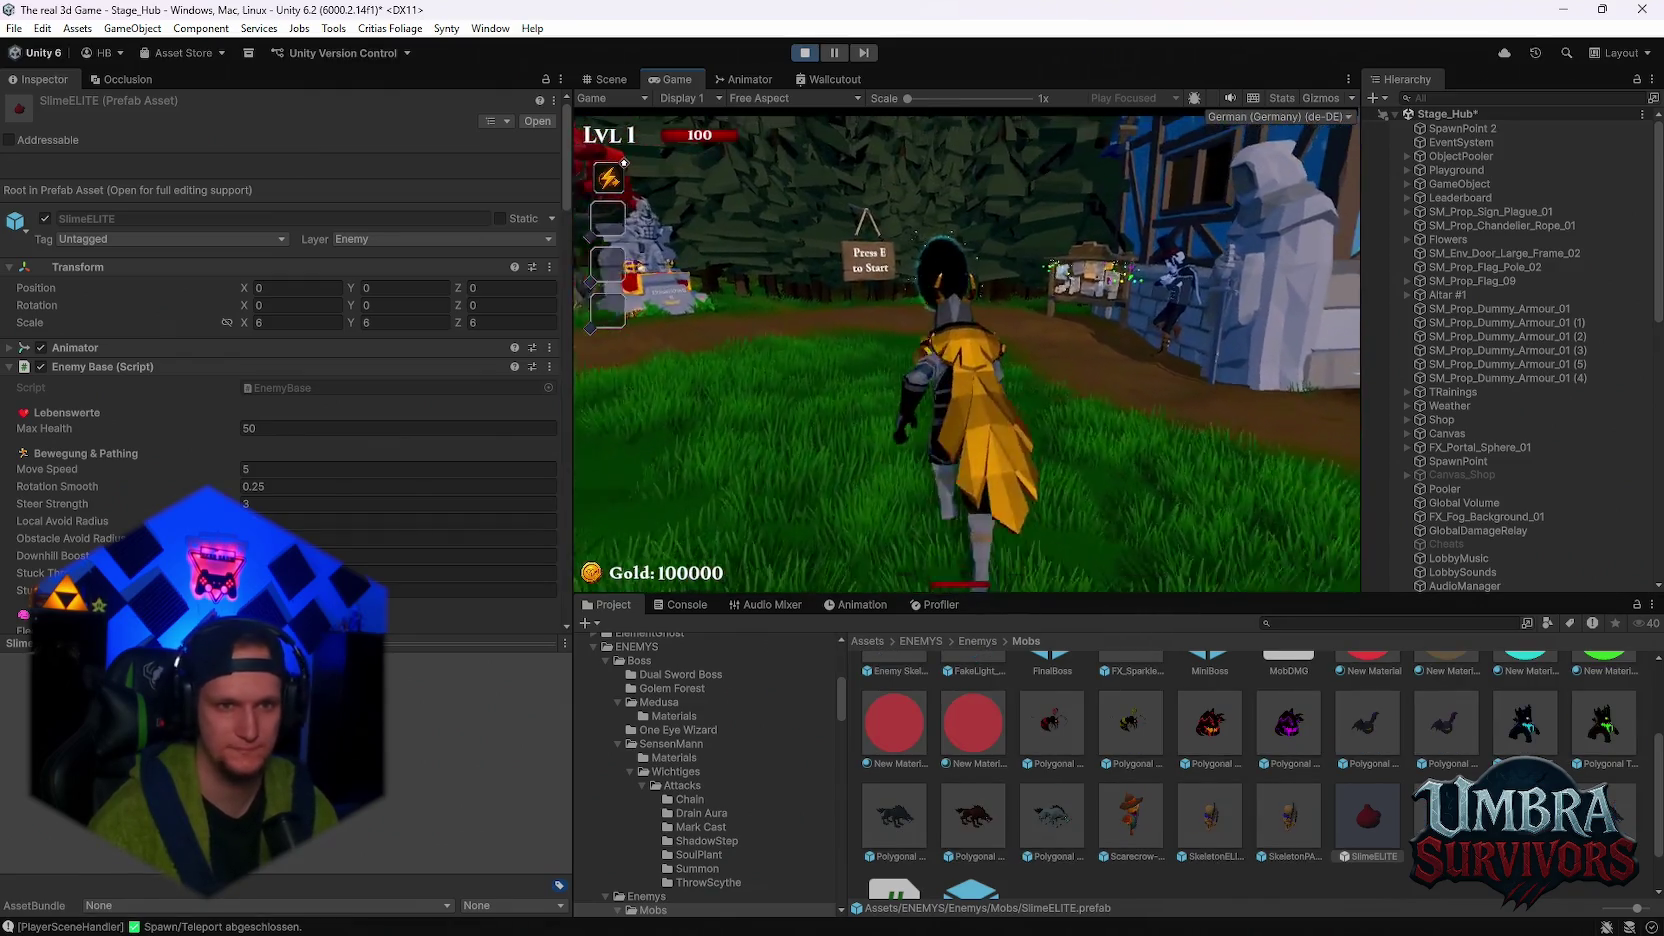
pyautogui.press('e')
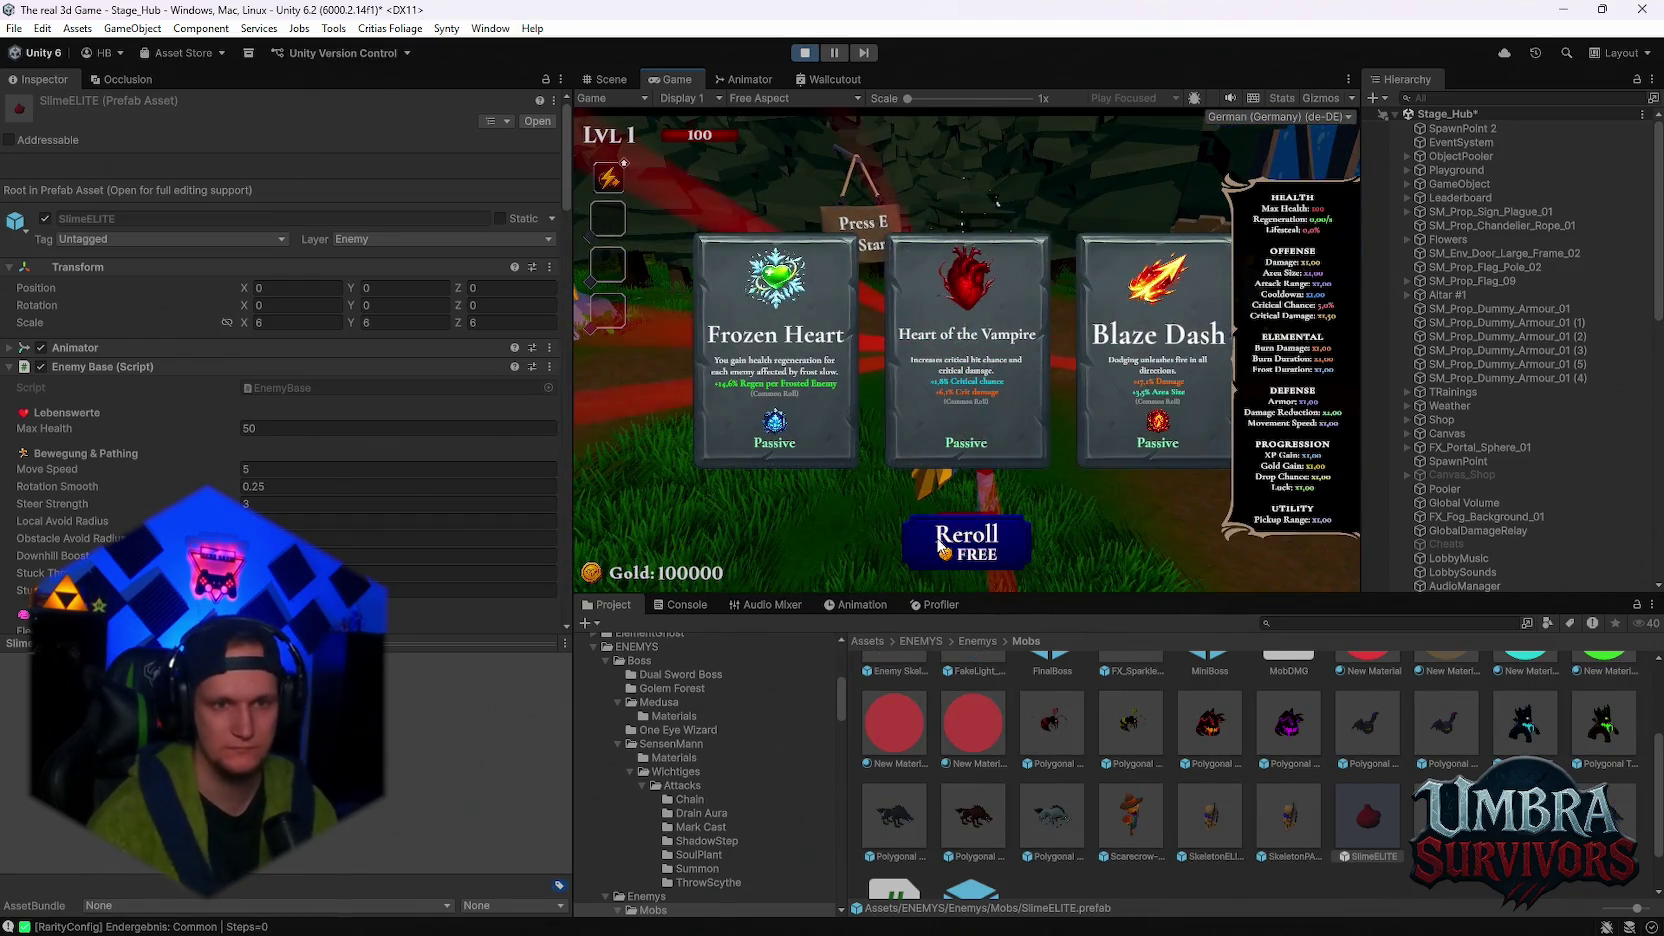
pyautogui.click(940, 545)
pyautogui.click(966, 399)
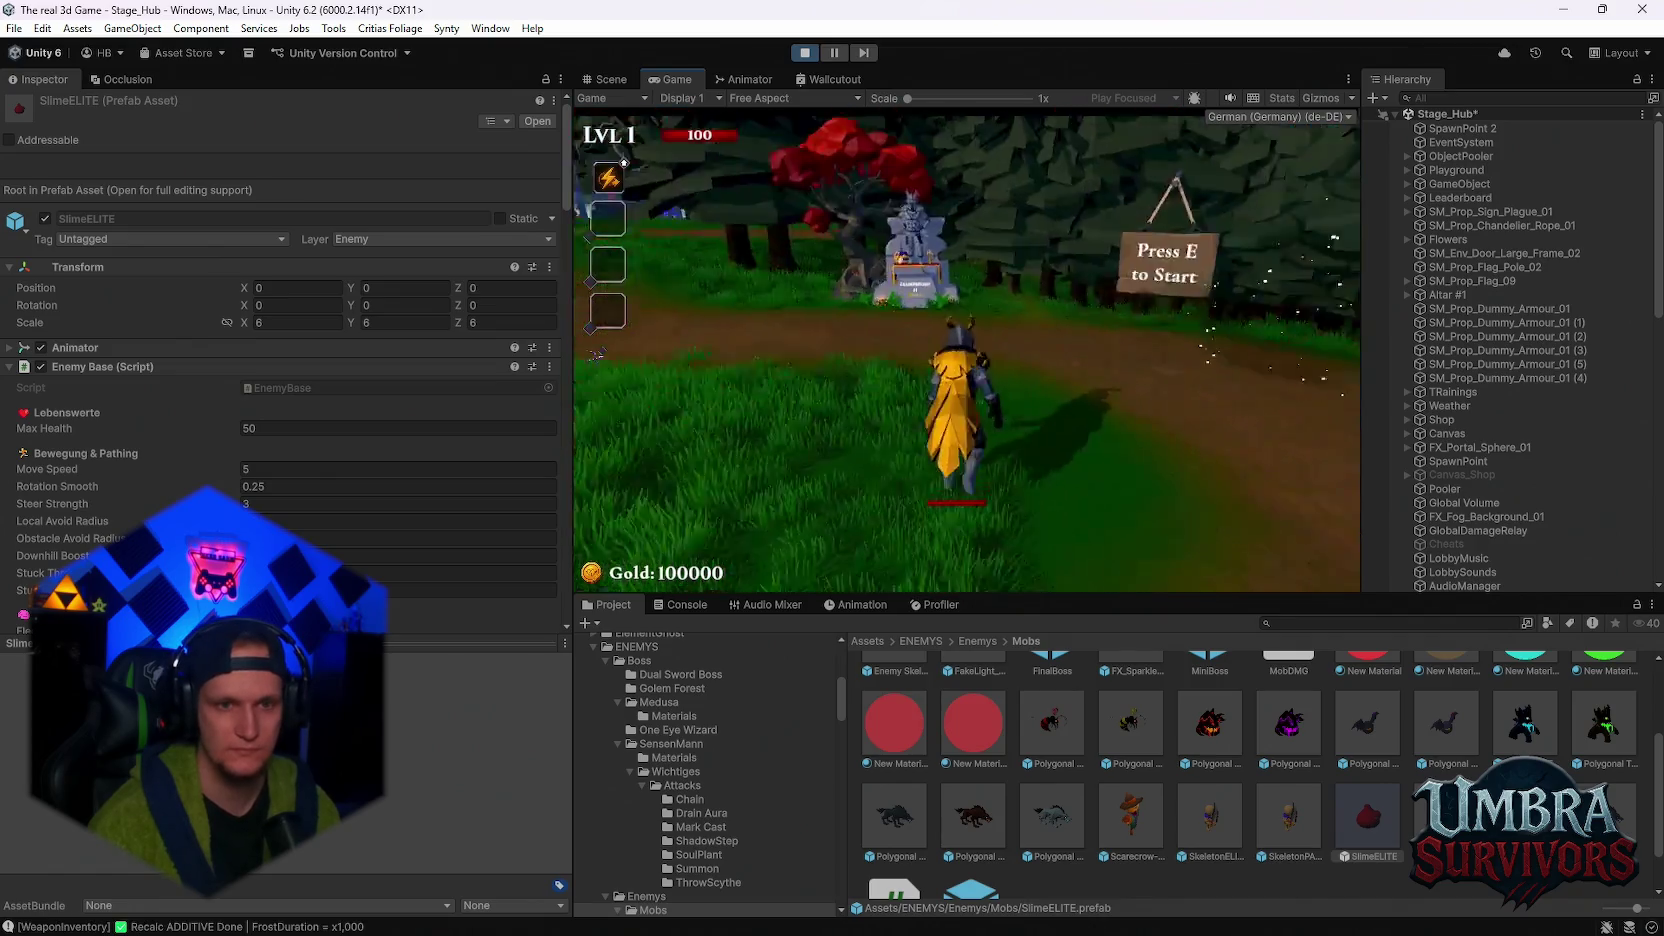
# - Enter the throne room and choose Infernal Torch from the weapon book
pyautogui.press('w')
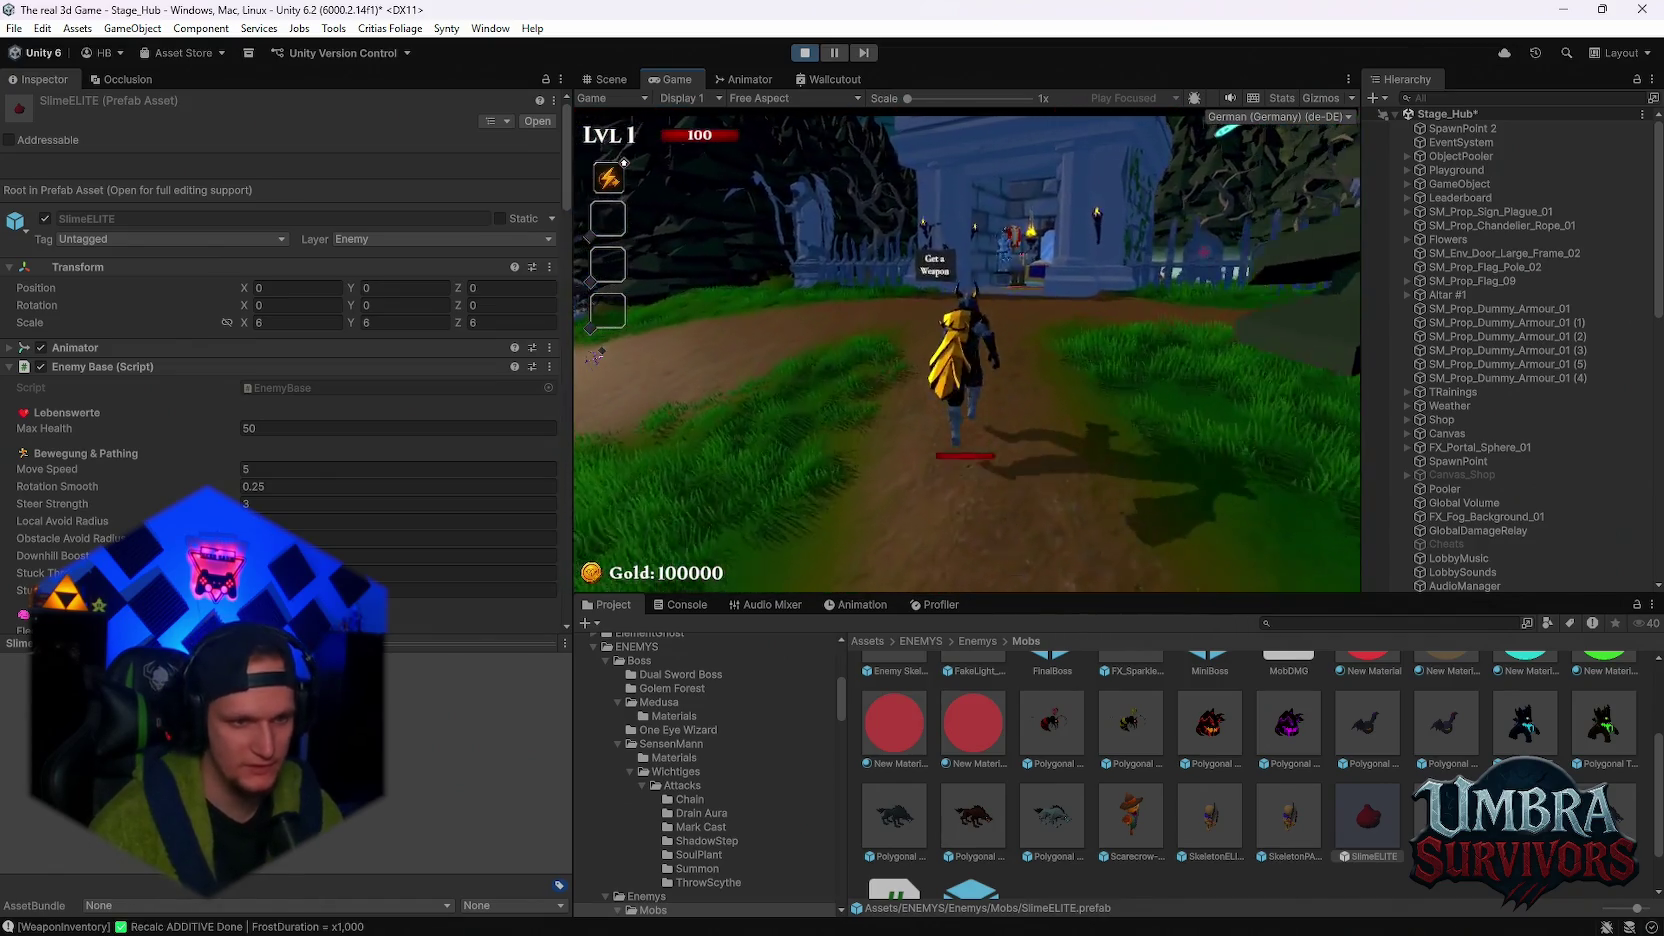
pyautogui.press('w')
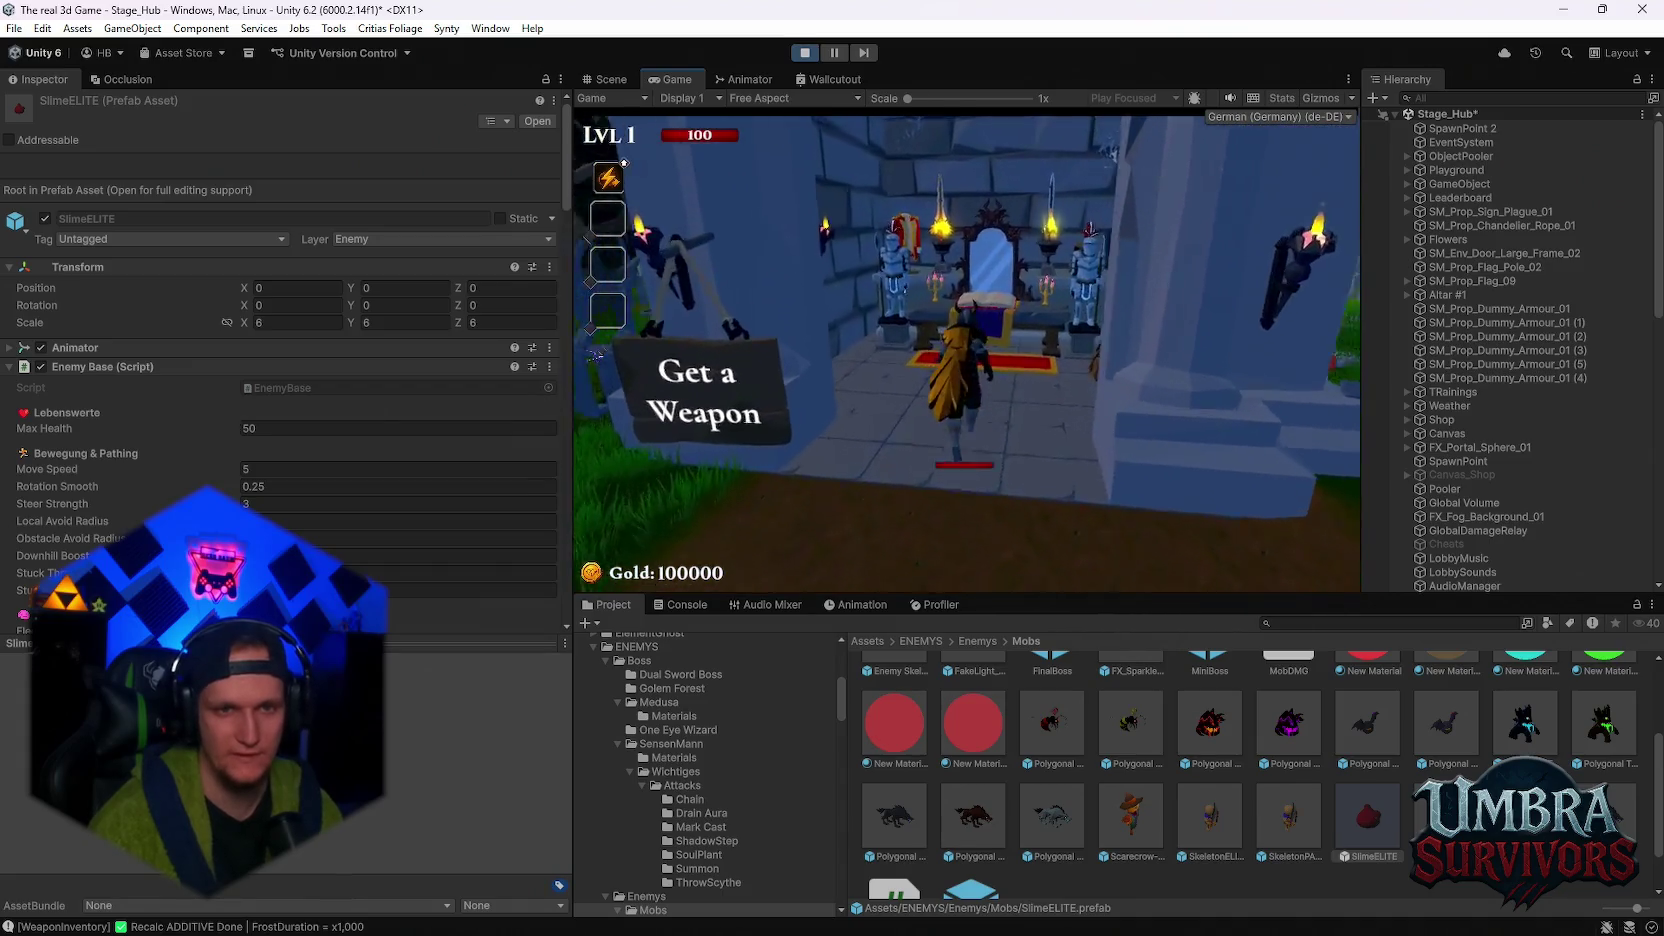
pyautogui.press('e')
pyautogui.click(746, 394)
pyautogui.click(1248, 163)
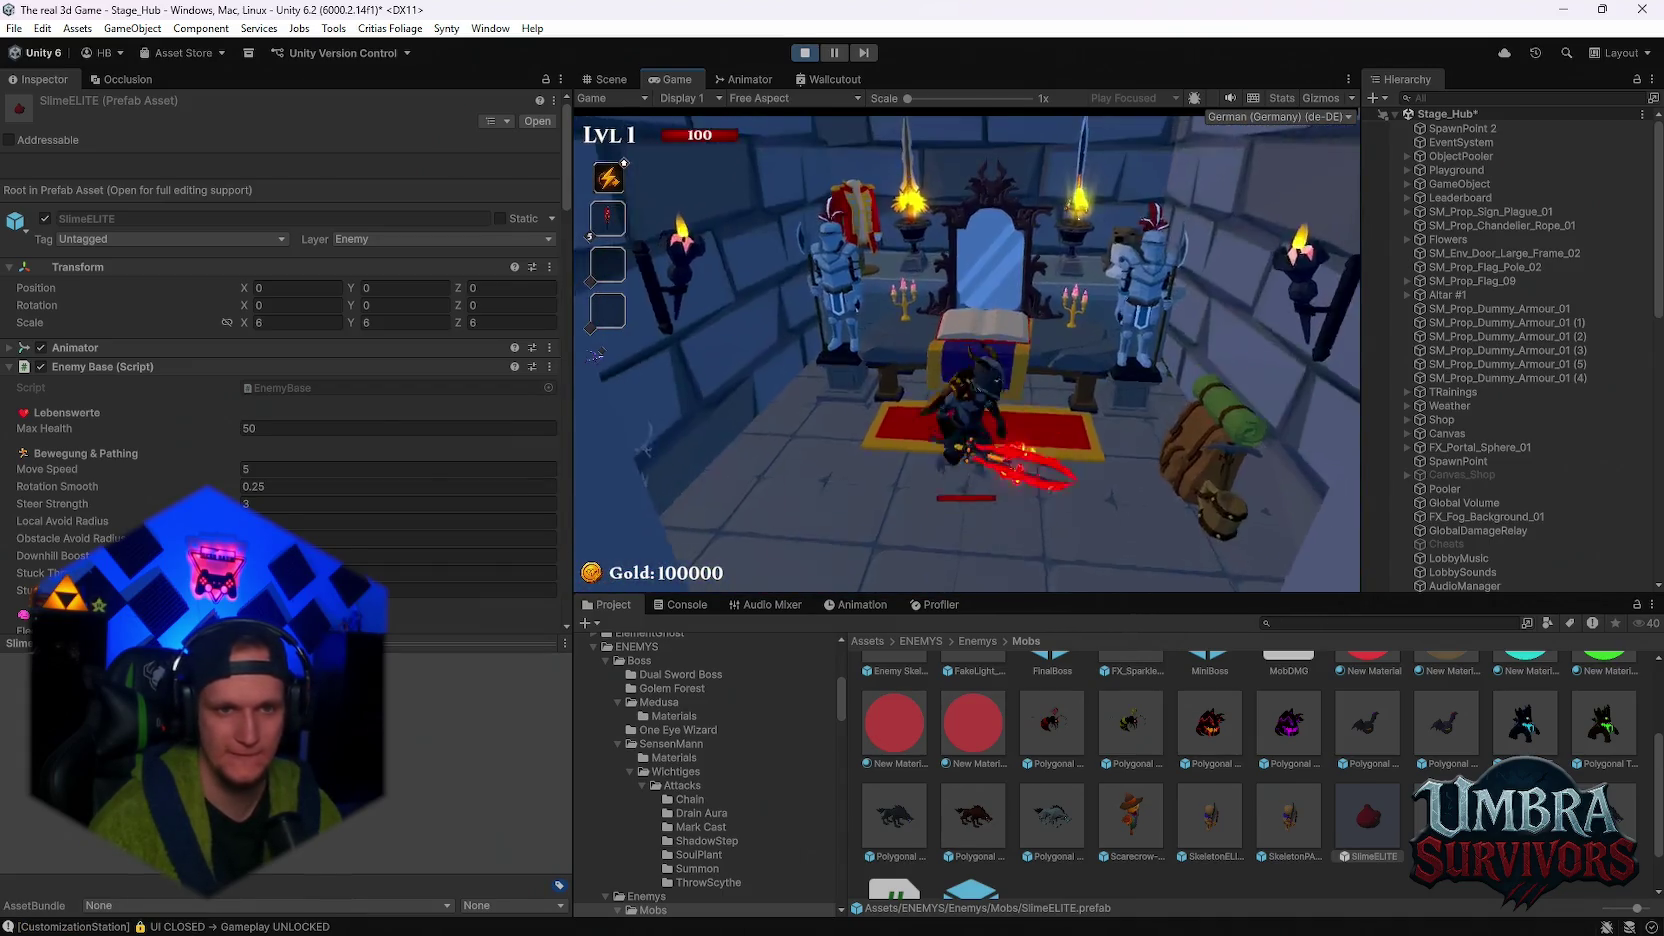
# - Run along the forest path to the portal and enter Stage 1
pyautogui.press('s')
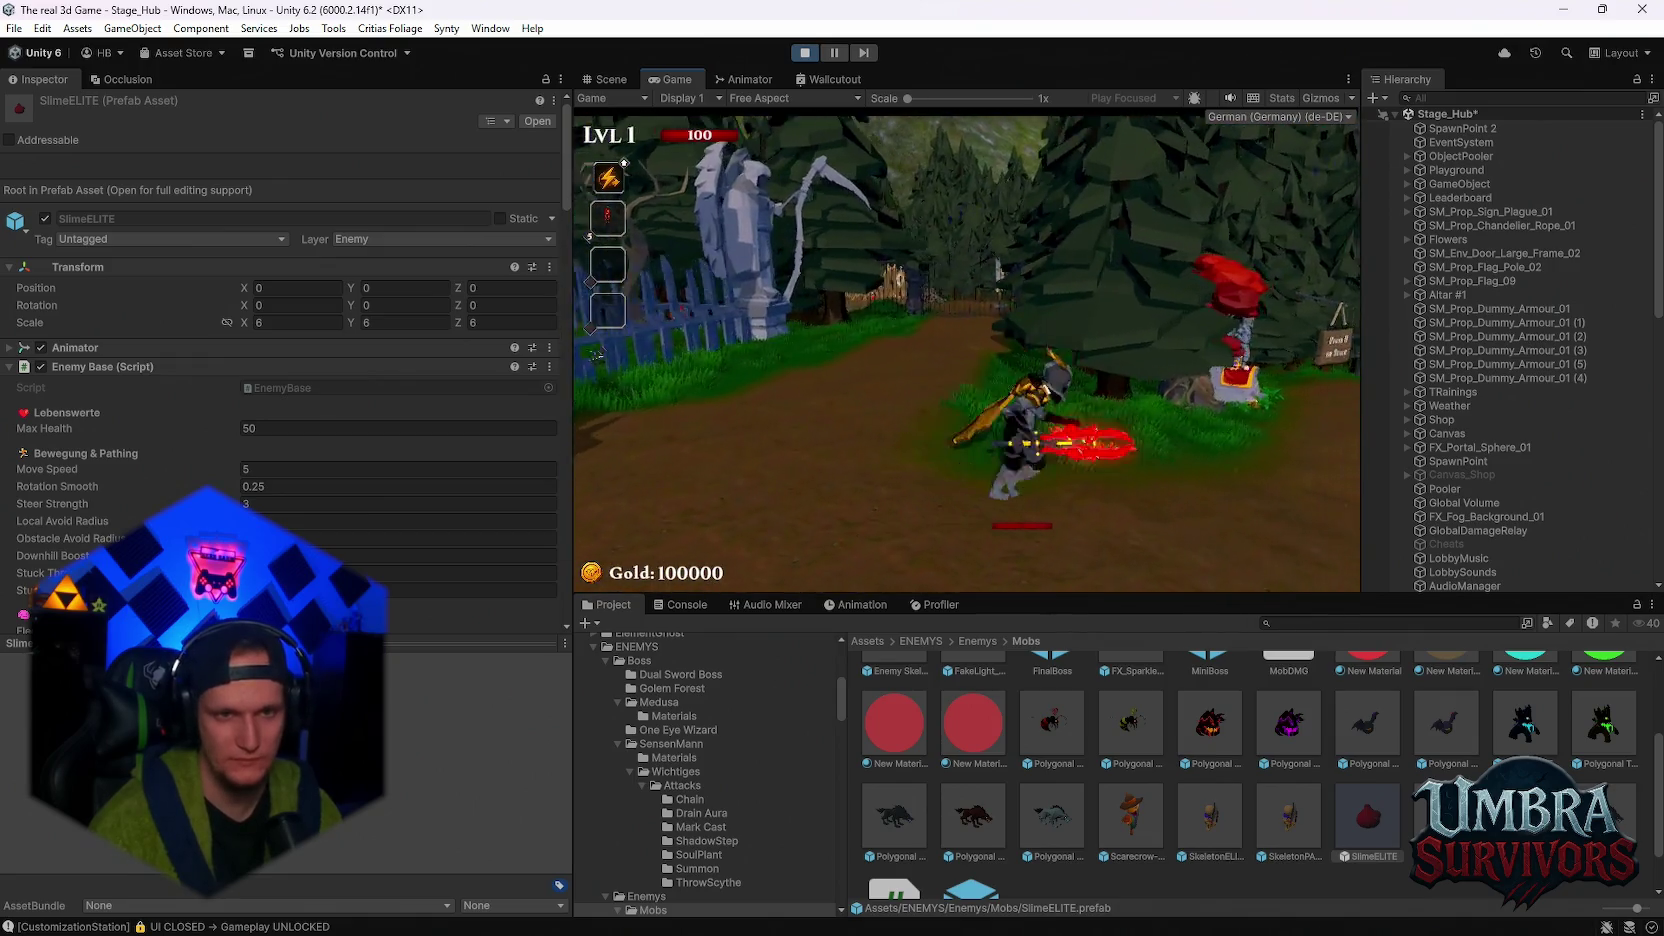
pyautogui.press('w')
pyautogui.press('space')
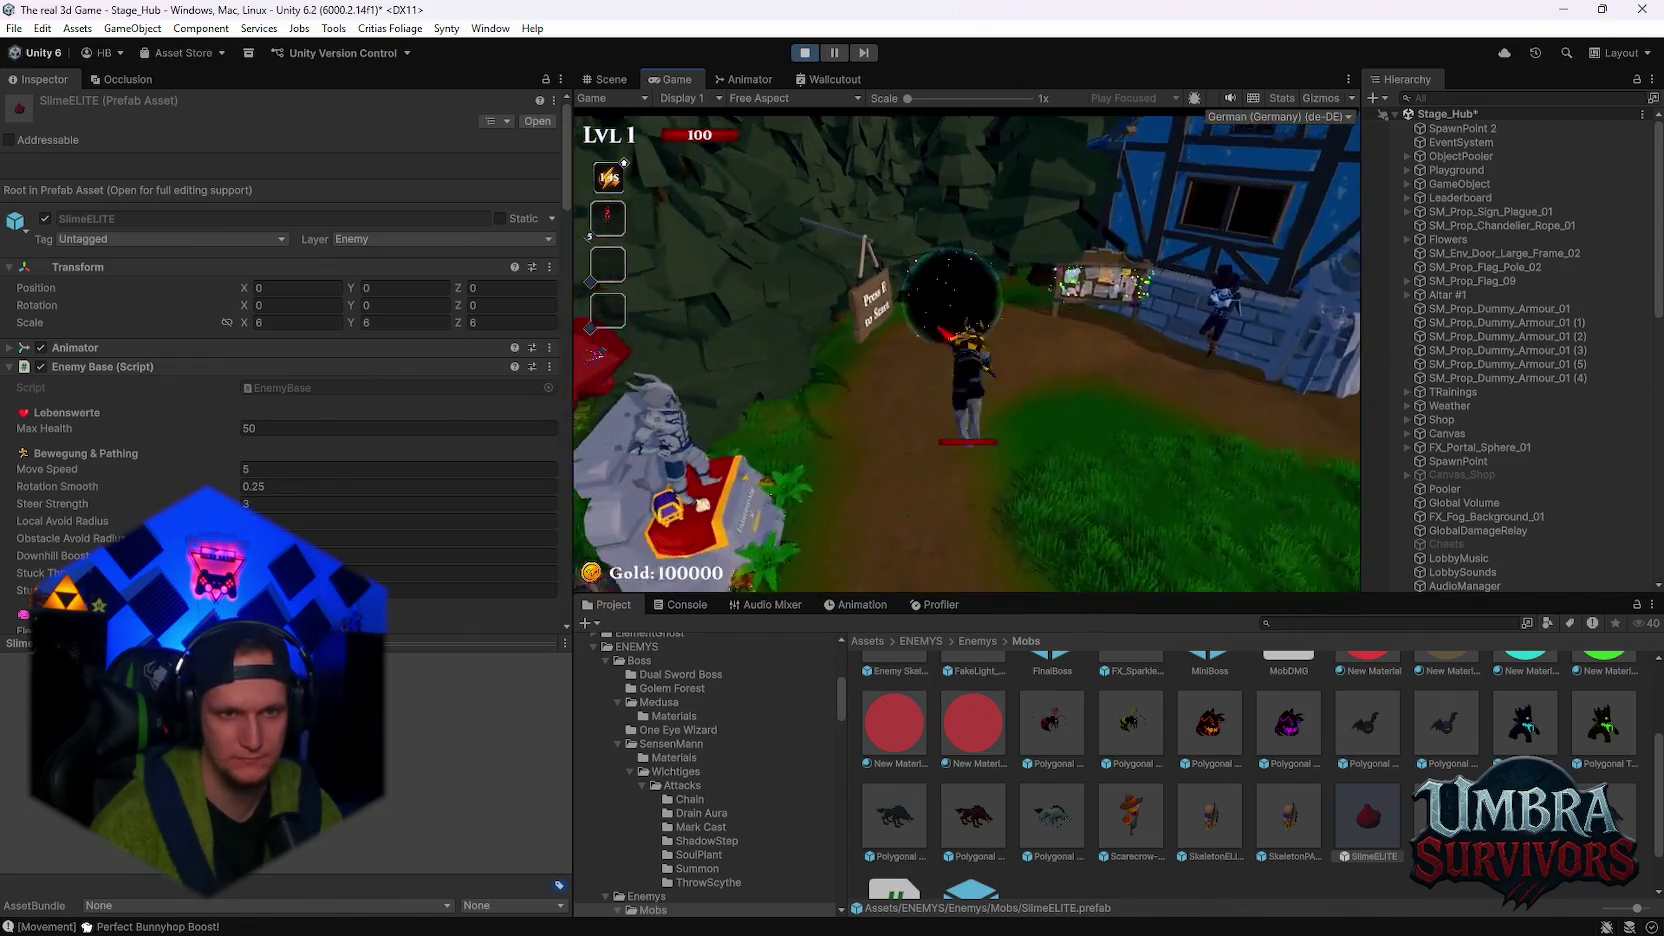
pyautogui.press('e')
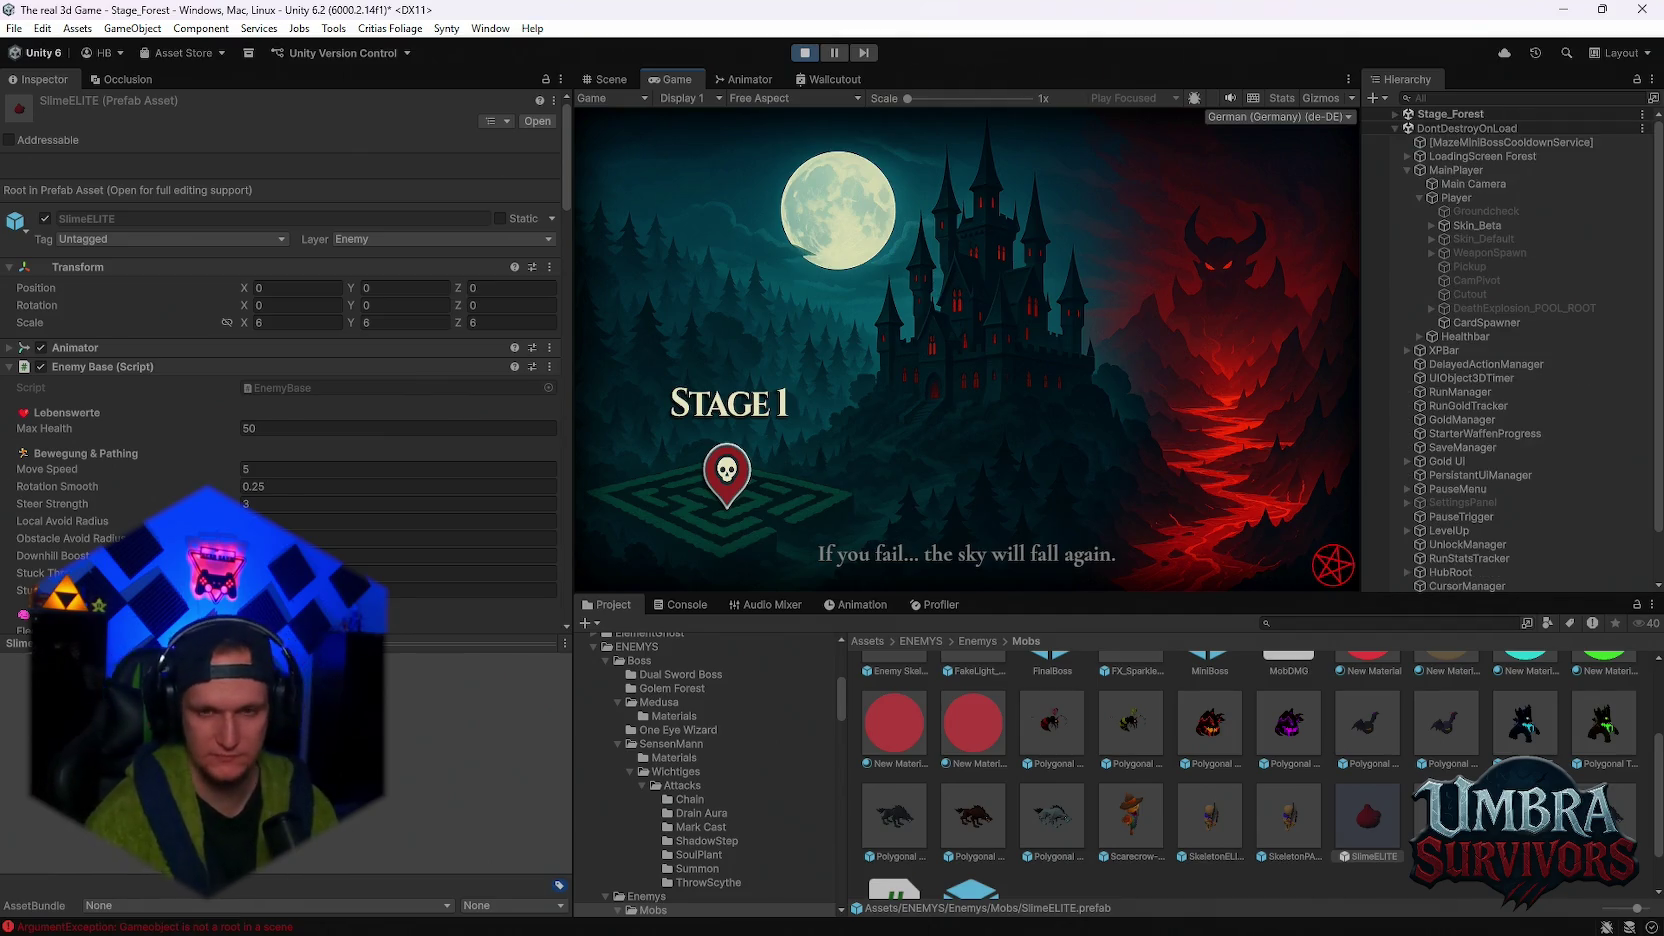
# - Dismiss the stage intro, maximize the Game view and resume play
pyautogui.press('space')
pyautogui.press('Escape')
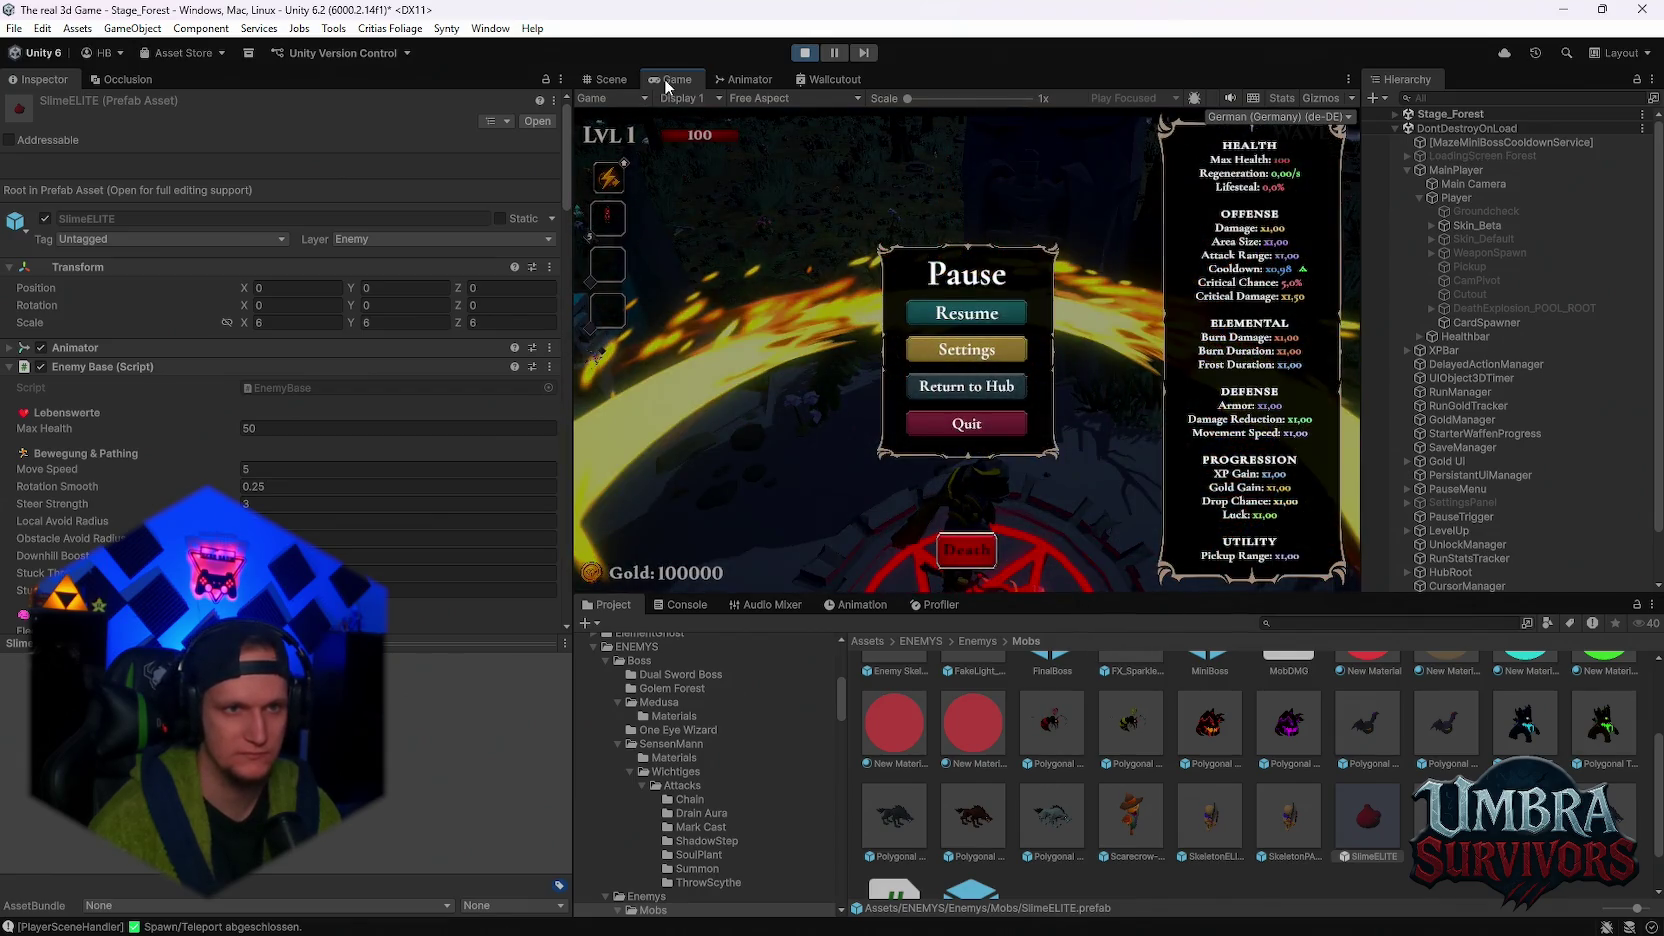
pyautogui.doubleClick(668, 80)
pyautogui.click(858, 449)
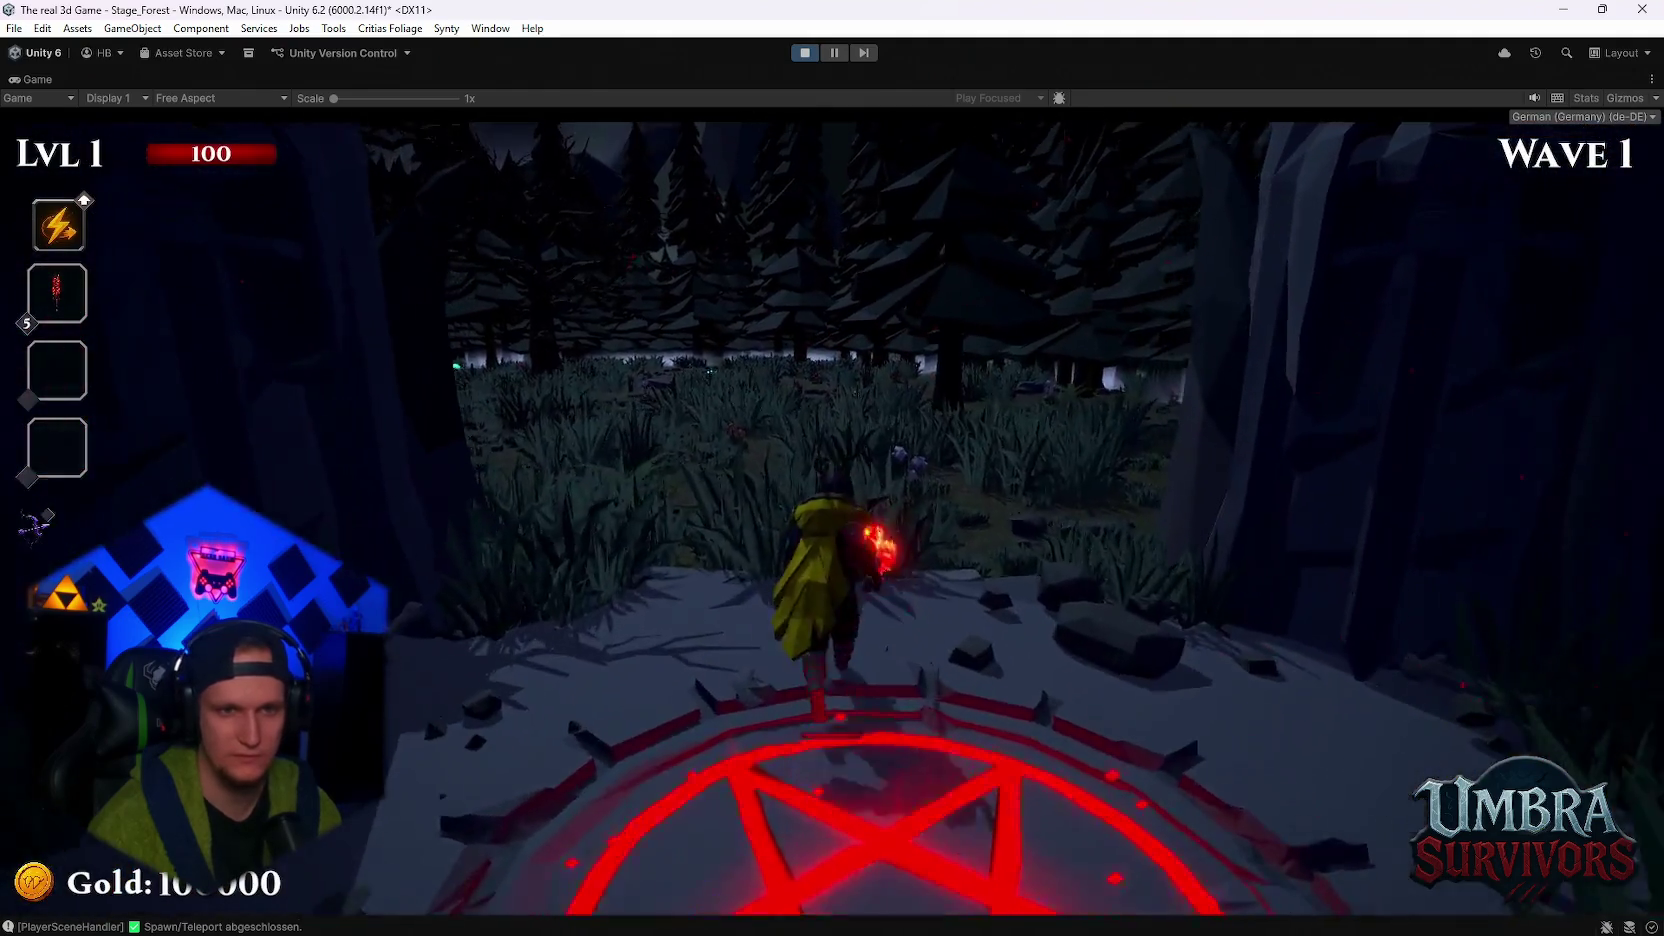
# - Run the character around the forest clearing during Wave 1
pyautogui.press('w')
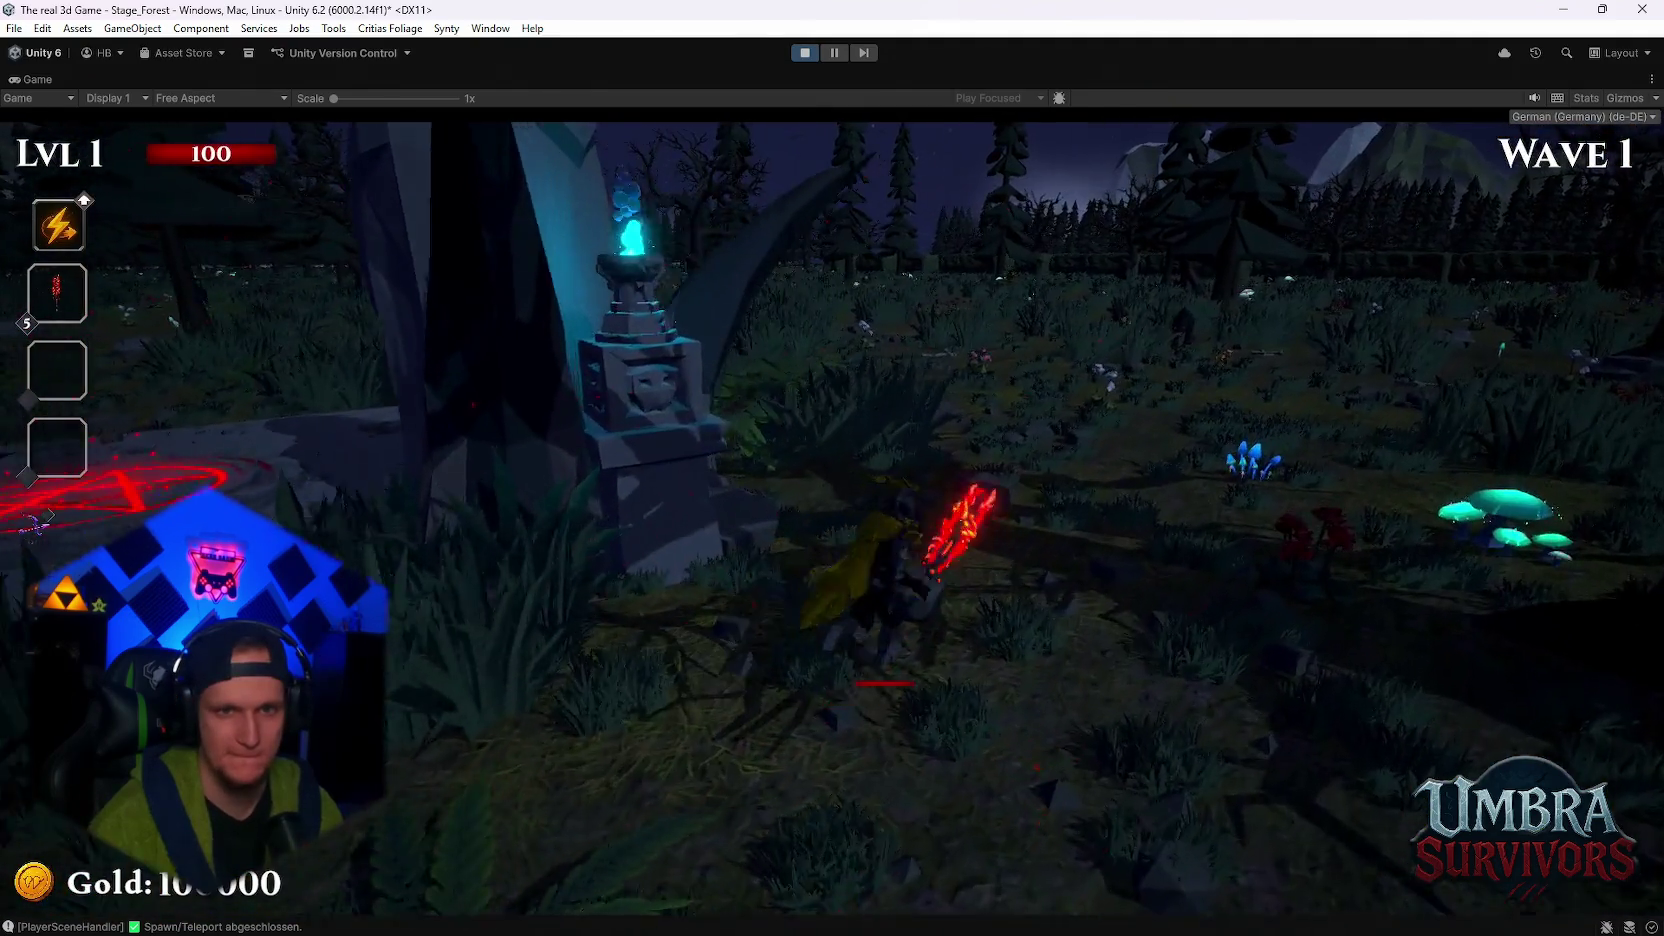
pyautogui.press('w')
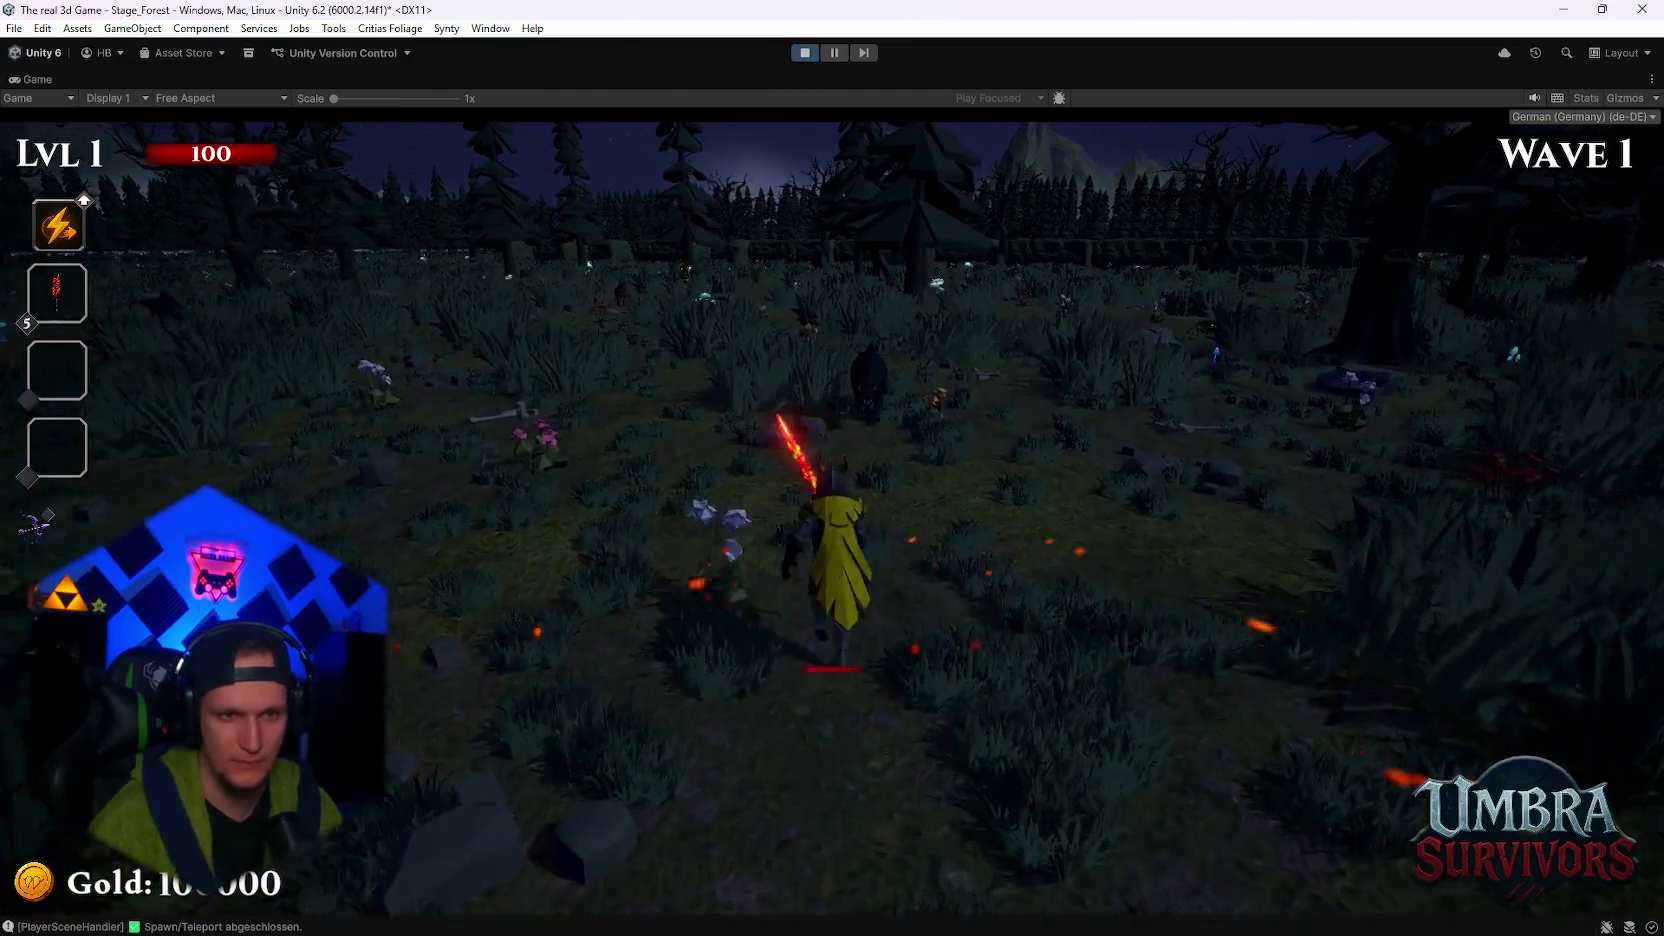
pyautogui.press('s')
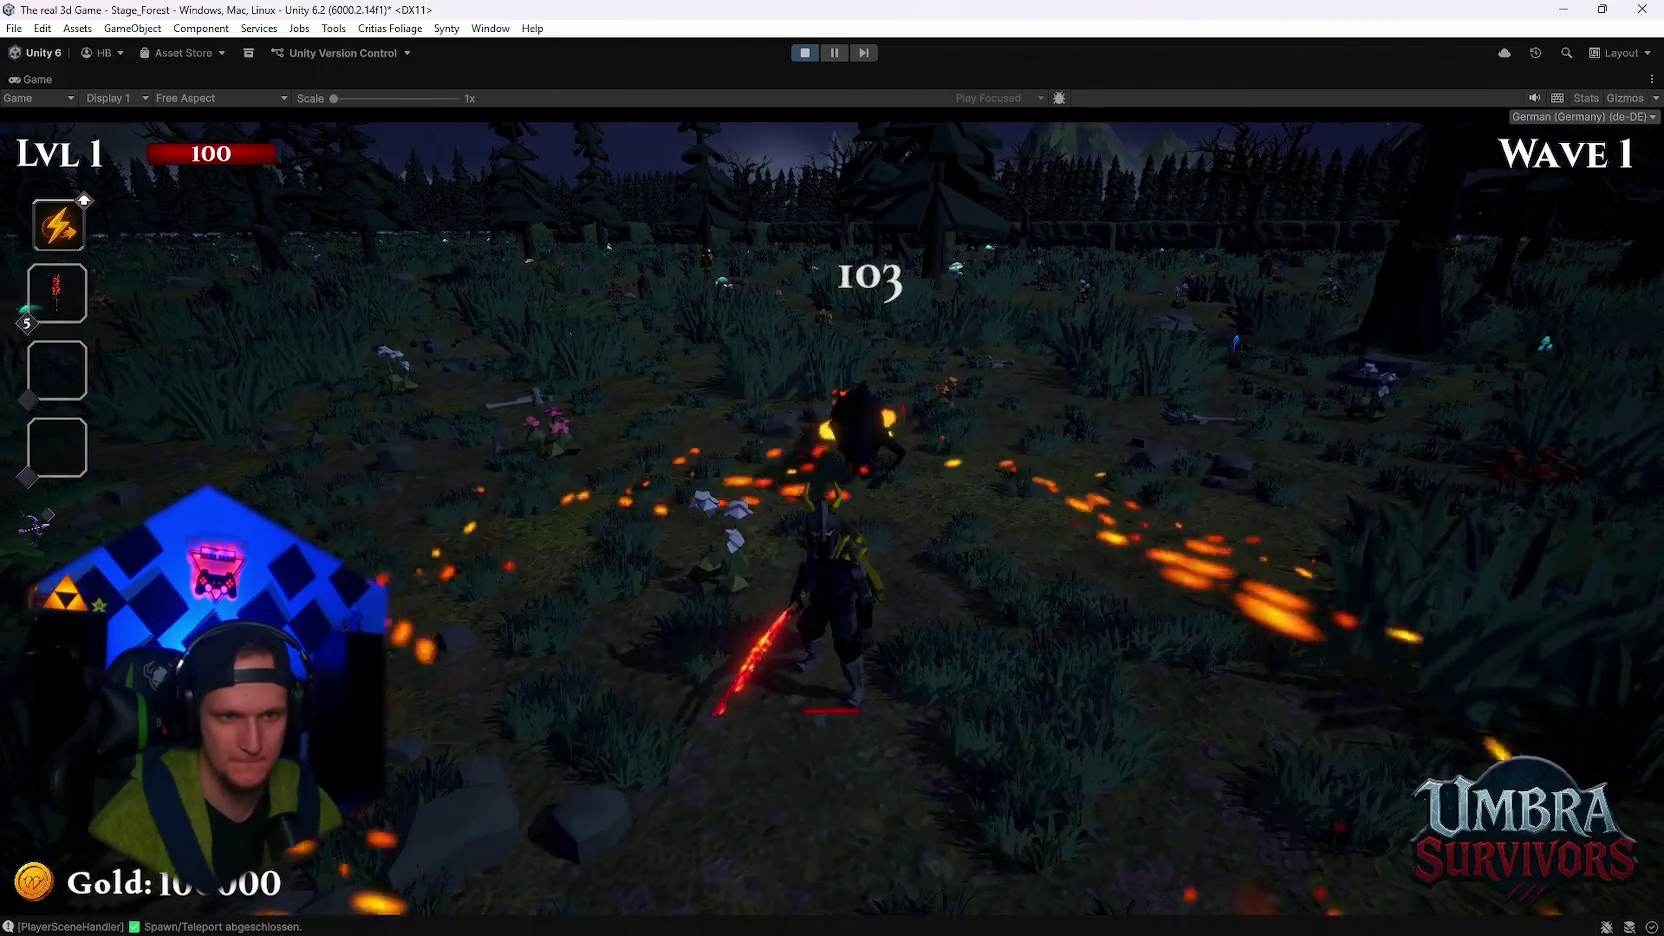
pyautogui.press('w')
pyautogui.press('w')
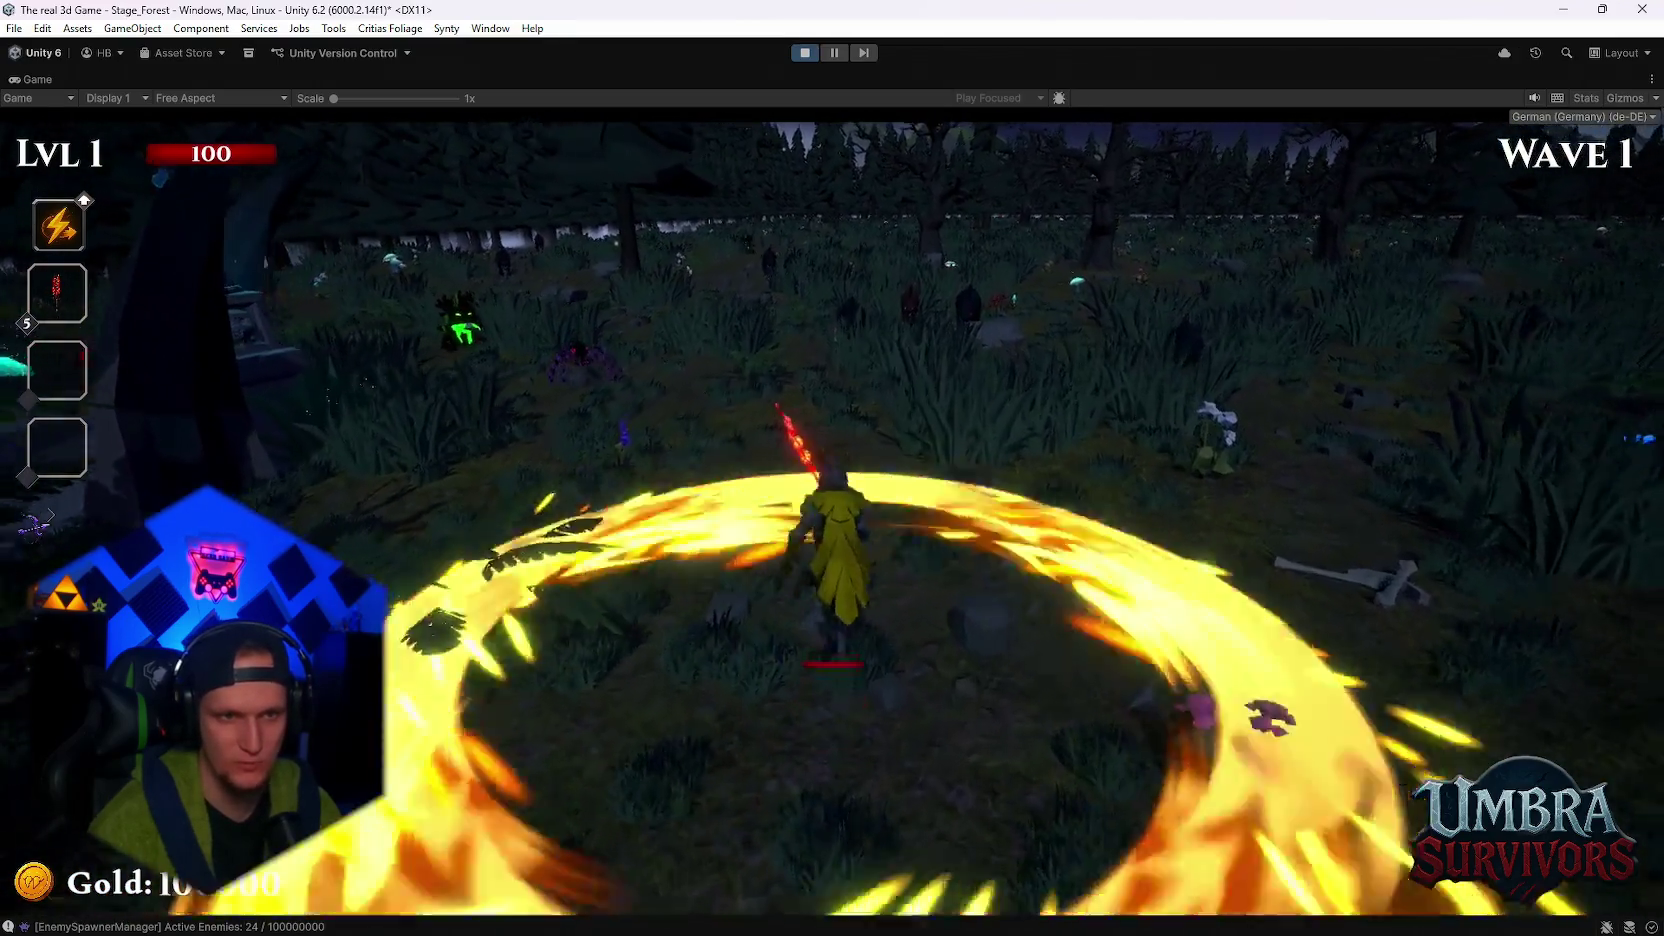
pyautogui.press('s')
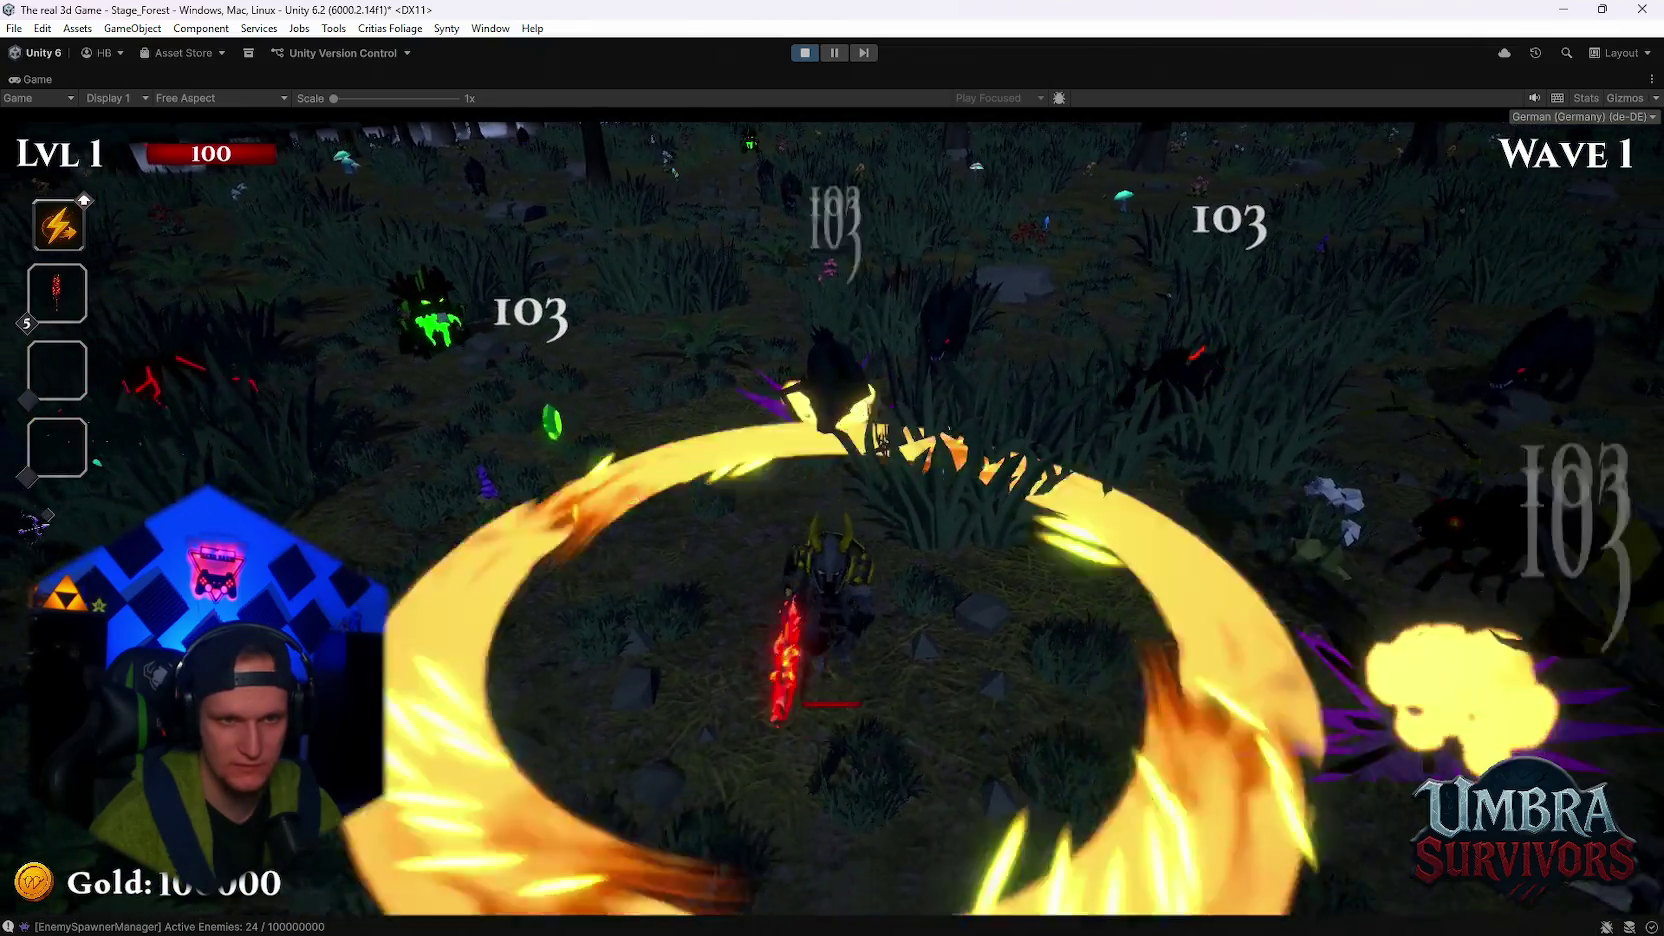
pyautogui.press('s')
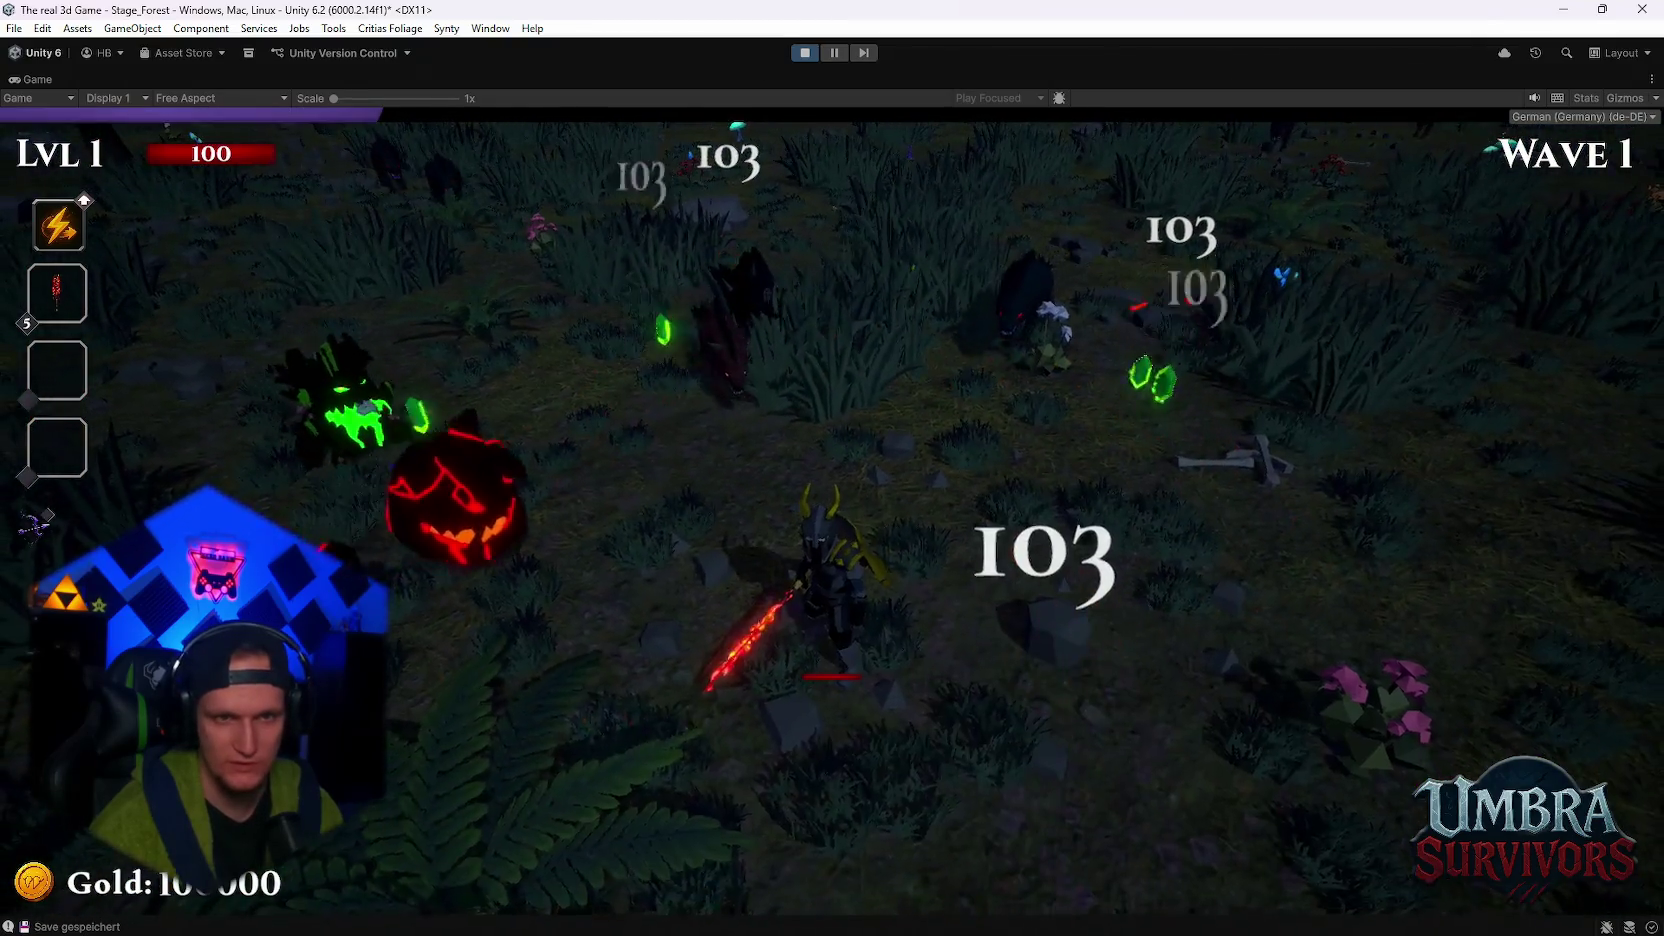
pyautogui.press('w')
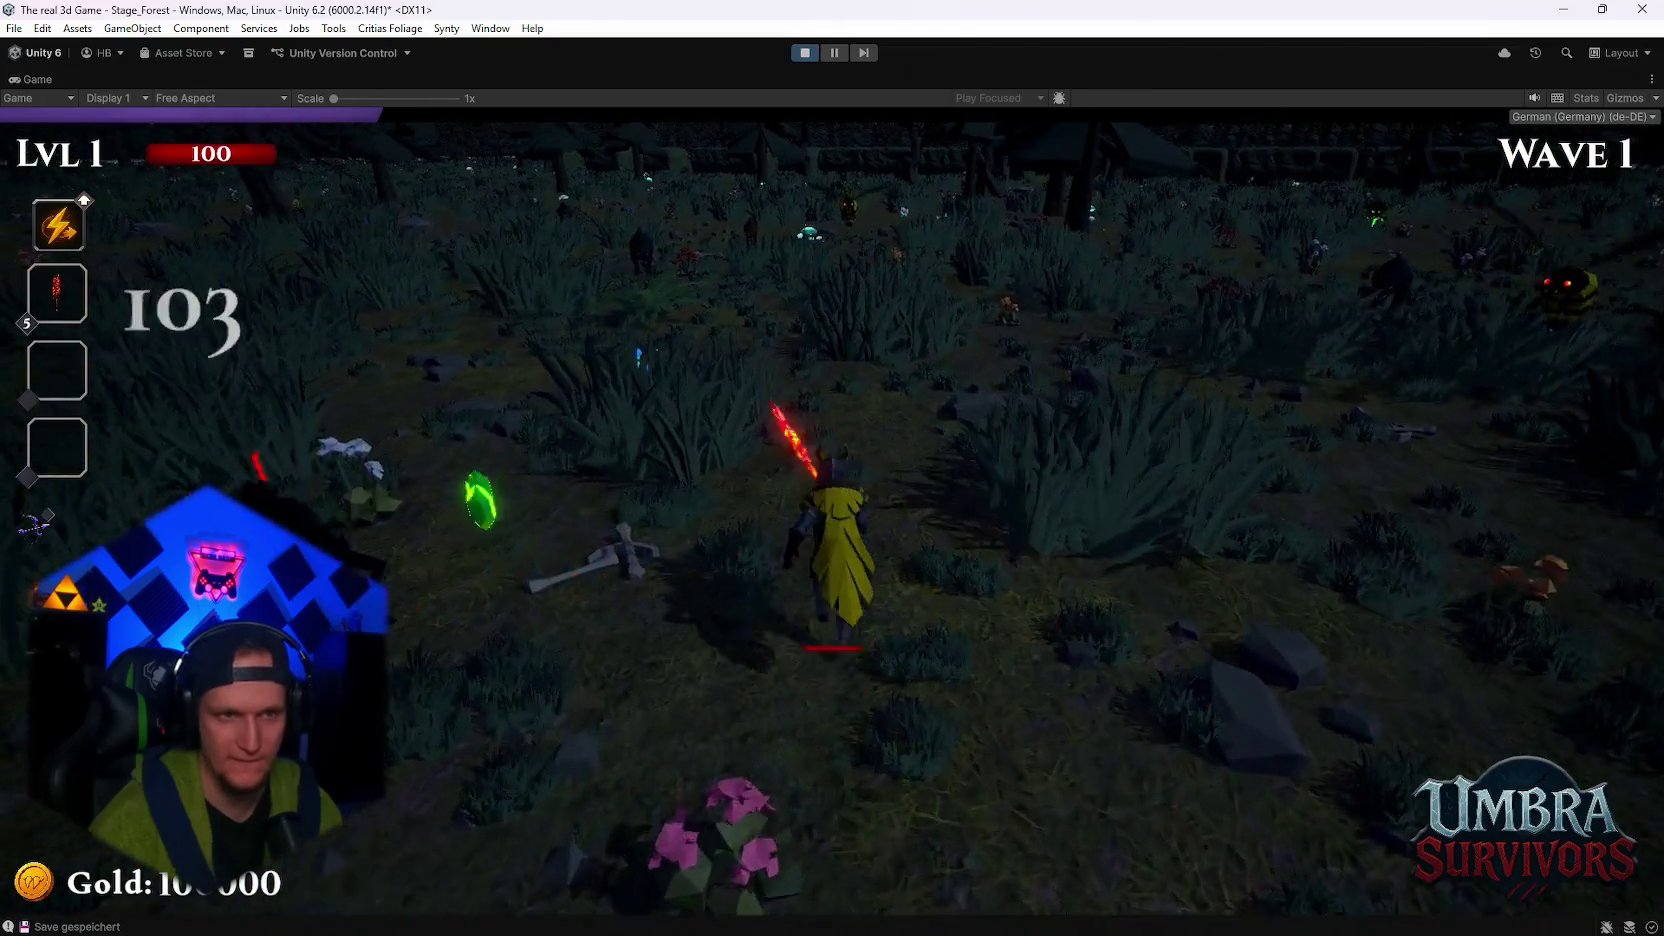
# - Pause, restore the full editor layout and show the Scene view
pyautogui.press('Escape')
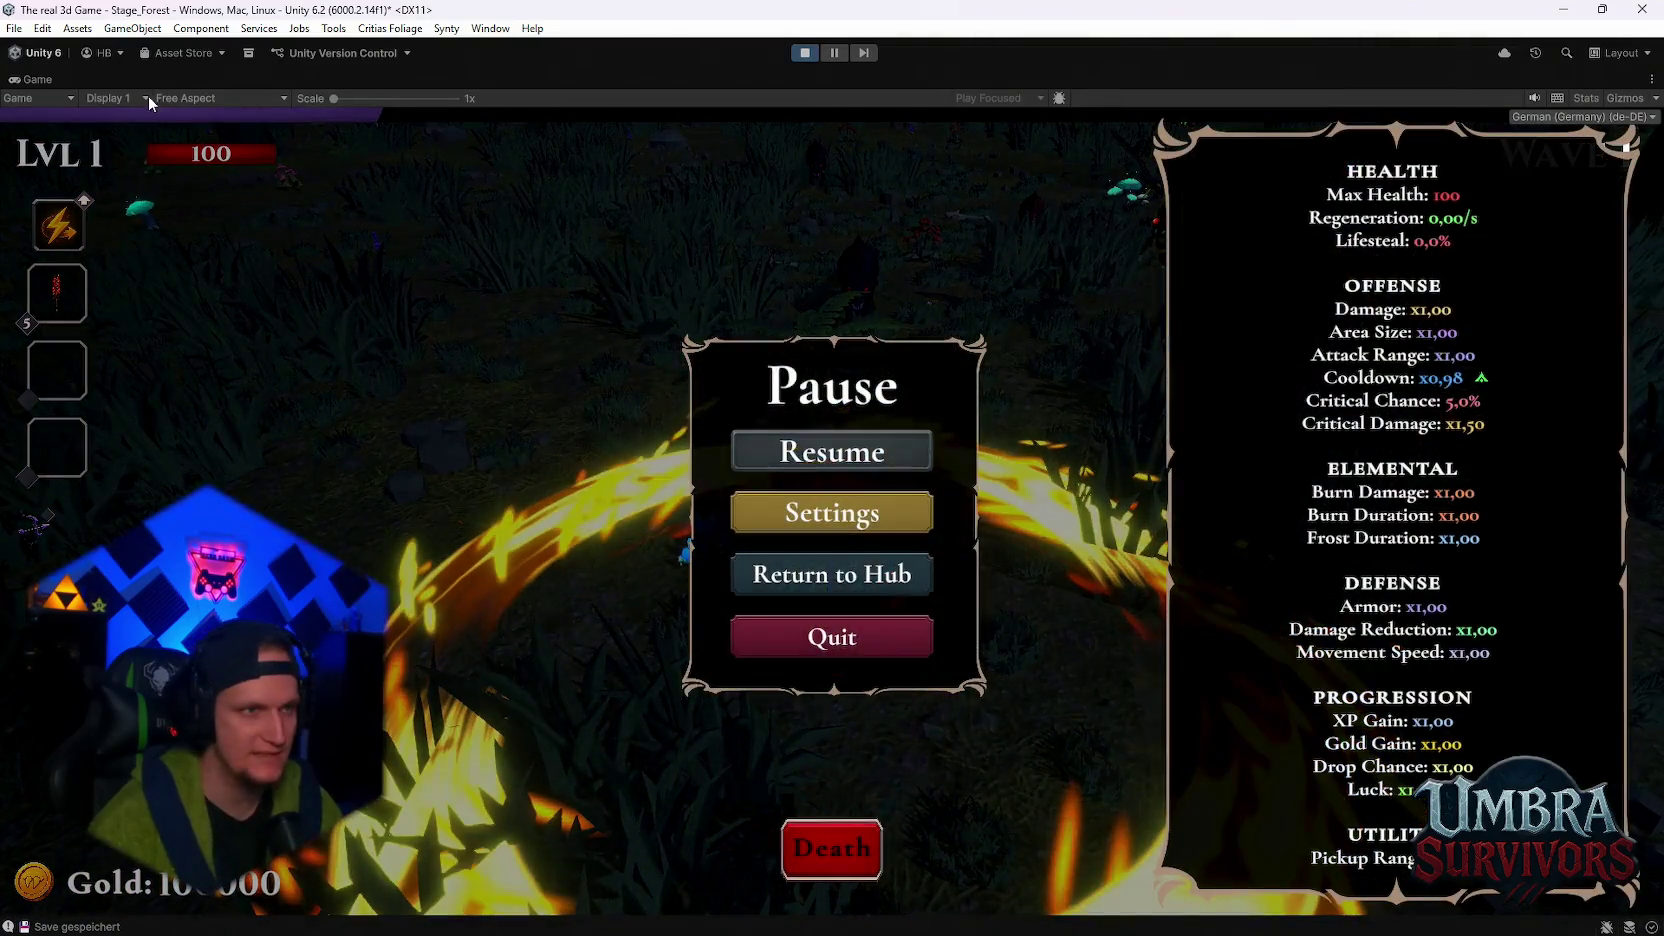
pyautogui.doubleClick(30, 79)
pyautogui.click(606, 79)
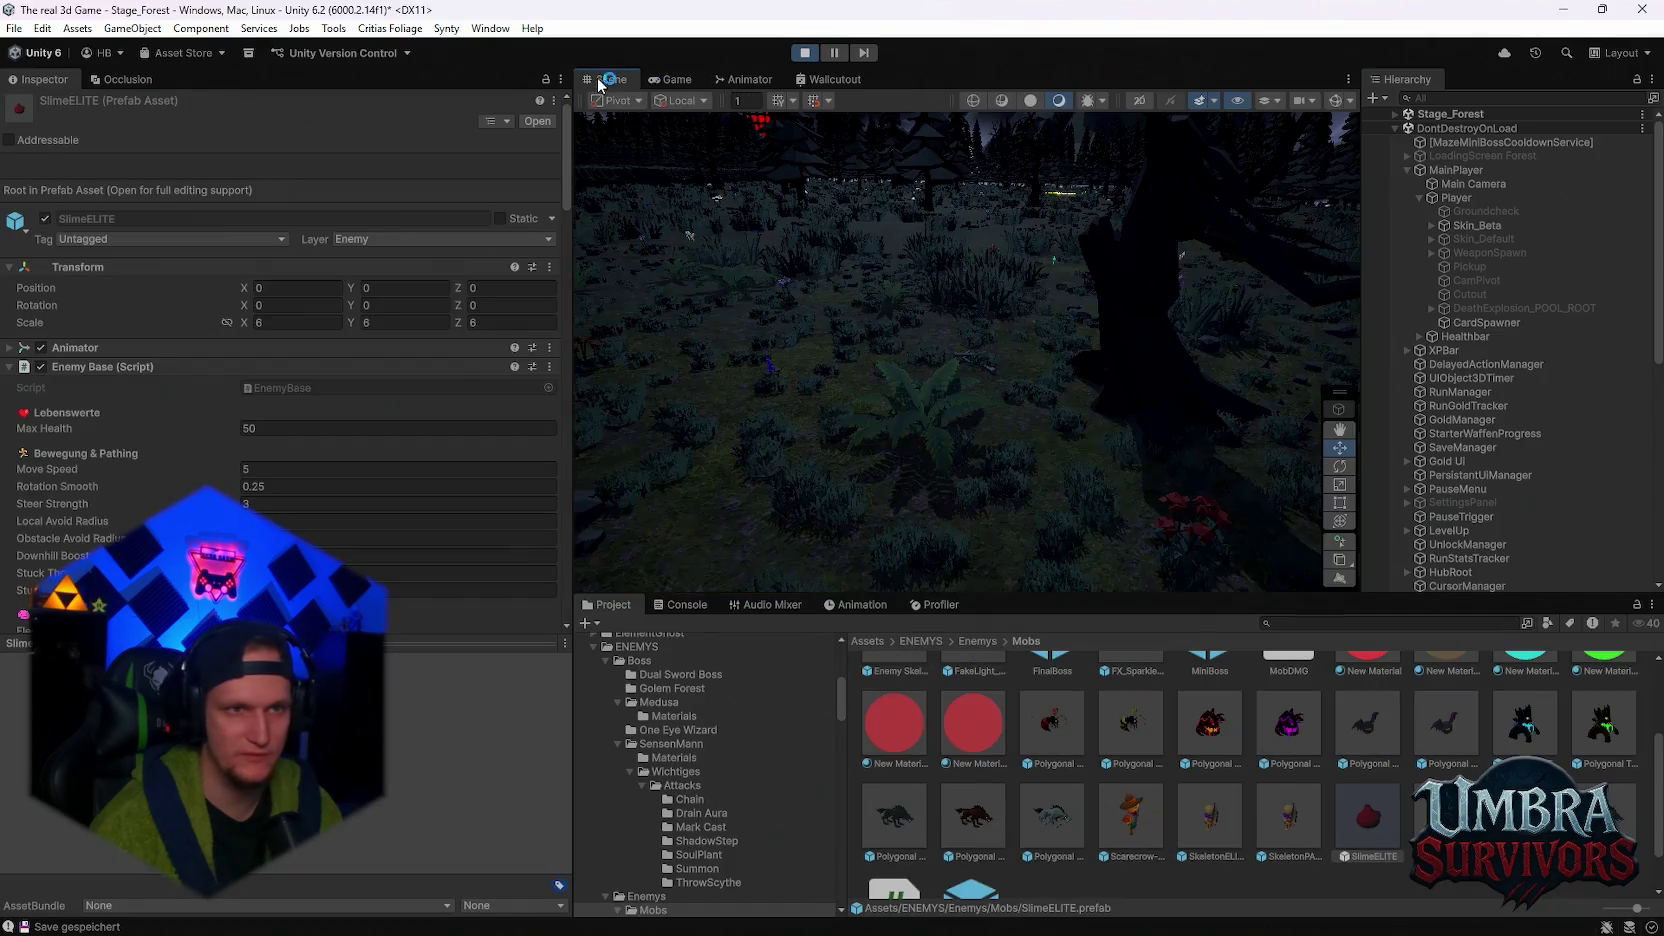
# - Select a Polygonal Wolf Black(Clone), scroll to its Rigidbody, then resume in the maximized Game view
pyautogui.moveTo(866, 290); pyautogui.dragTo(1094, 326)
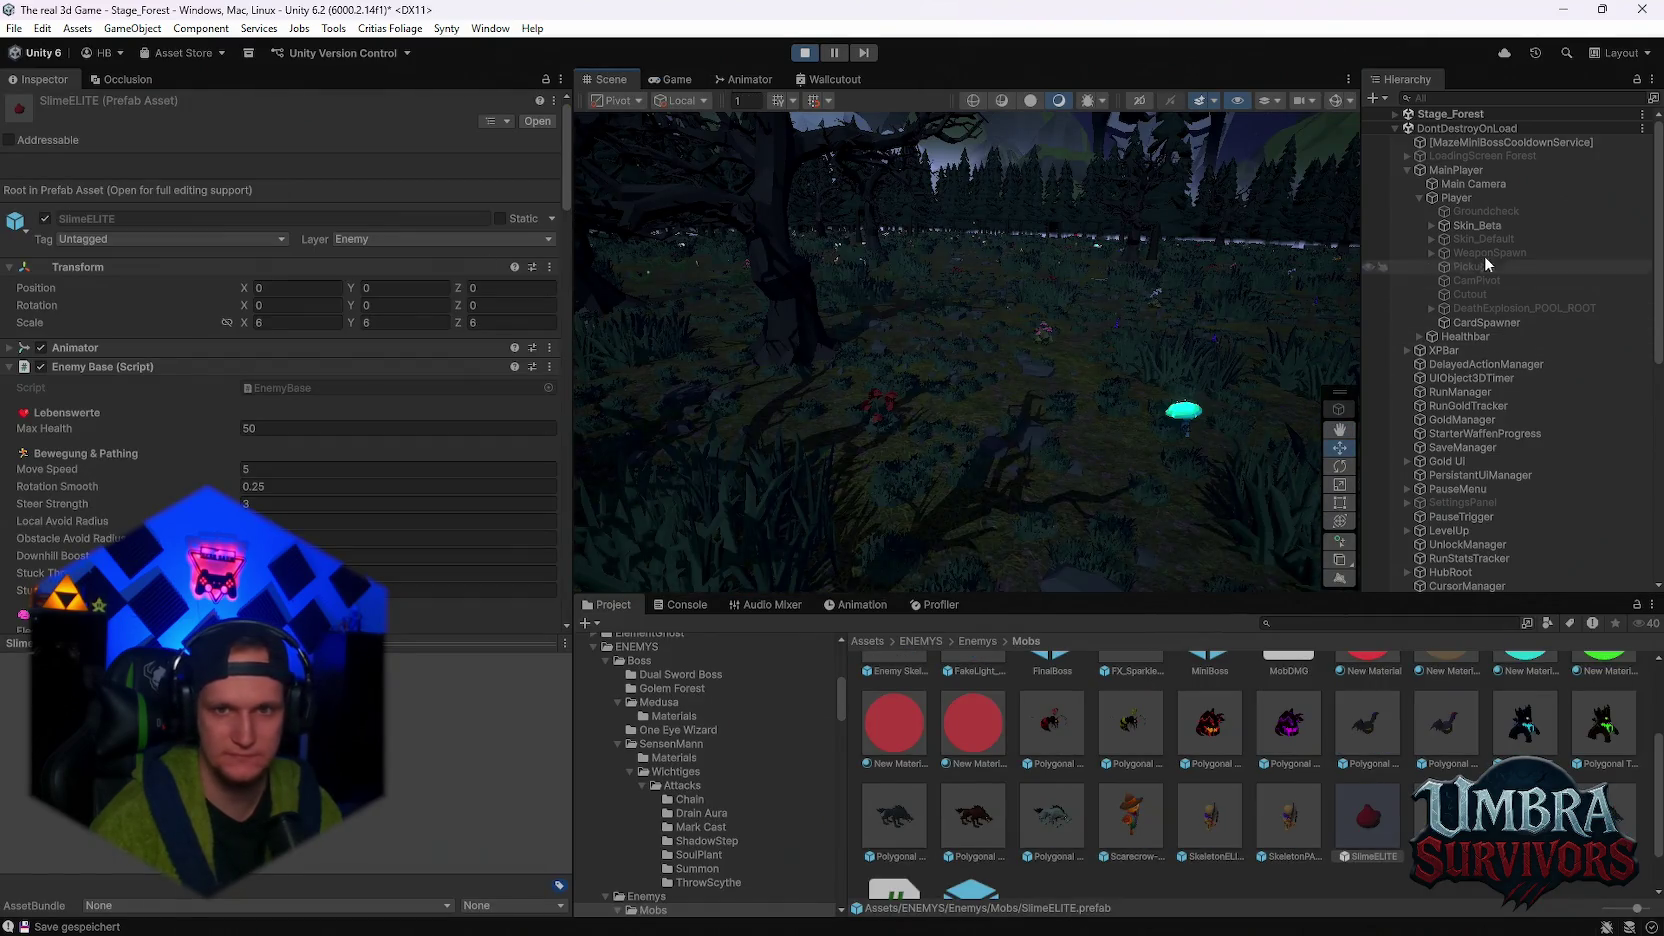
pyautogui.doubleClick(1477, 225)
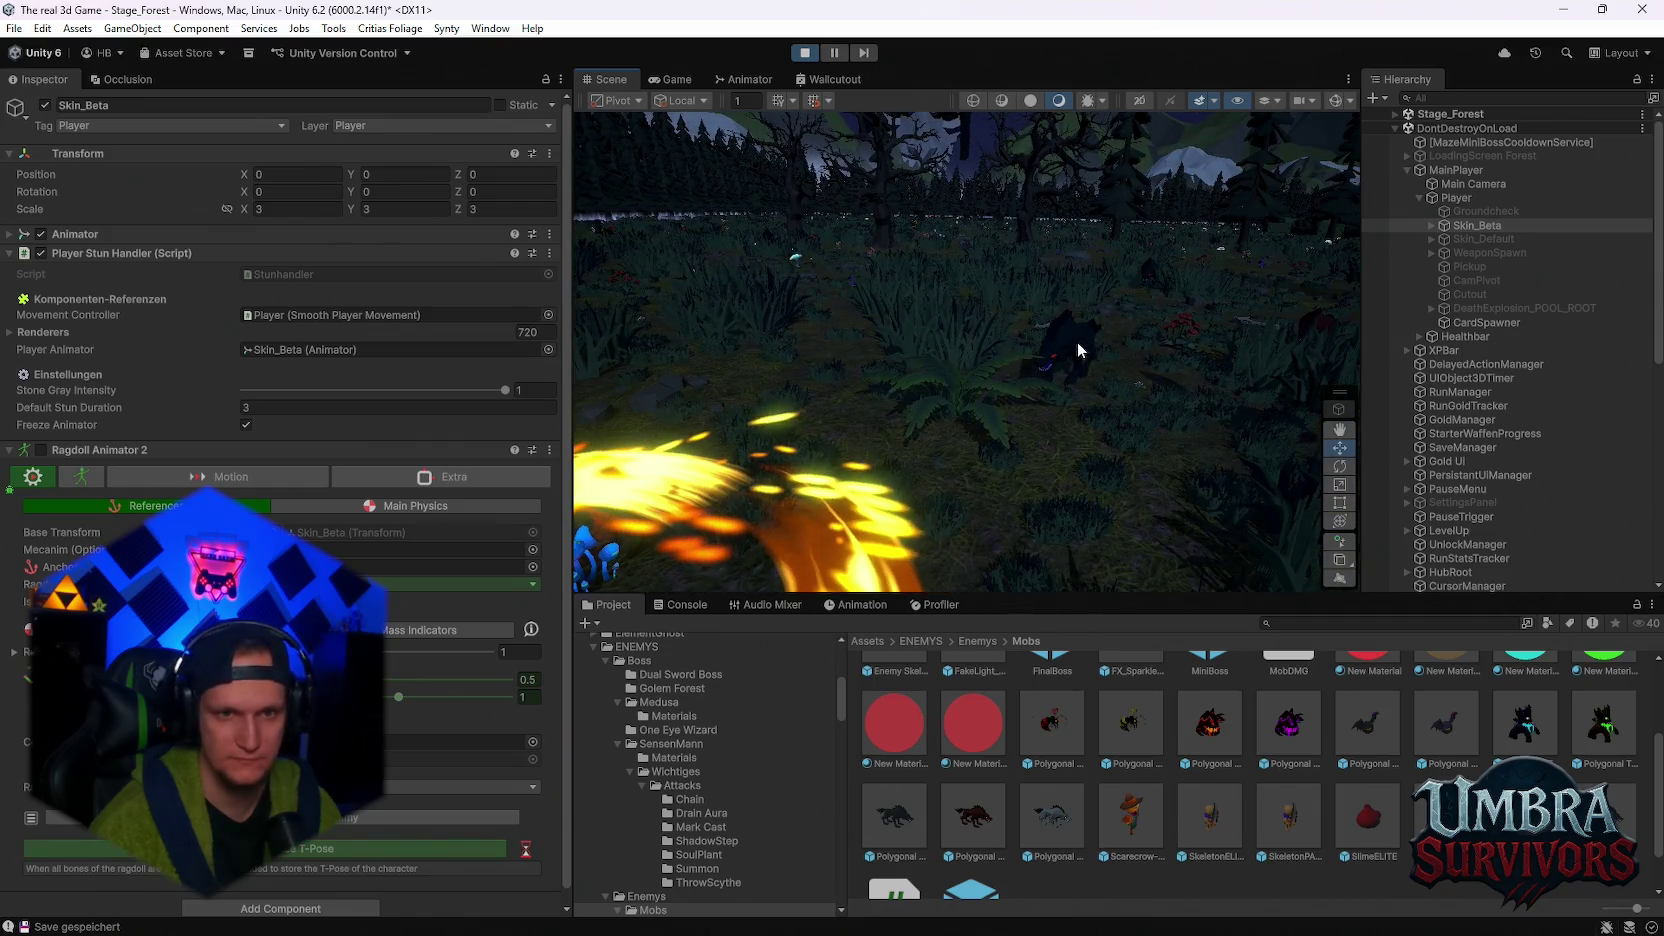
pyautogui.click(1078, 348)
pyautogui.click(1461, 572)
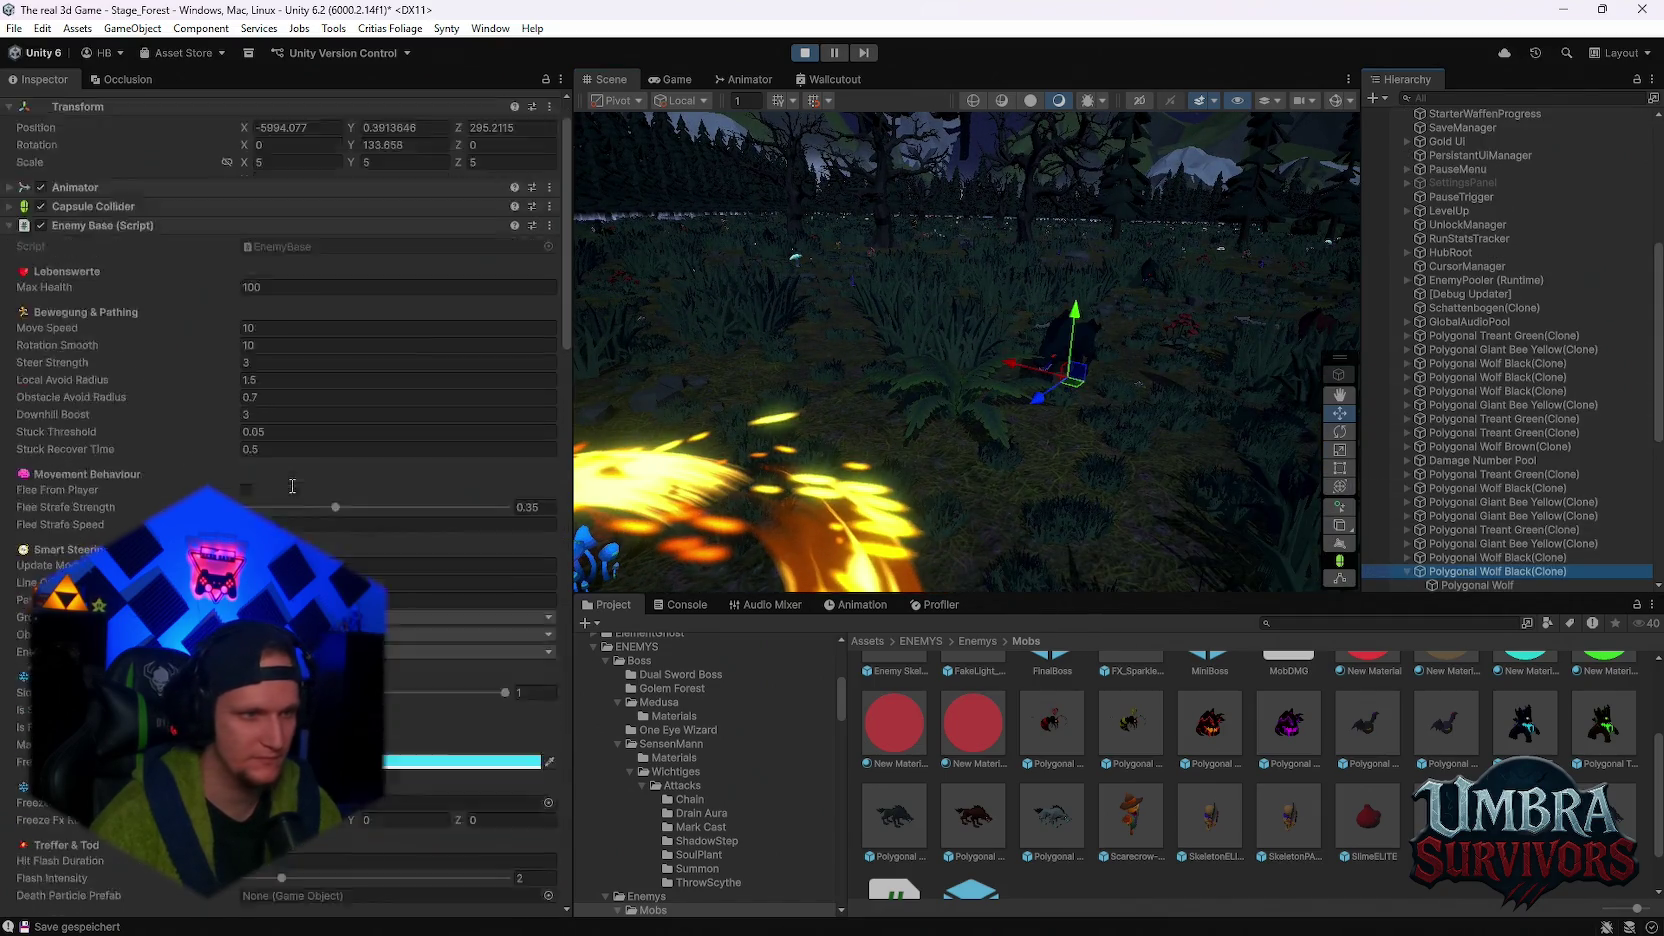
pyautogui.scroll(-10, 292, 485)
pyautogui.scroll(-10, 280, 512)
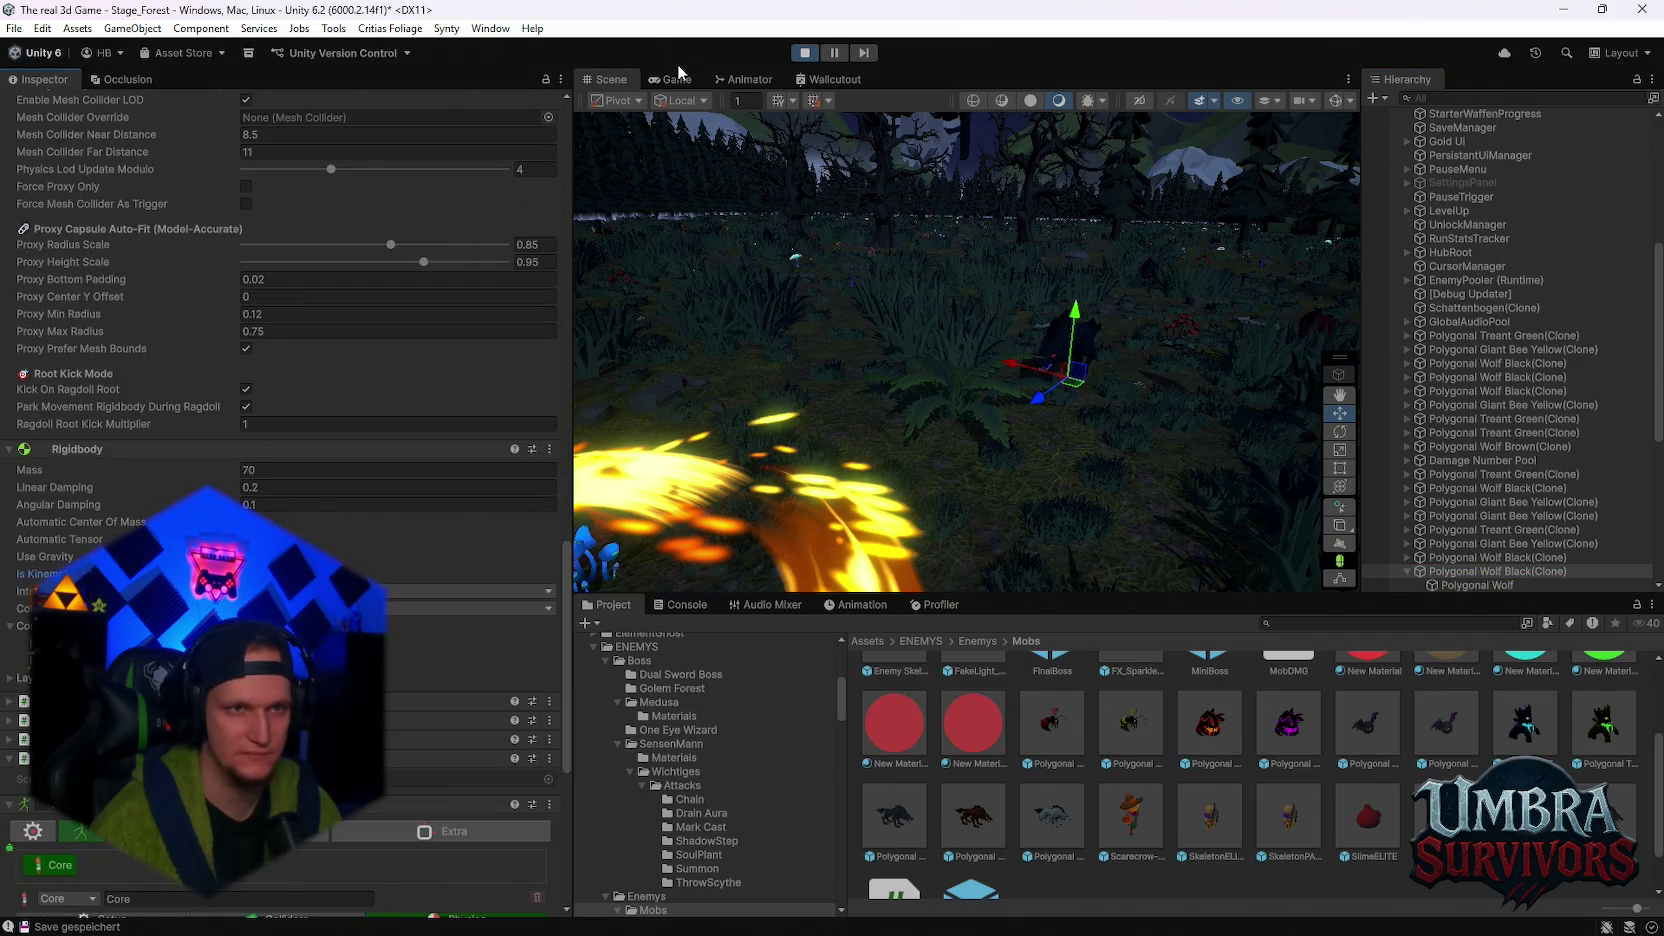
pyautogui.doubleClick(678, 79)
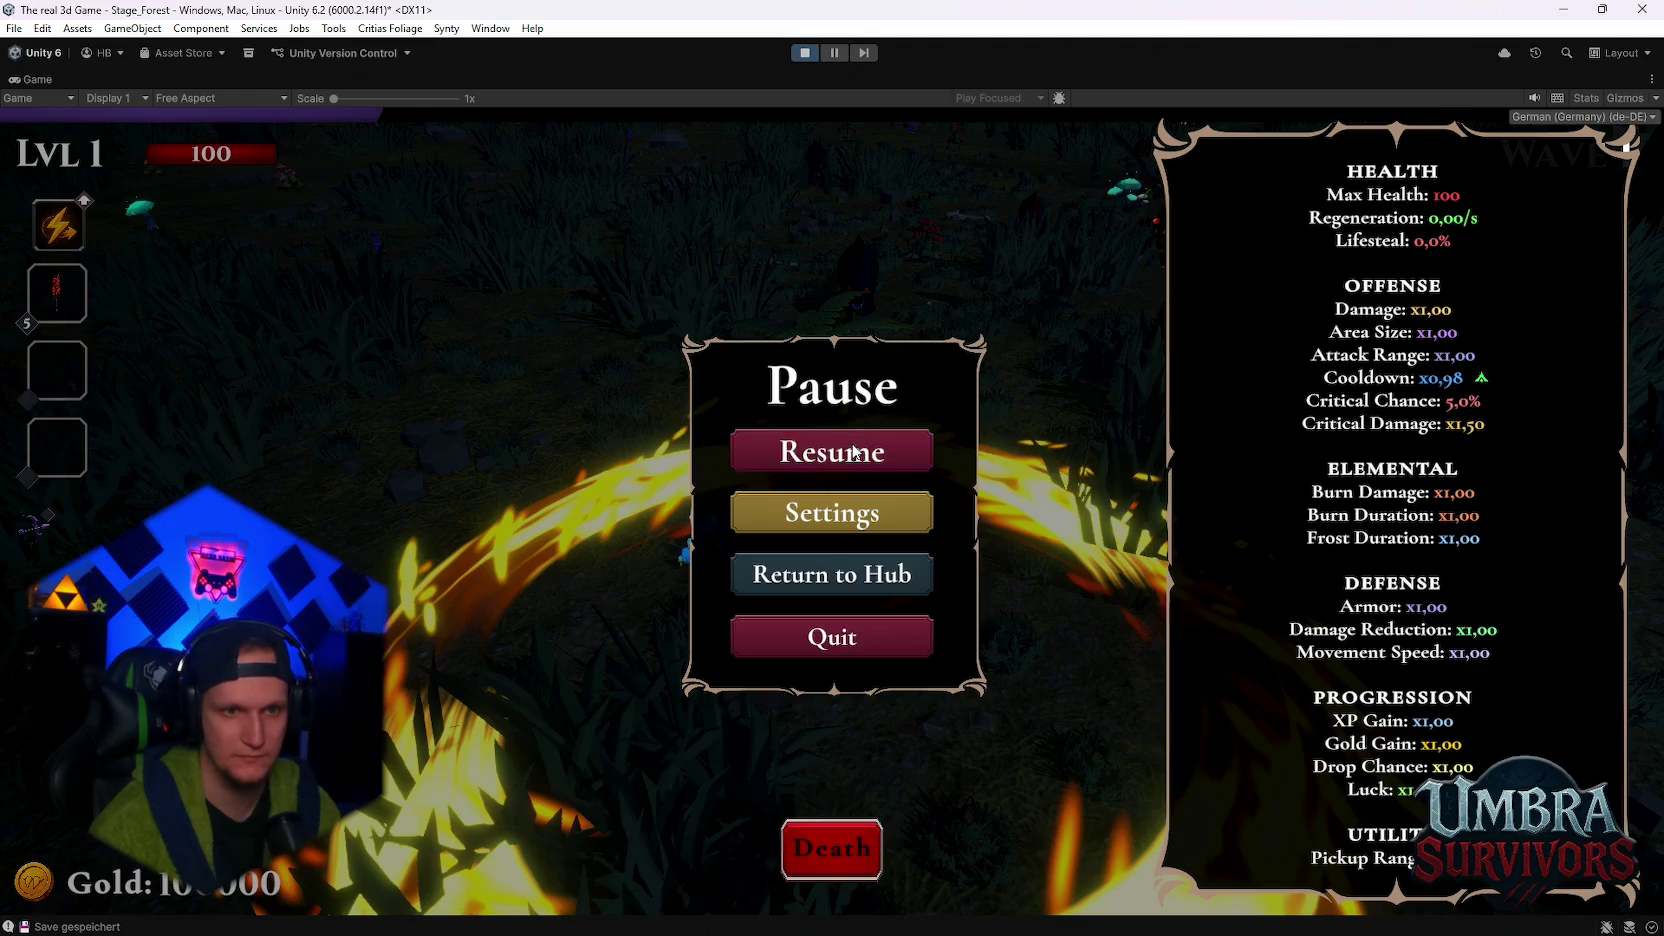
pyautogui.click(806, 449)
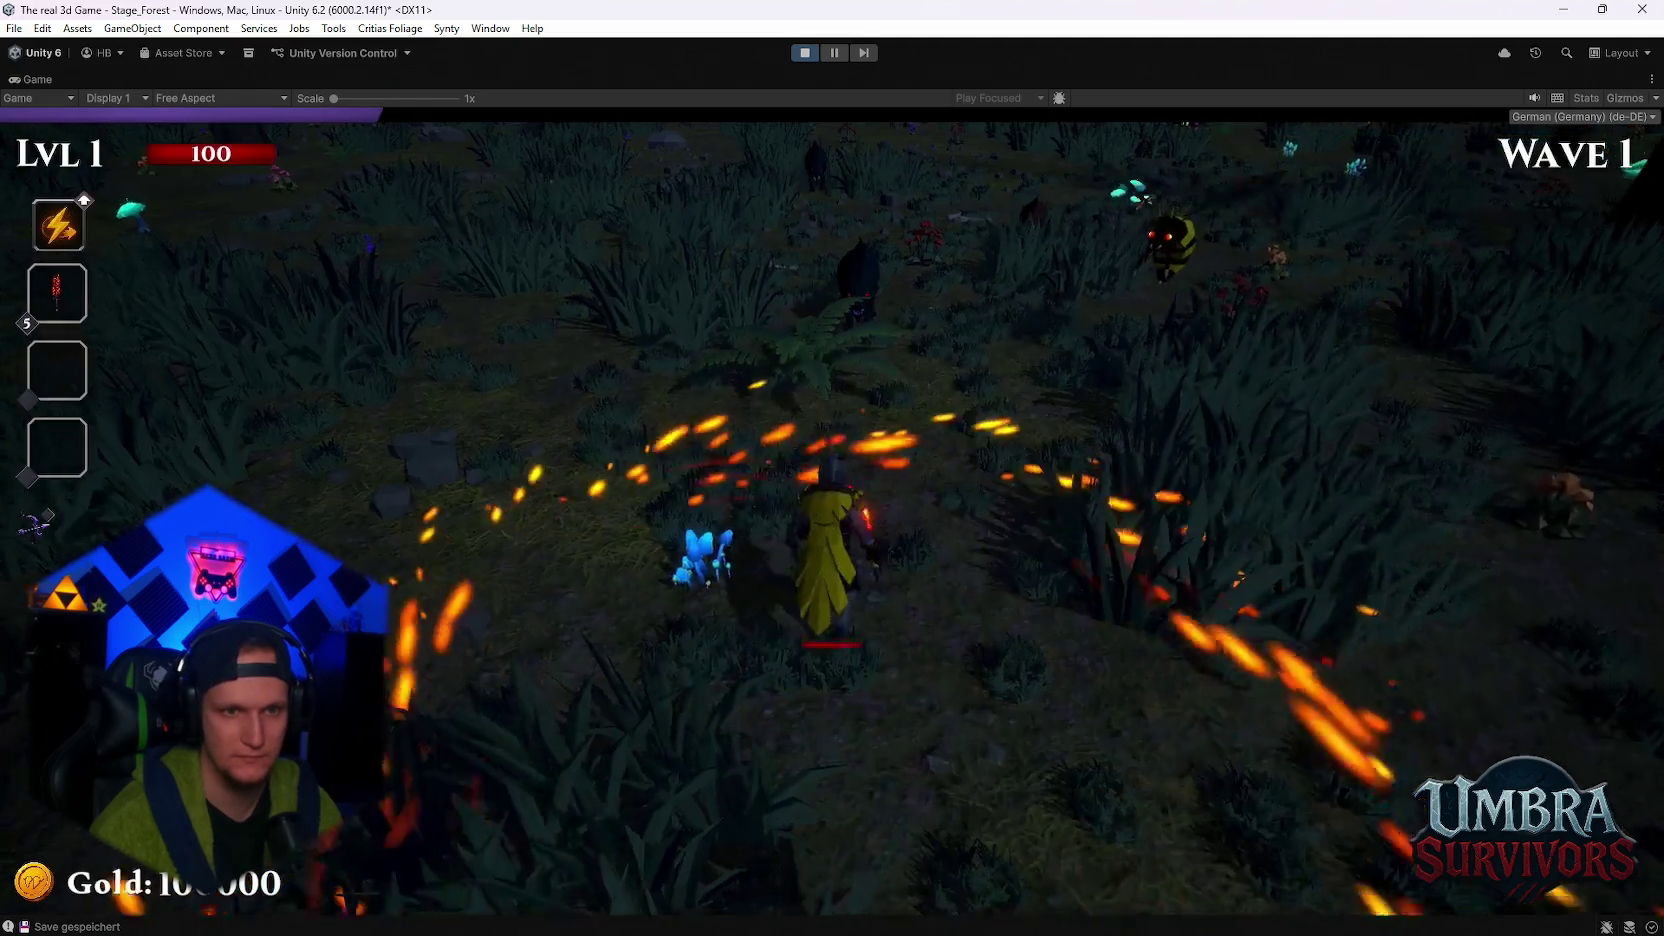
# - Play on into Wave 2, then pause and un-maximize the Game view
pyautogui.press('w')
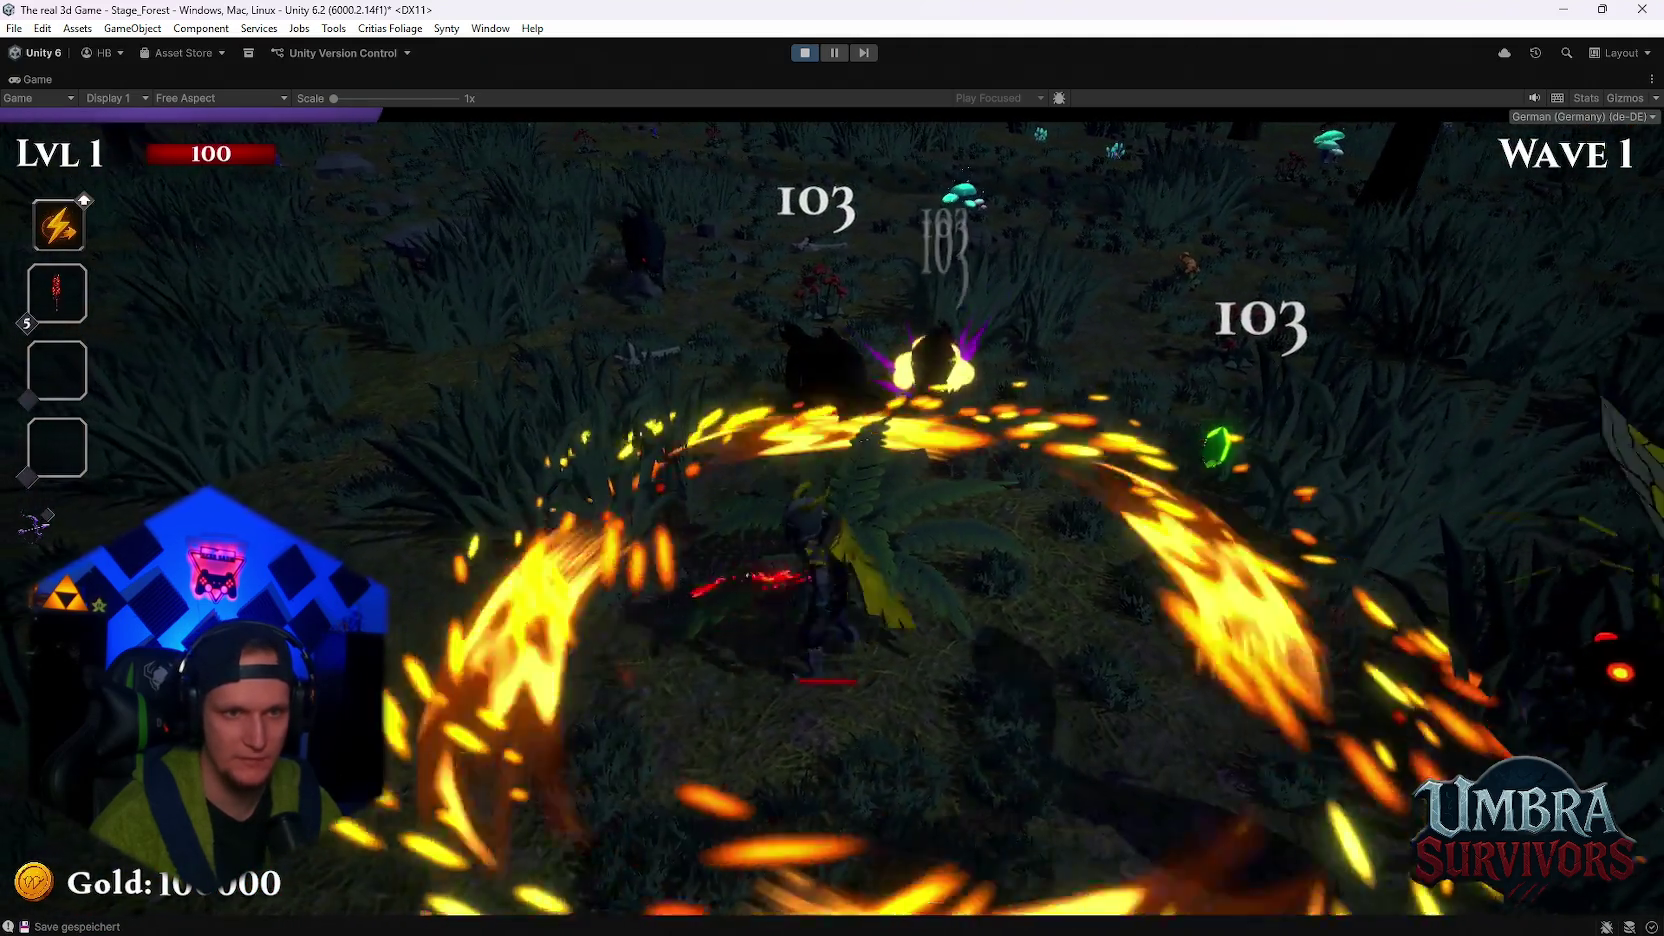
pyautogui.press('Escape')
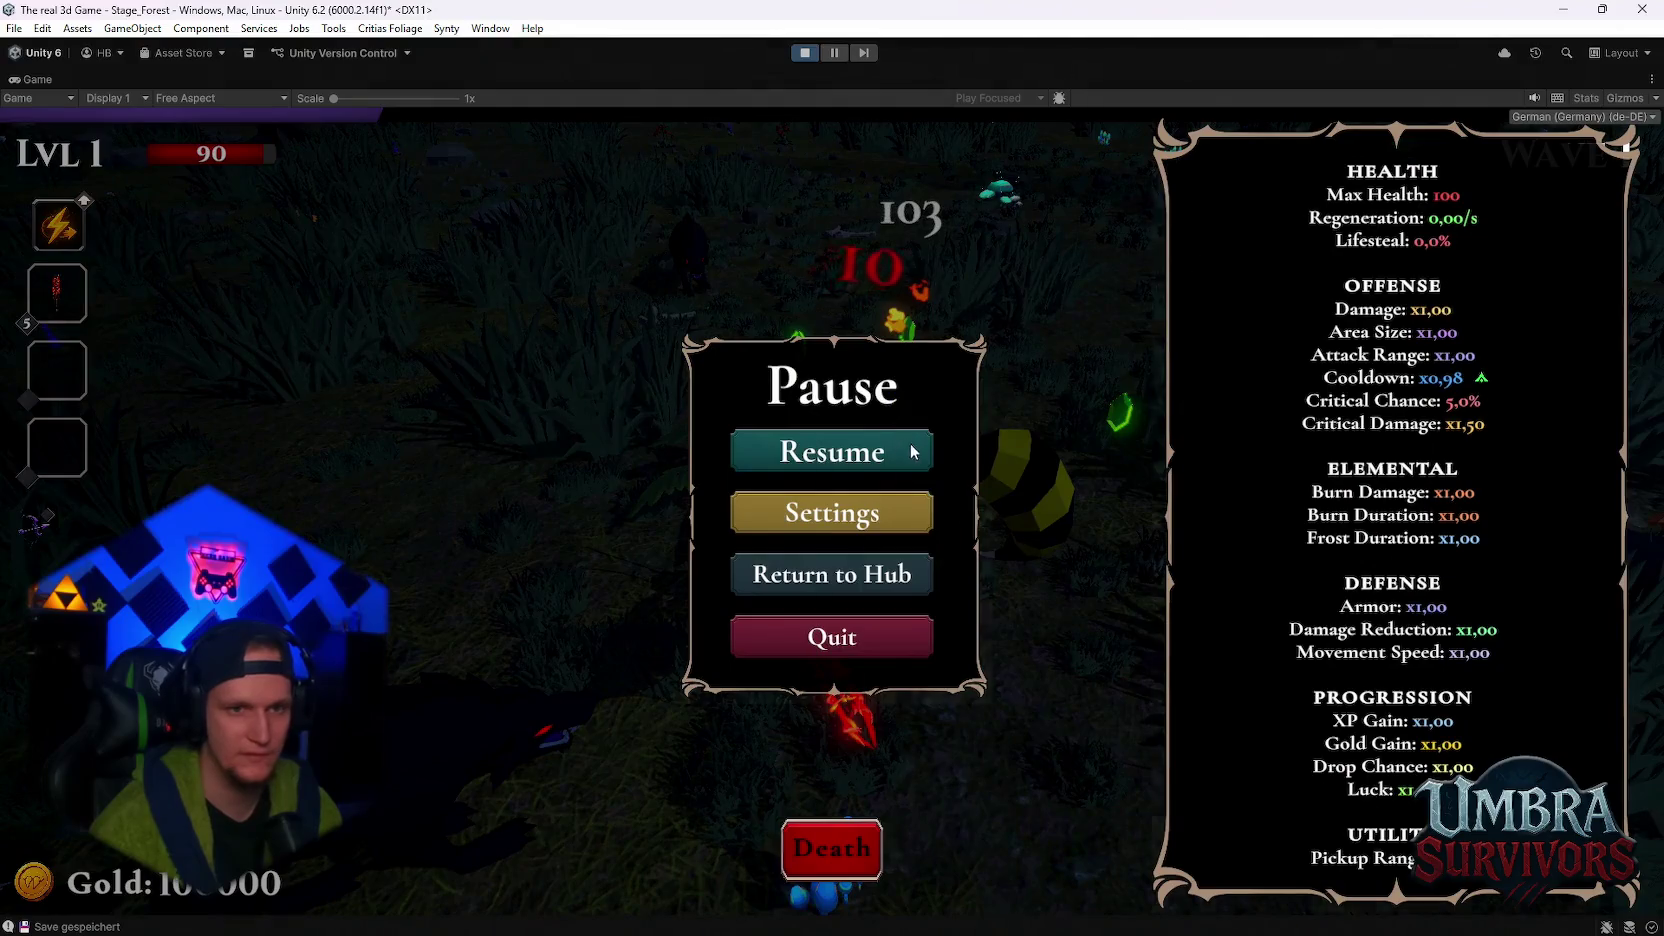
pyautogui.click(912, 451)
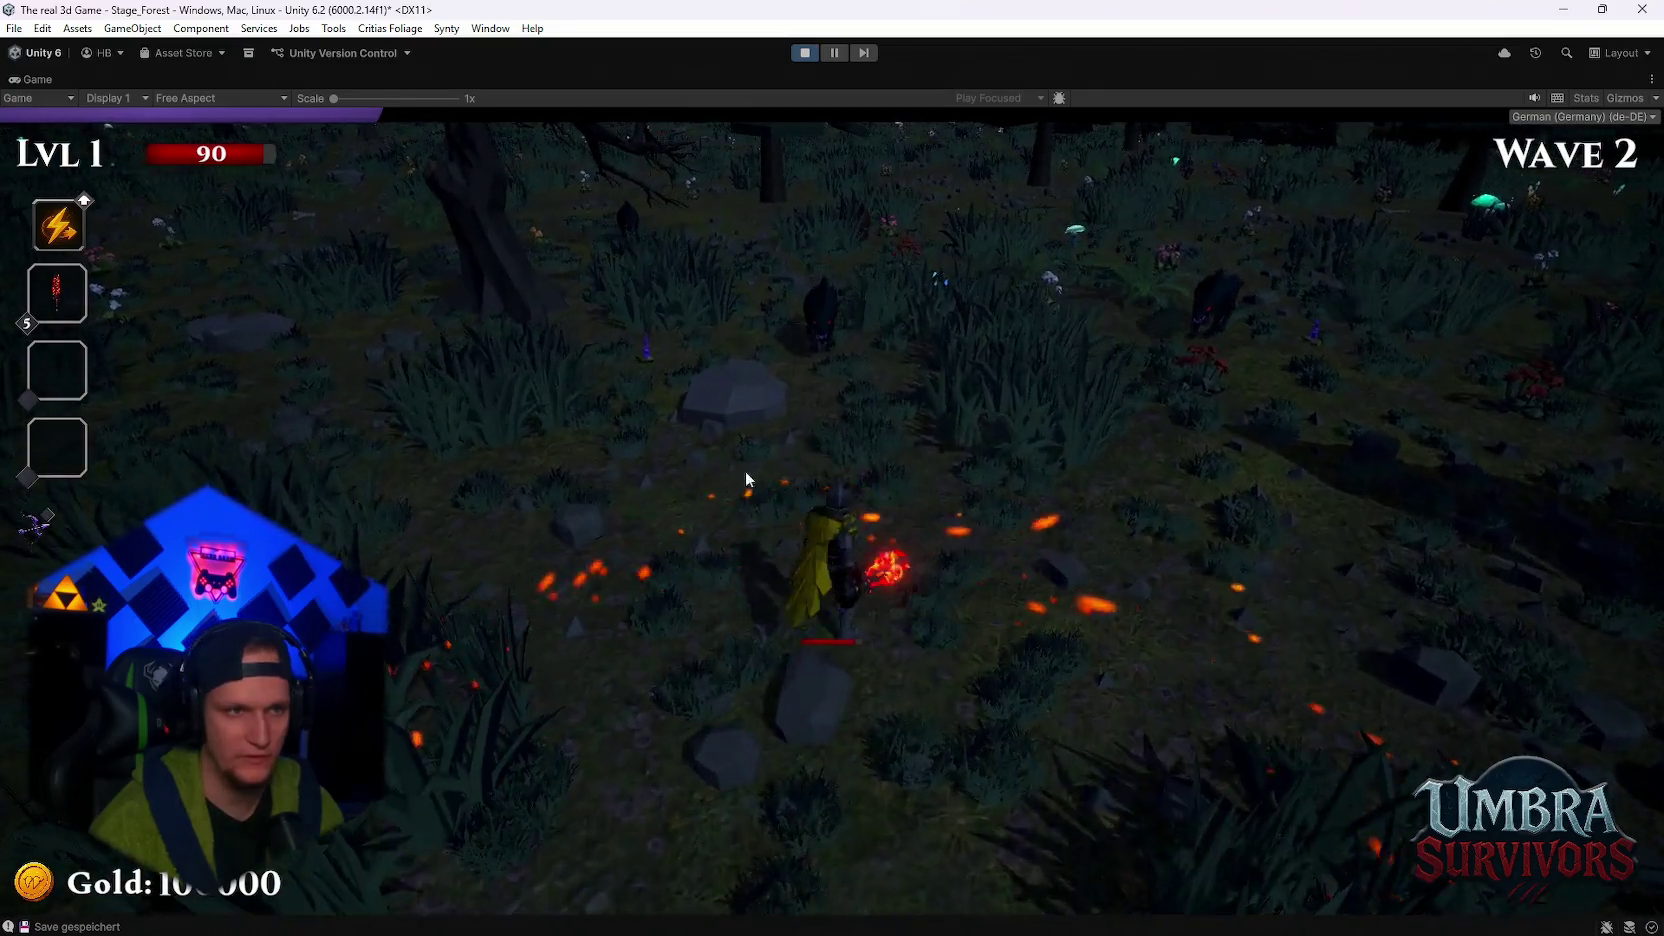
pyautogui.press('Escape')
pyautogui.doubleClick(16, 84)
pyautogui.scroll(2, 1500, 387)
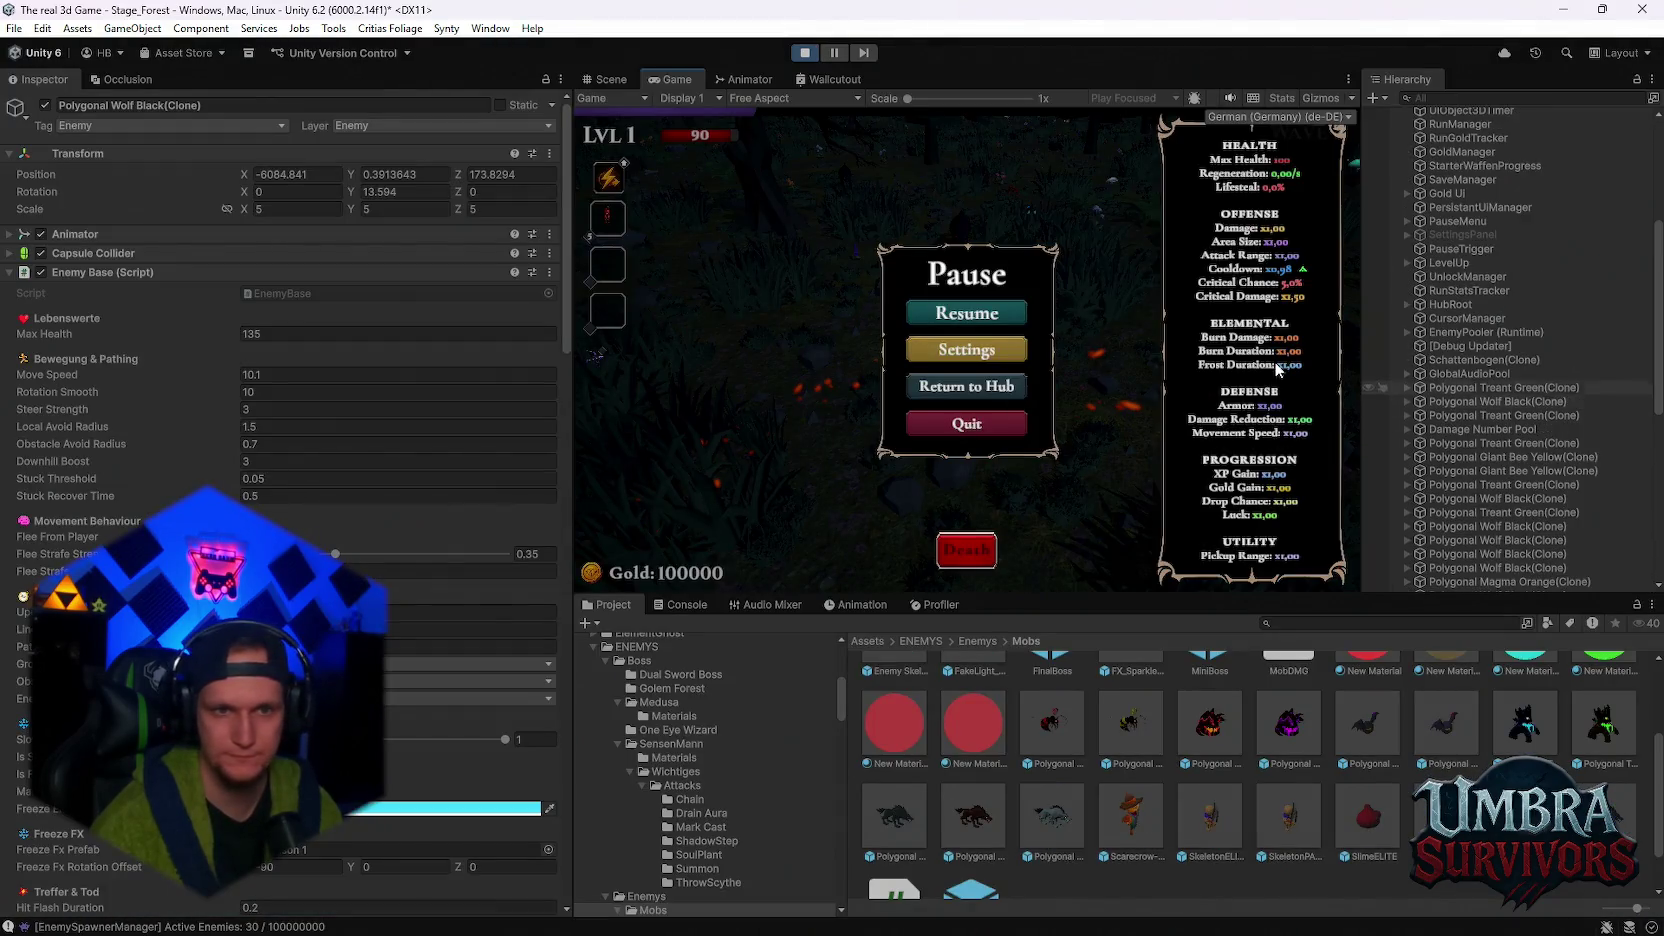
# - Select another Polygonal Wolf Black(Clone) in the Scene view, check its Rigidbody (Mass 70), and return to the Game view
pyautogui.click(606, 80)
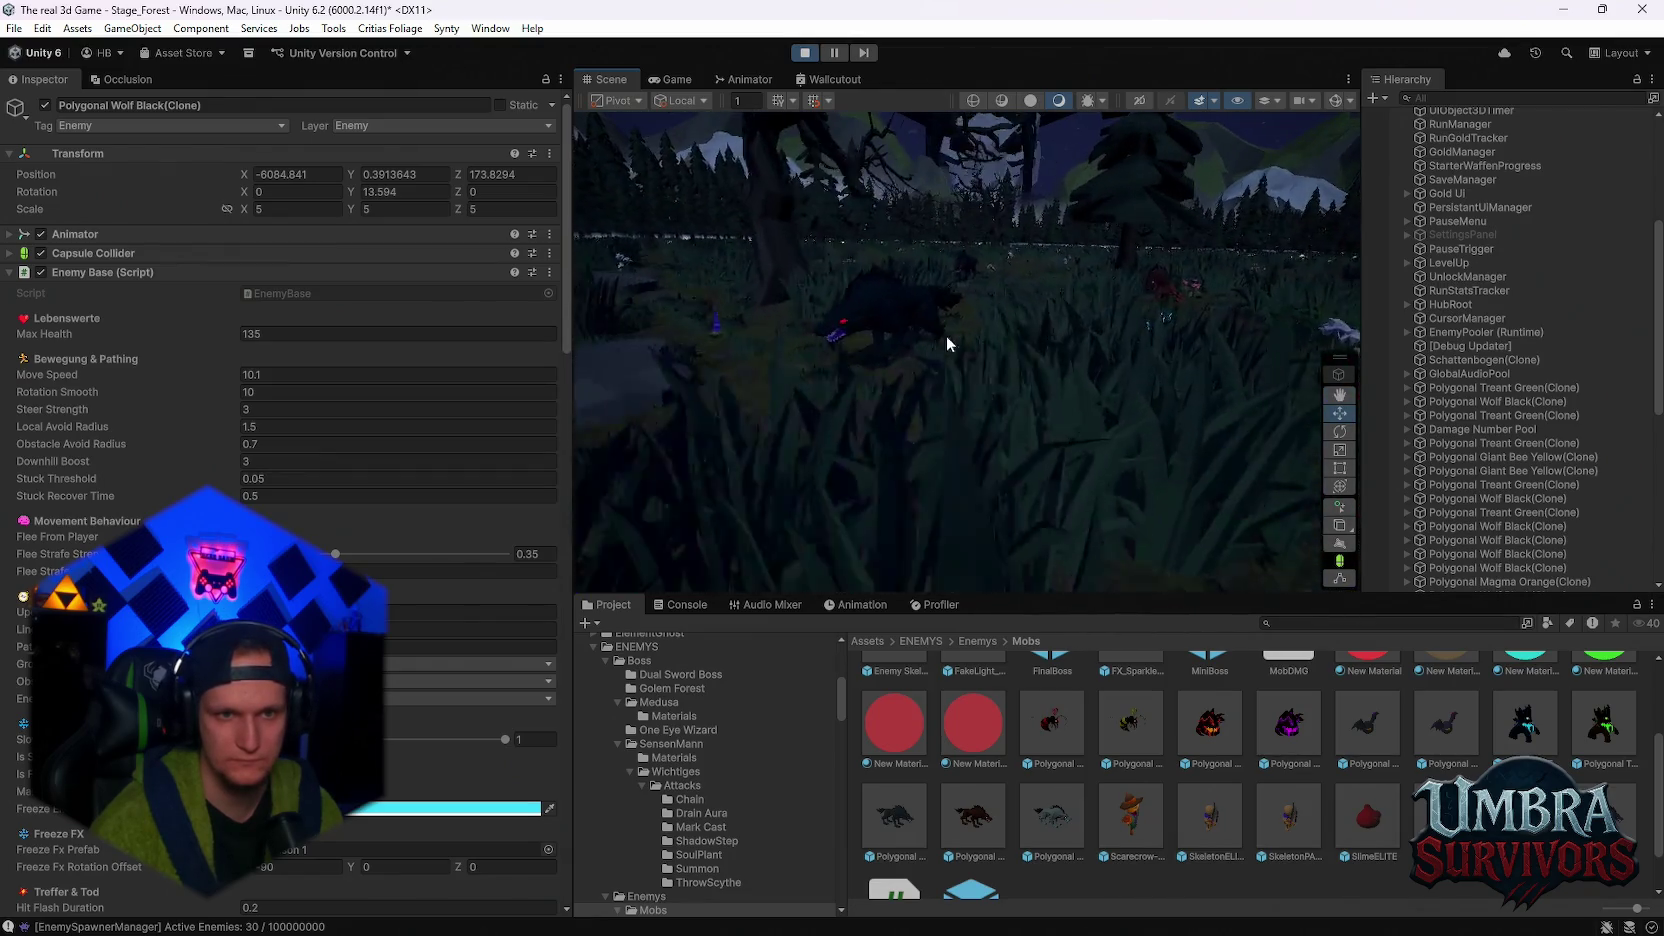
pyautogui.click(889, 313)
pyautogui.scroll(-5, 858, 304)
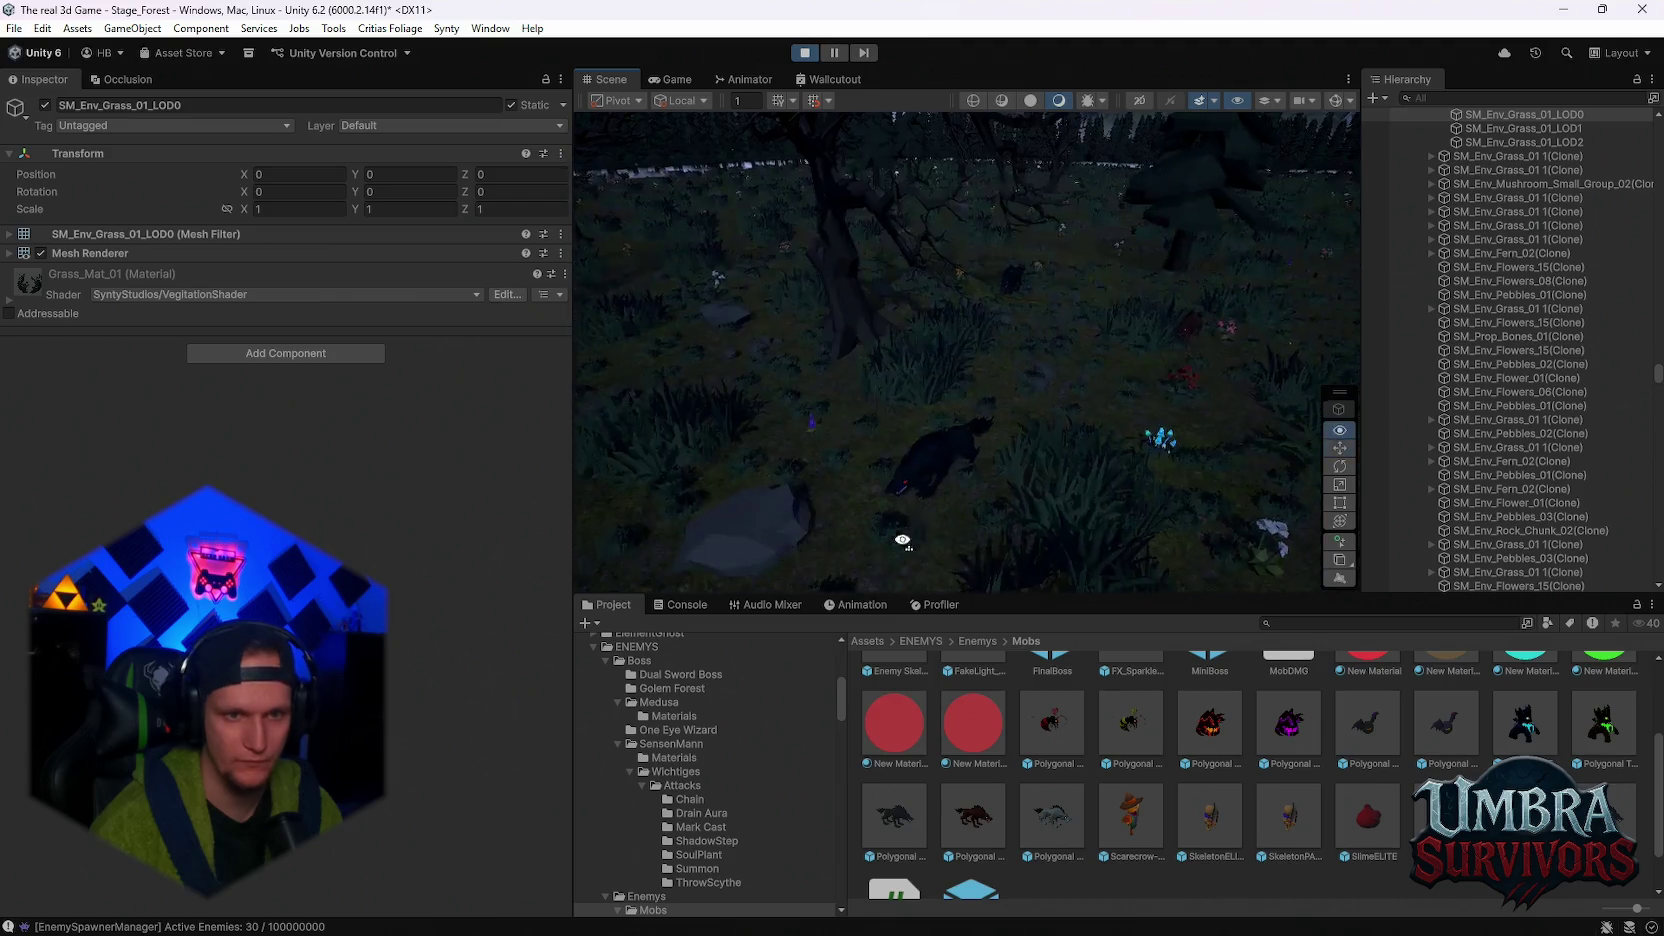
pyautogui.click(950, 482)
pyautogui.click(1422, 569)
pyautogui.scroll(-10, 302, 504)
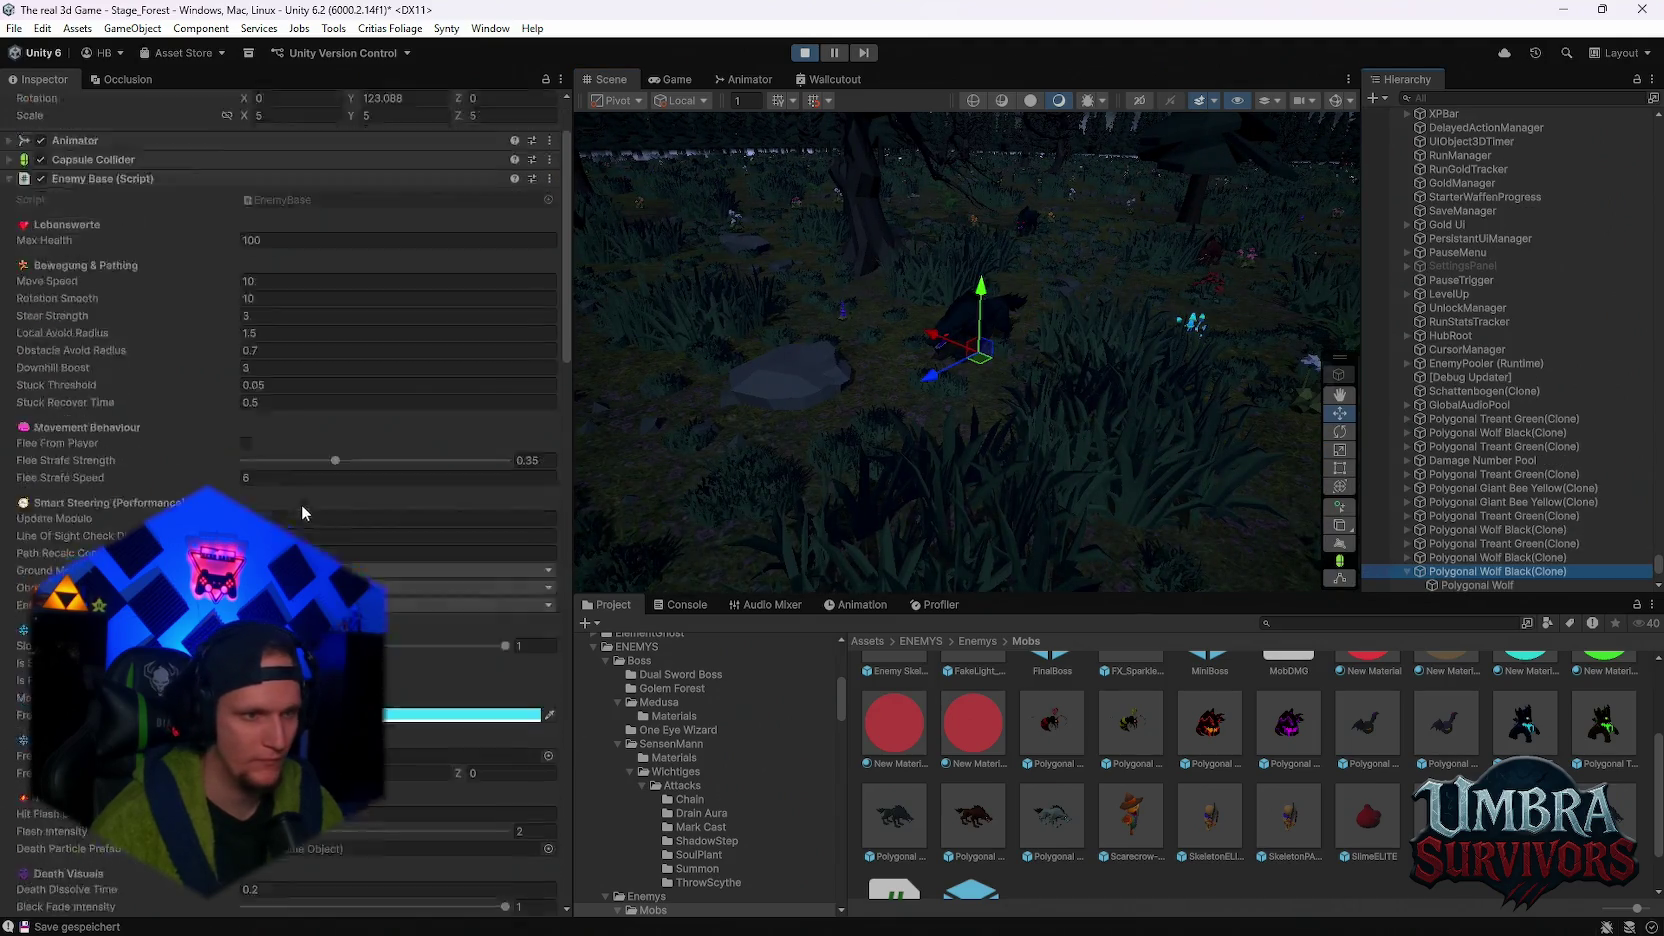
pyautogui.scroll(-15, 359, 538)
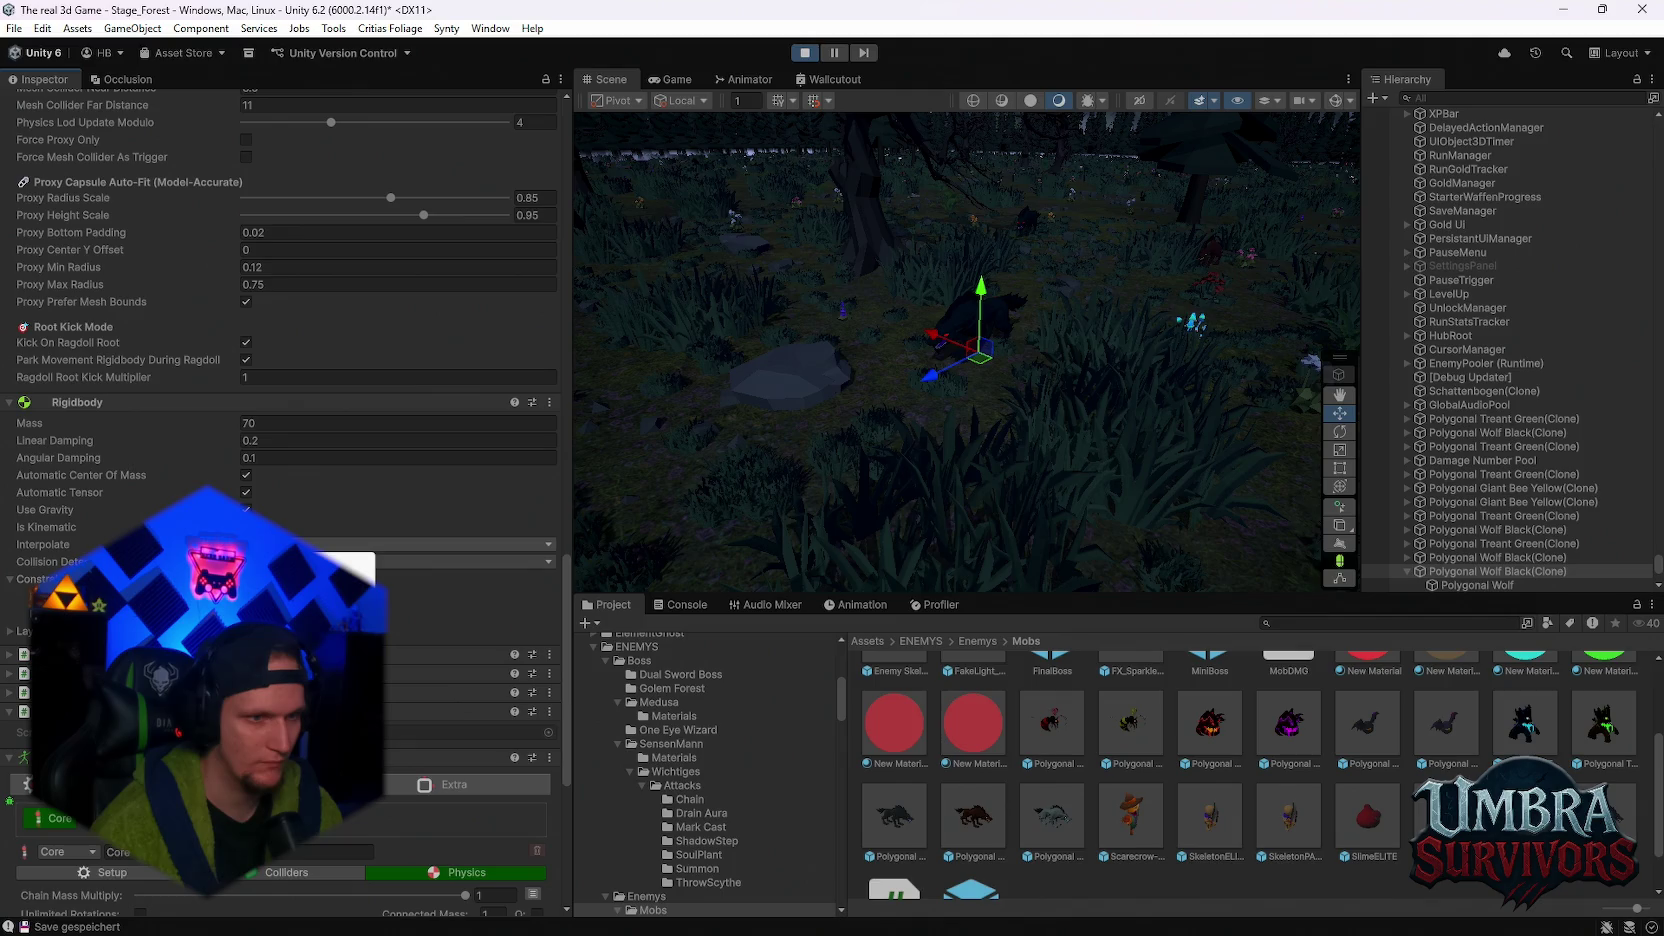
pyautogui.click(670, 79)
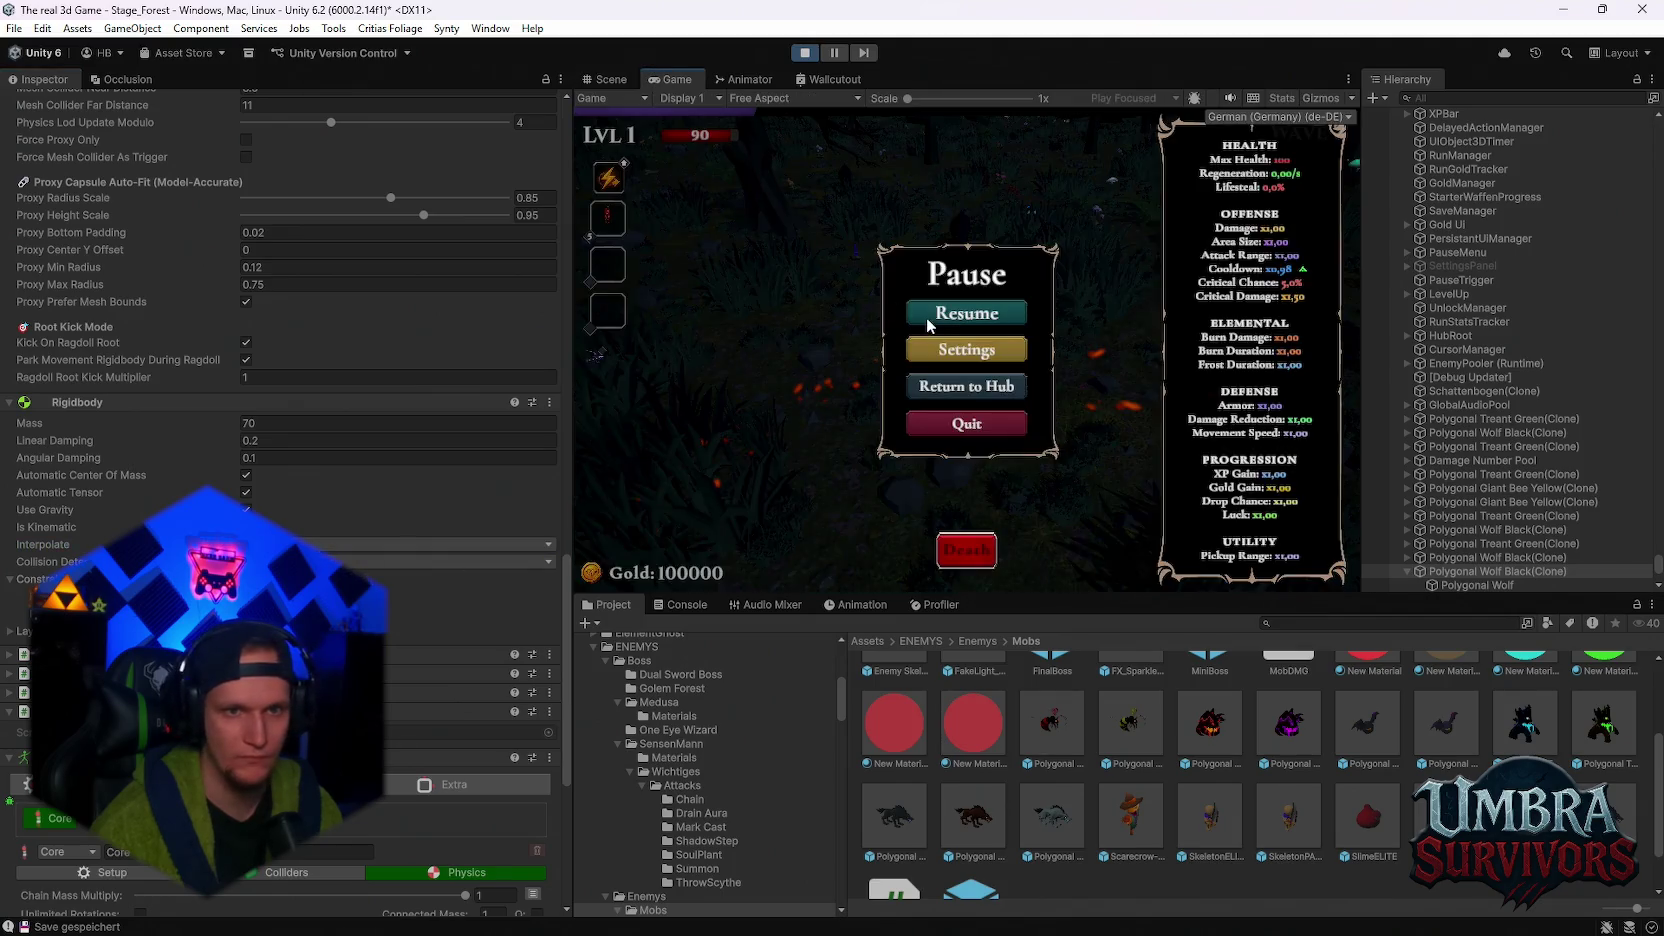
# - Resume play, pick the Shadowstride card at level 2, then pause and switch to the Scene view
pyautogui.click(925, 319)
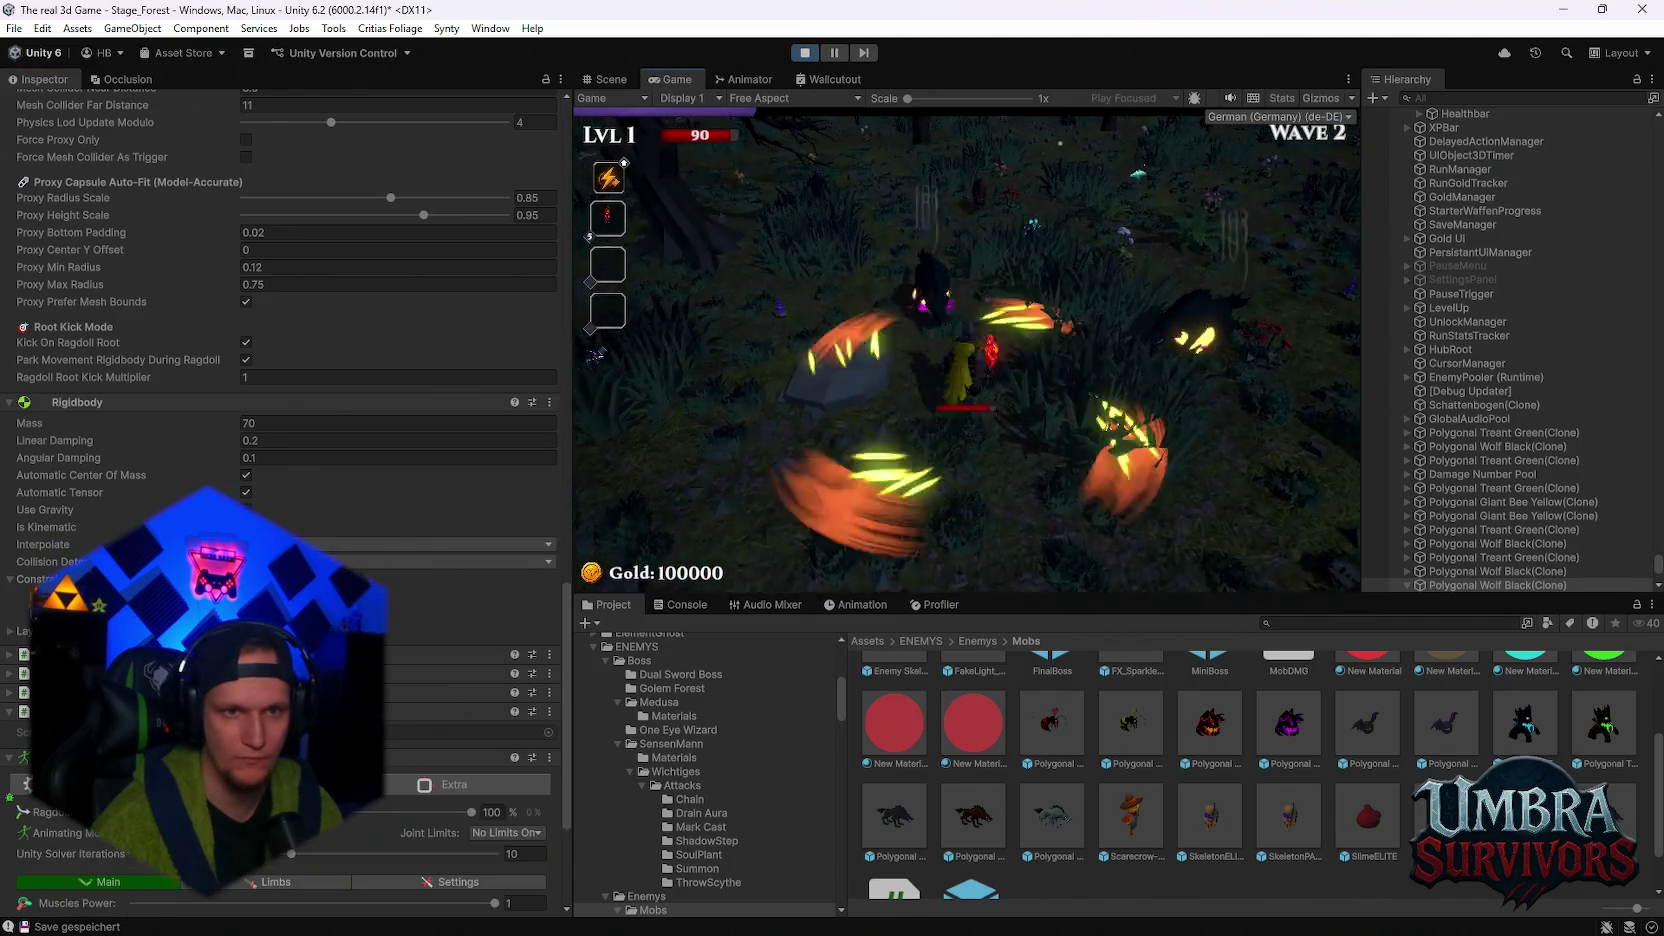
pyautogui.press('w')
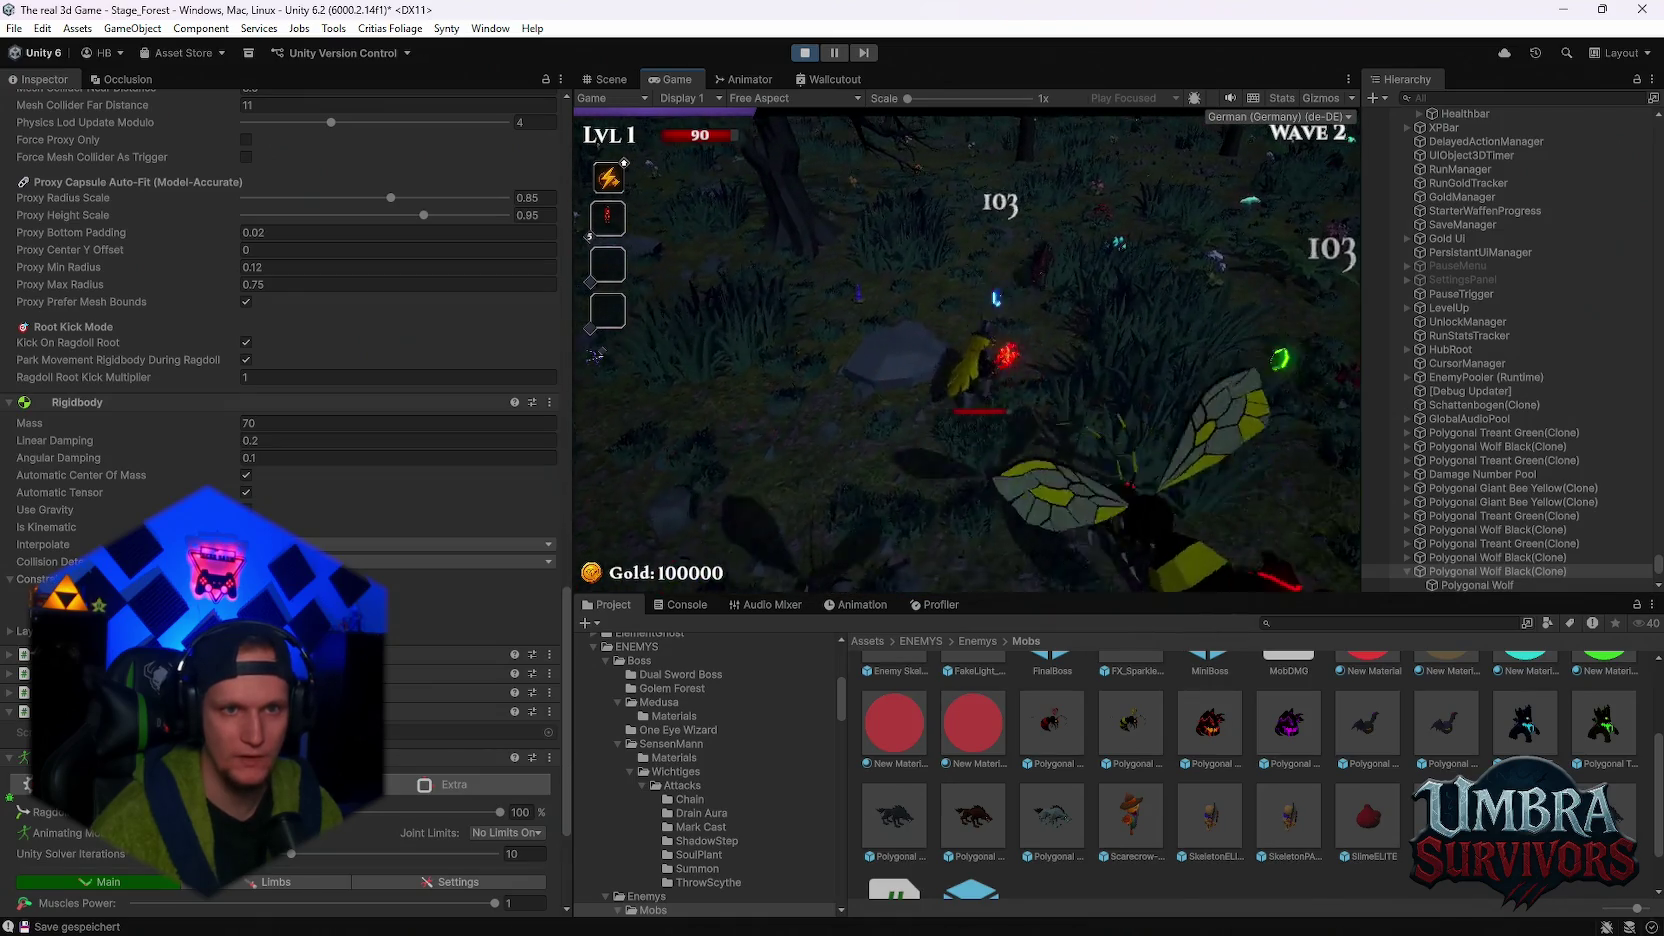
pyautogui.press('Escape')
pyautogui.click(945, 313)
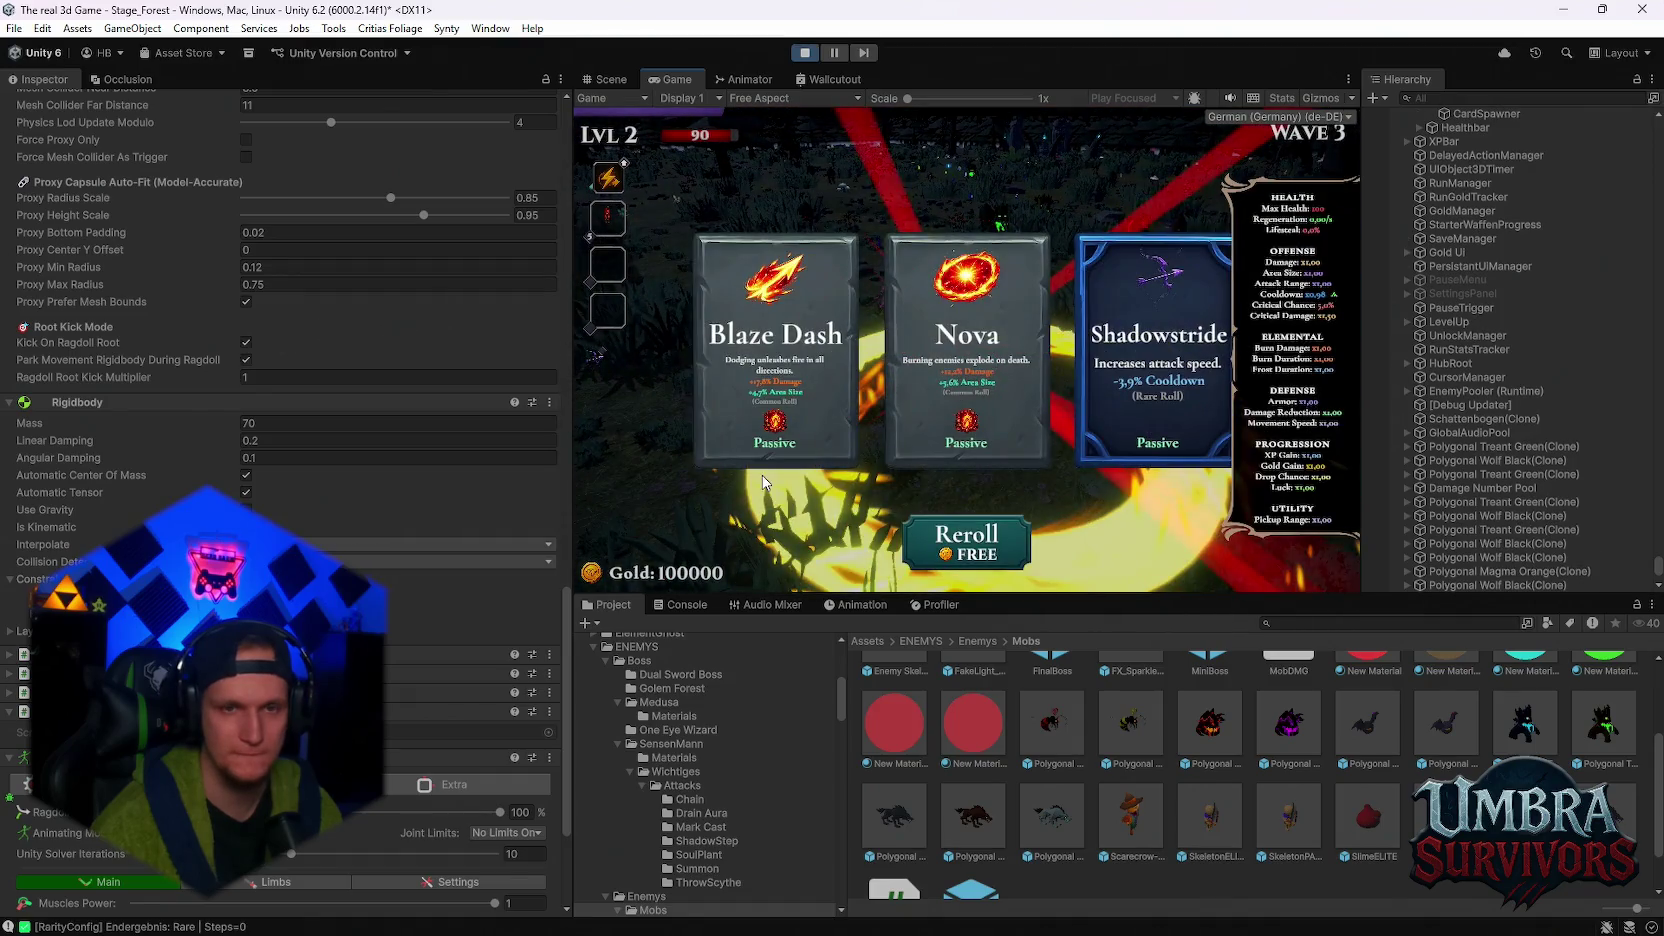
pyautogui.click(1133, 336)
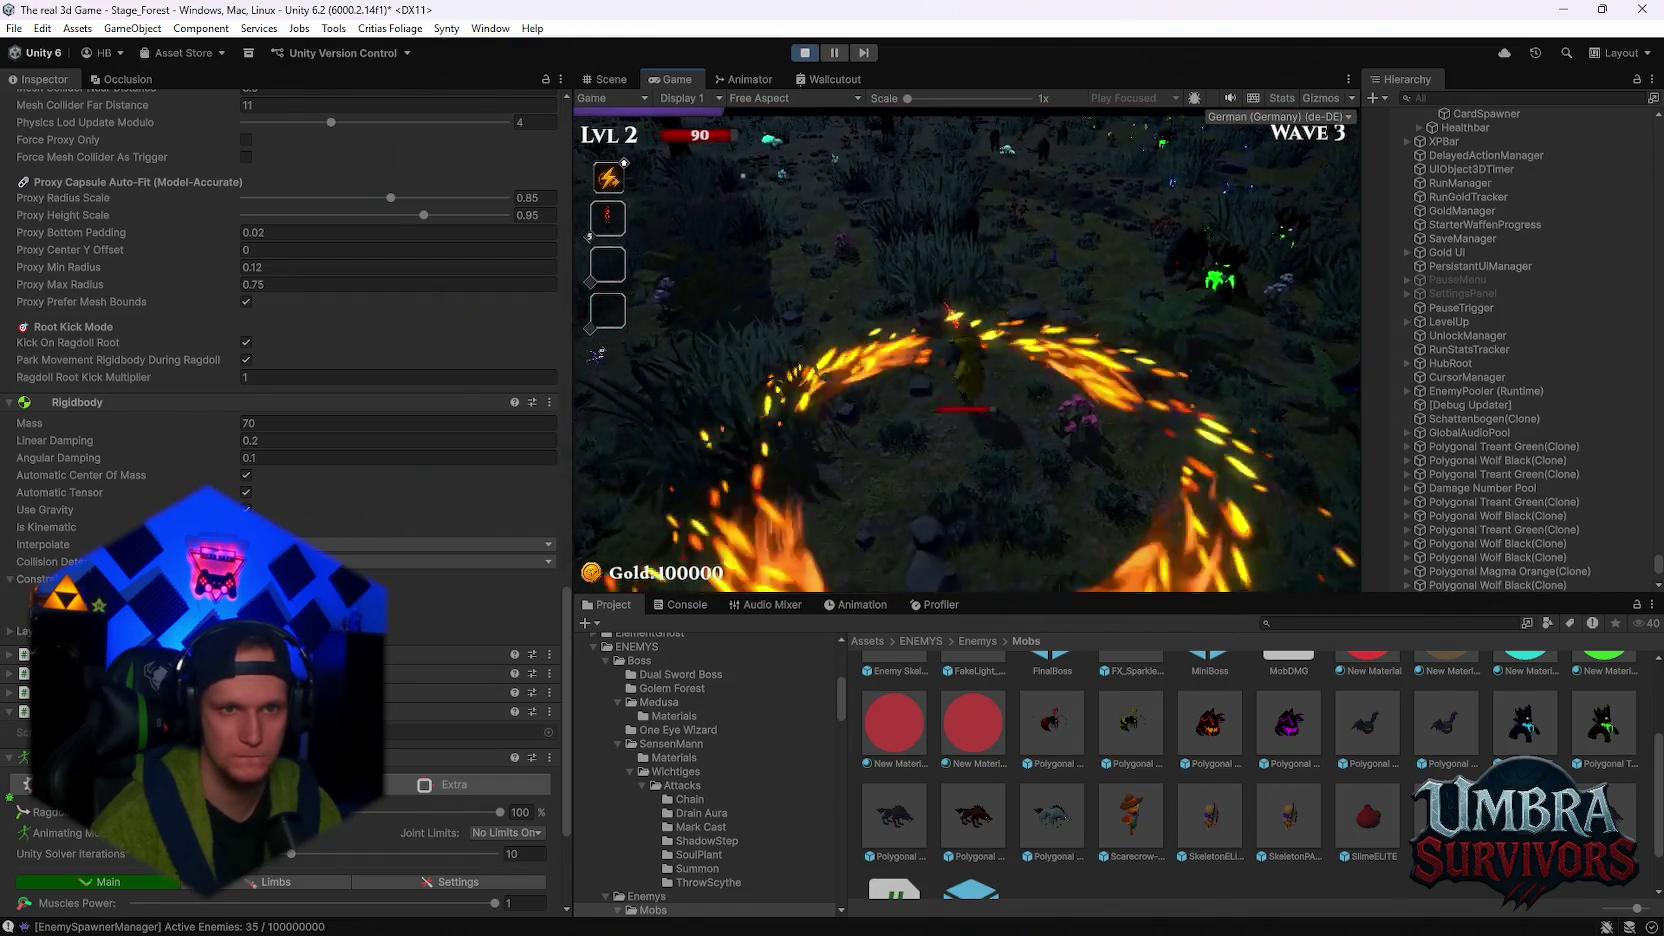
pyautogui.press('Escape')
pyautogui.click(610, 79)
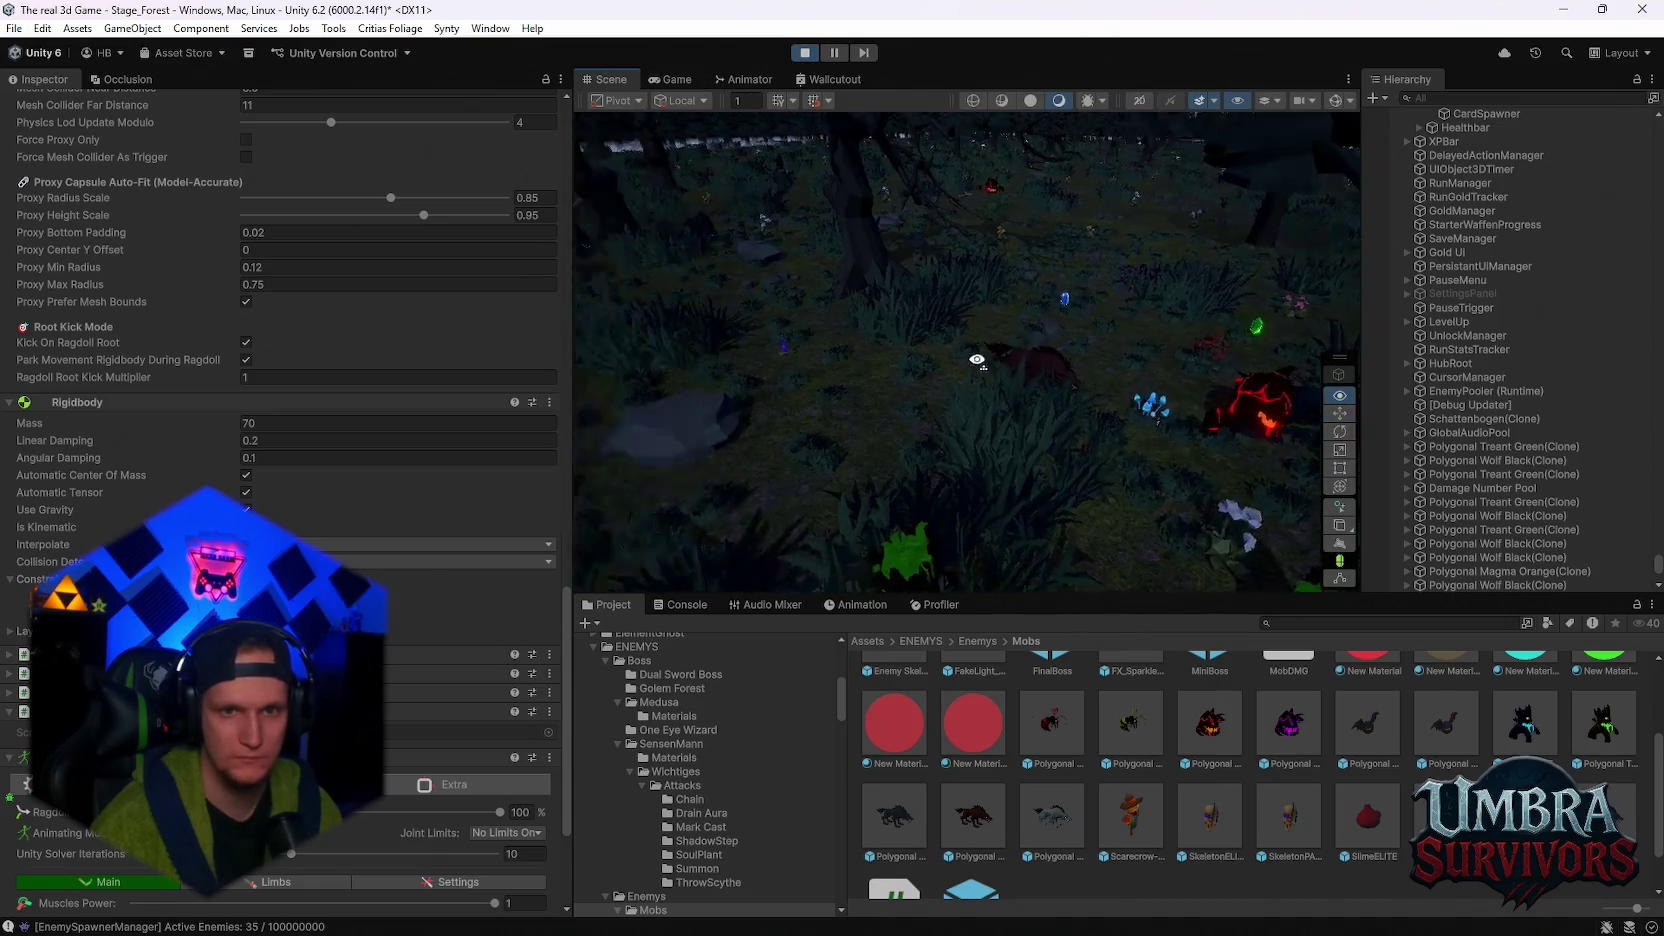
# - Select a nearby Polygonal Wolf Black clone, review its ragdoll and Rigidbody settings, then resume in the Game view
pyautogui.moveTo(1148, 281)
pyautogui.mouseDown()
pyautogui.moveTo(890, 360)
pyautogui.moveTo(1003, 360)
pyautogui.moveTo(952, 428)
pyautogui.mouseUp()
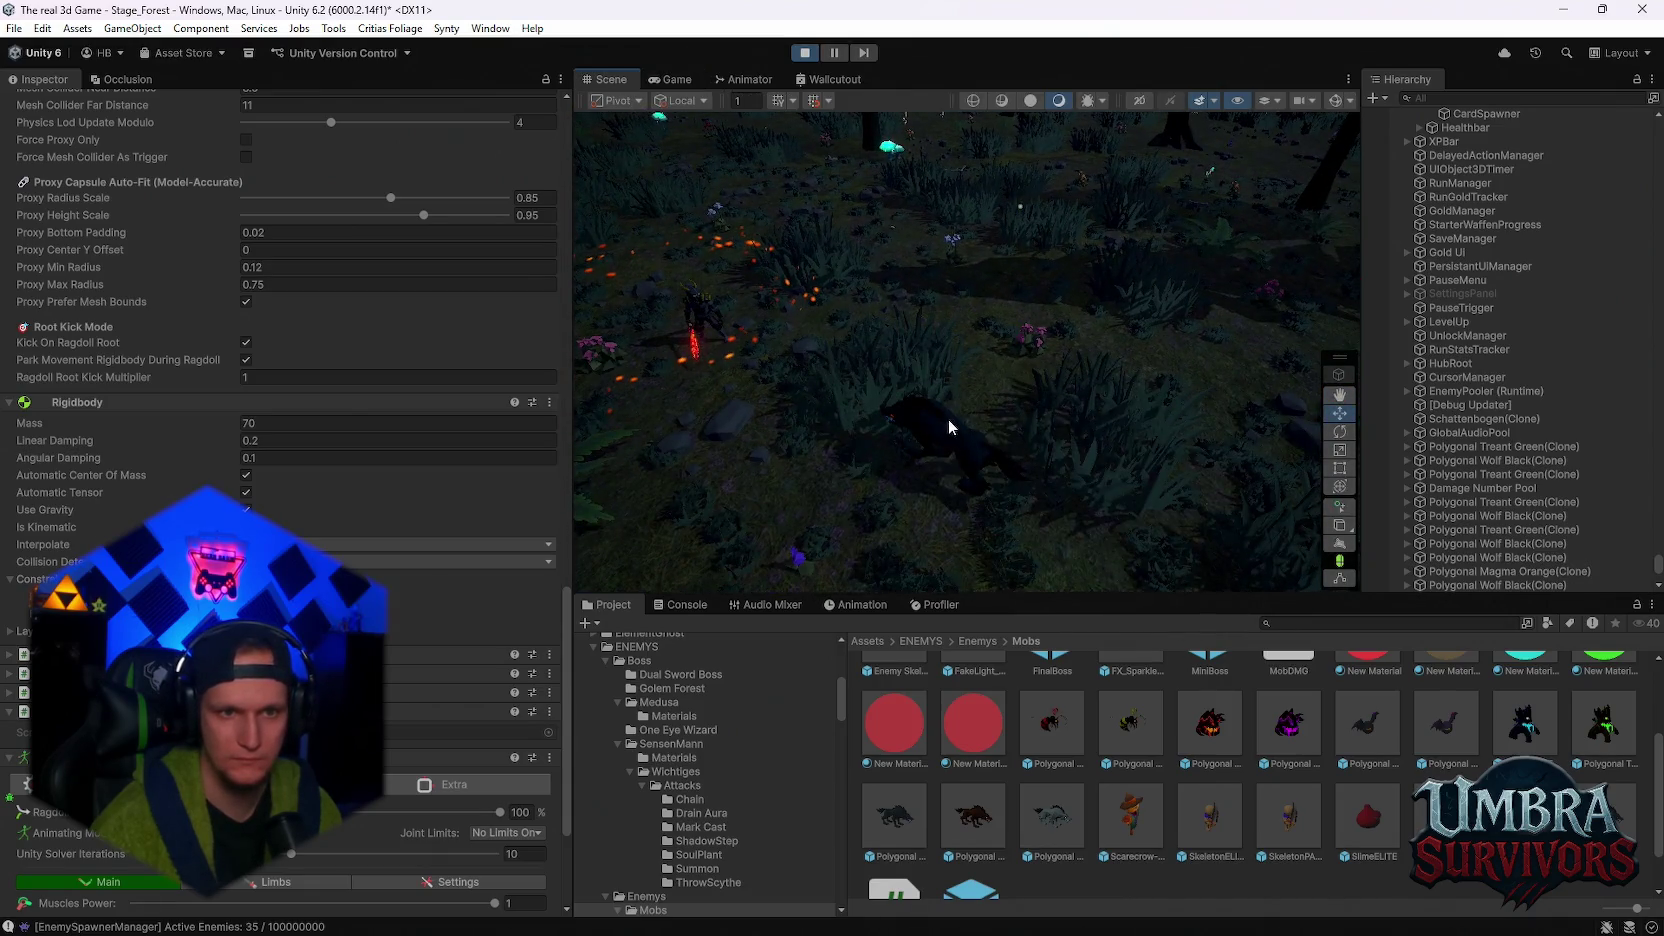
pyautogui.click(1097, 355)
pyautogui.click(1486, 571)
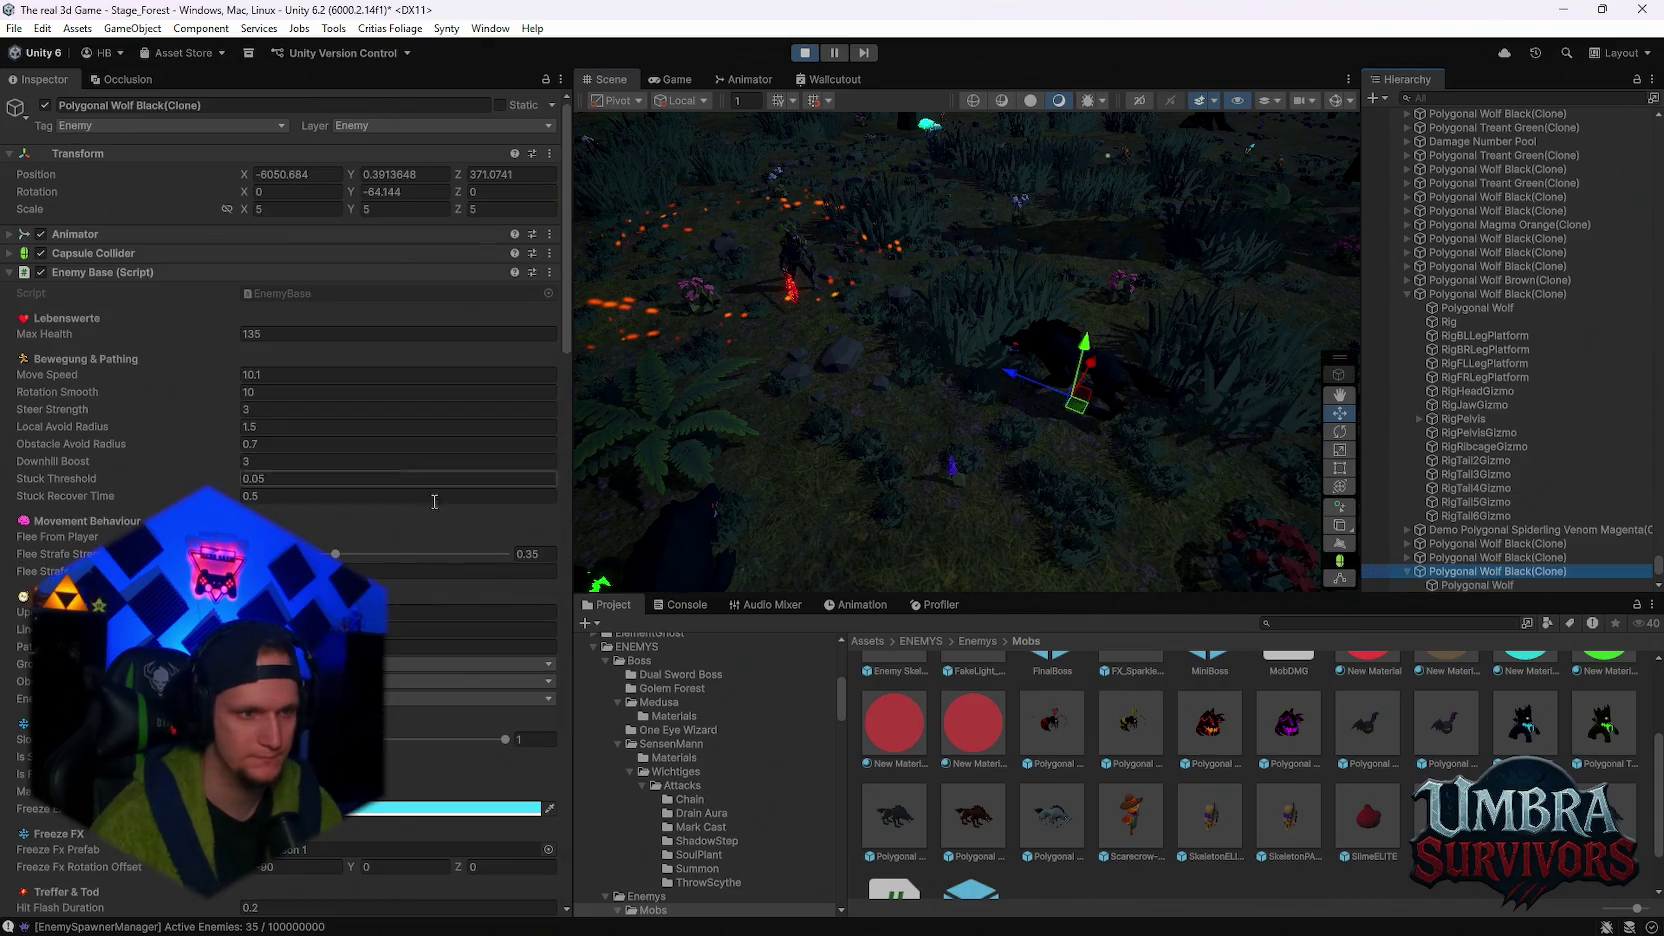
pyautogui.scroll(-5, 406, 516)
pyautogui.scroll(5, 380, 508)
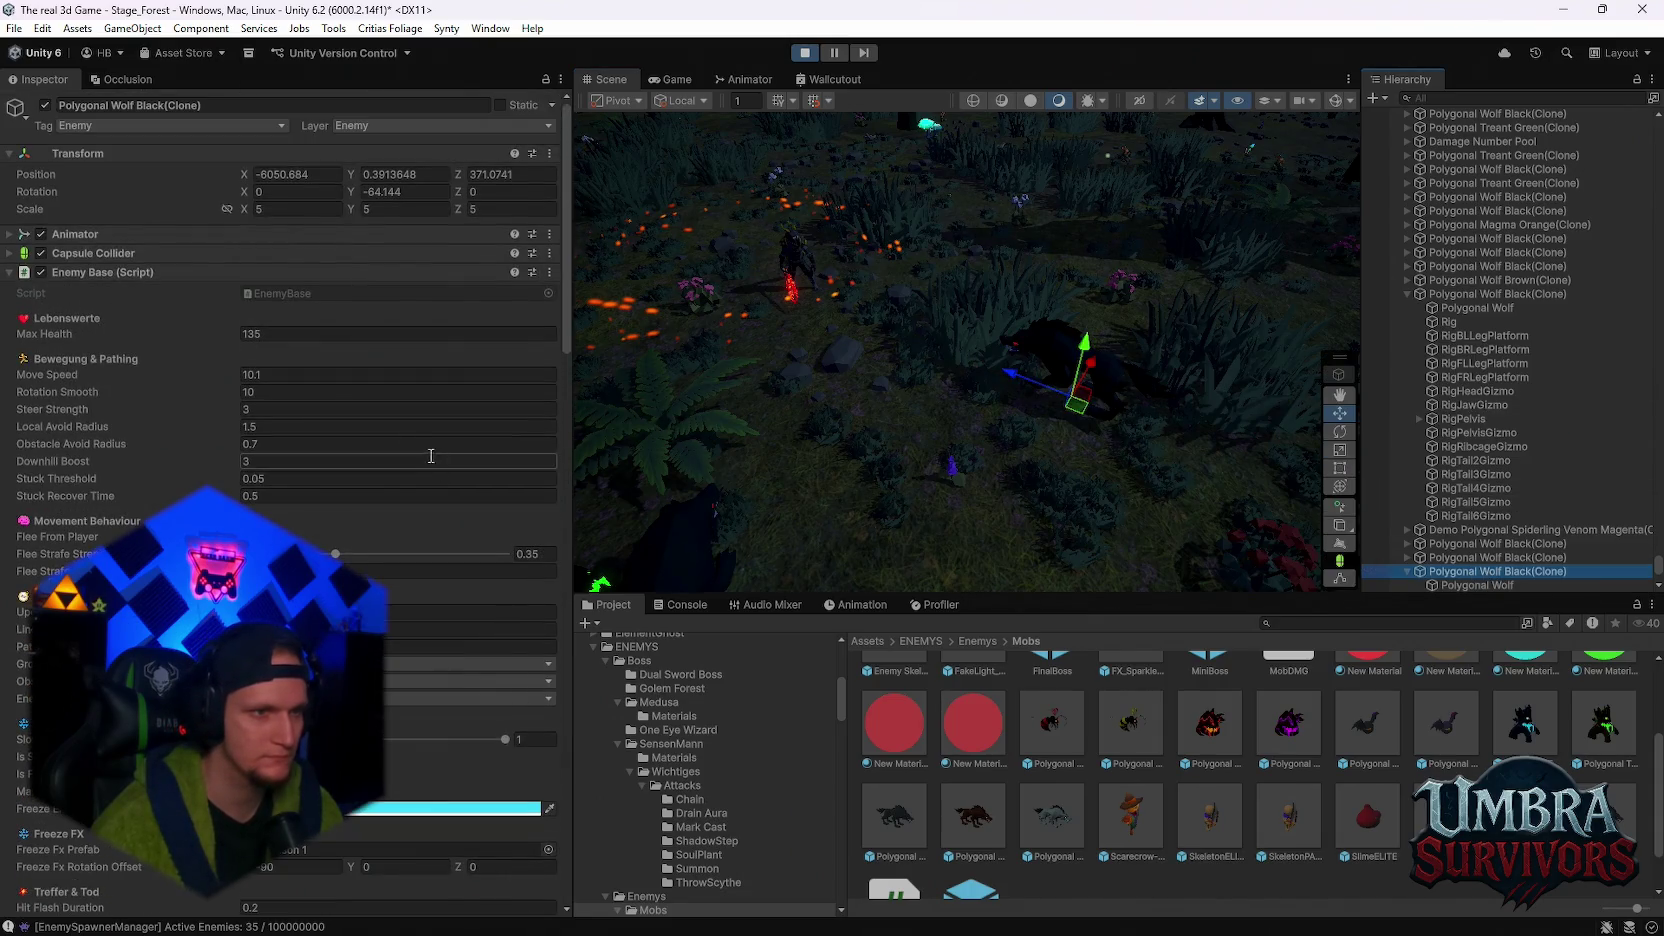
pyautogui.scroll(-20, 357, 485)
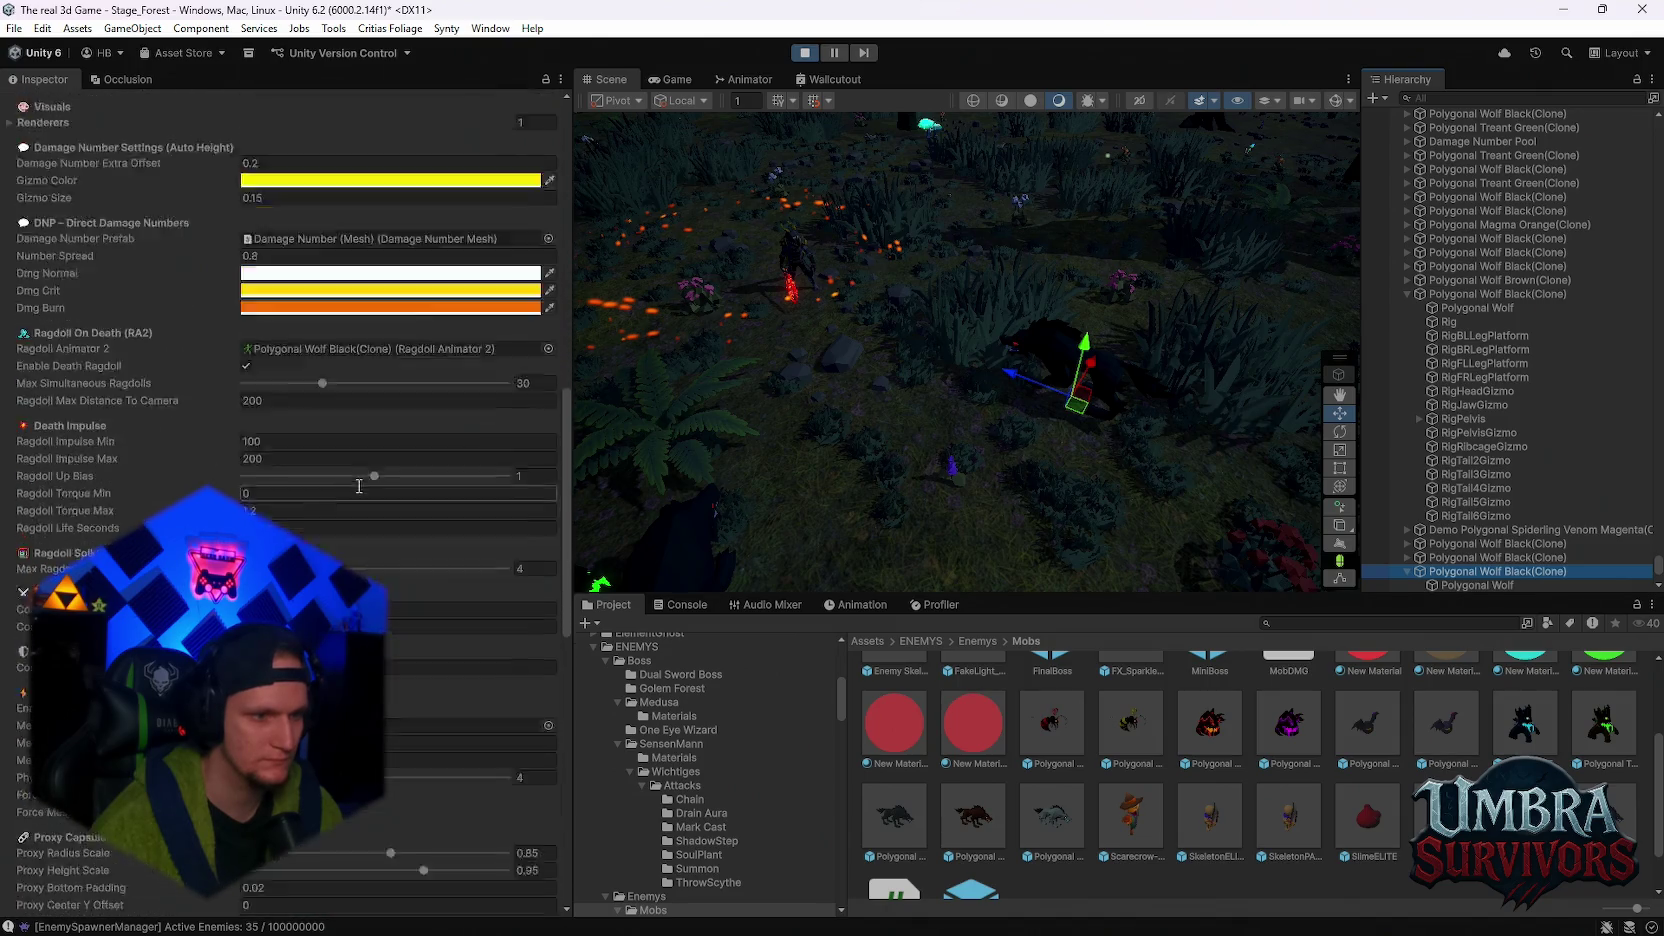
pyautogui.scroll(-8, 356, 492)
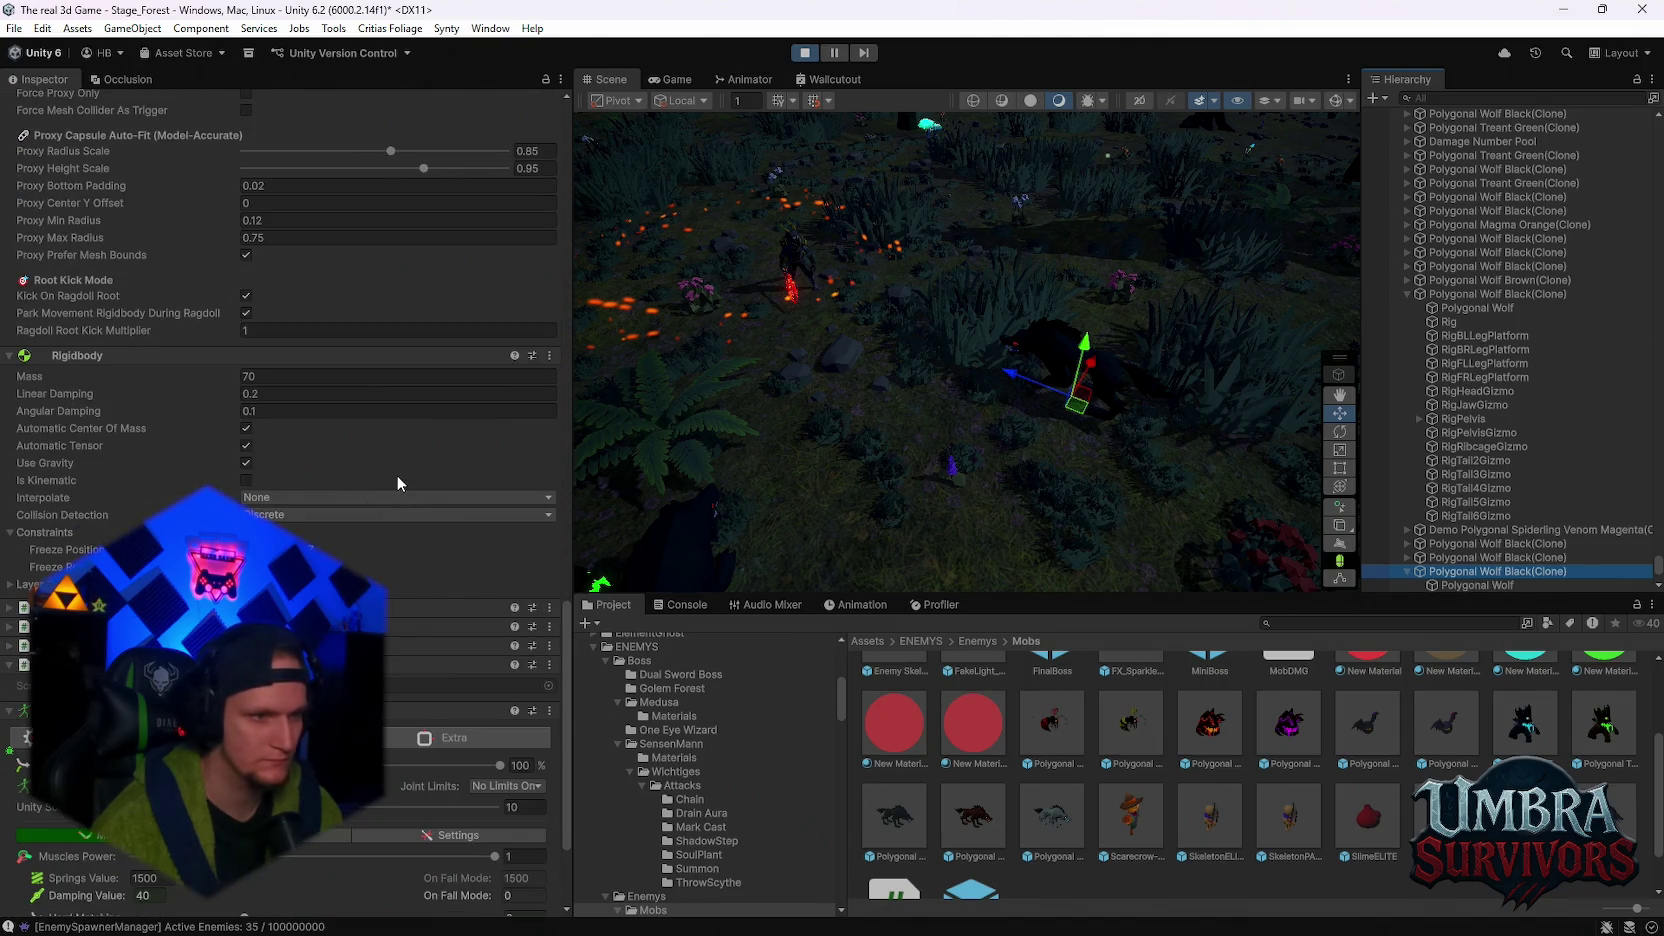
pyautogui.scroll(-5, 406, 497)
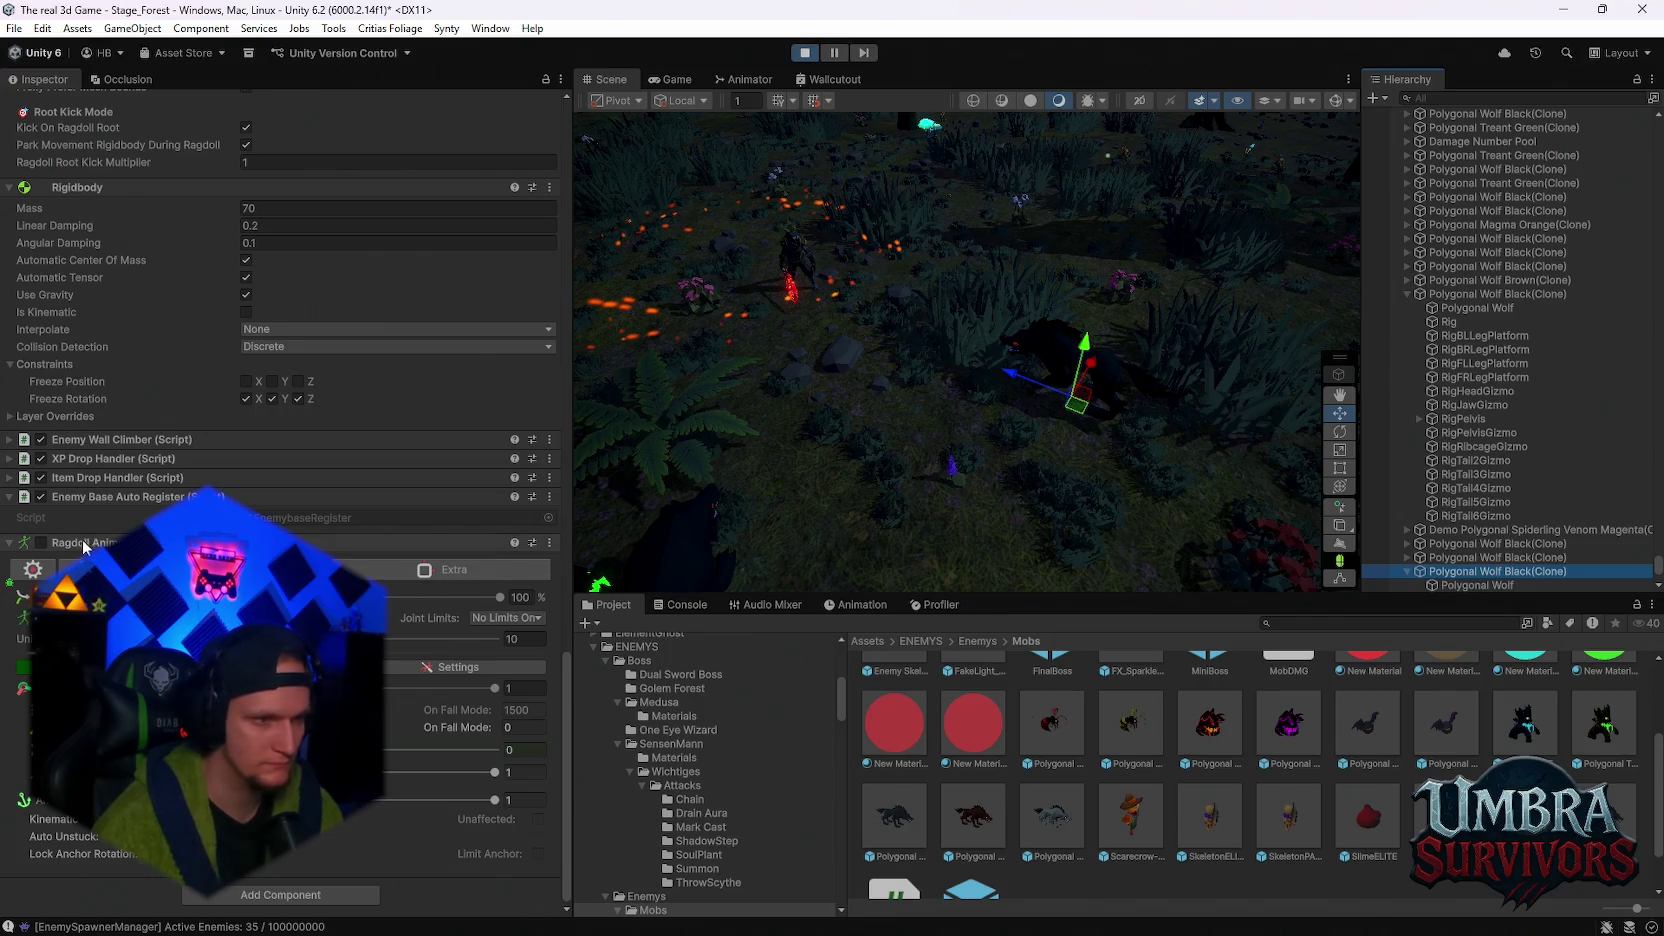
pyautogui.scroll(5, 84, 546)
pyautogui.scroll(1, 286, 503)
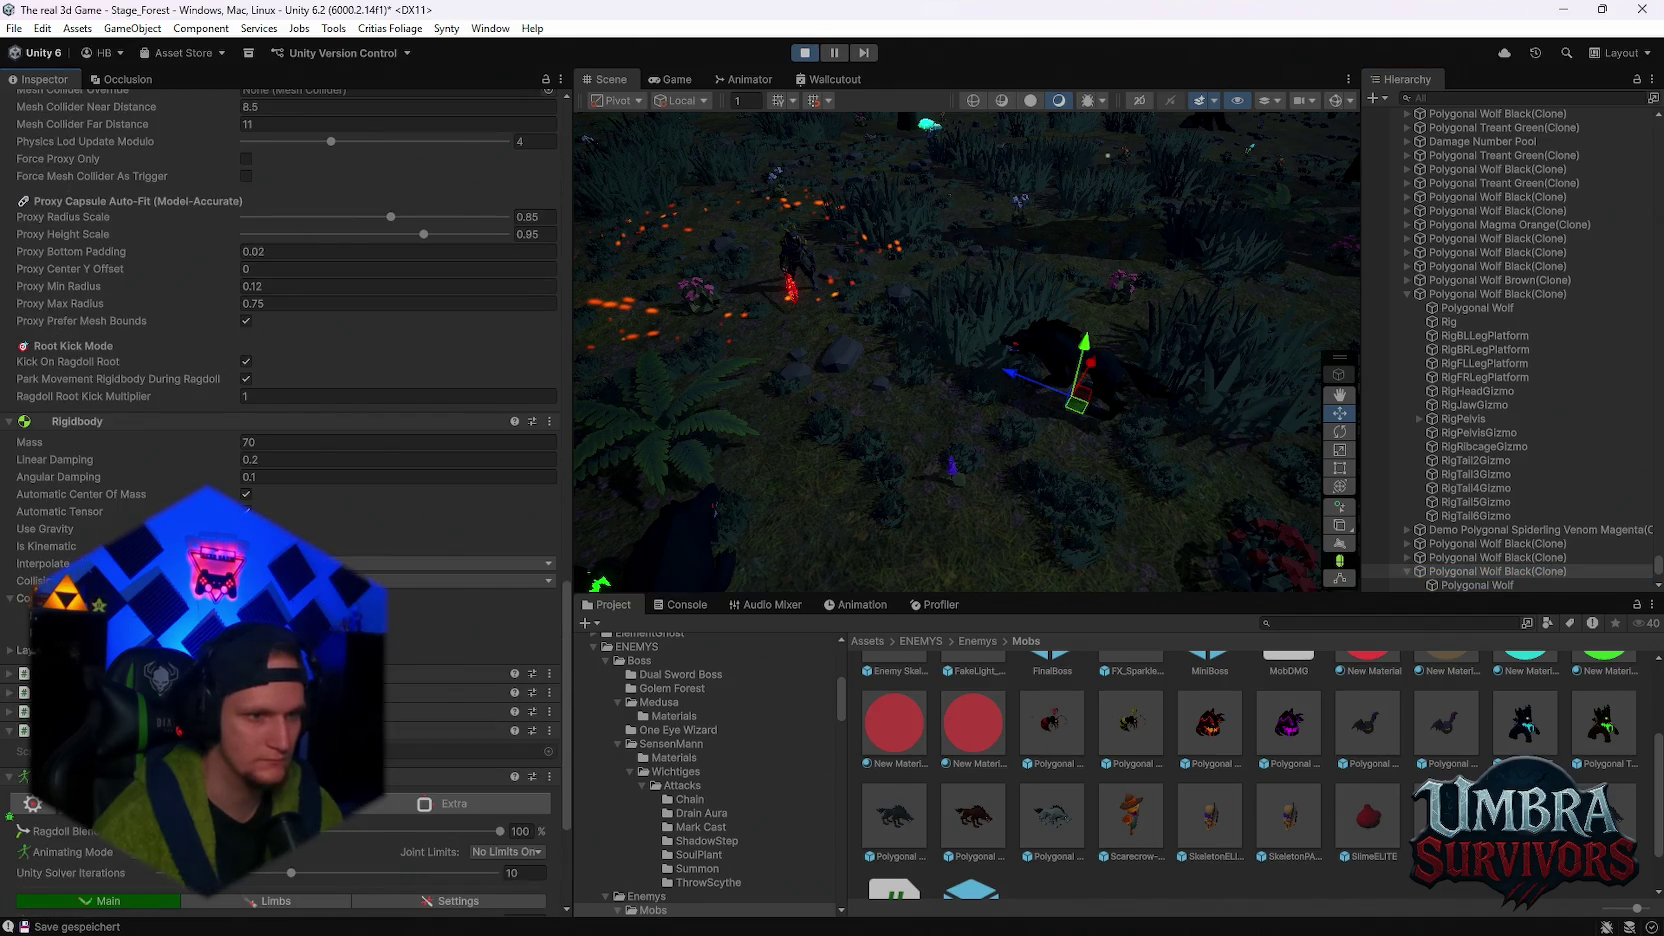
pyautogui.click(673, 84)
pyautogui.press('Escape')
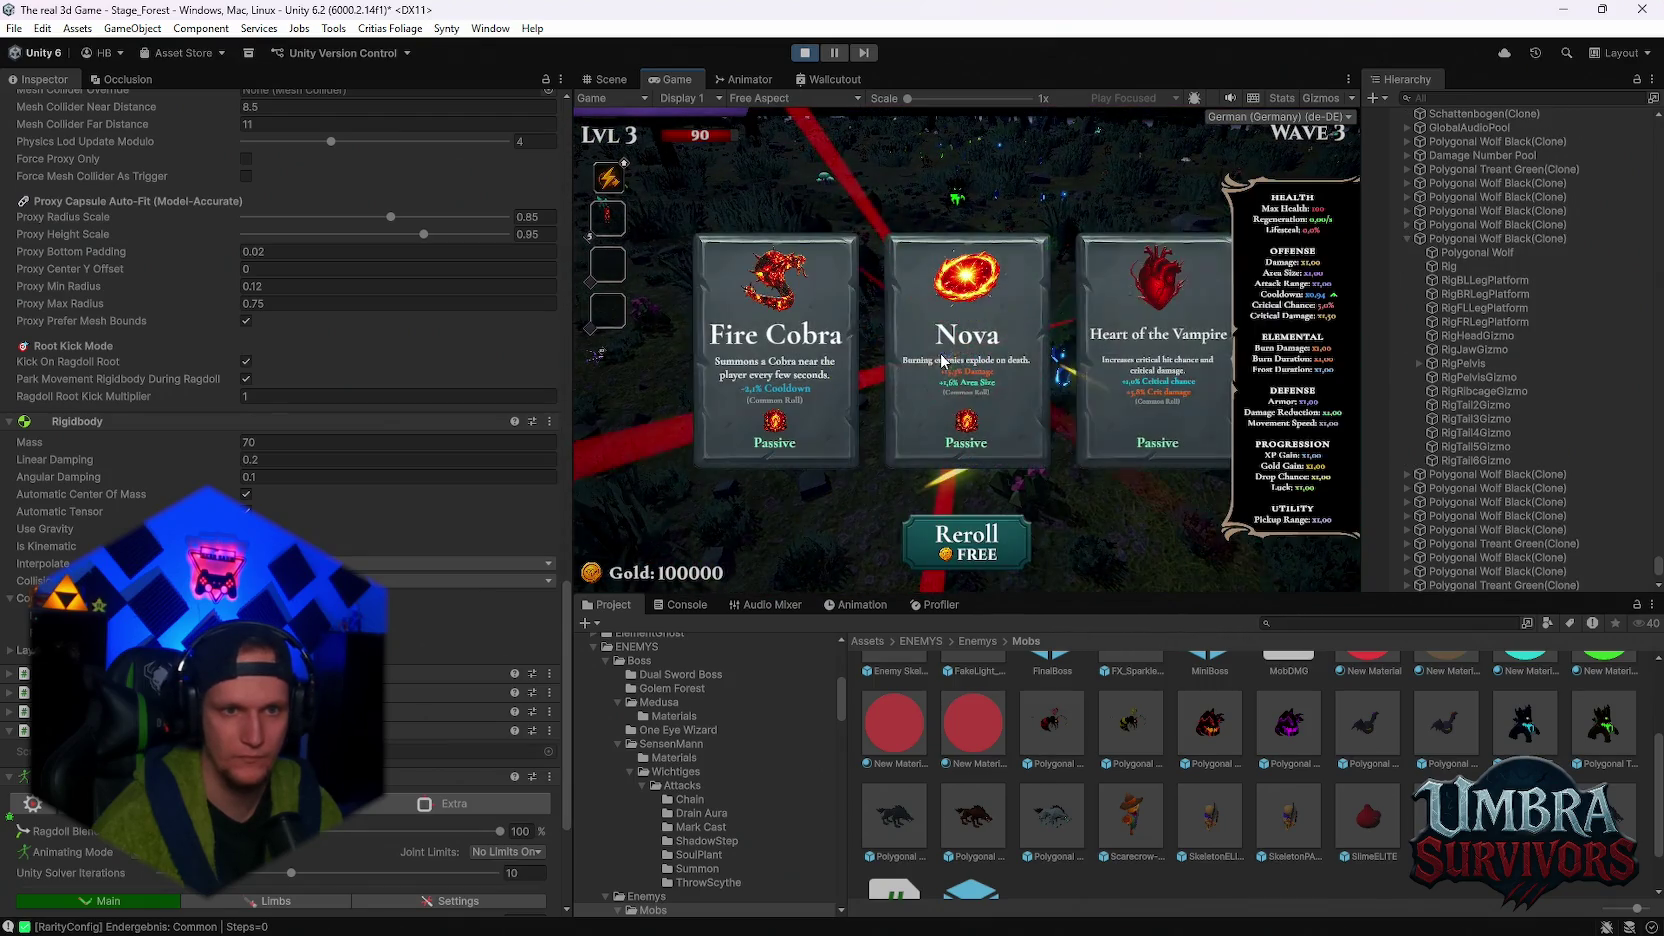
# - Pick the Nova upgrade at level 3 and another card at level 4, then pause to show stats
pyautogui.press('Return')
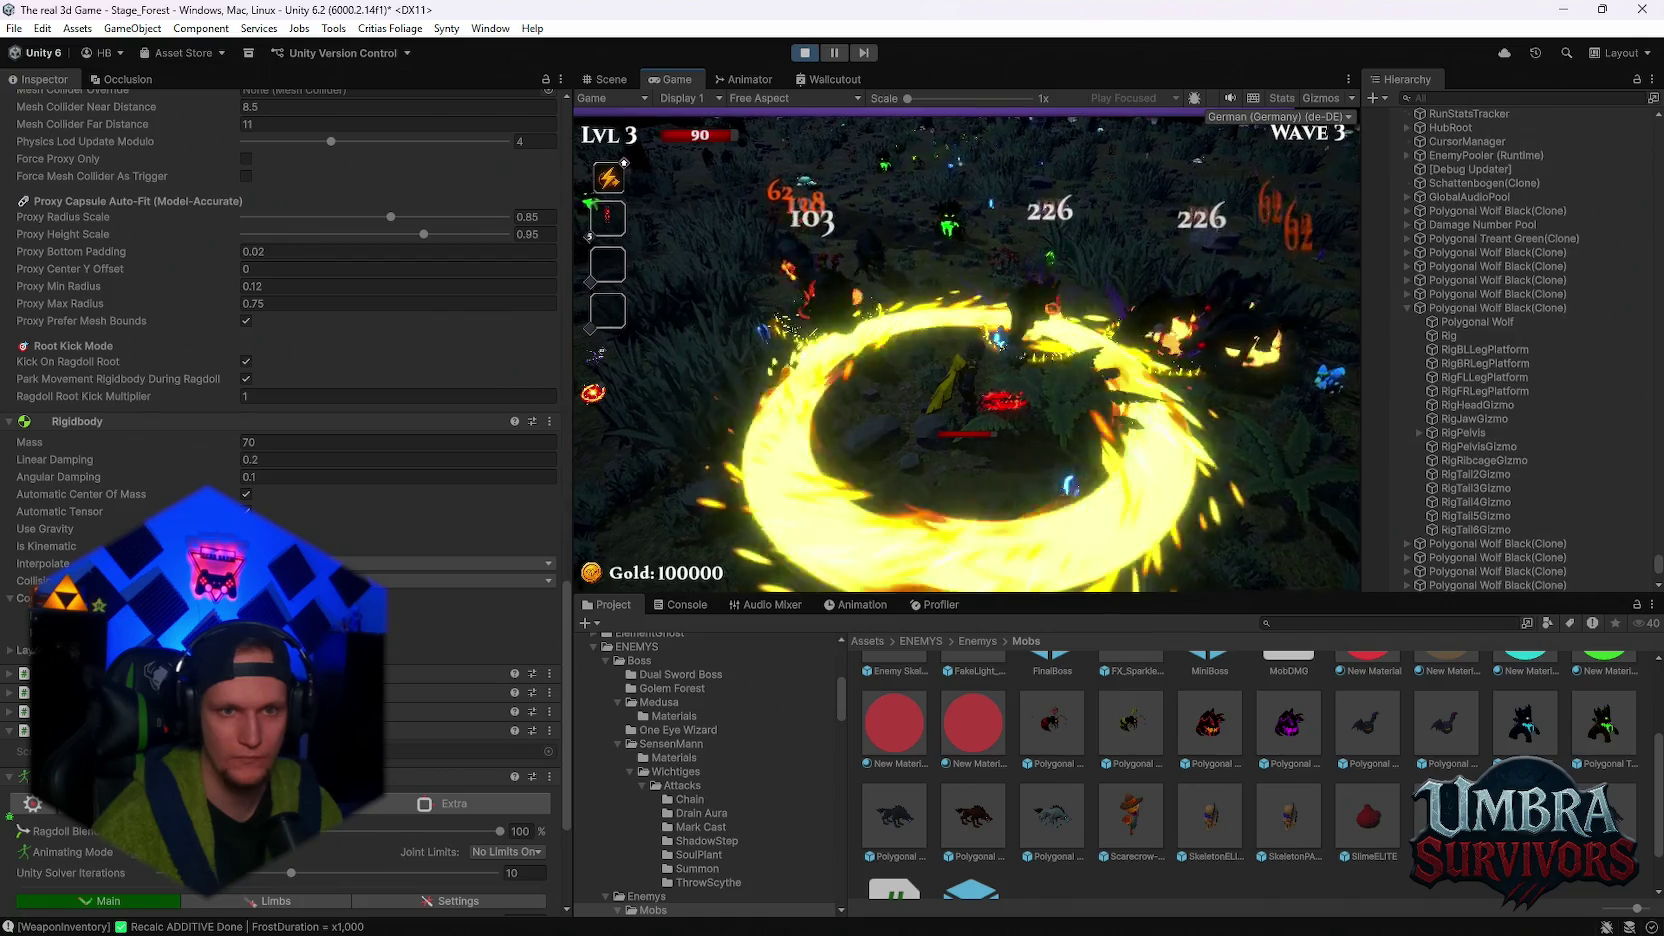
pyautogui.press('Return')
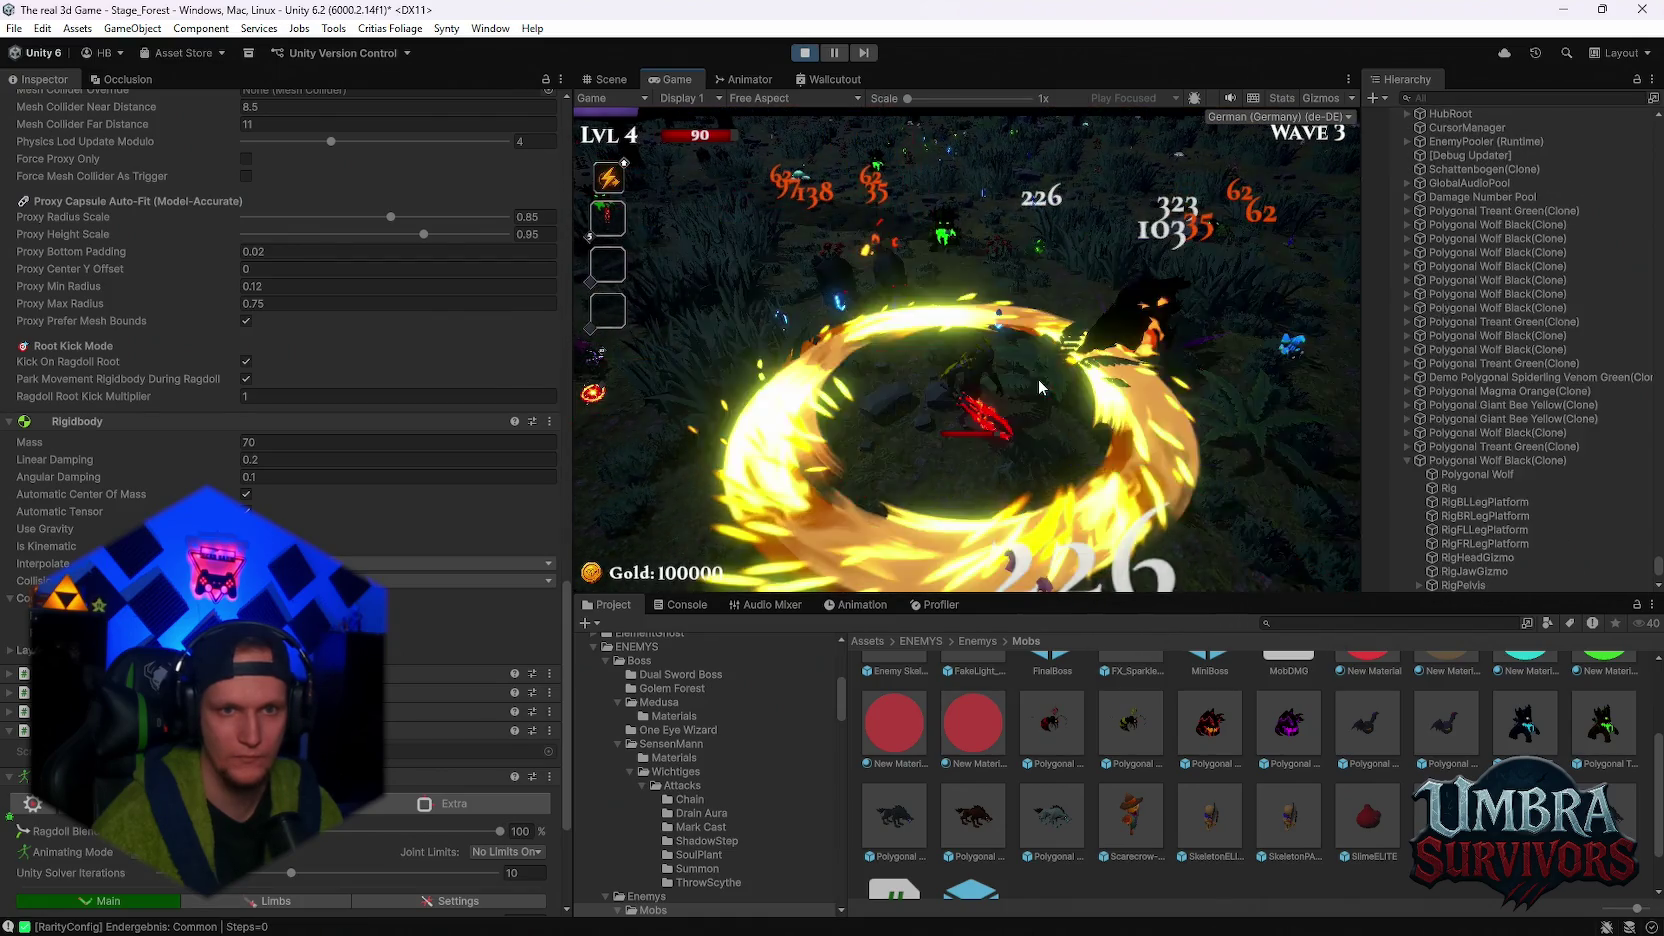
pyautogui.press('Escape')
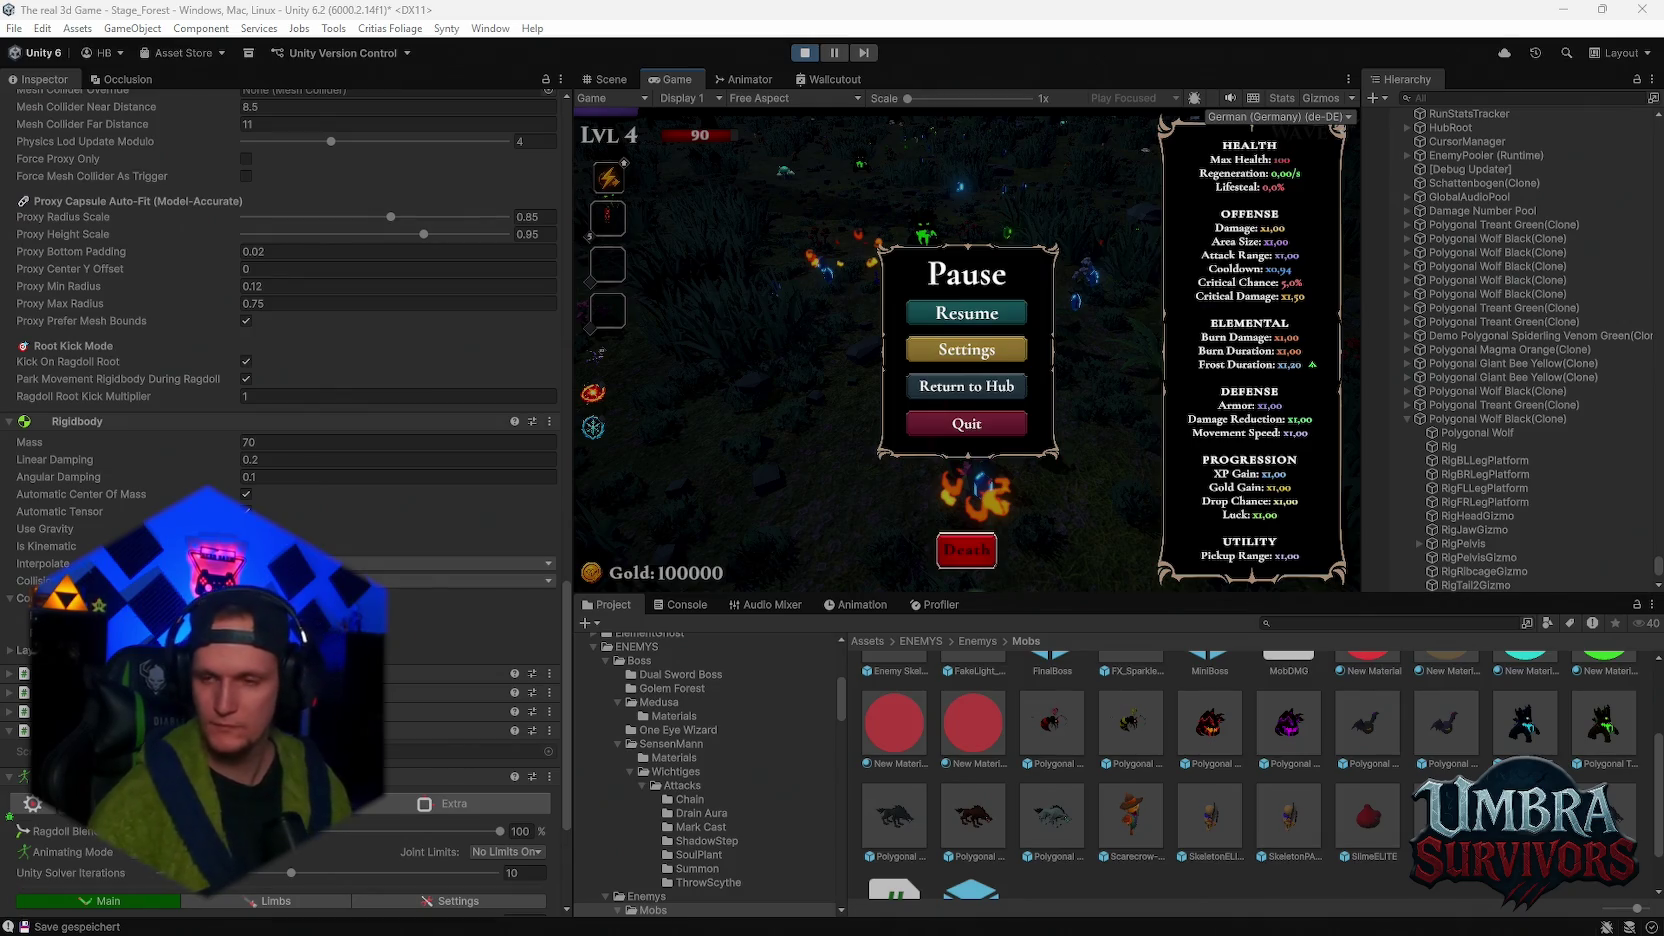
# - Stop play mode and open the Polygonal Wolf Black prefab, scrolling down to Ragdoll Animator 2
pyautogui.click(804, 53)
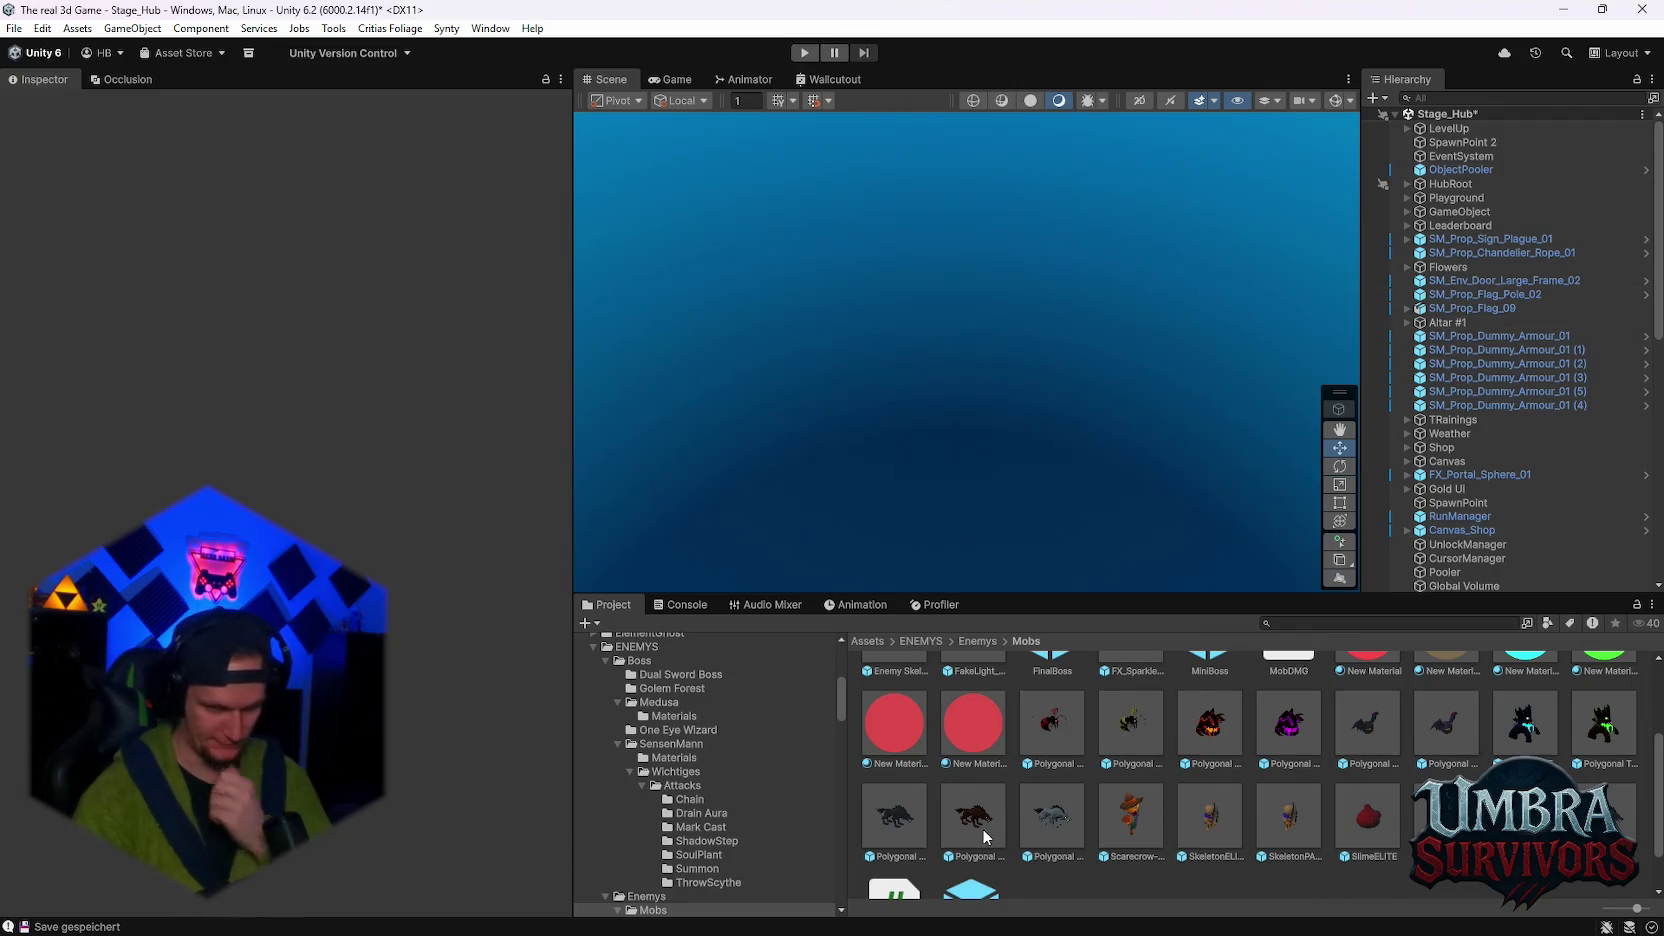
pyautogui.doubleClick(907, 822)
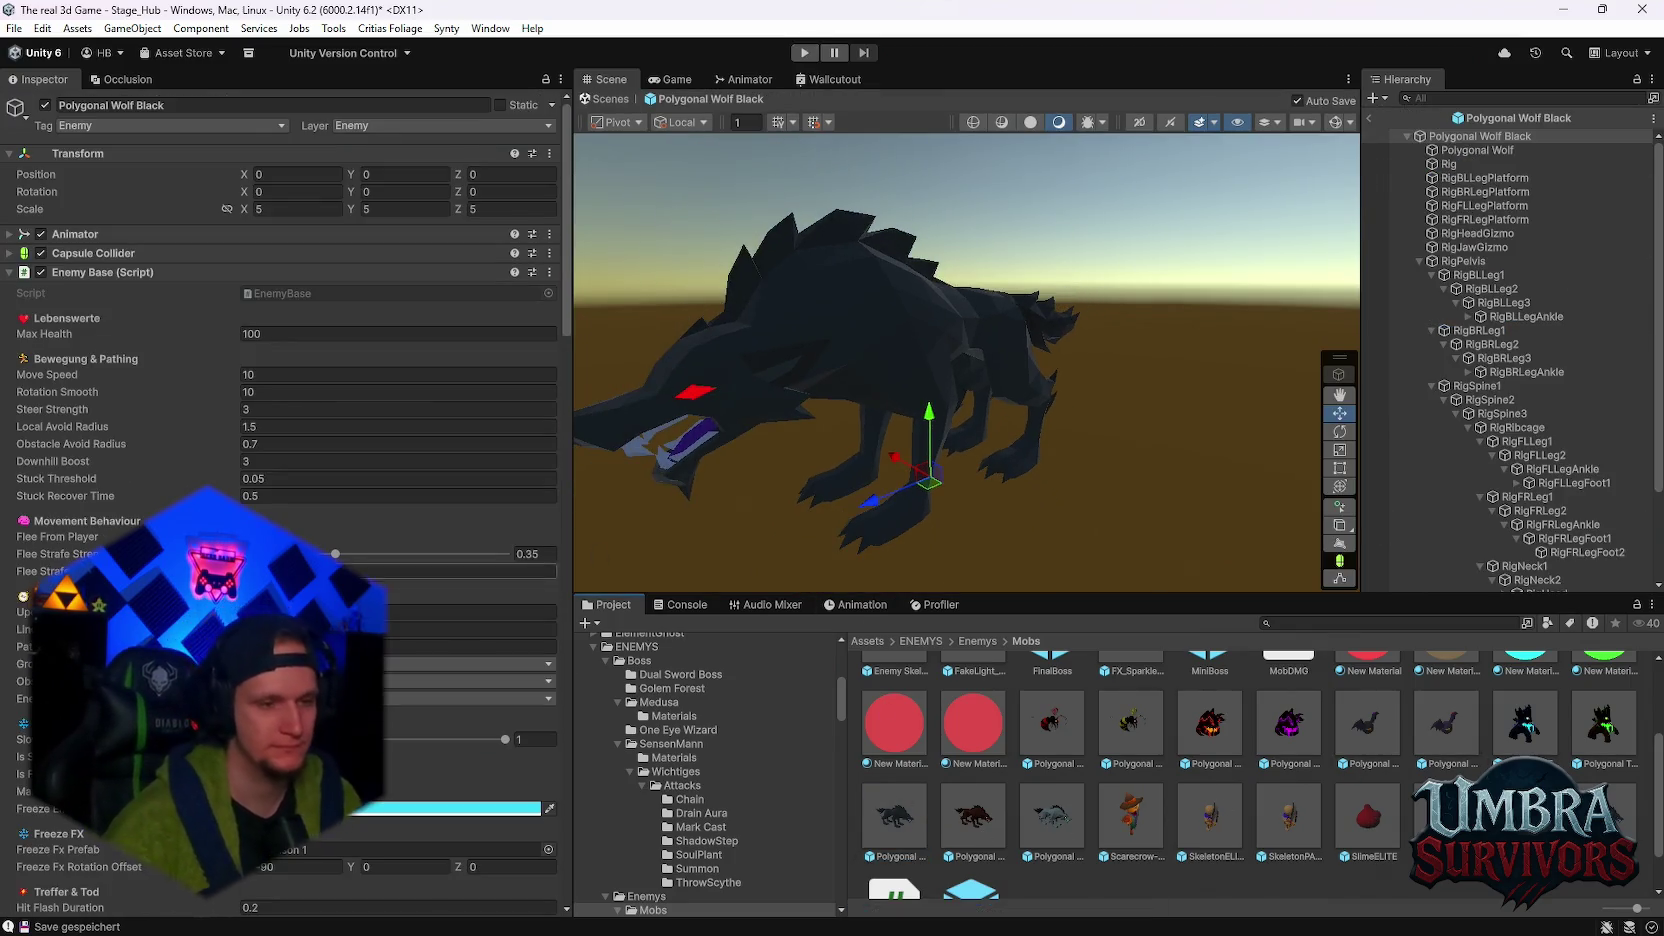
pyautogui.scroll(-8, 280, 480)
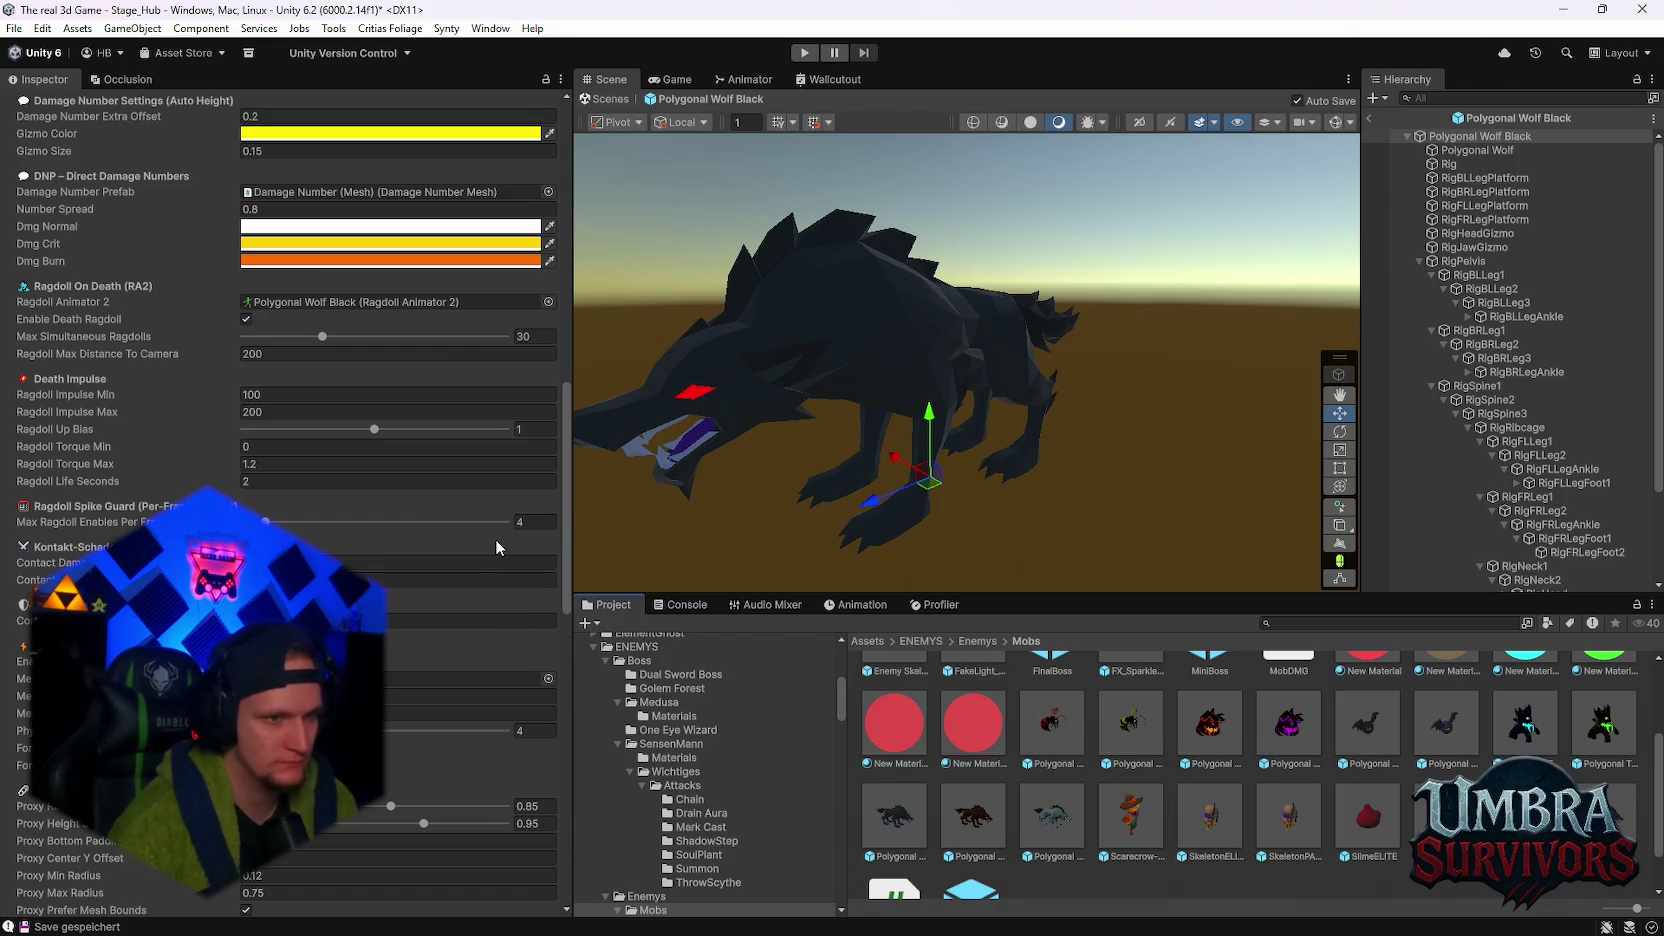
pyautogui.scroll(-2, 495, 540)
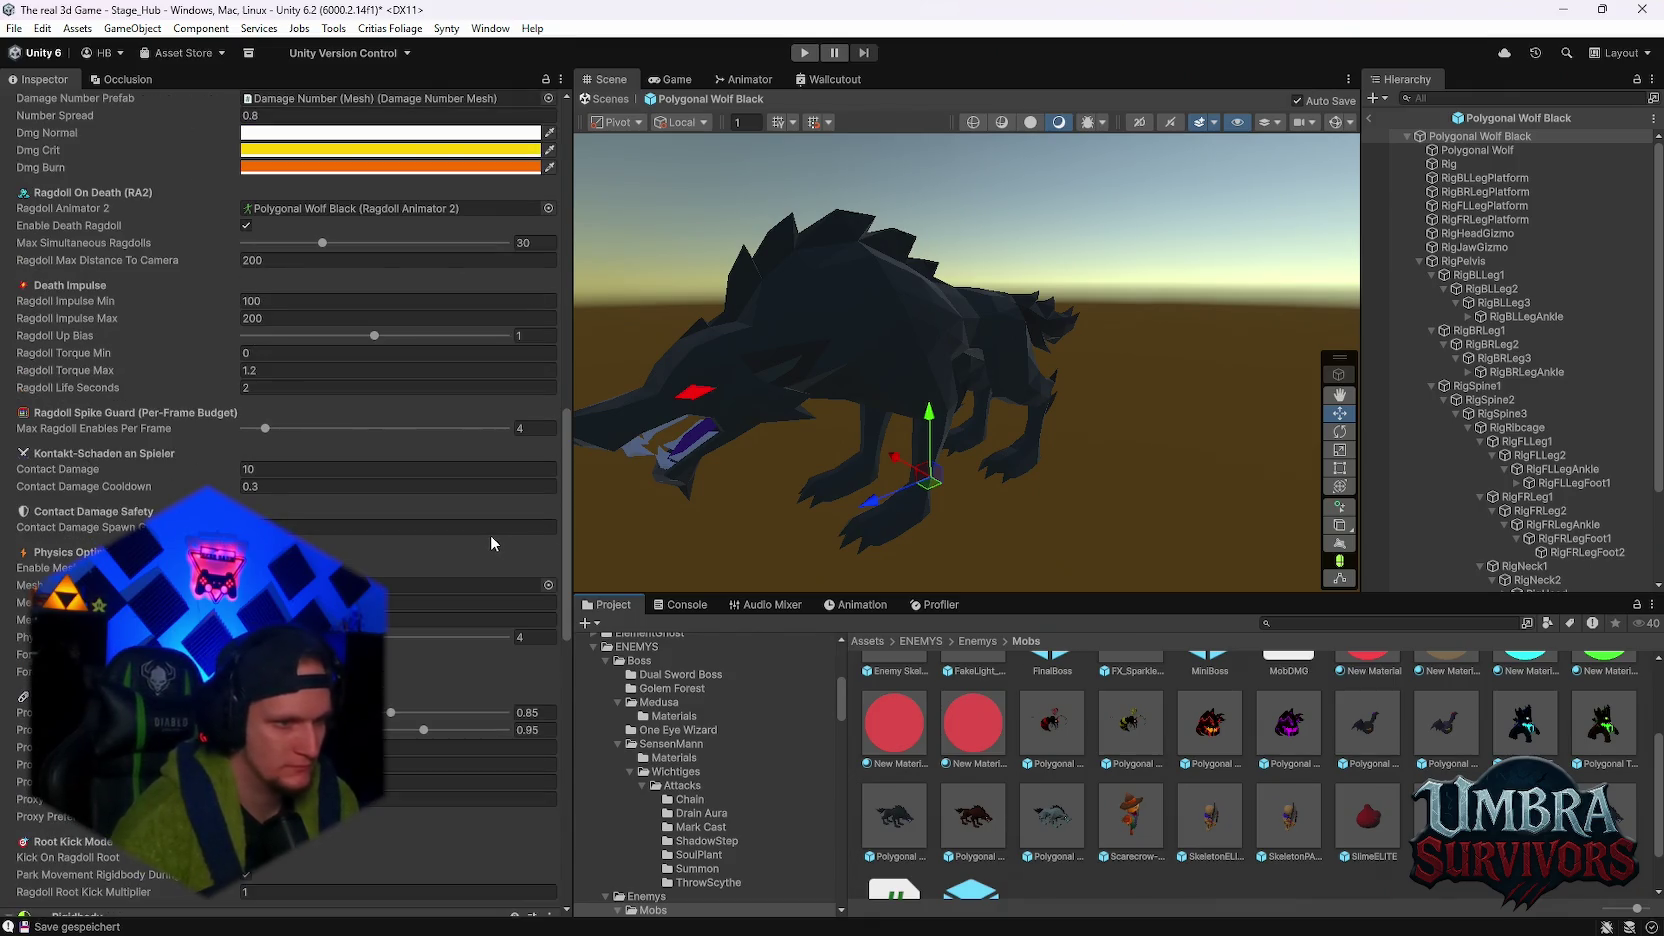
pyautogui.scroll(-12, 490, 534)
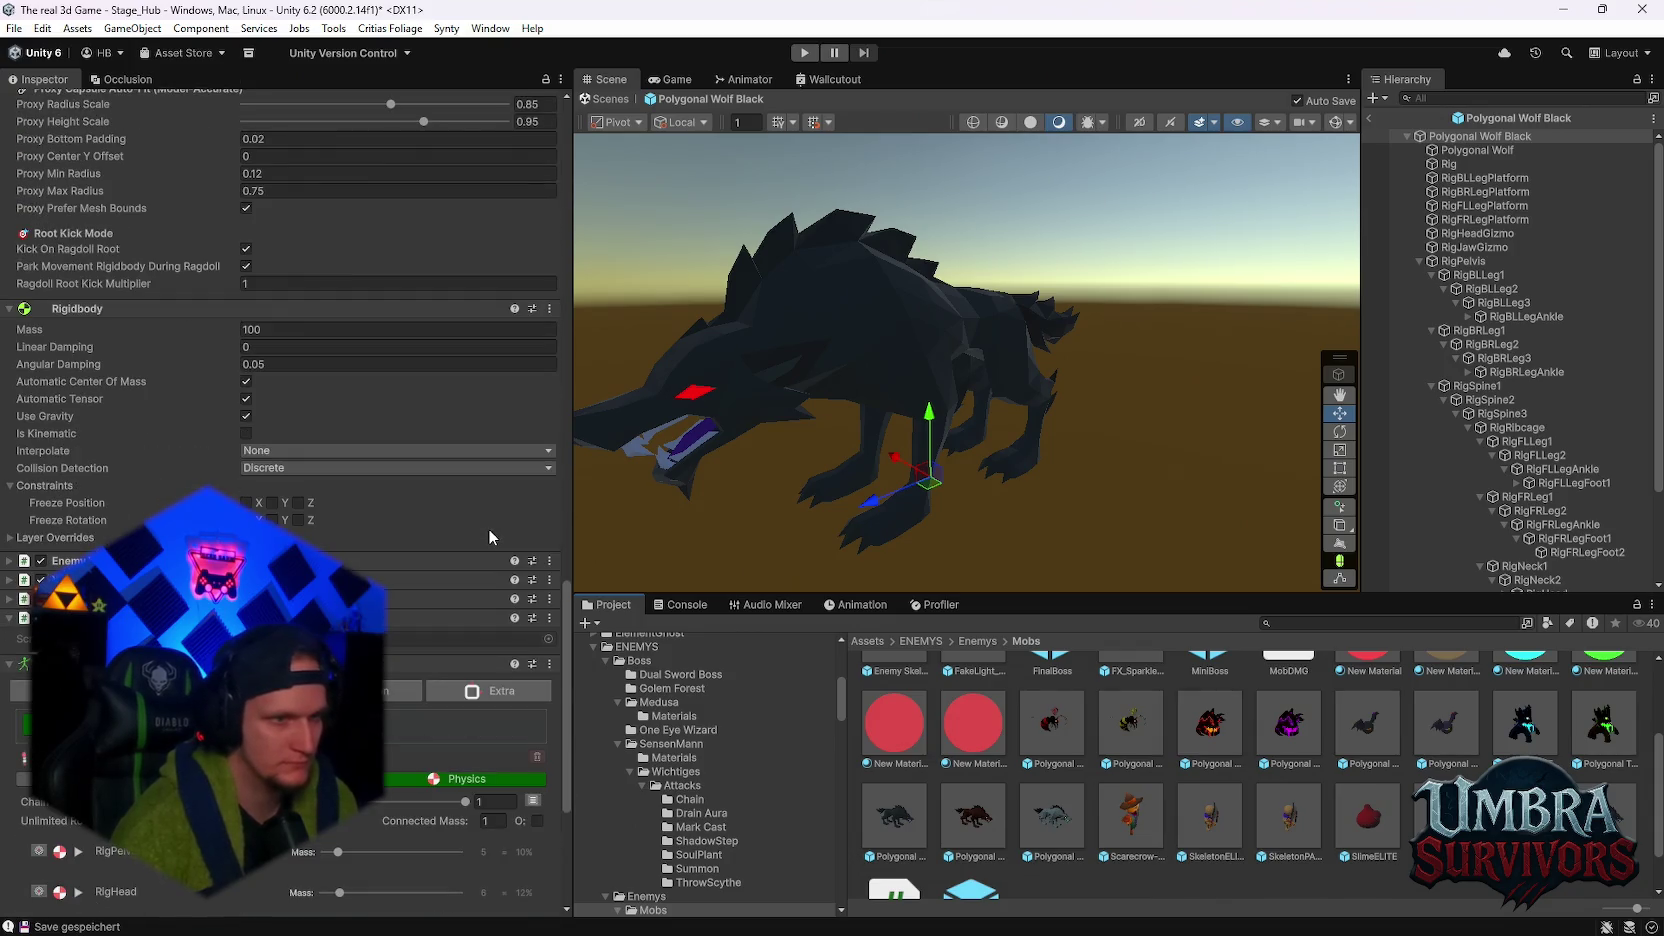
pyautogui.scroll(-4, 488, 536)
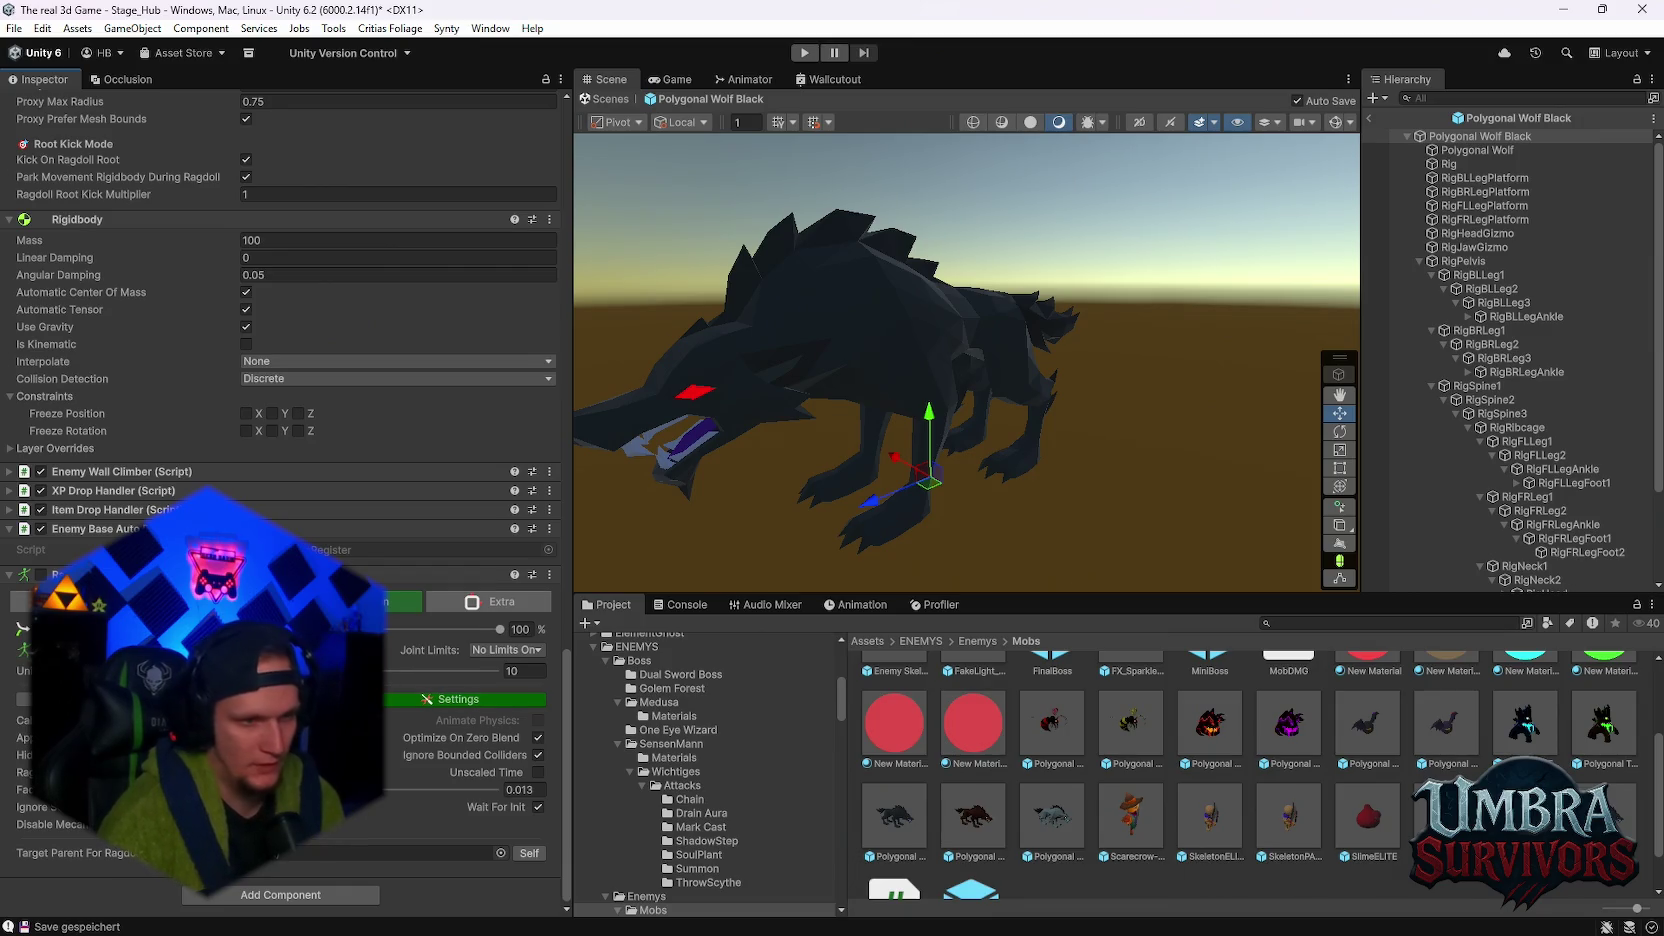
# - Tick Lock Anchor Rotation in the ragdoll's anchor settings and start a new playtest
pyautogui.click(458, 699)
pyautogui.scroll(-1, 285, 500)
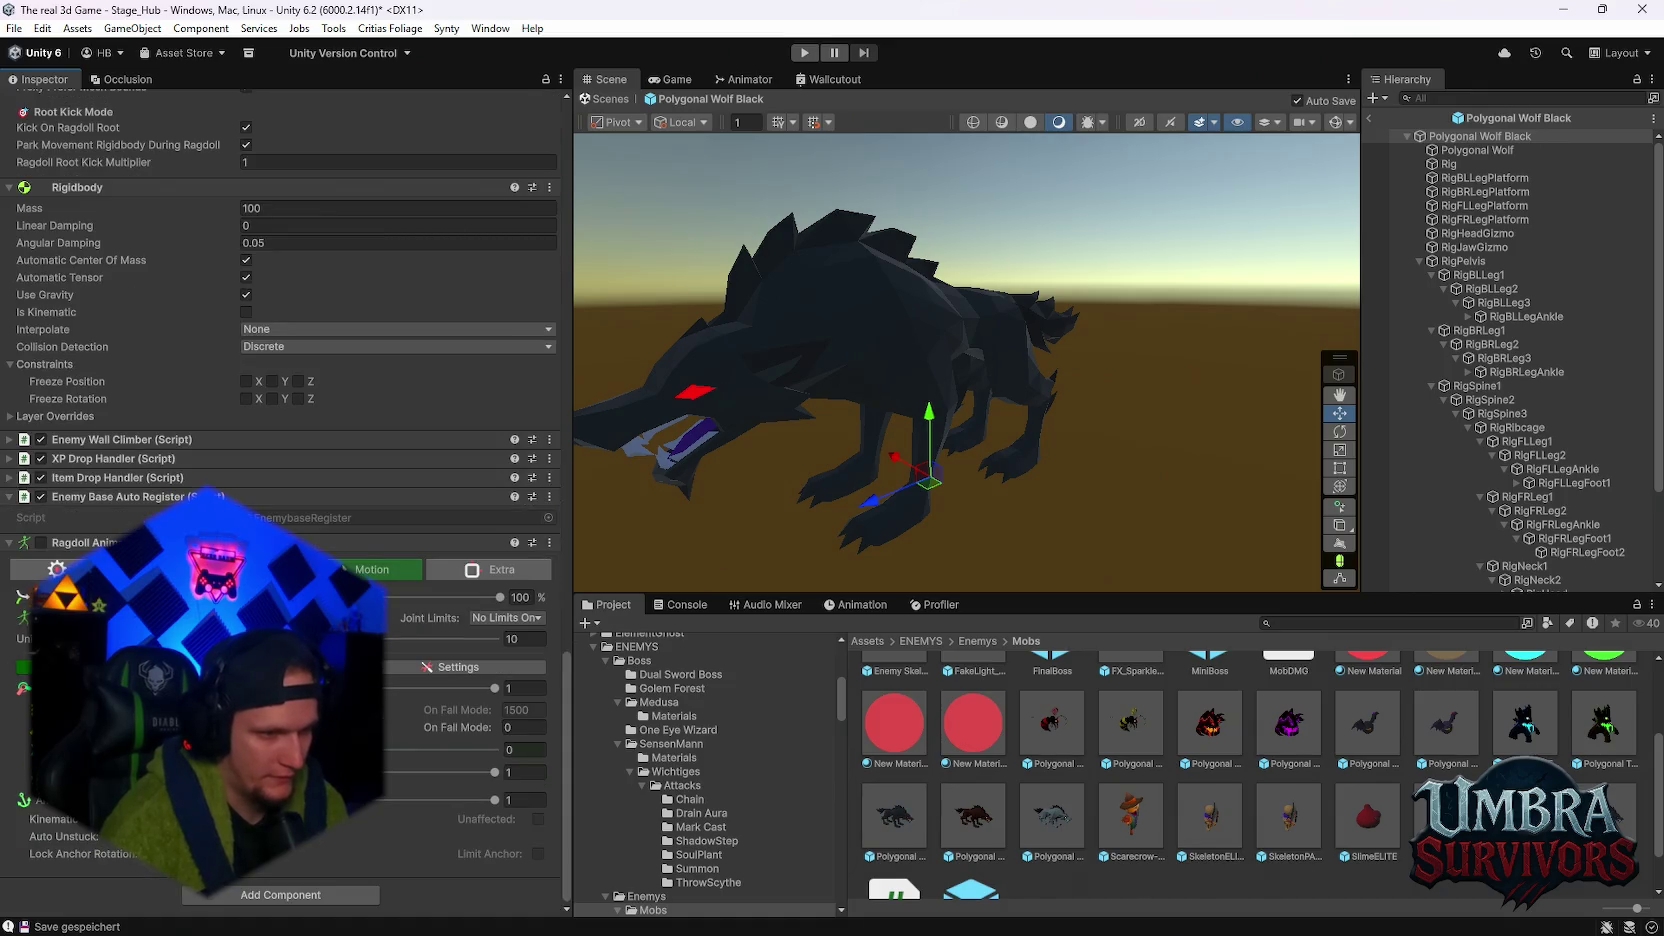
pyautogui.moveTo(69, 855)
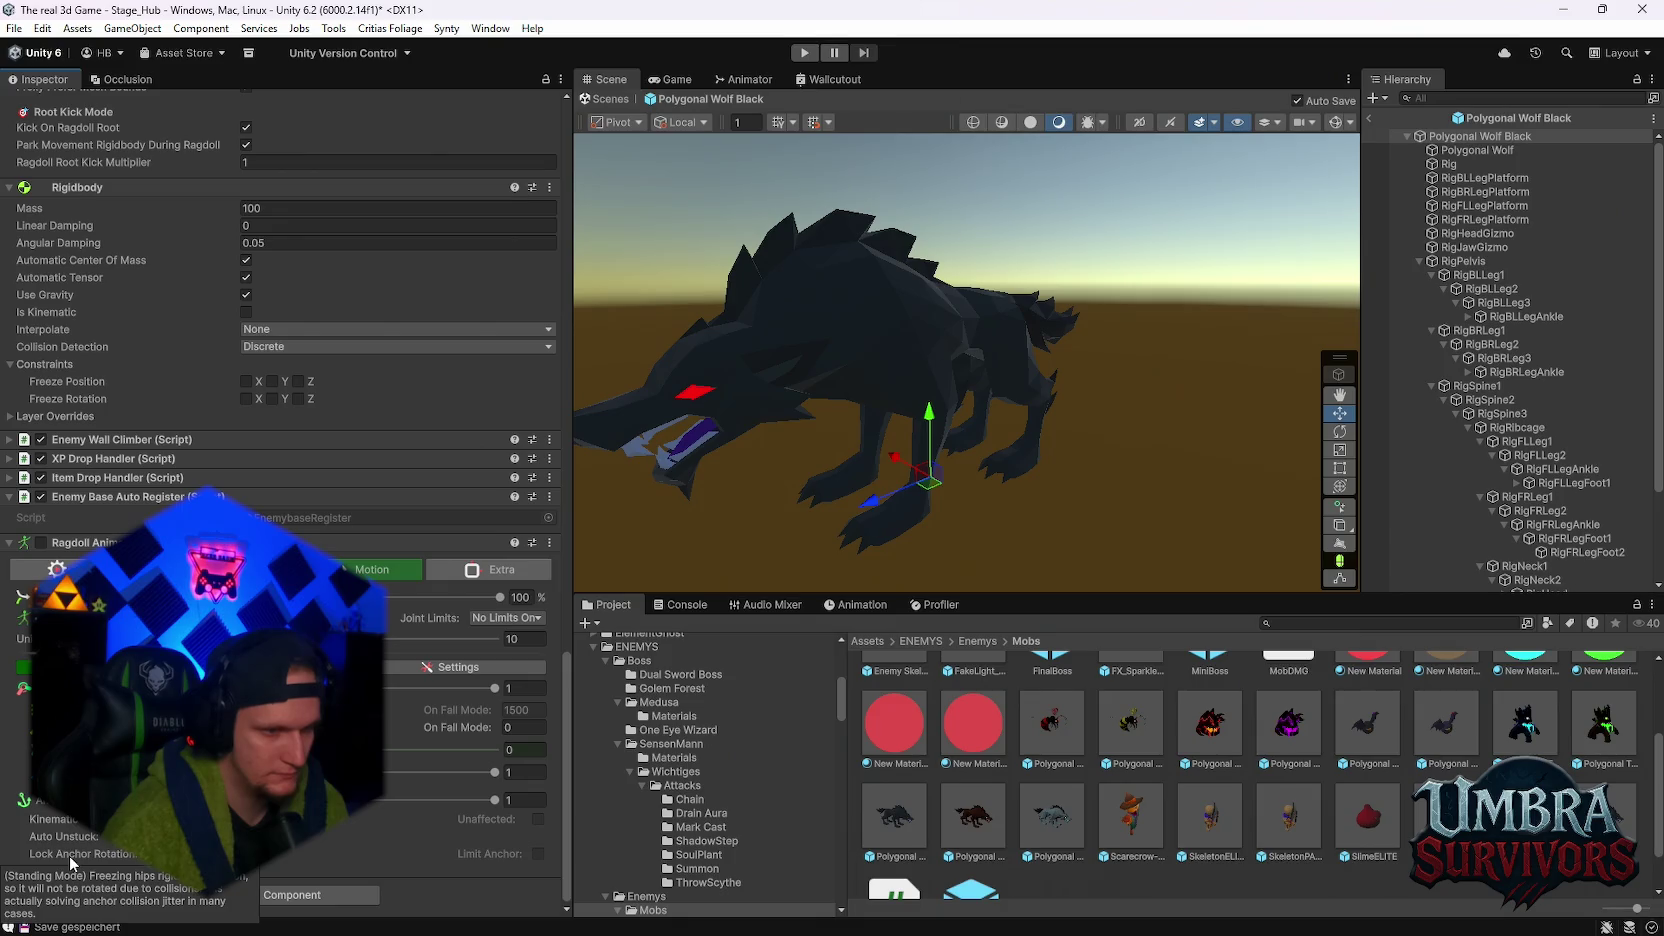
pyautogui.click(69, 855)
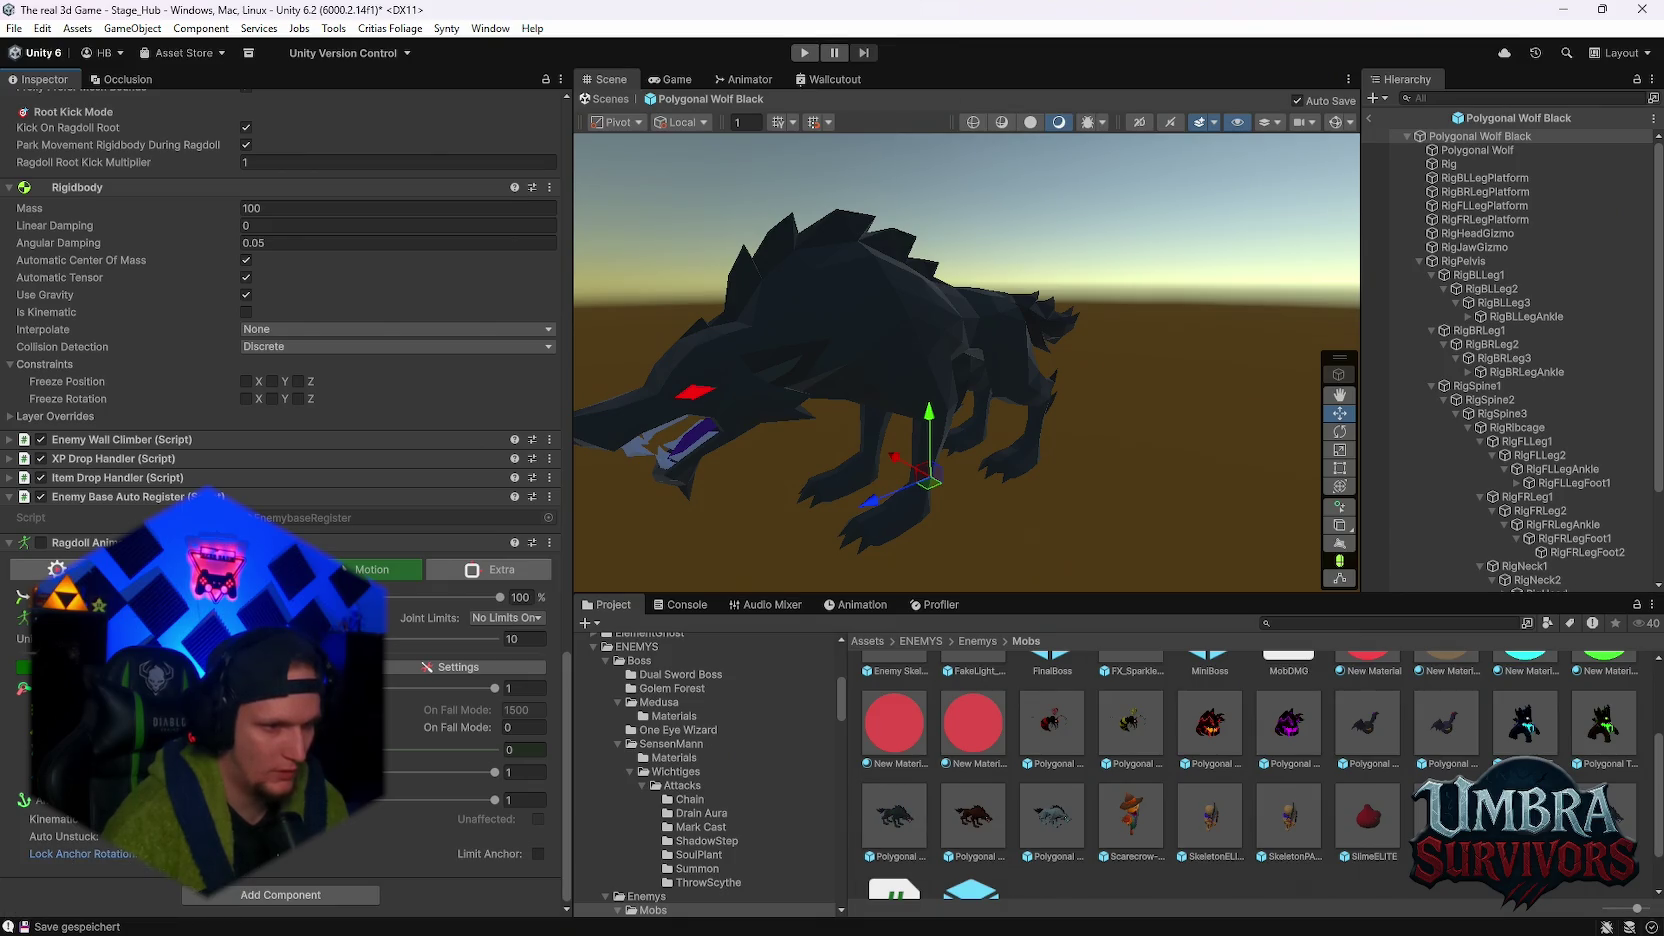
pyautogui.click(808, 55)
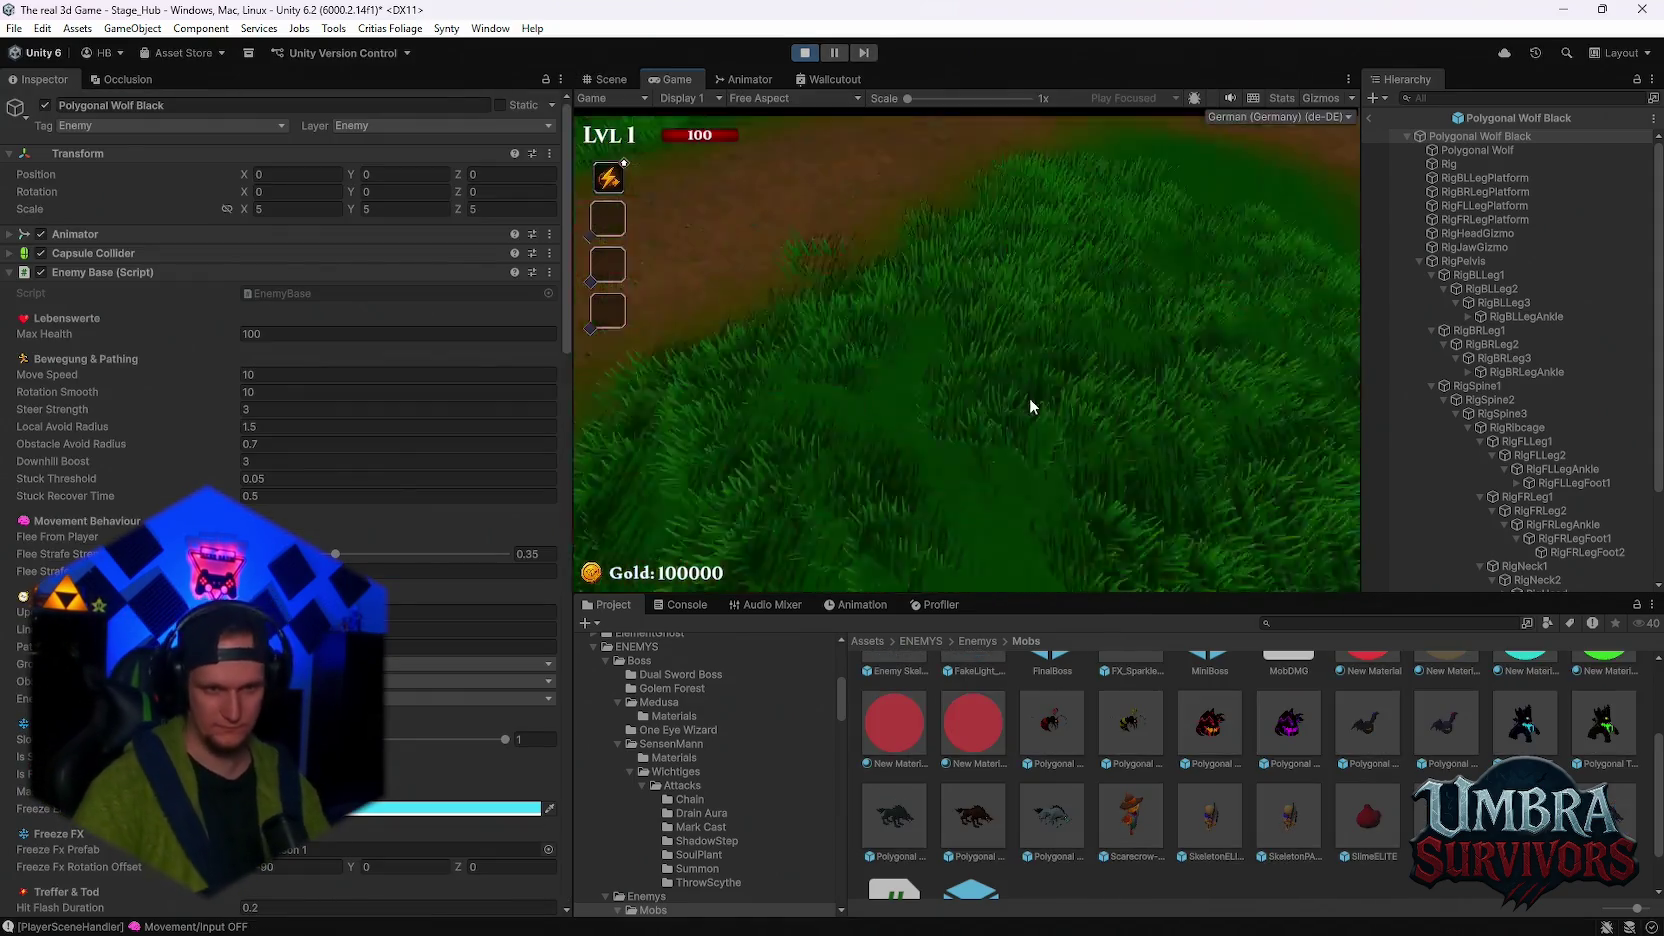
# - Equip the Infernal Torch from the altar's weapon book, then run into the Stage 1 portal
pyautogui.press('w')
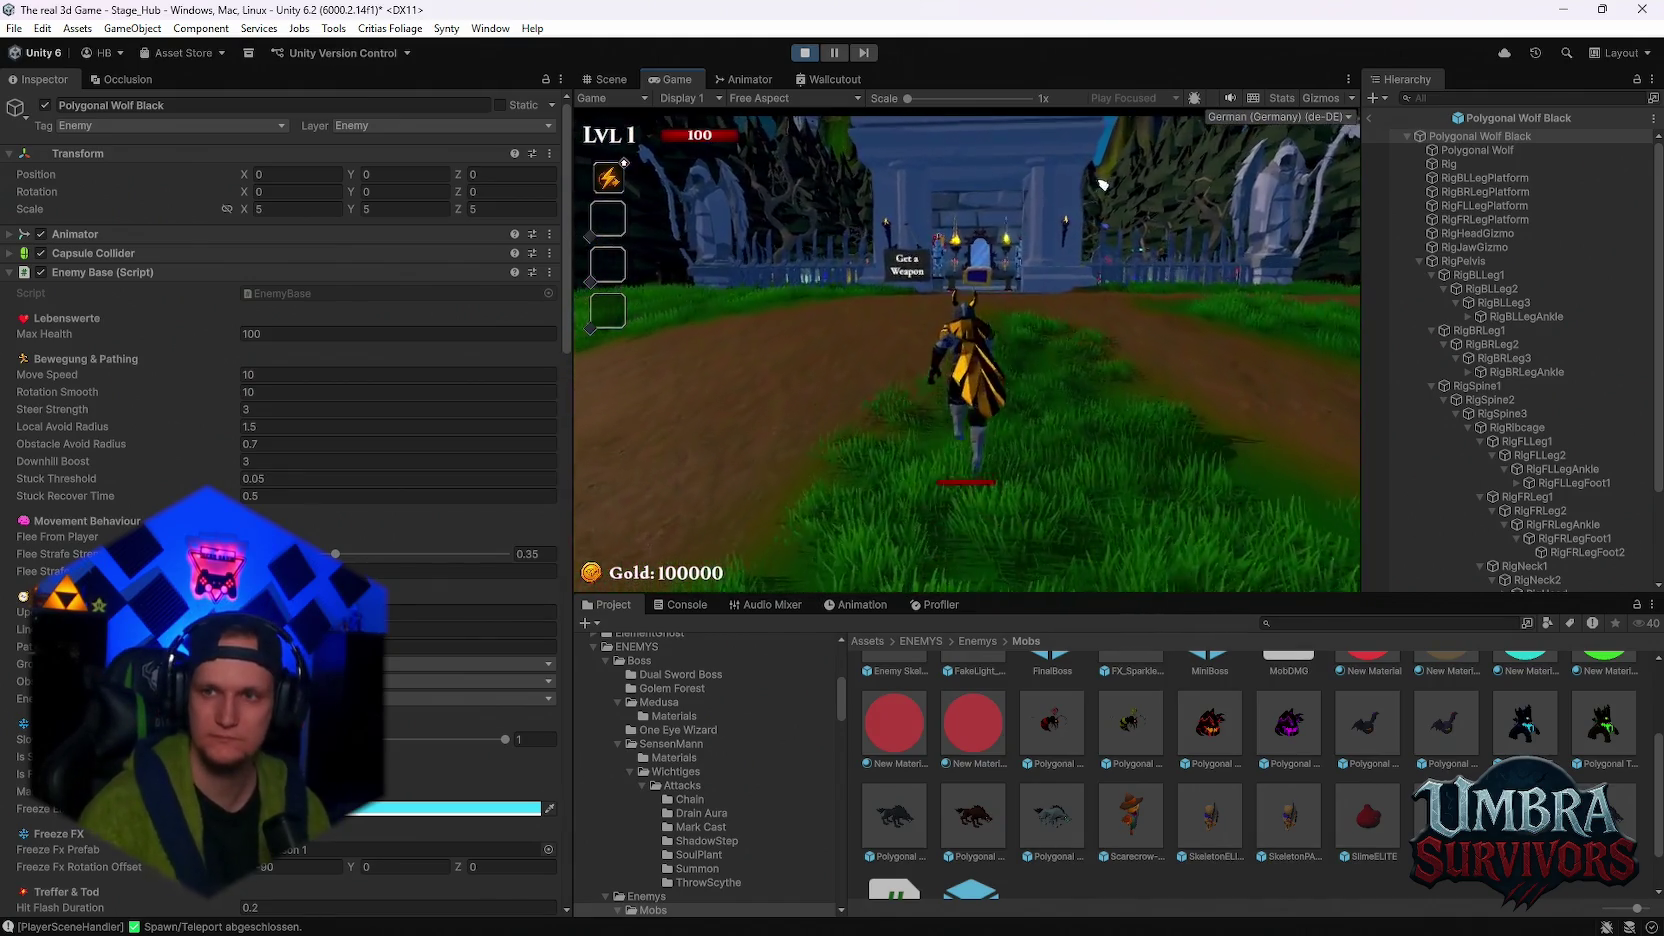
pyautogui.press('w')
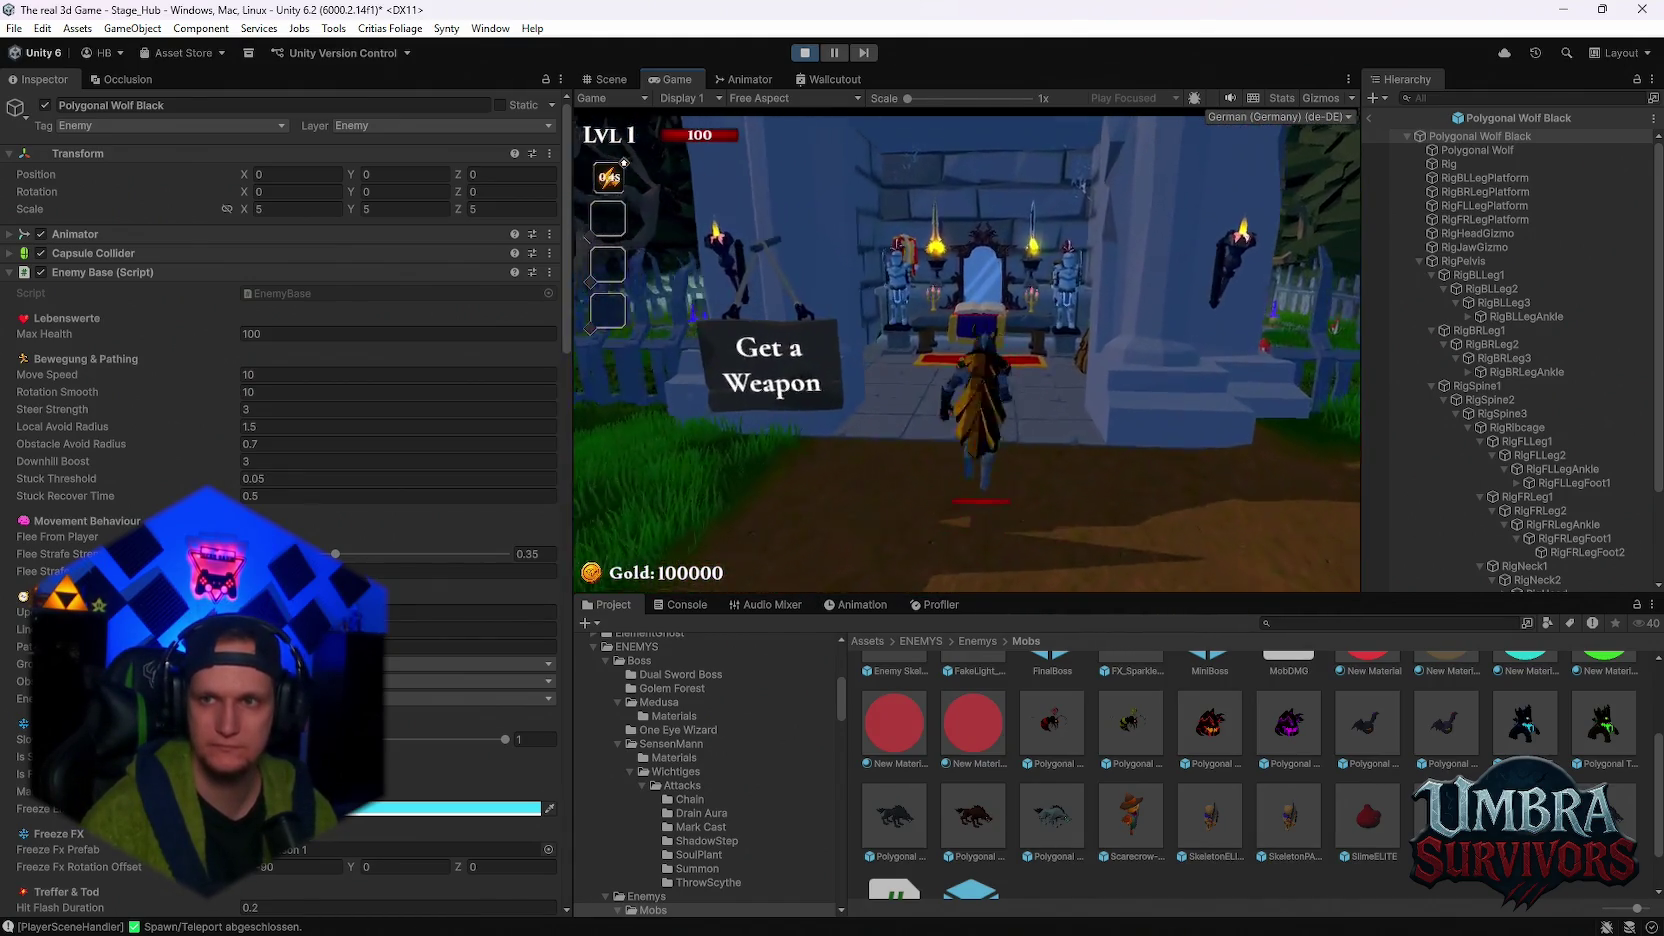
pyautogui.click(760, 425)
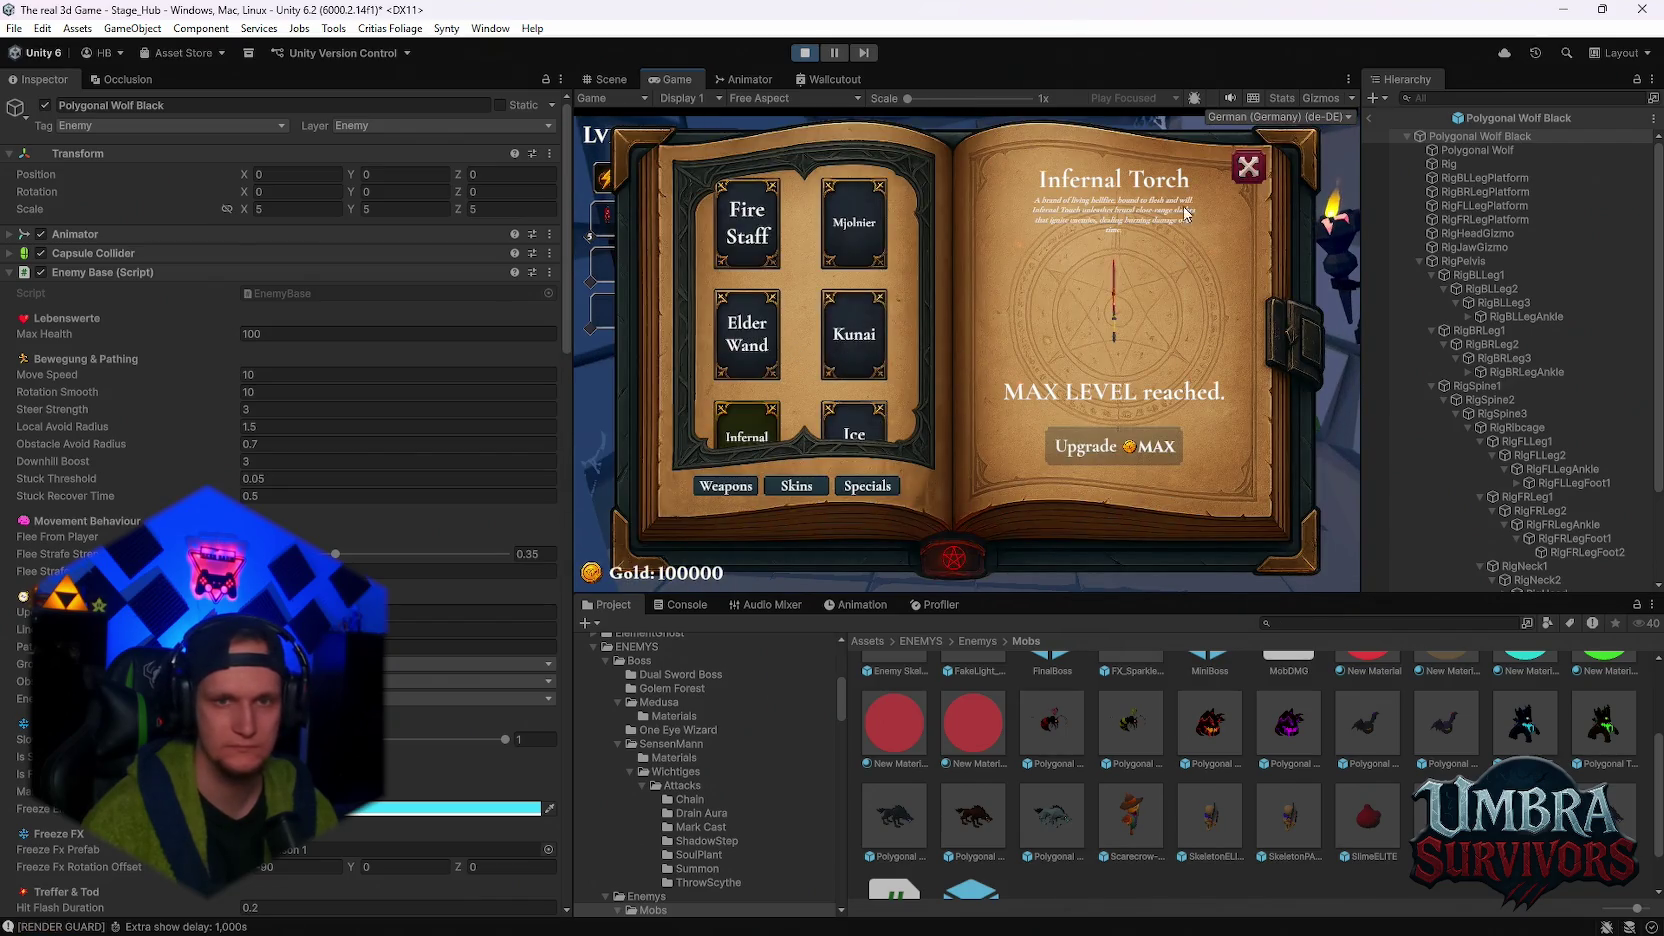
pyautogui.press('Escape')
pyautogui.press('s')
pyautogui.press('w')
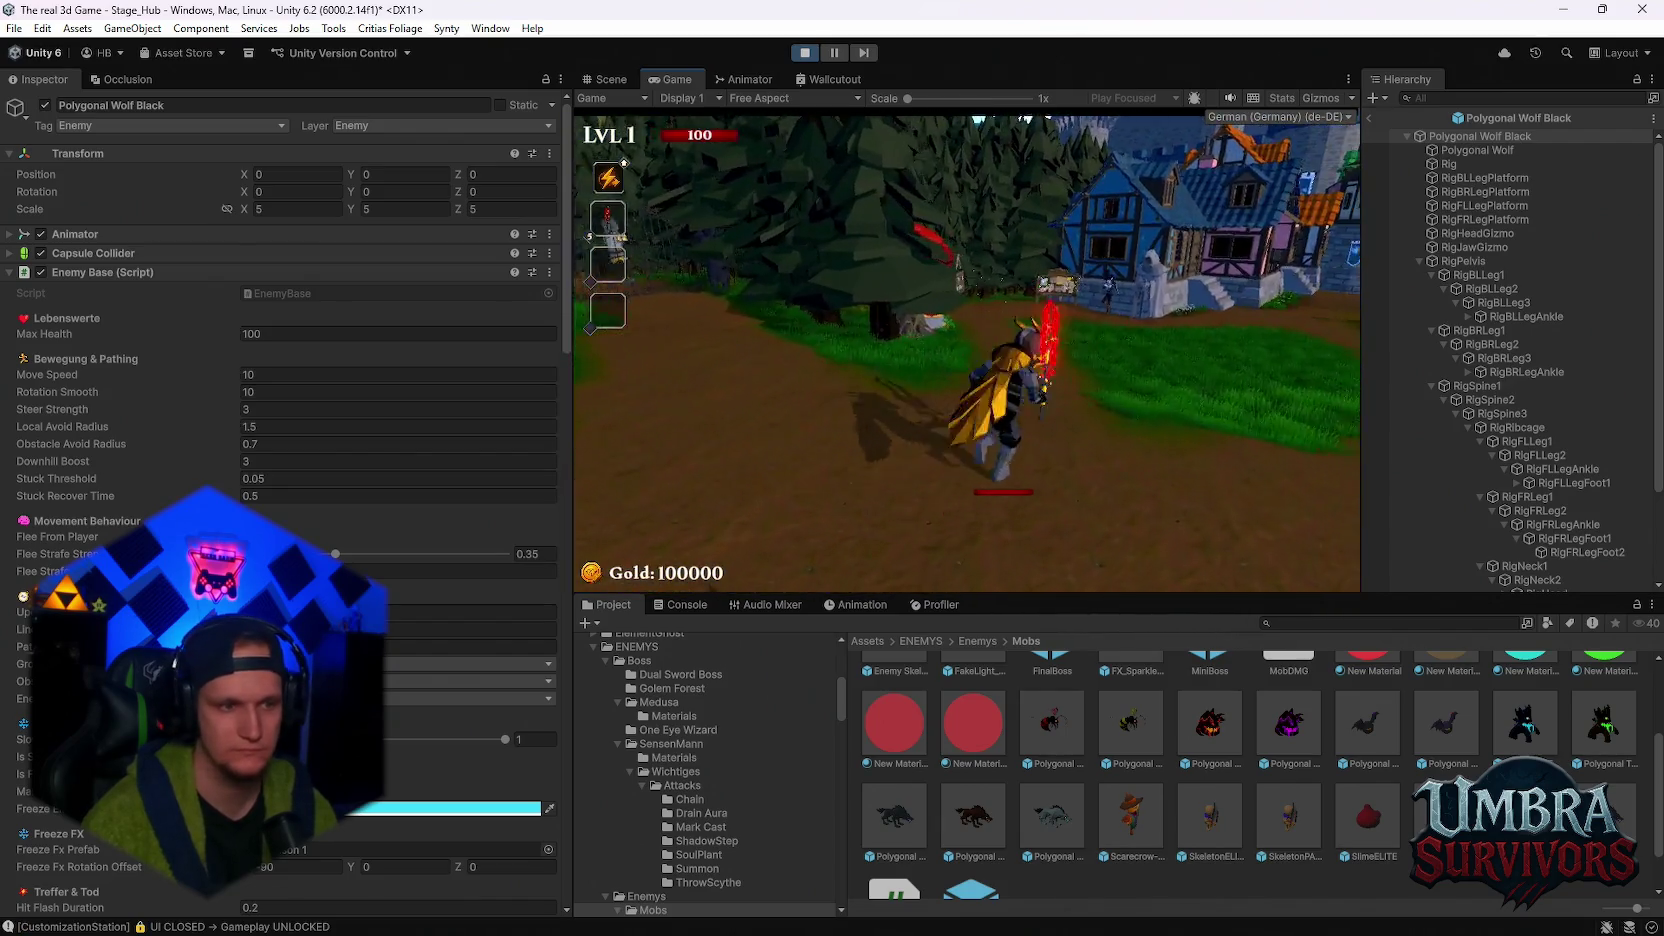
pyautogui.press('w')
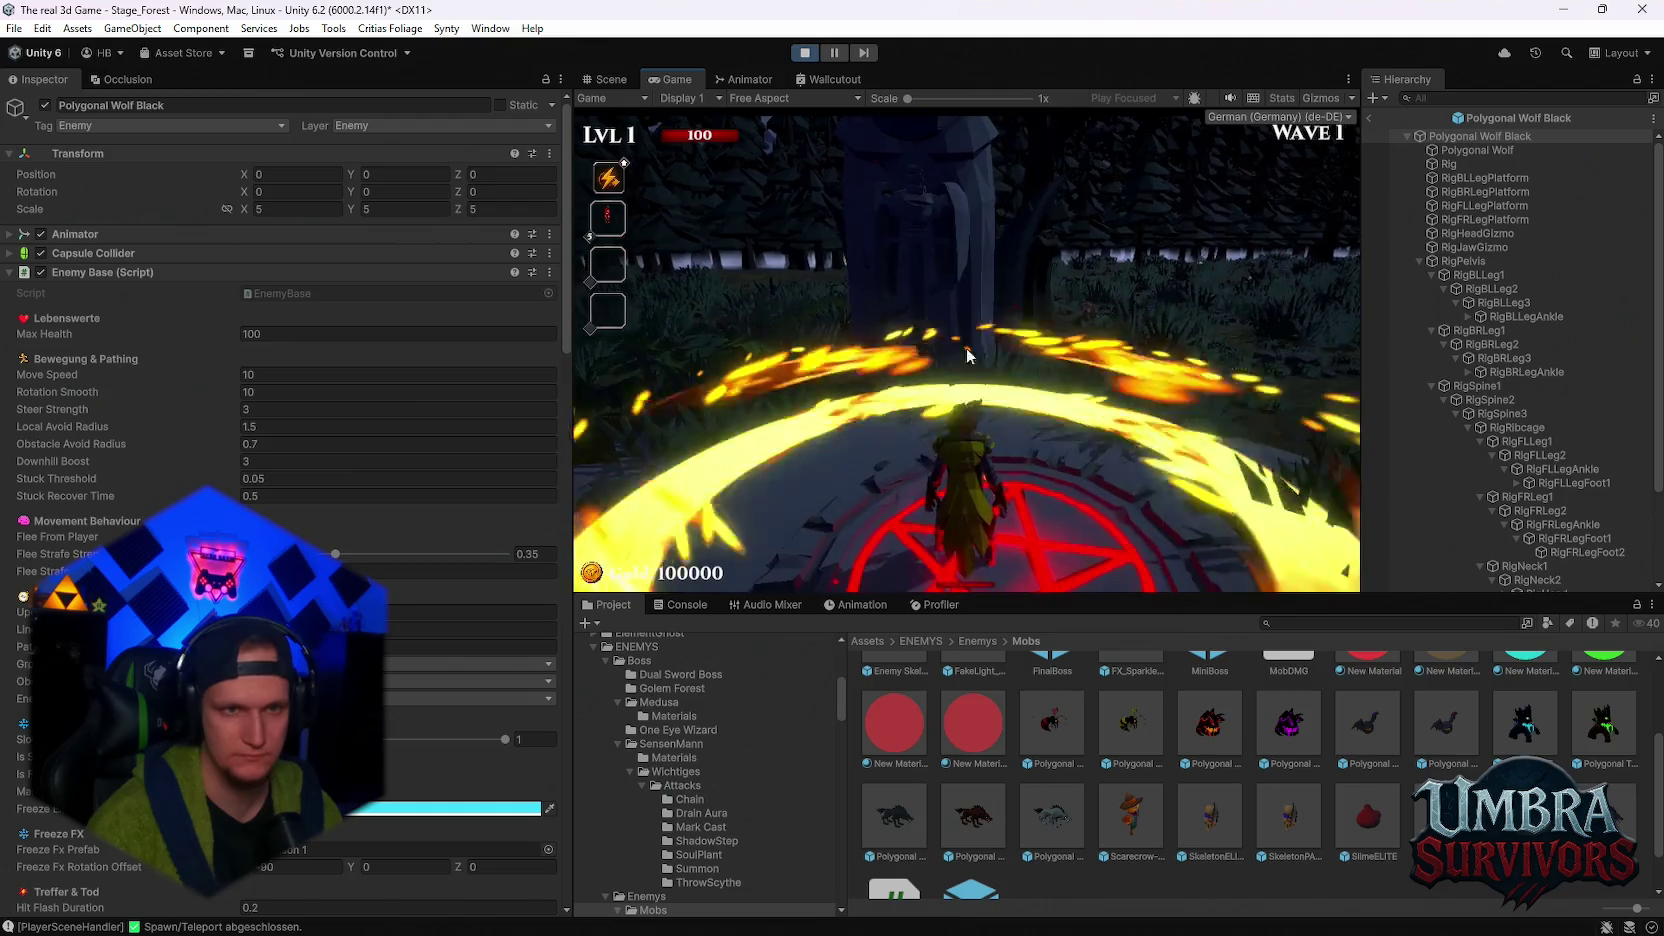
# - Maximize the Game view, resume, and run through the forest fighting Wave 1 enemies
pyautogui.press('Escape')
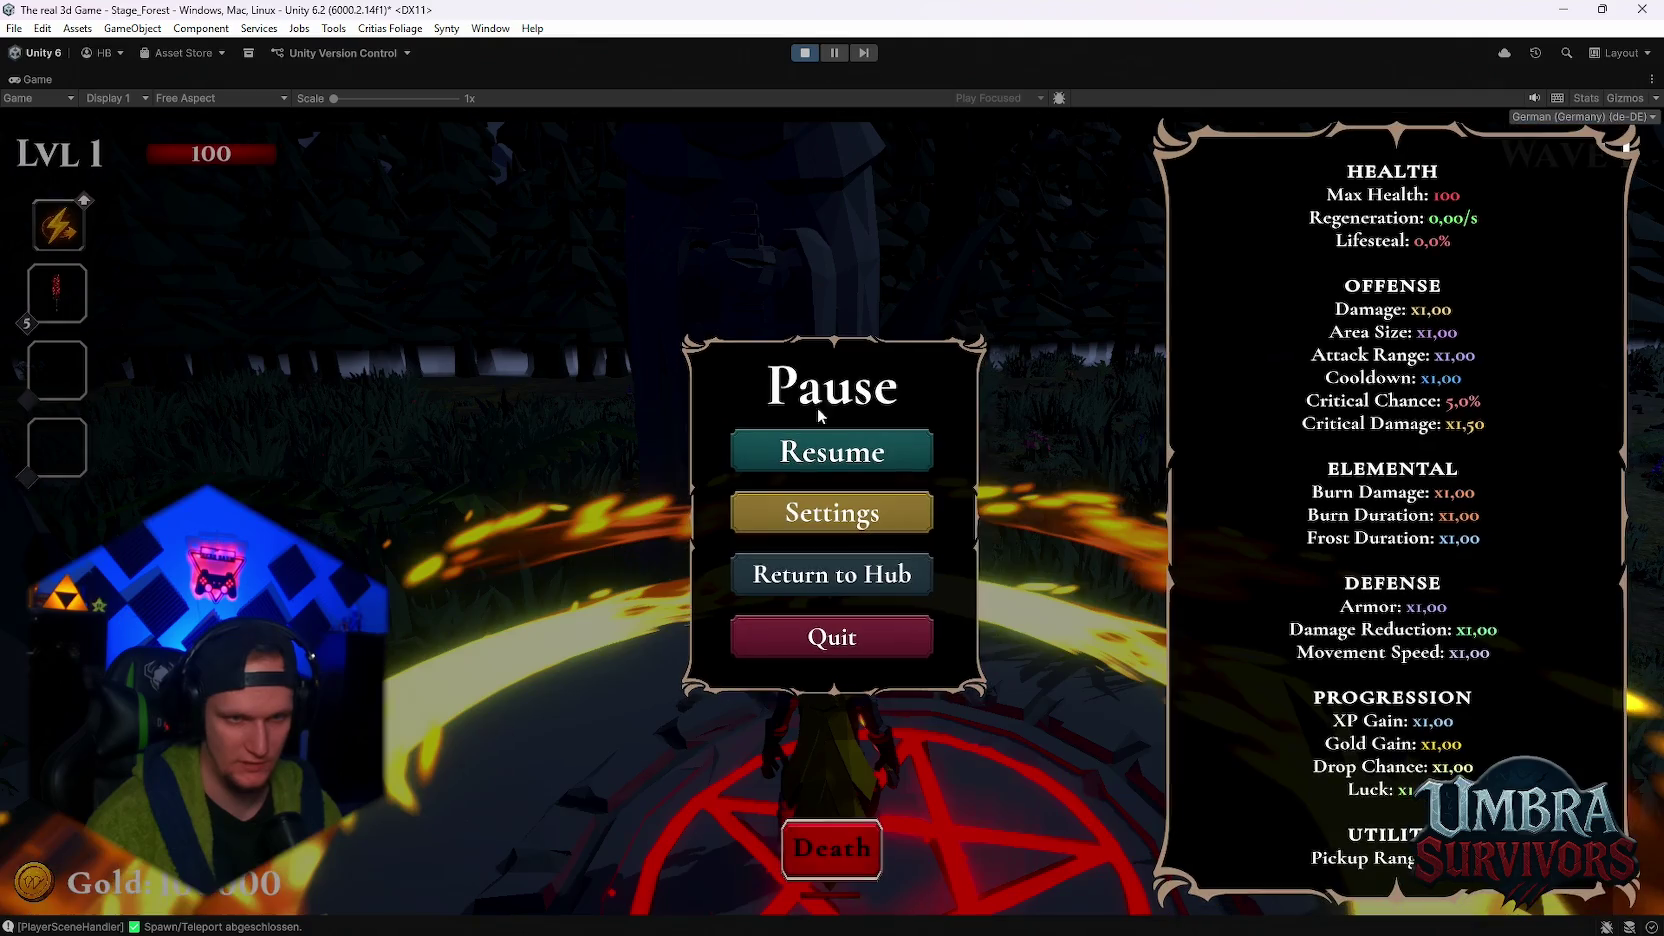
pyautogui.click(864, 448)
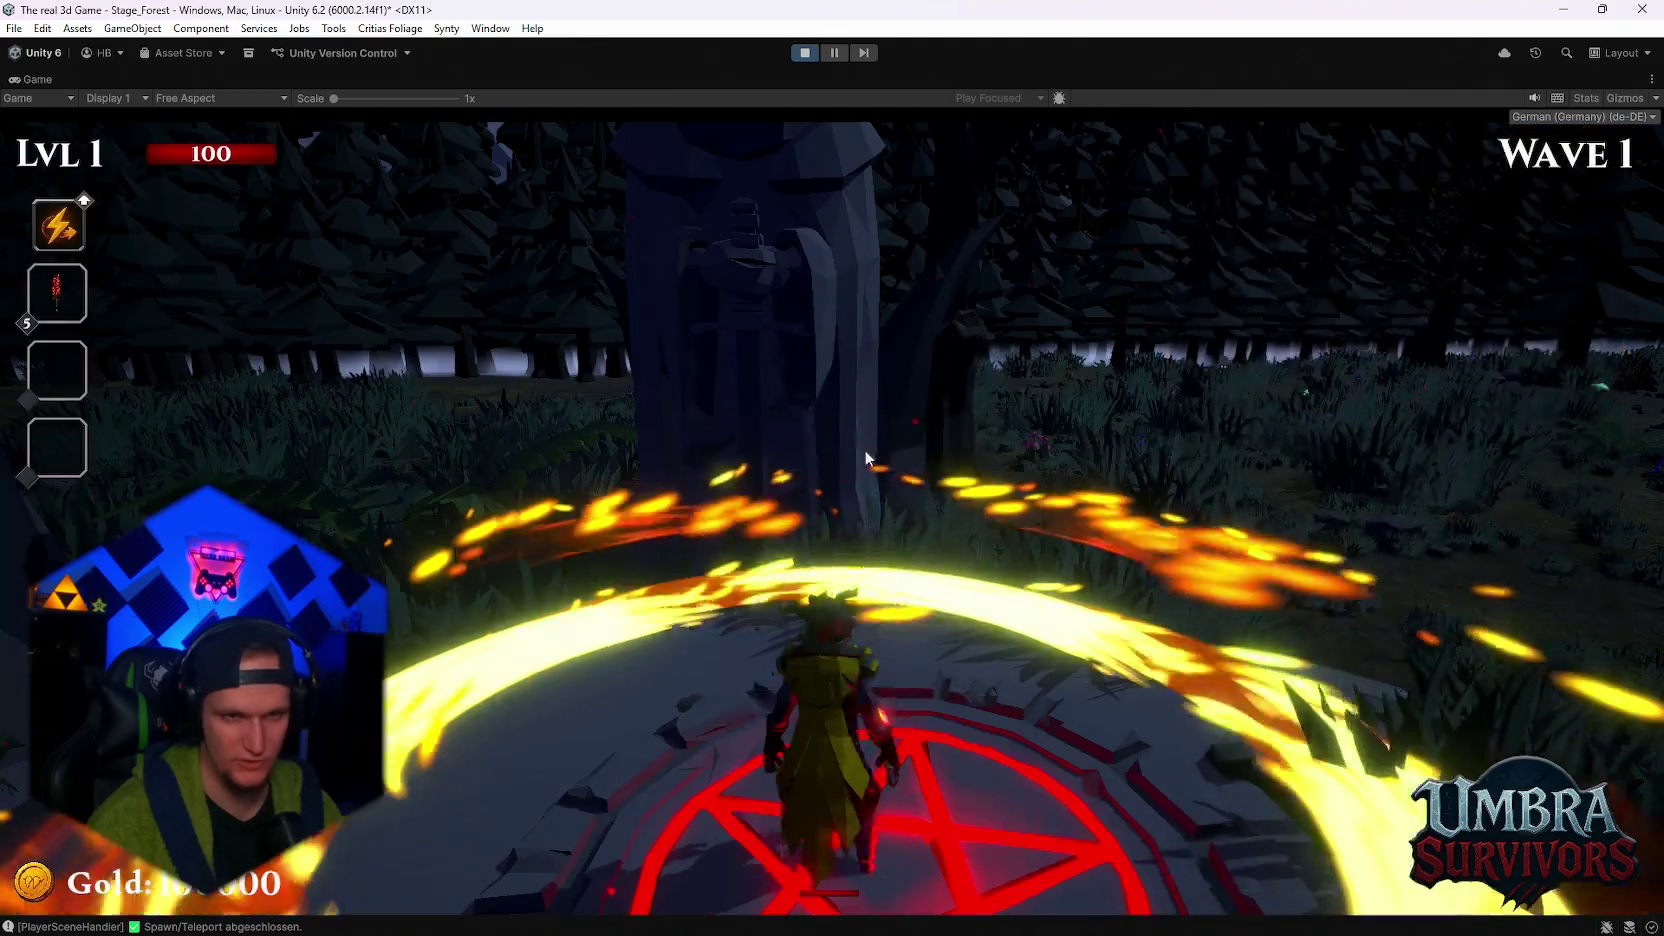
pyautogui.press('w')
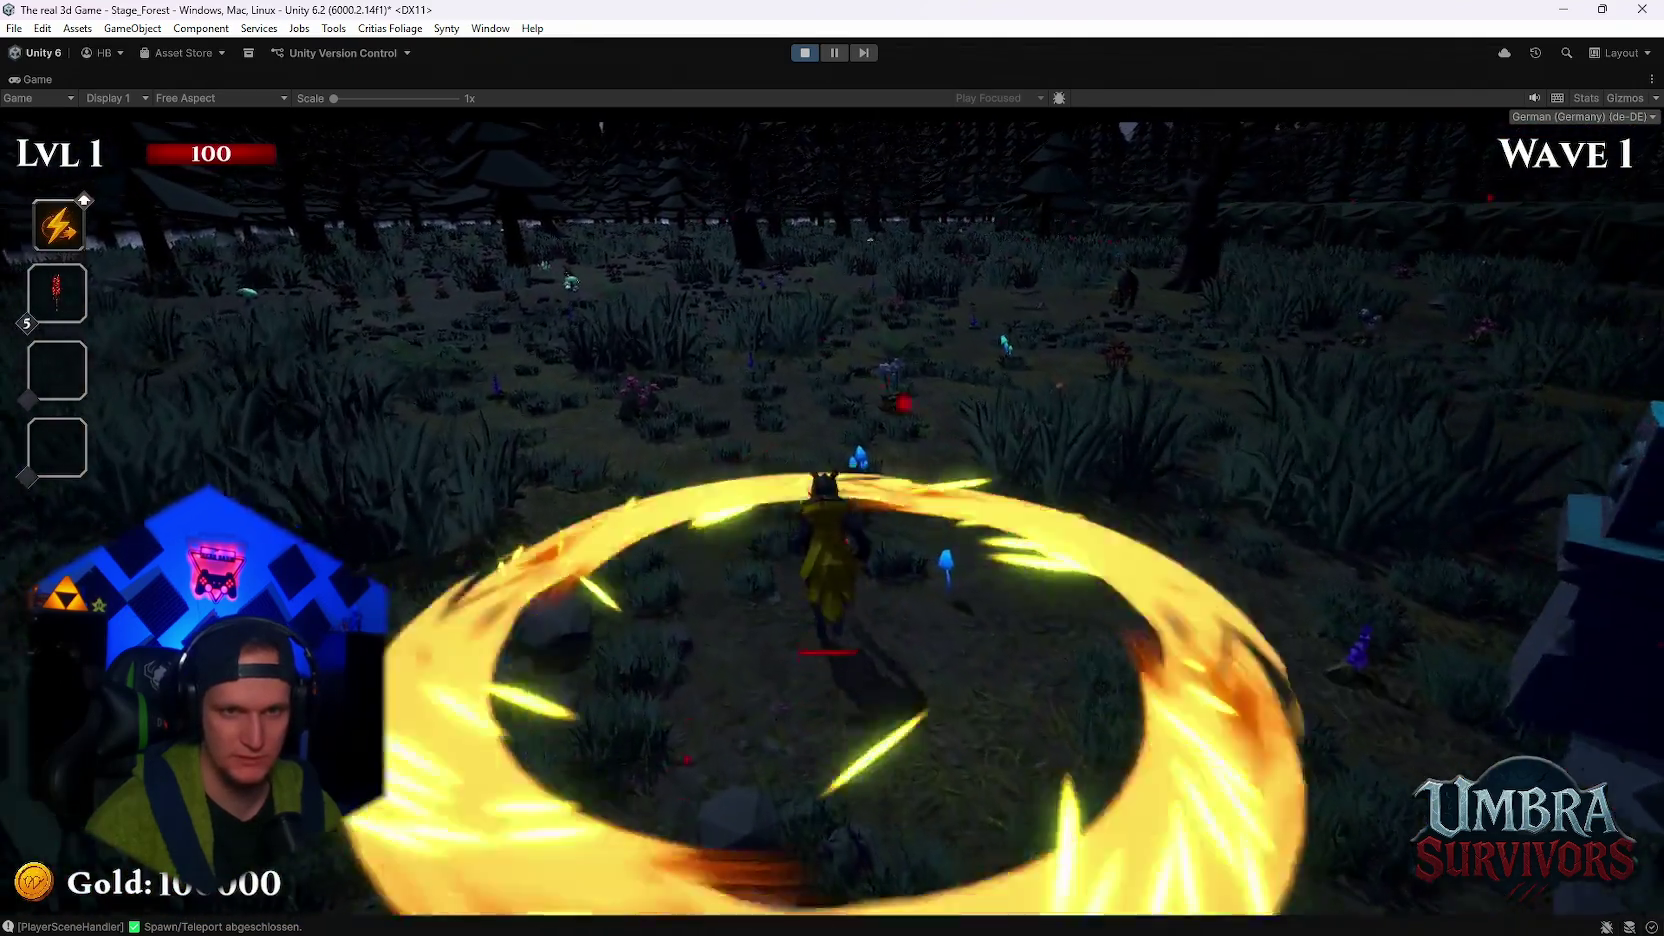
pyautogui.press('w')
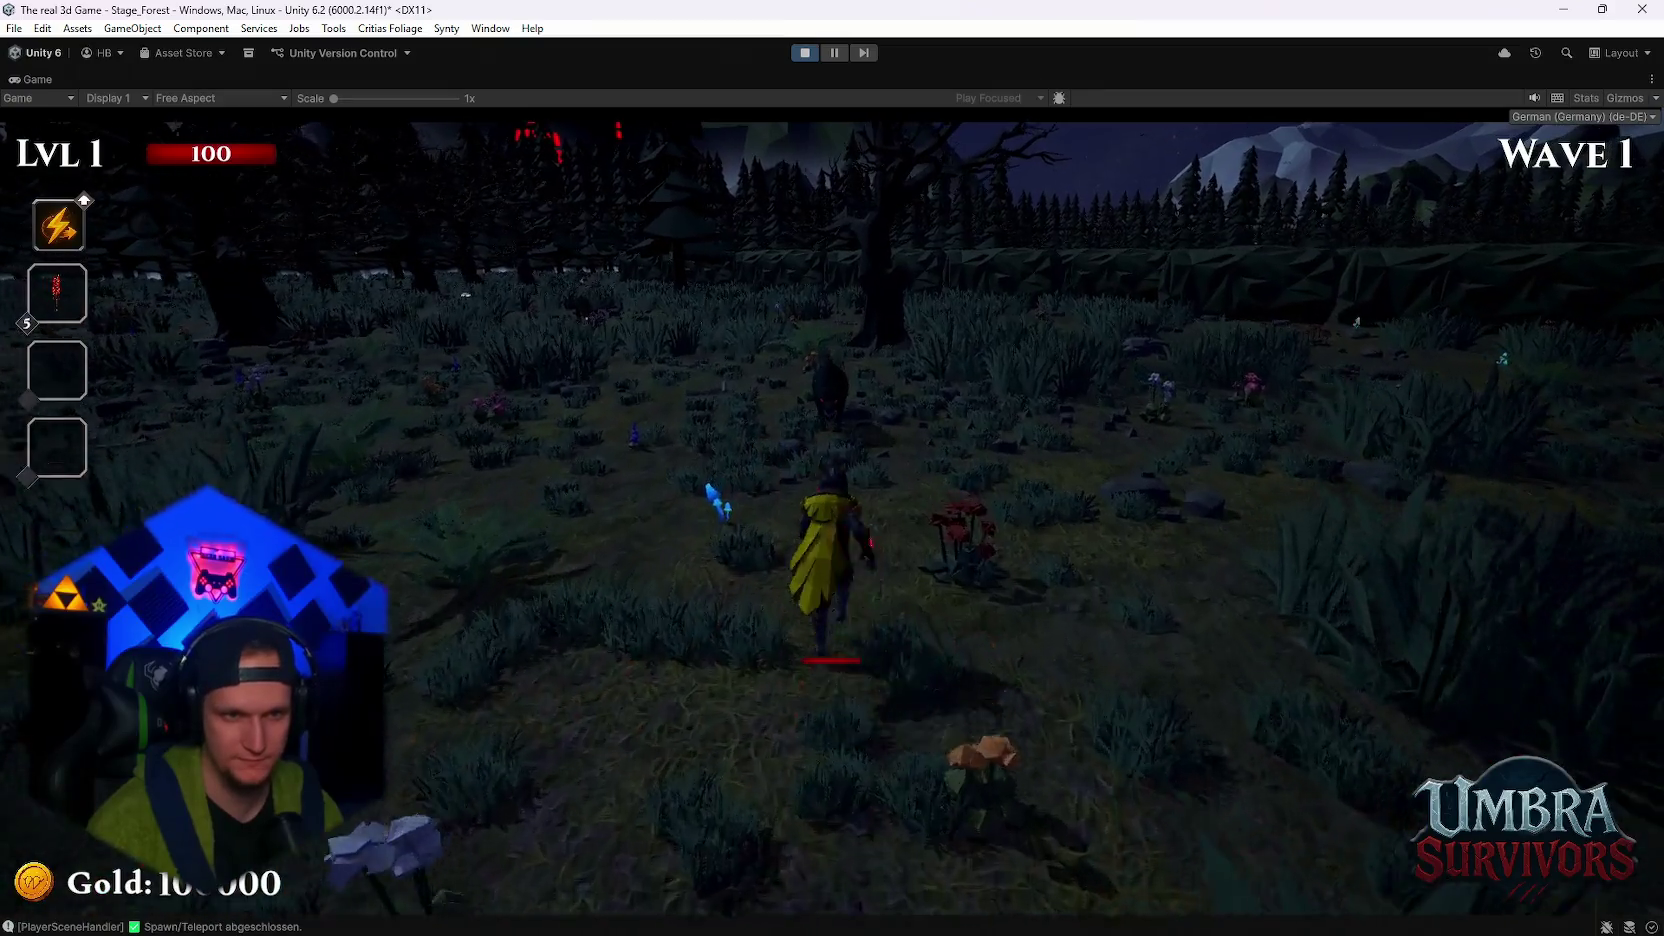
pyautogui.press('w')
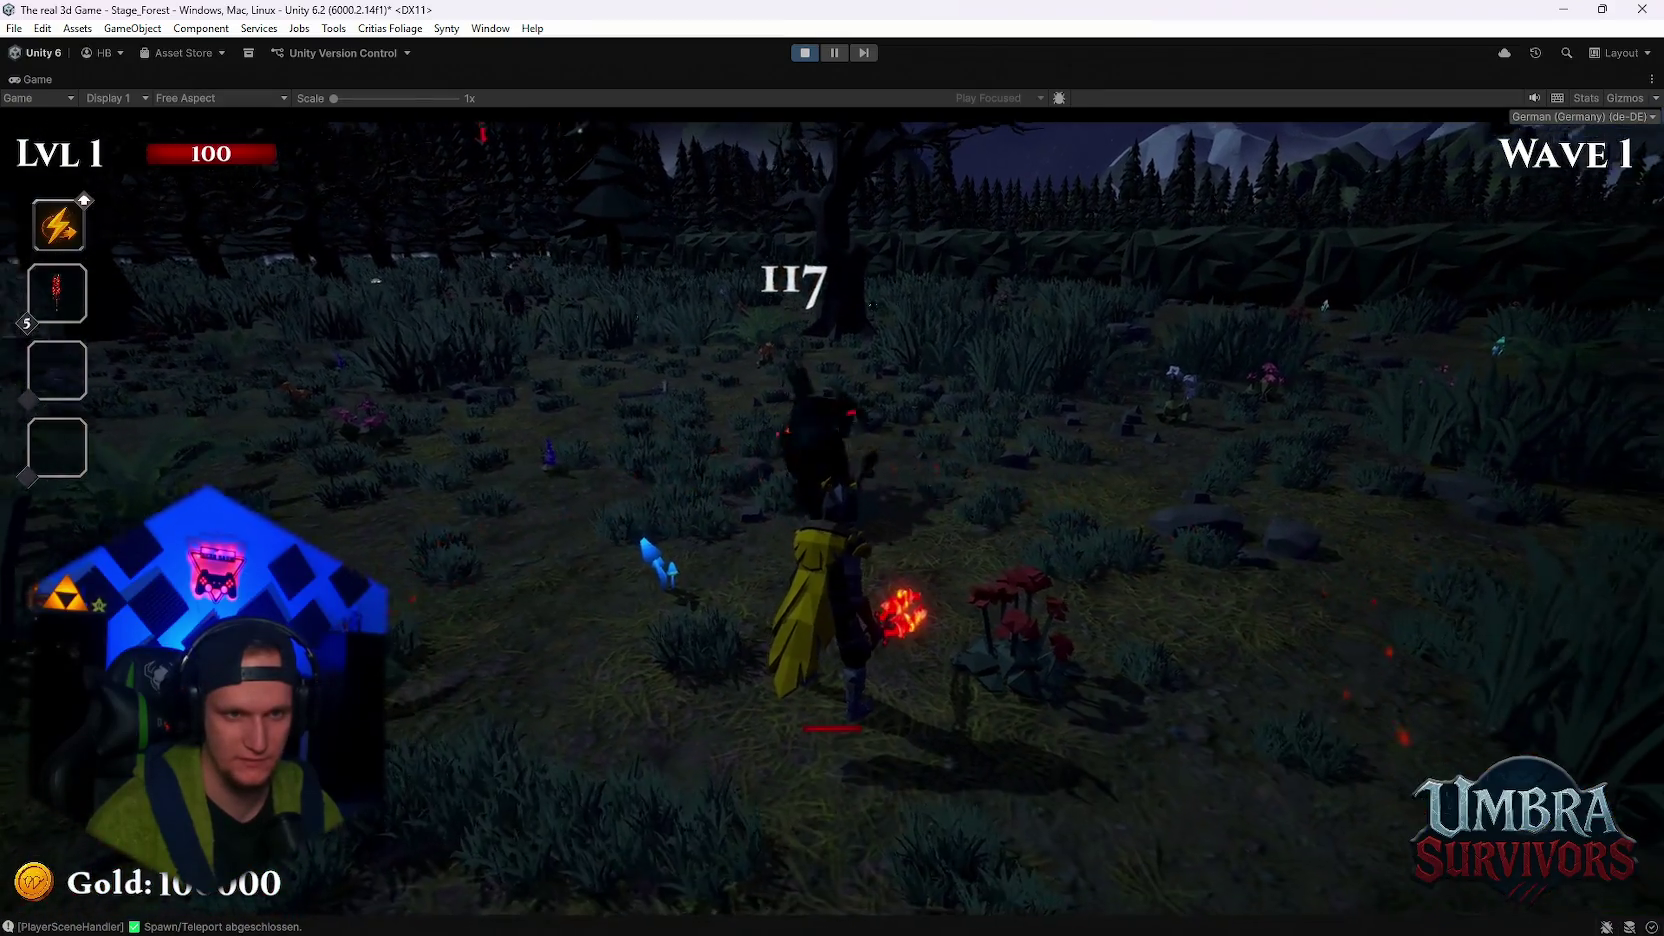
pyautogui.press('w')
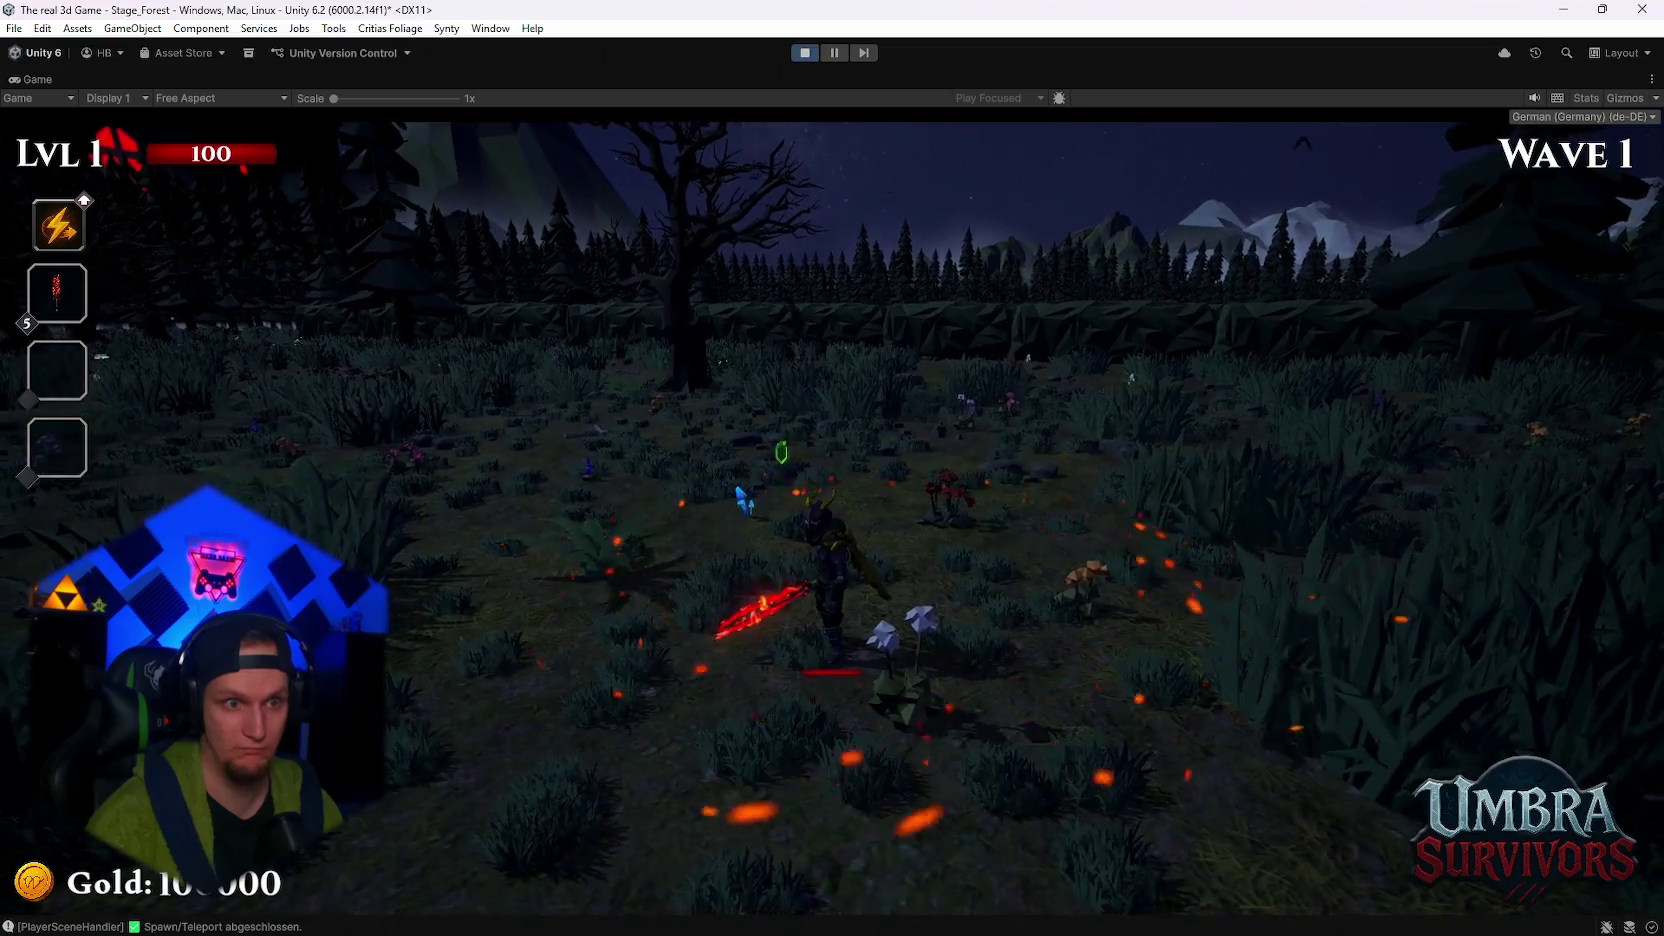
pyautogui.press('w')
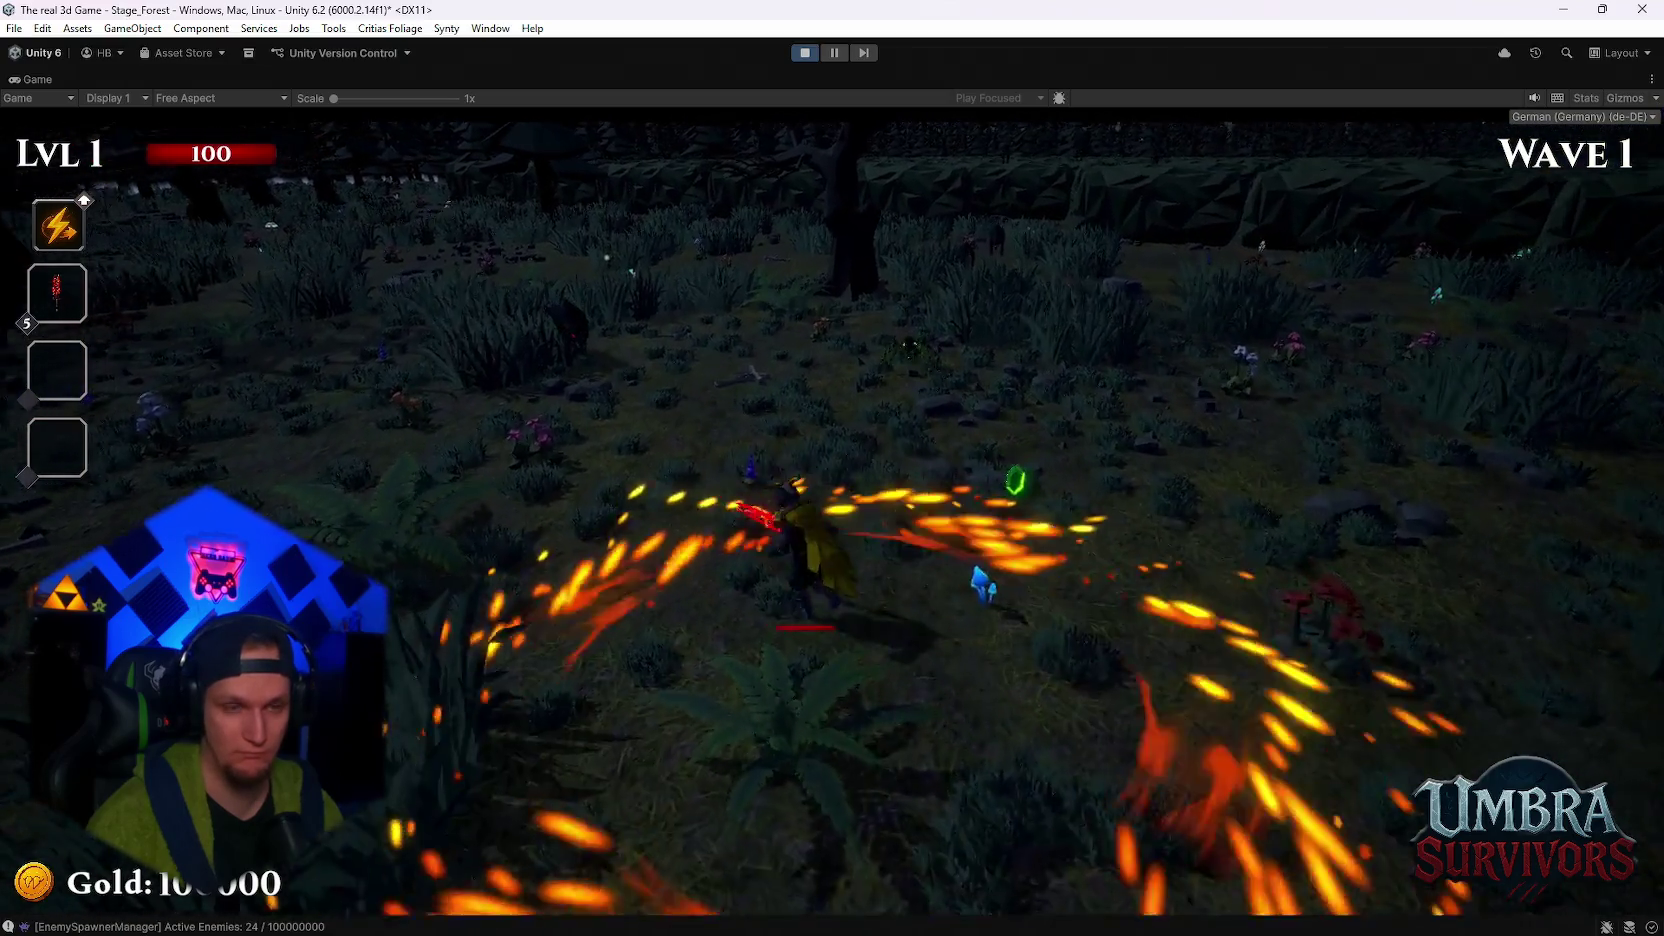
pyautogui.press('w')
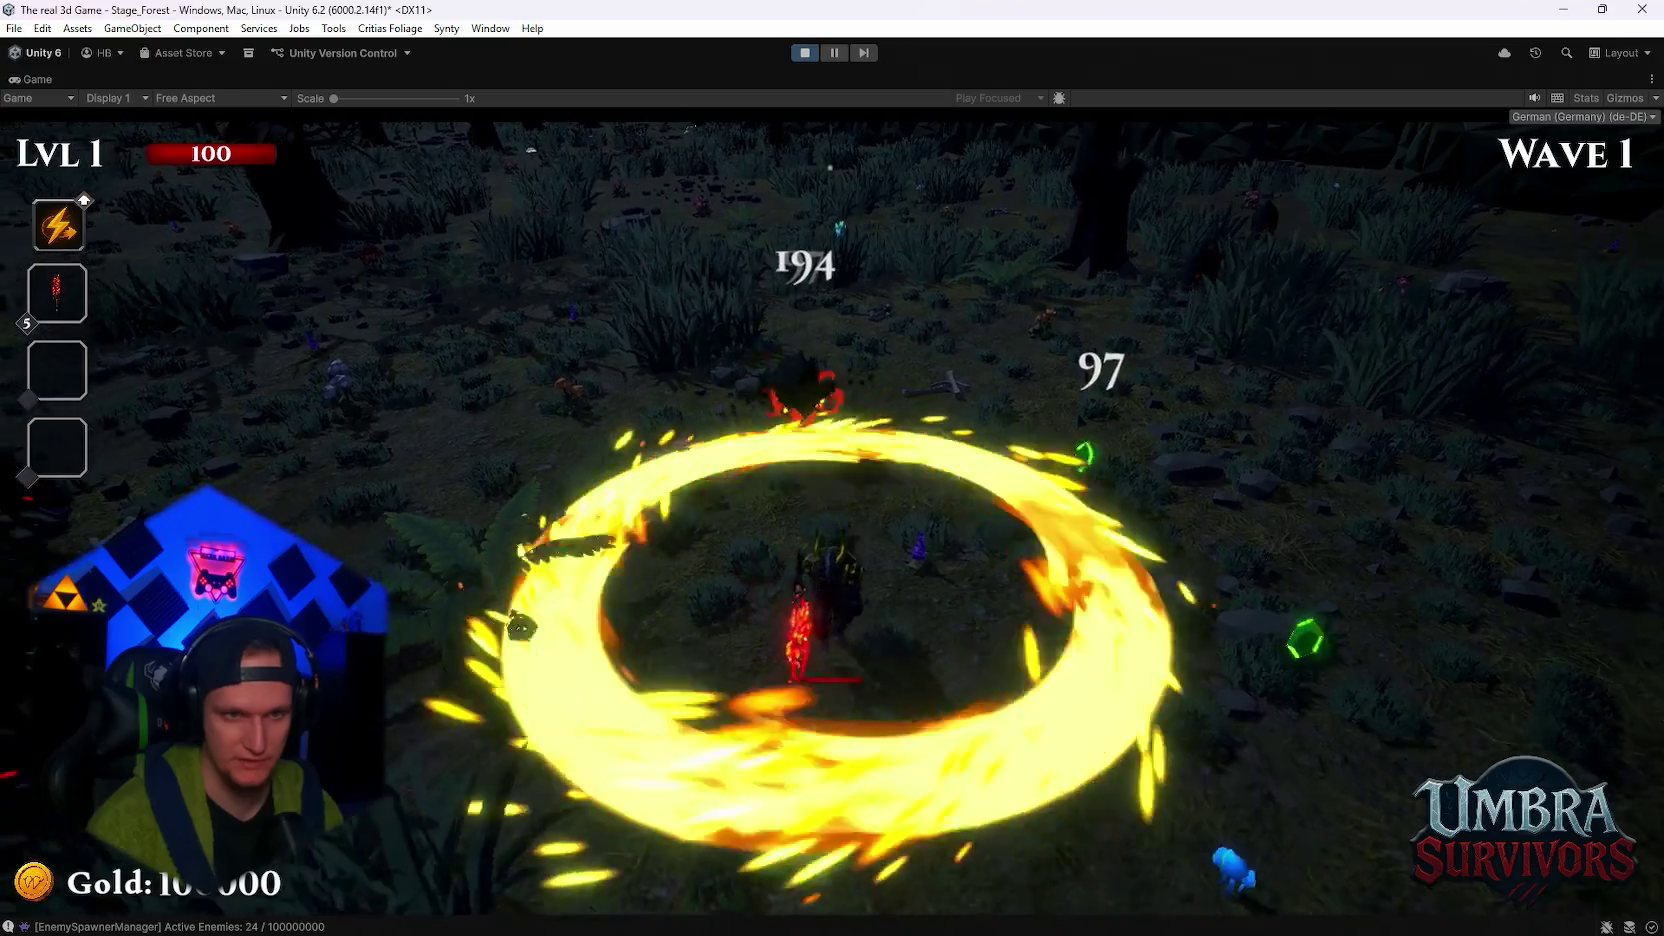
# - Keep fighting until Wave 2 begins, then pause and restore the editor layout
pyautogui.press('w')
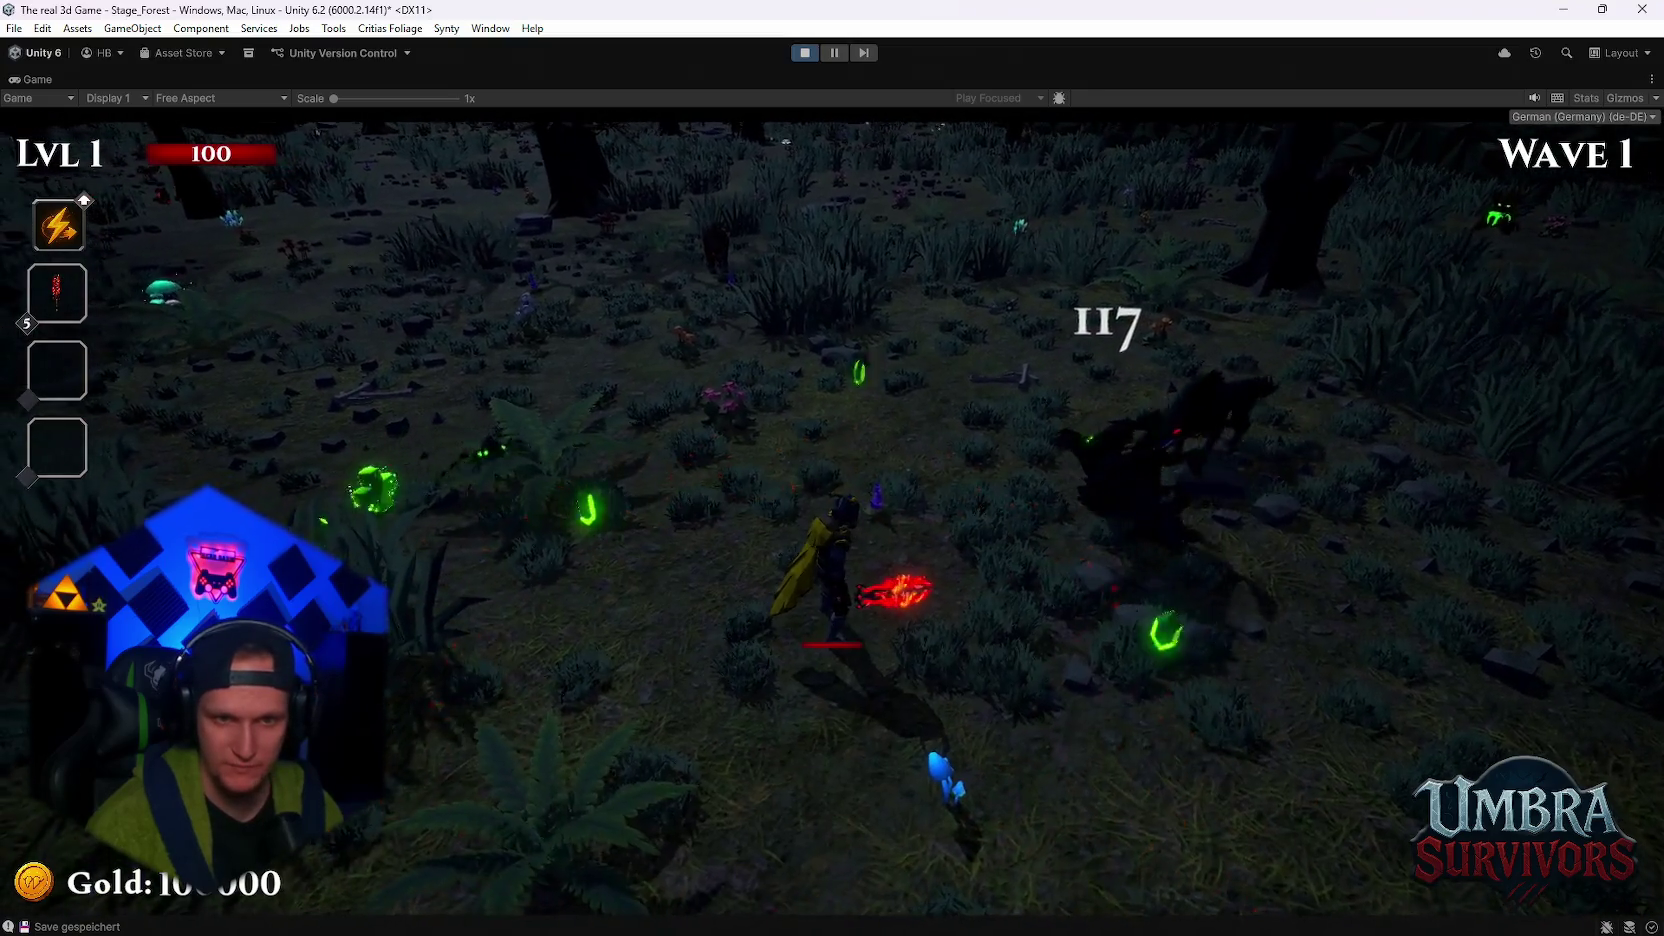
pyautogui.press('w')
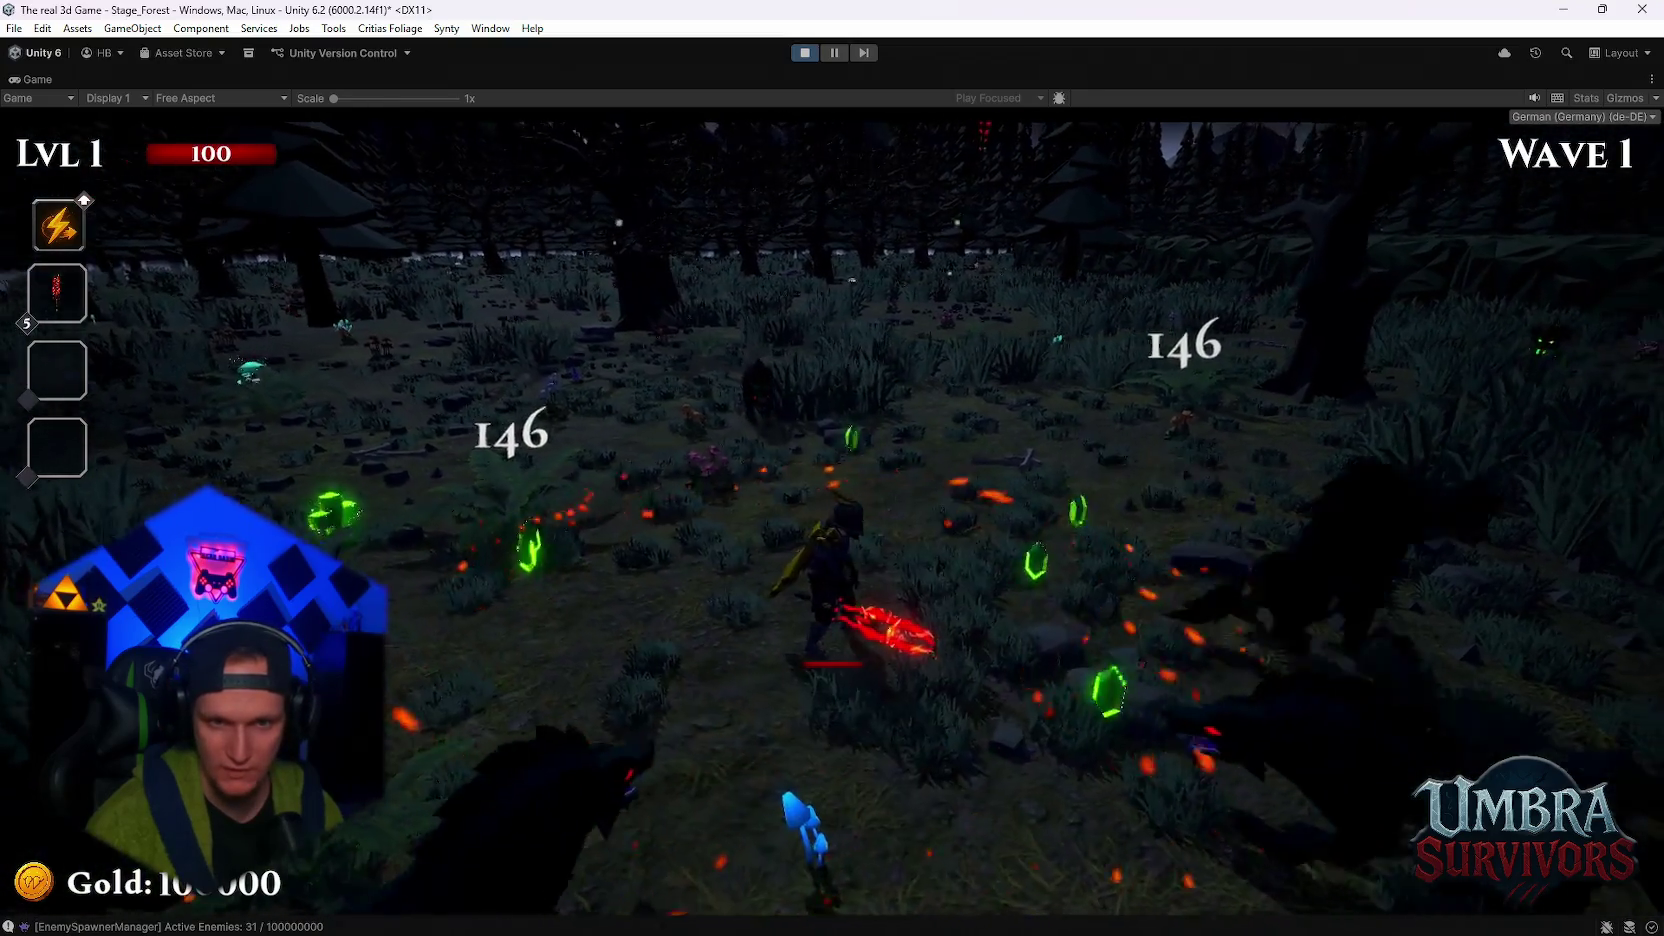
pyautogui.press('w')
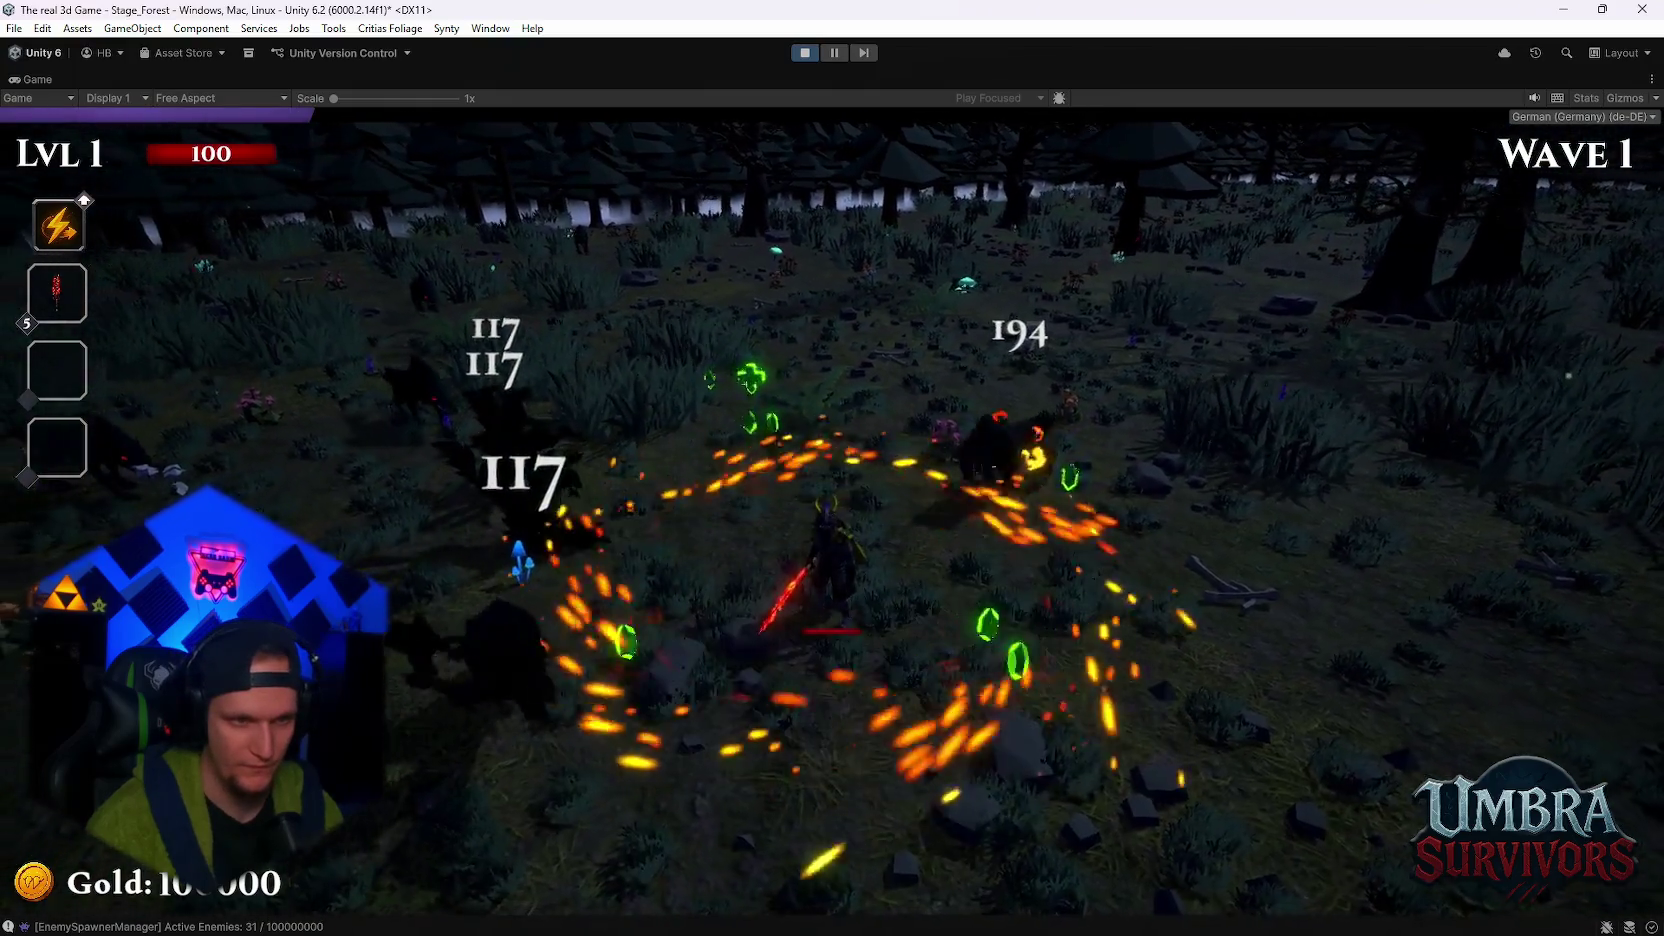
pyautogui.press('w')
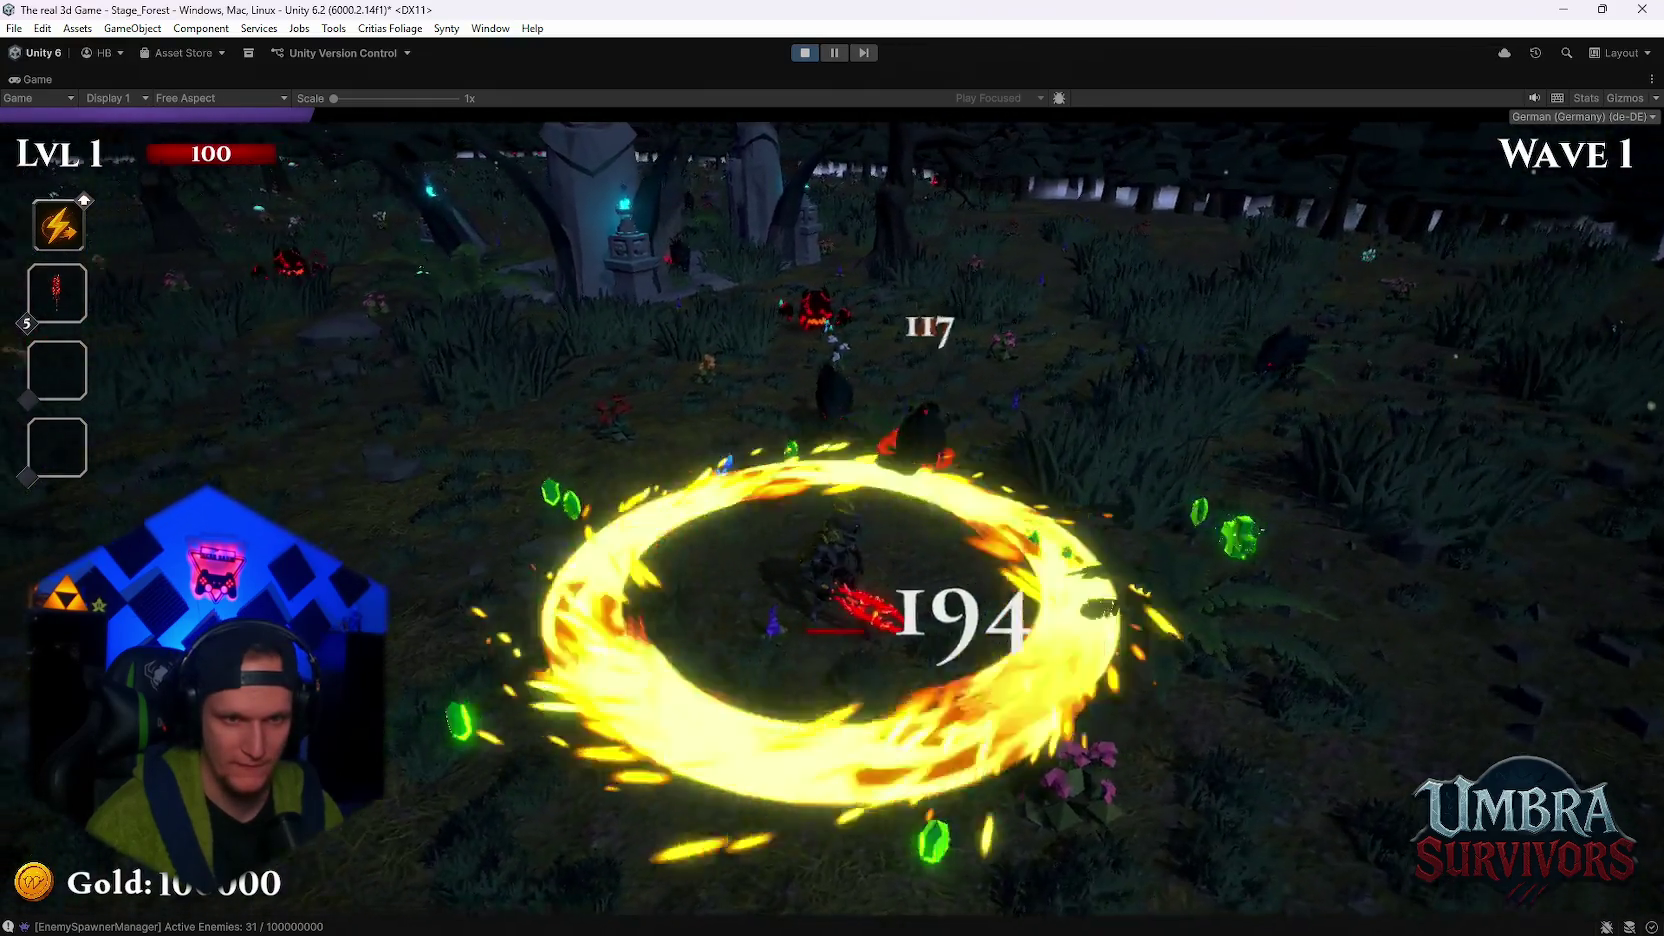
pyautogui.press('s')
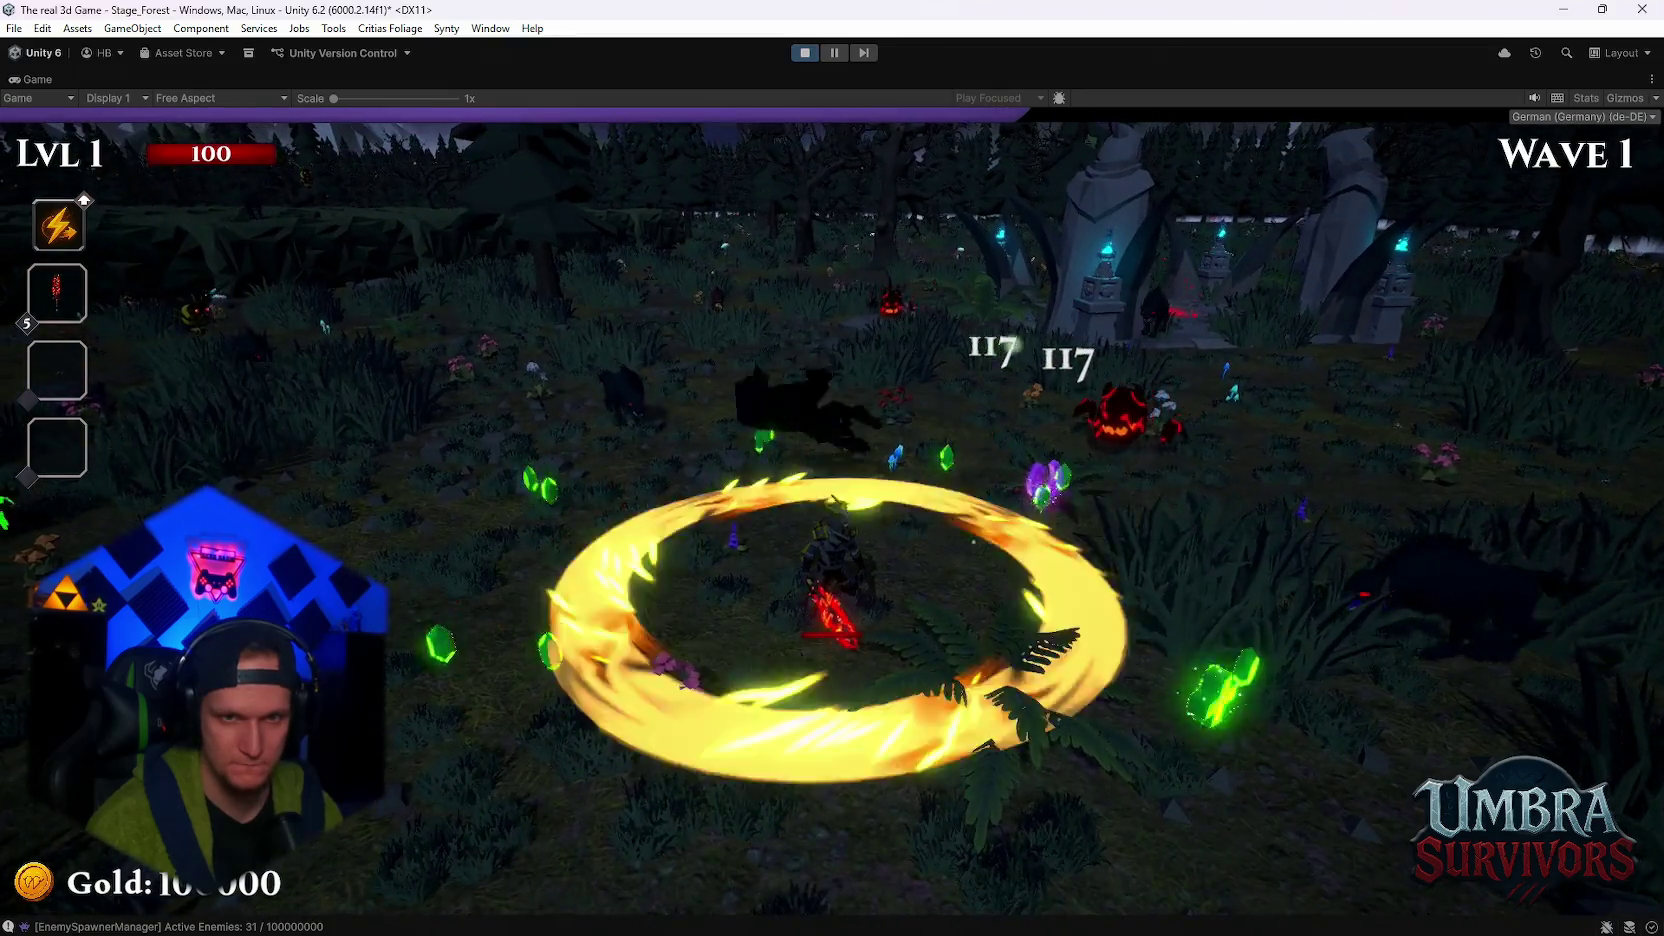
pyautogui.press('d')
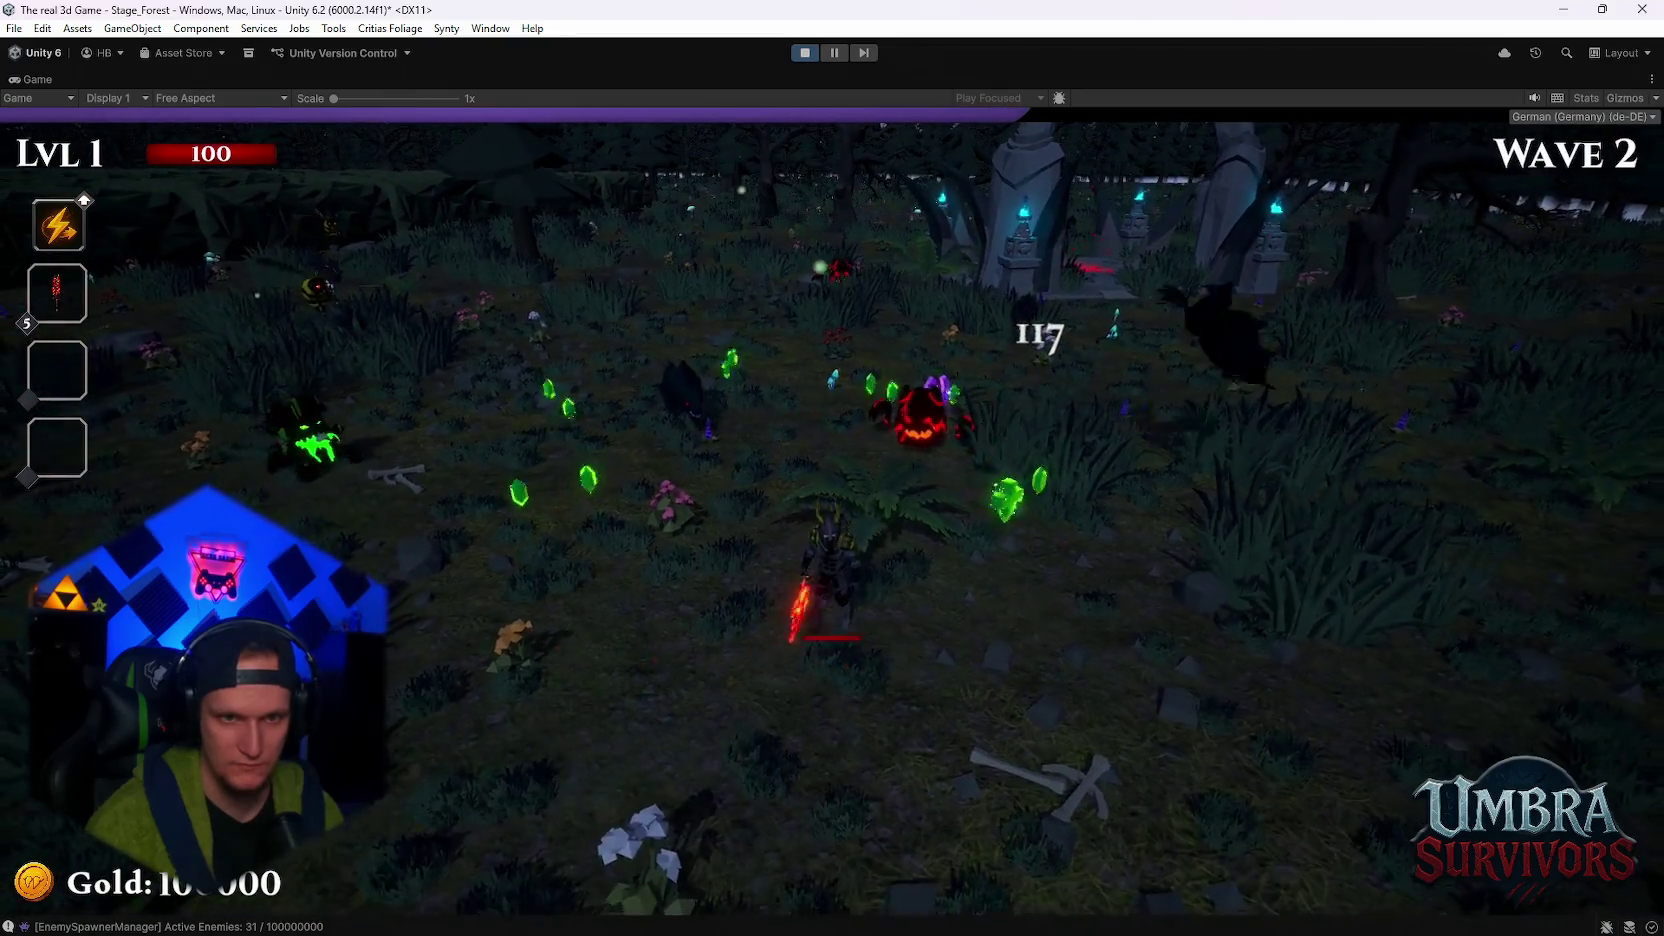
pyautogui.press('w')
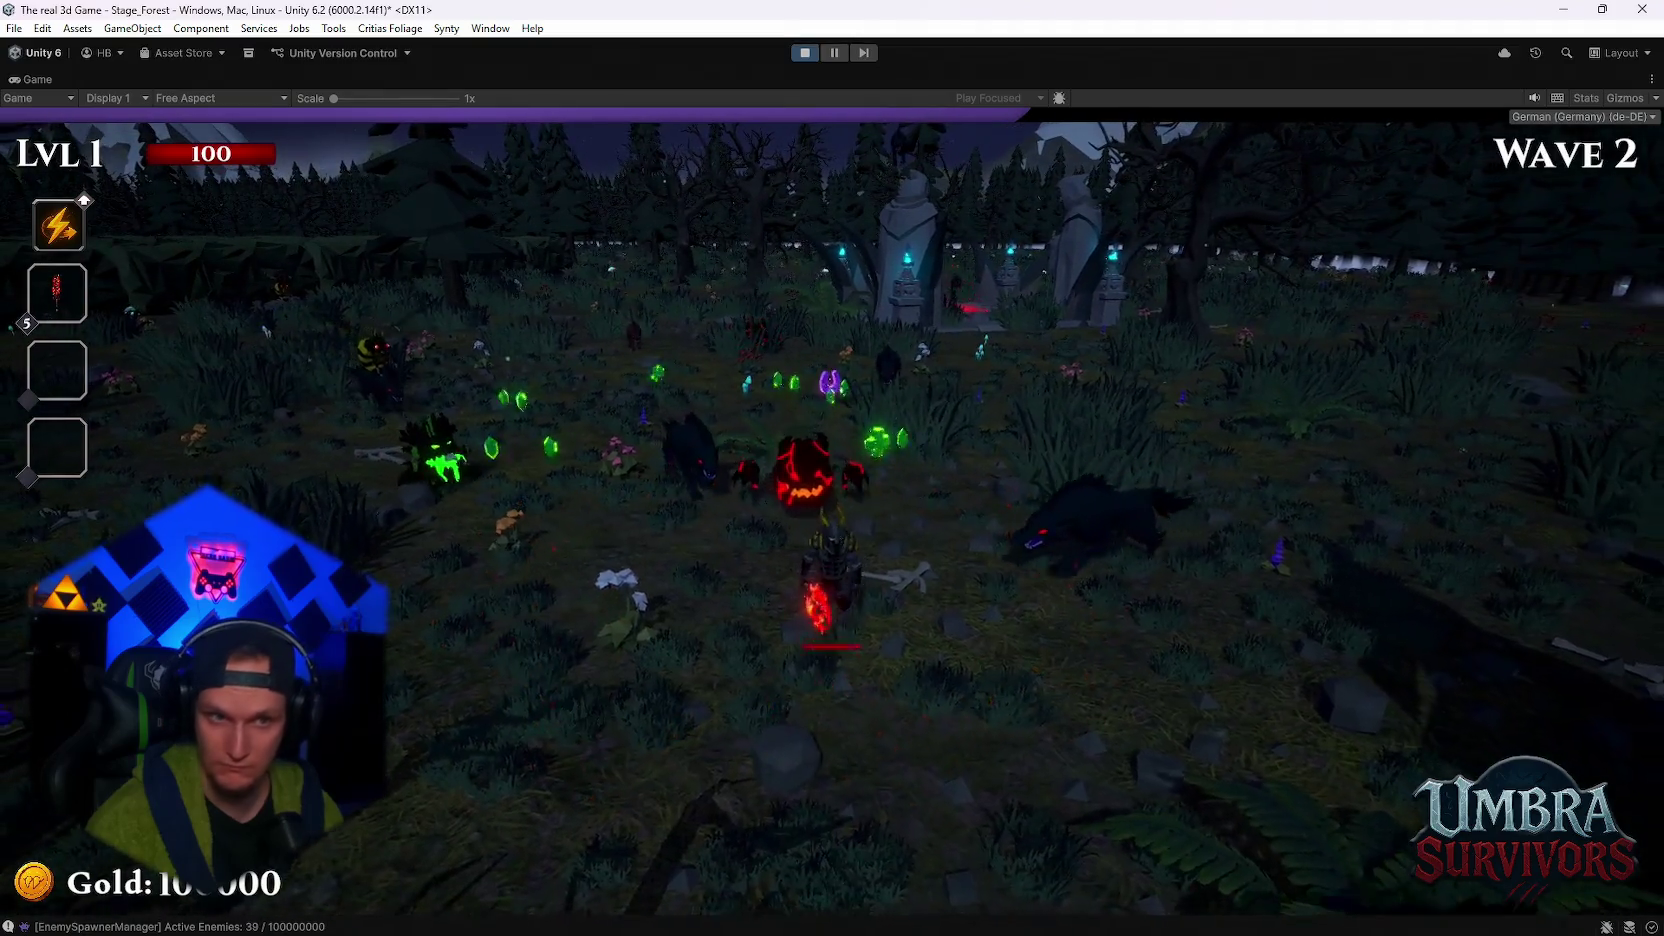
pyautogui.press('a')
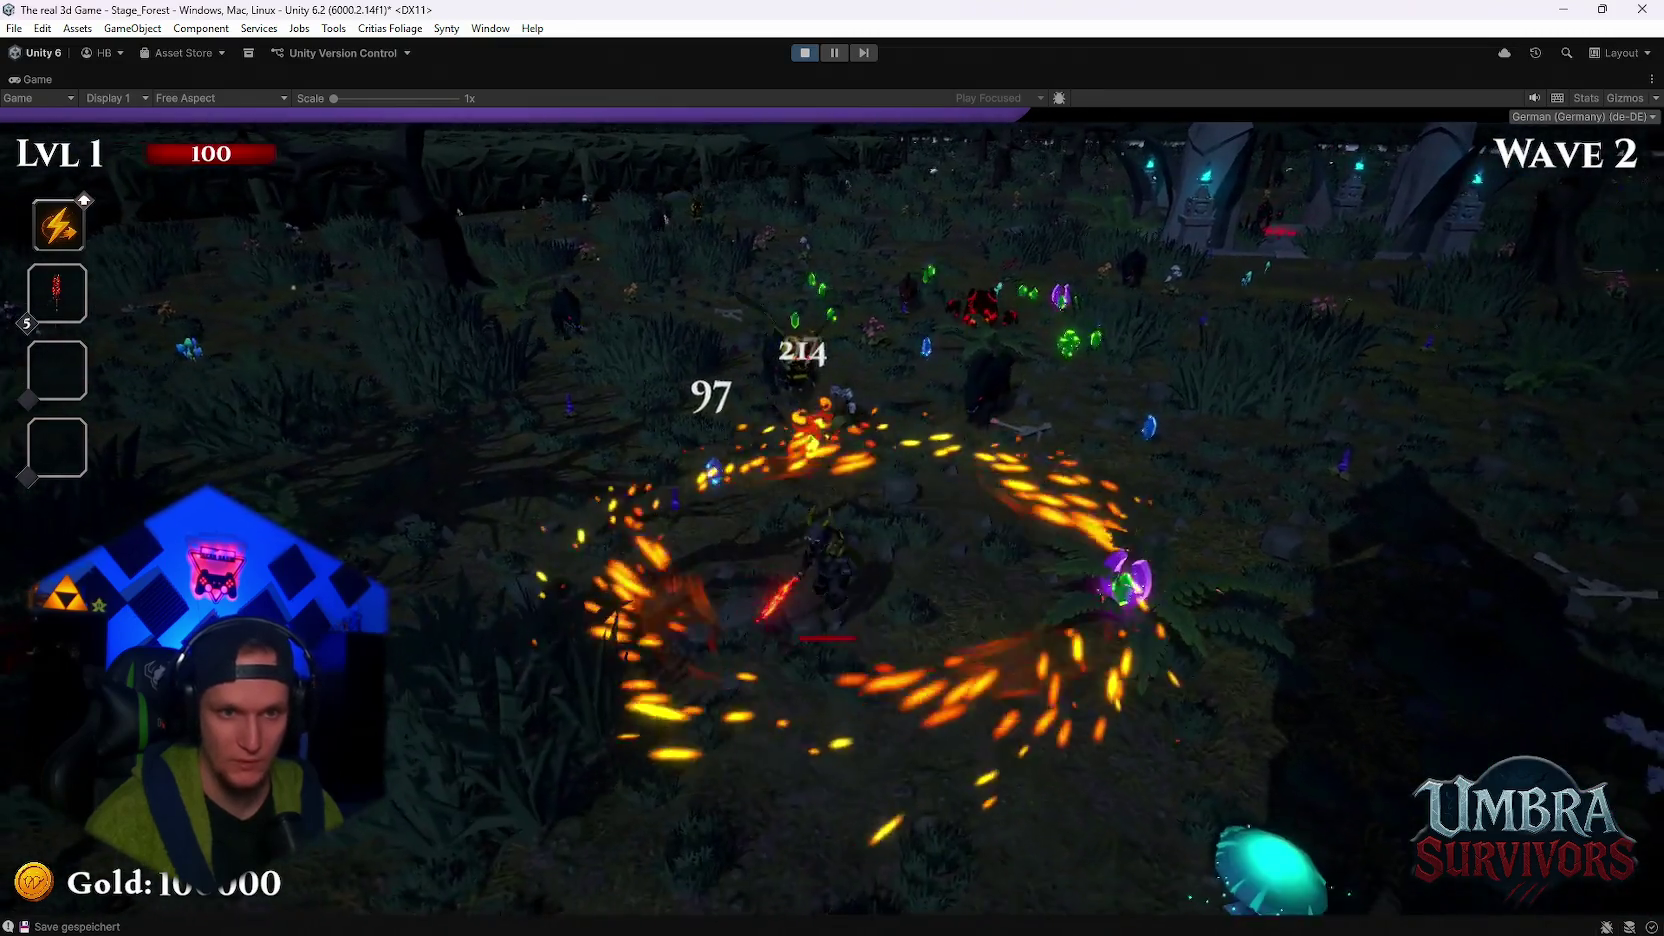
pyautogui.press('Escape')
pyautogui.doubleClick(36, 79)
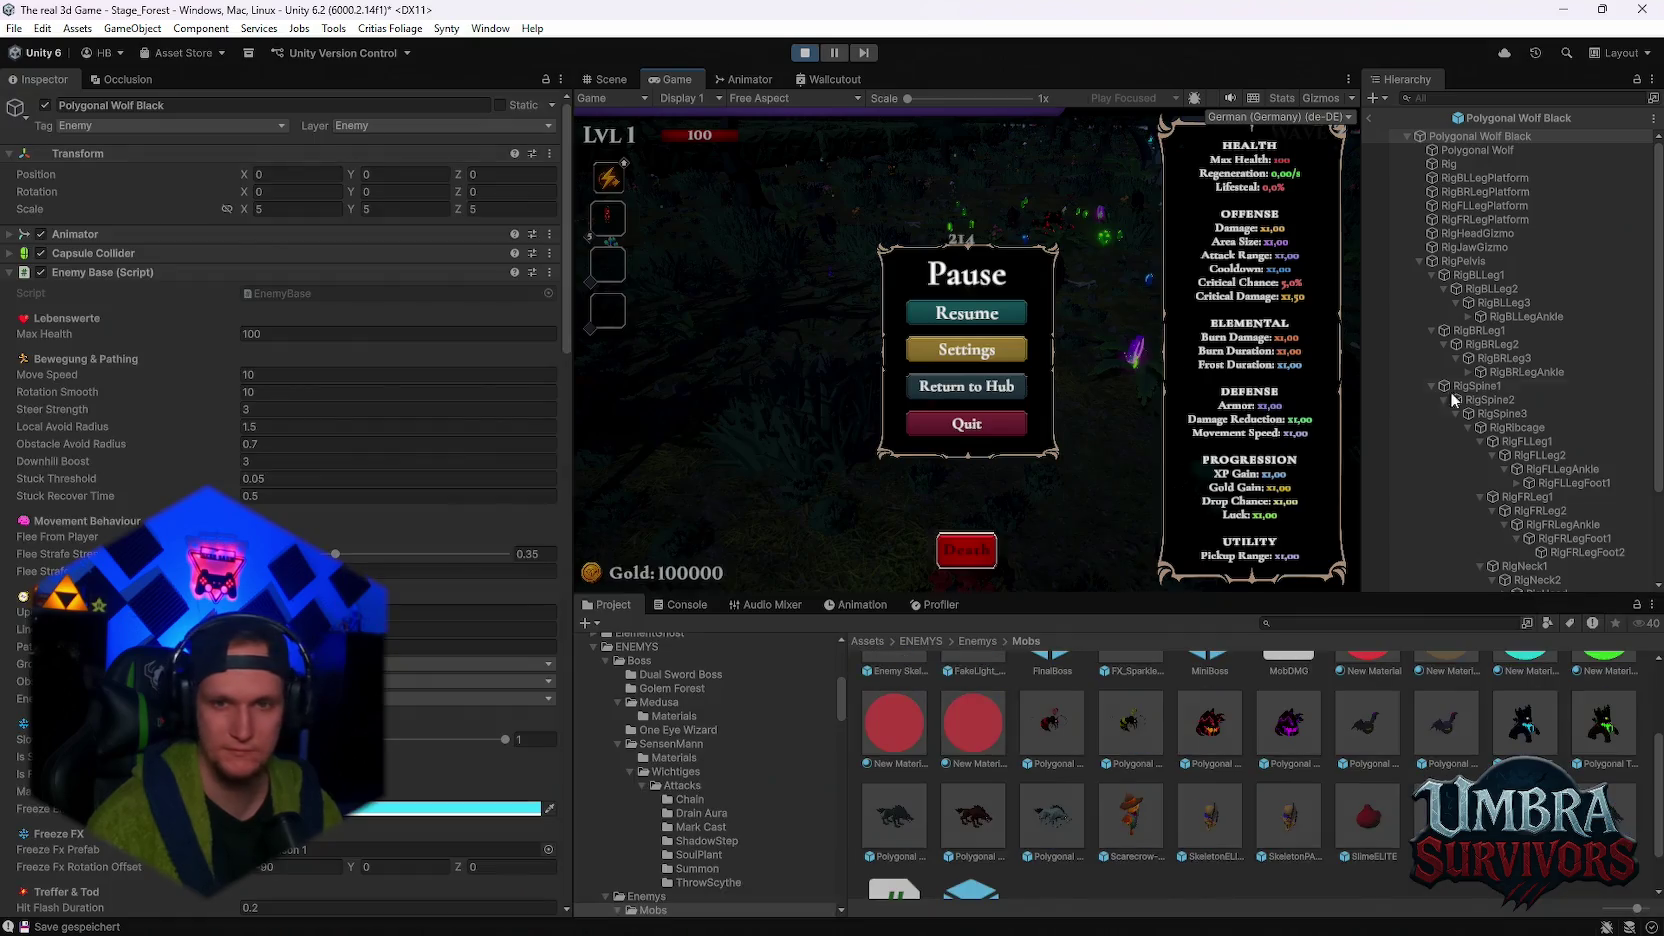
# - Exit prefab mode, switch to the Scene view, and select a Polygonal Wolf in the paused level
pyautogui.click(1368, 117)
pyautogui.click(1476, 226)
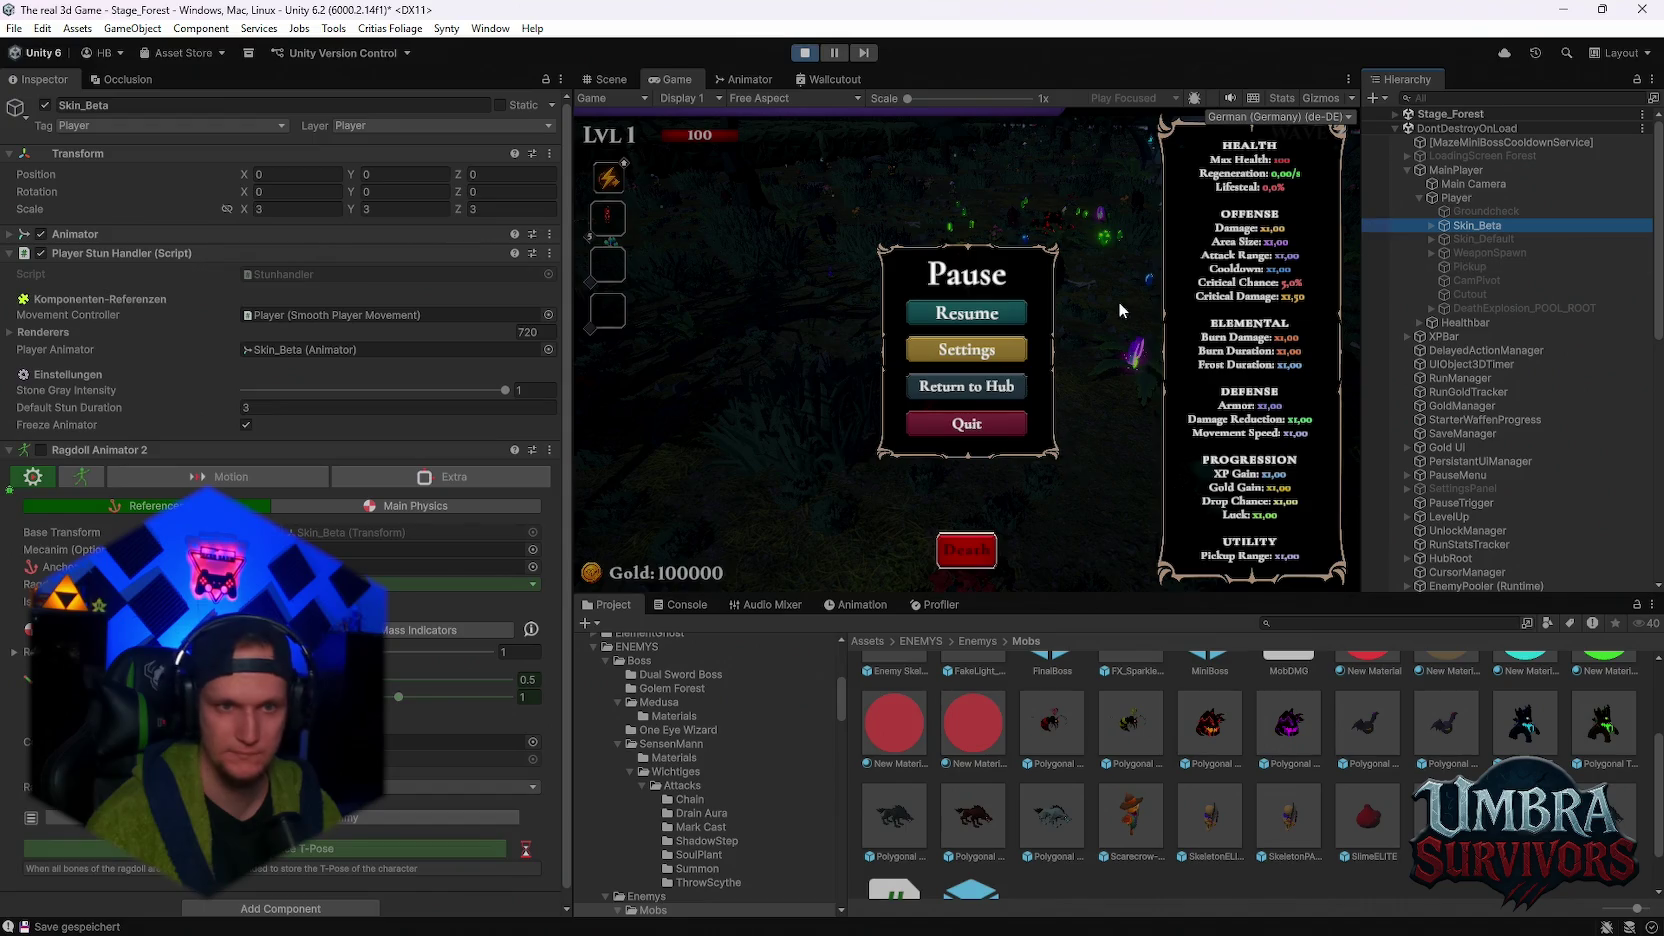
pyautogui.click(620, 80)
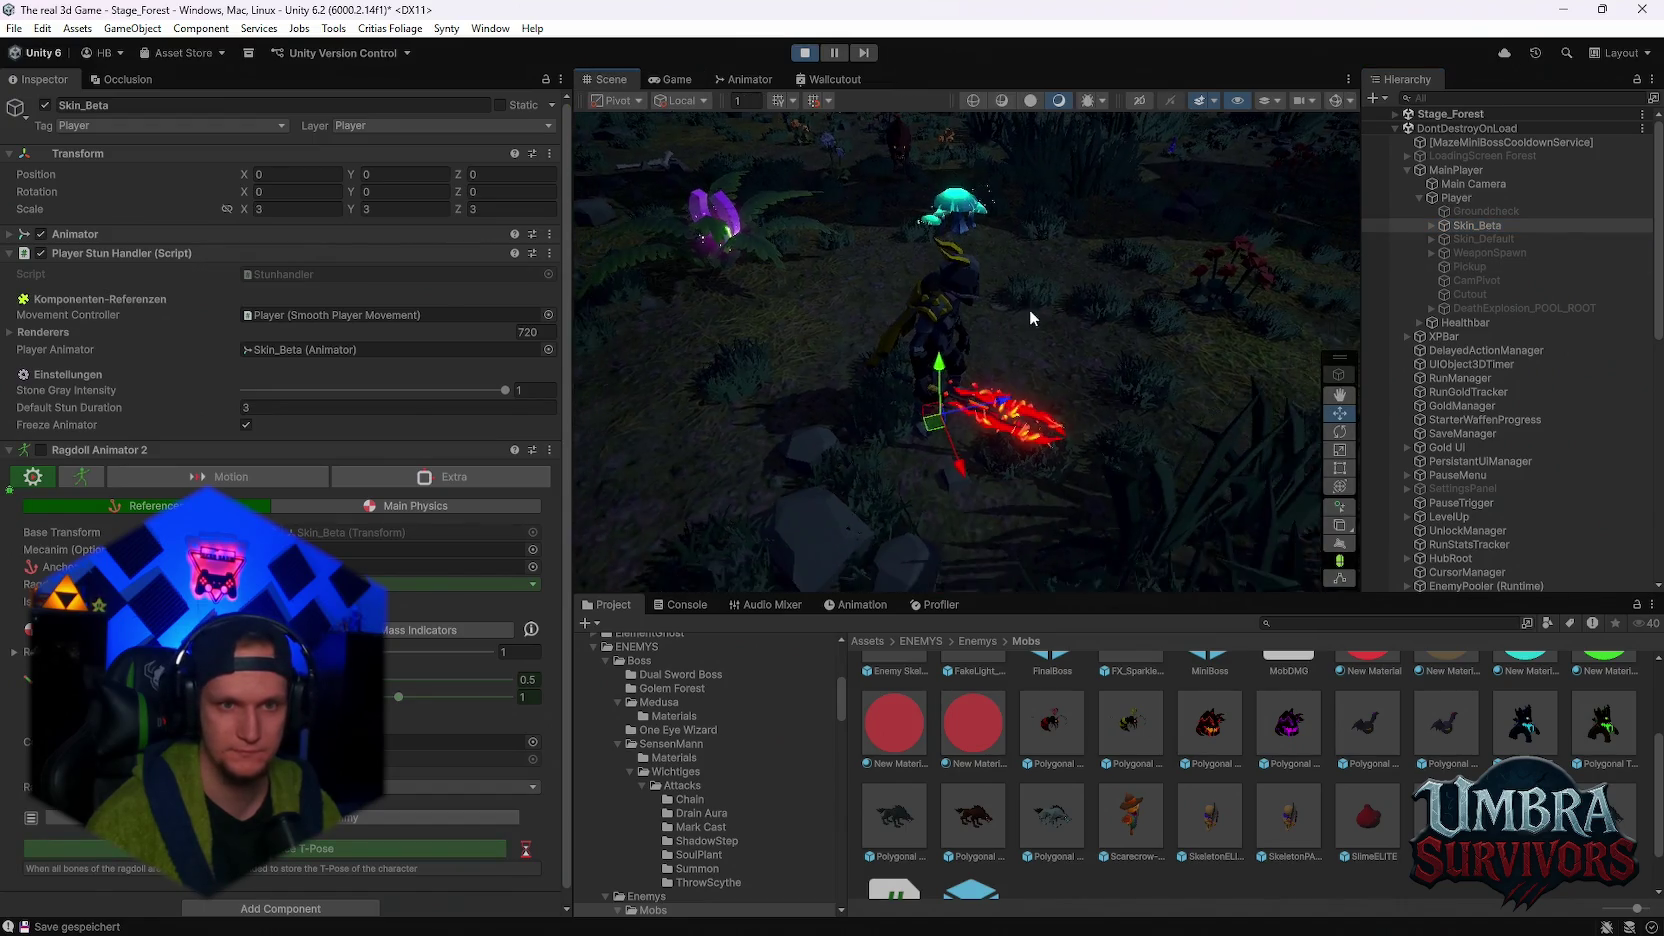
pyautogui.click(963, 248)
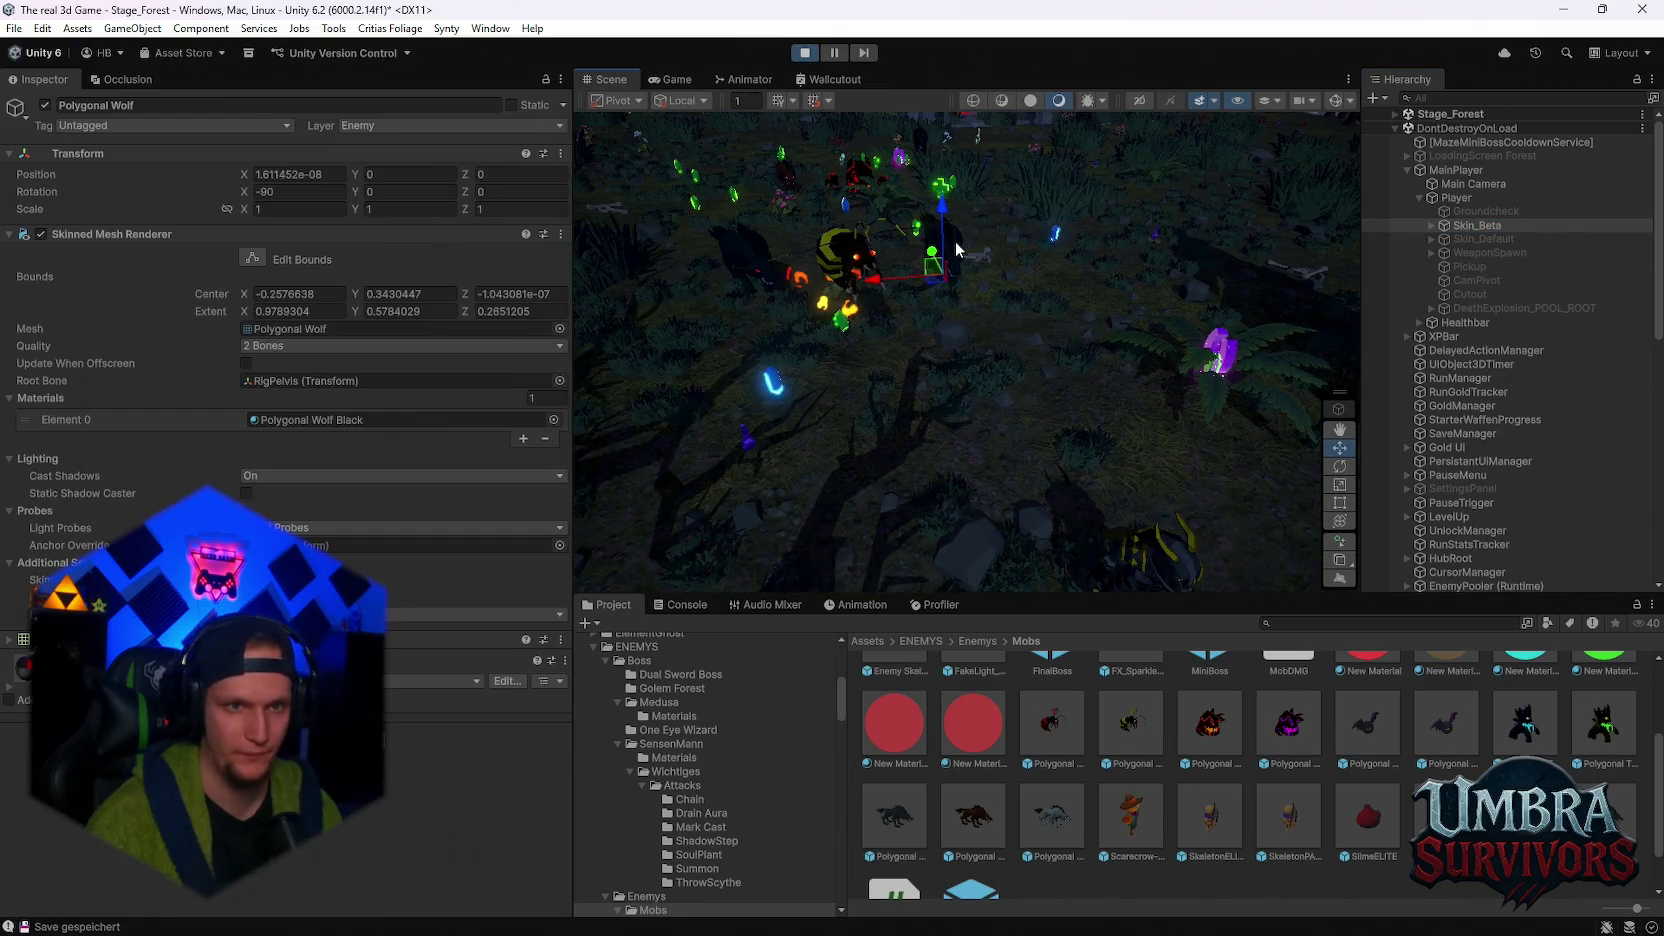
# - Select a Polygonal Wolf Black(Clone) and freeze its Rigidbody rotation on X, Y and Z
pyautogui.click(1455, 573)
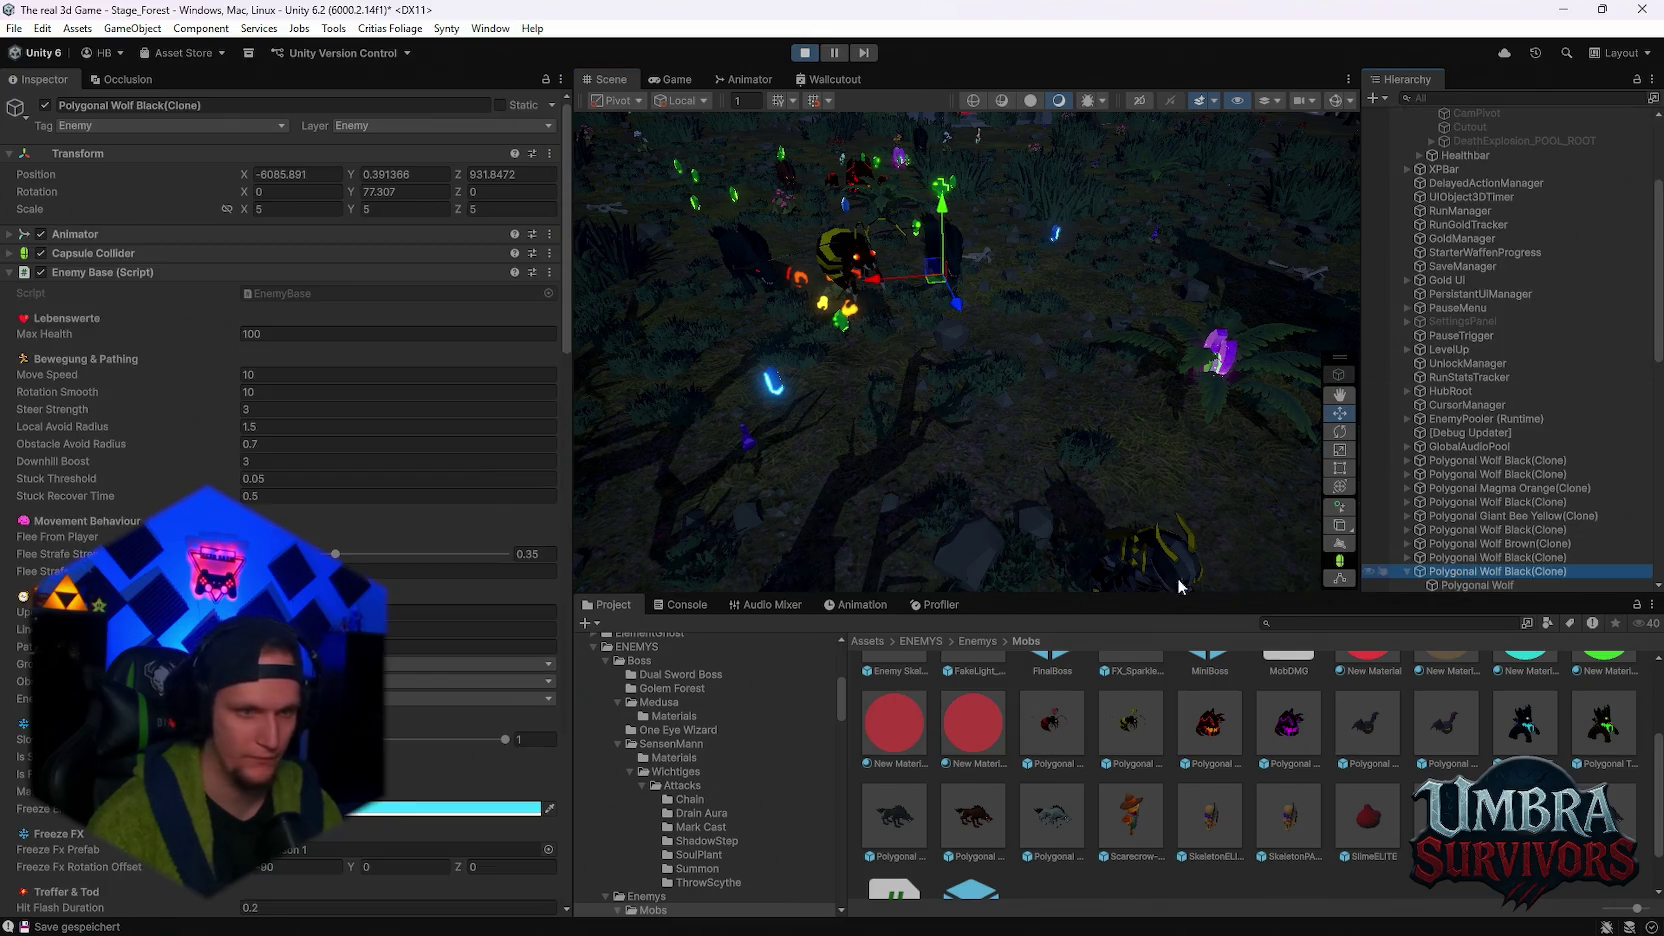
pyautogui.scroll(-15, 300, 400)
pyautogui.scroll(-10, 300, 500)
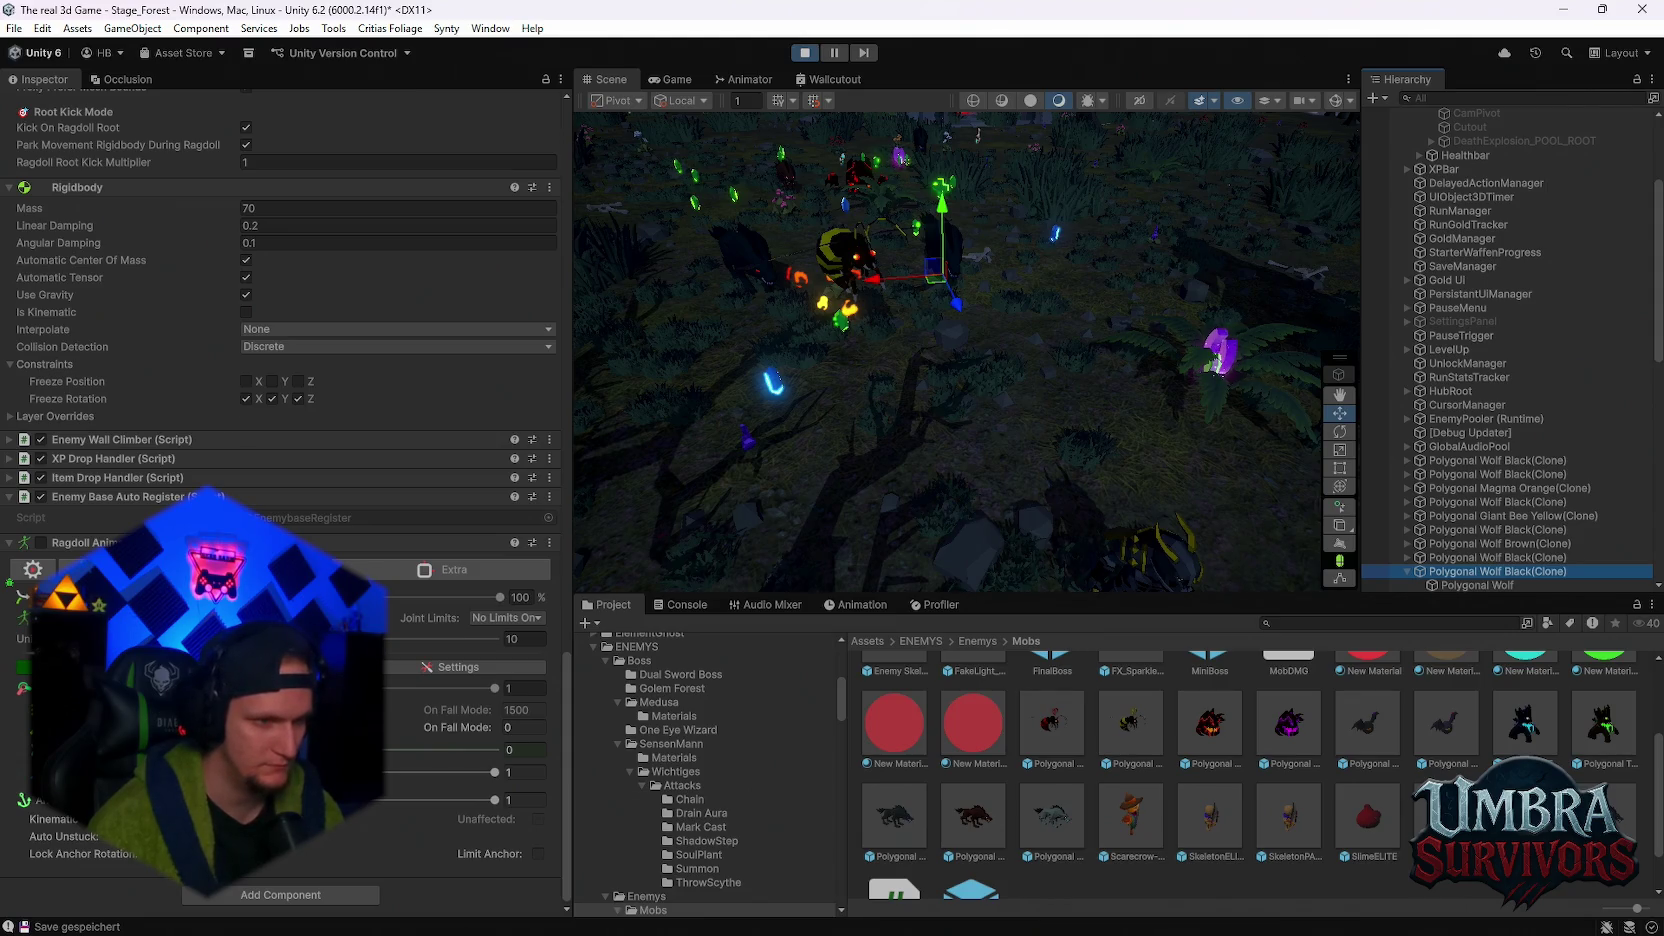
pyautogui.click(97, 835)
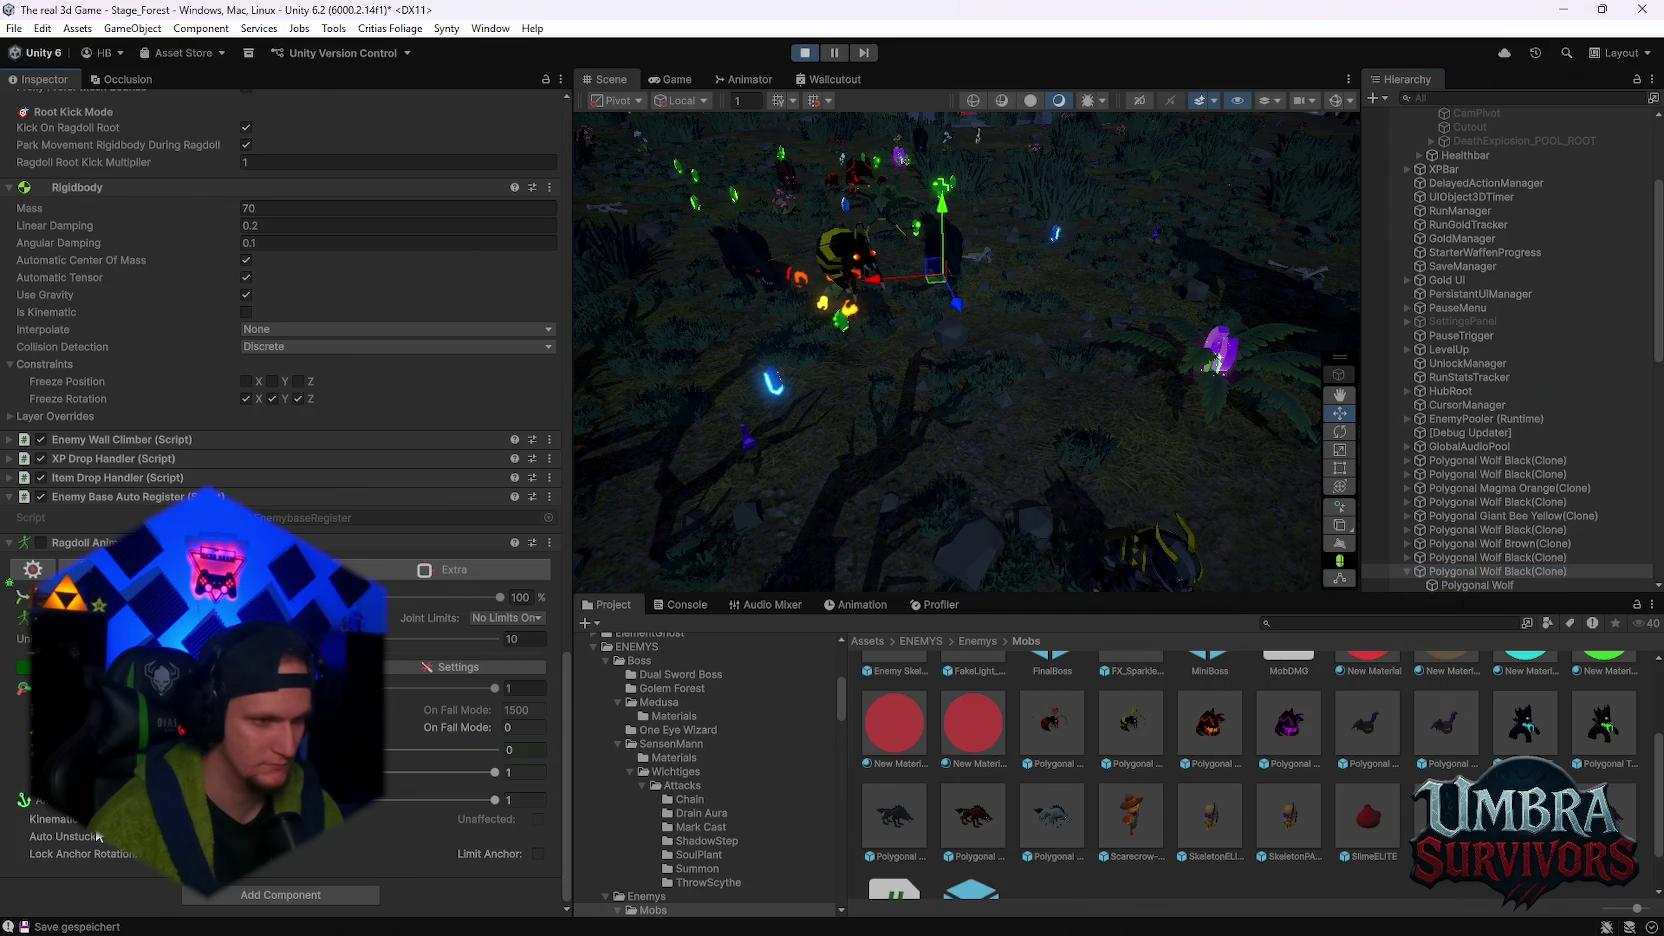
# - Compare Ragdoll Animator 2's Reference and Main Physics tabs and snip a small screen area
pyautogui.click(33, 569)
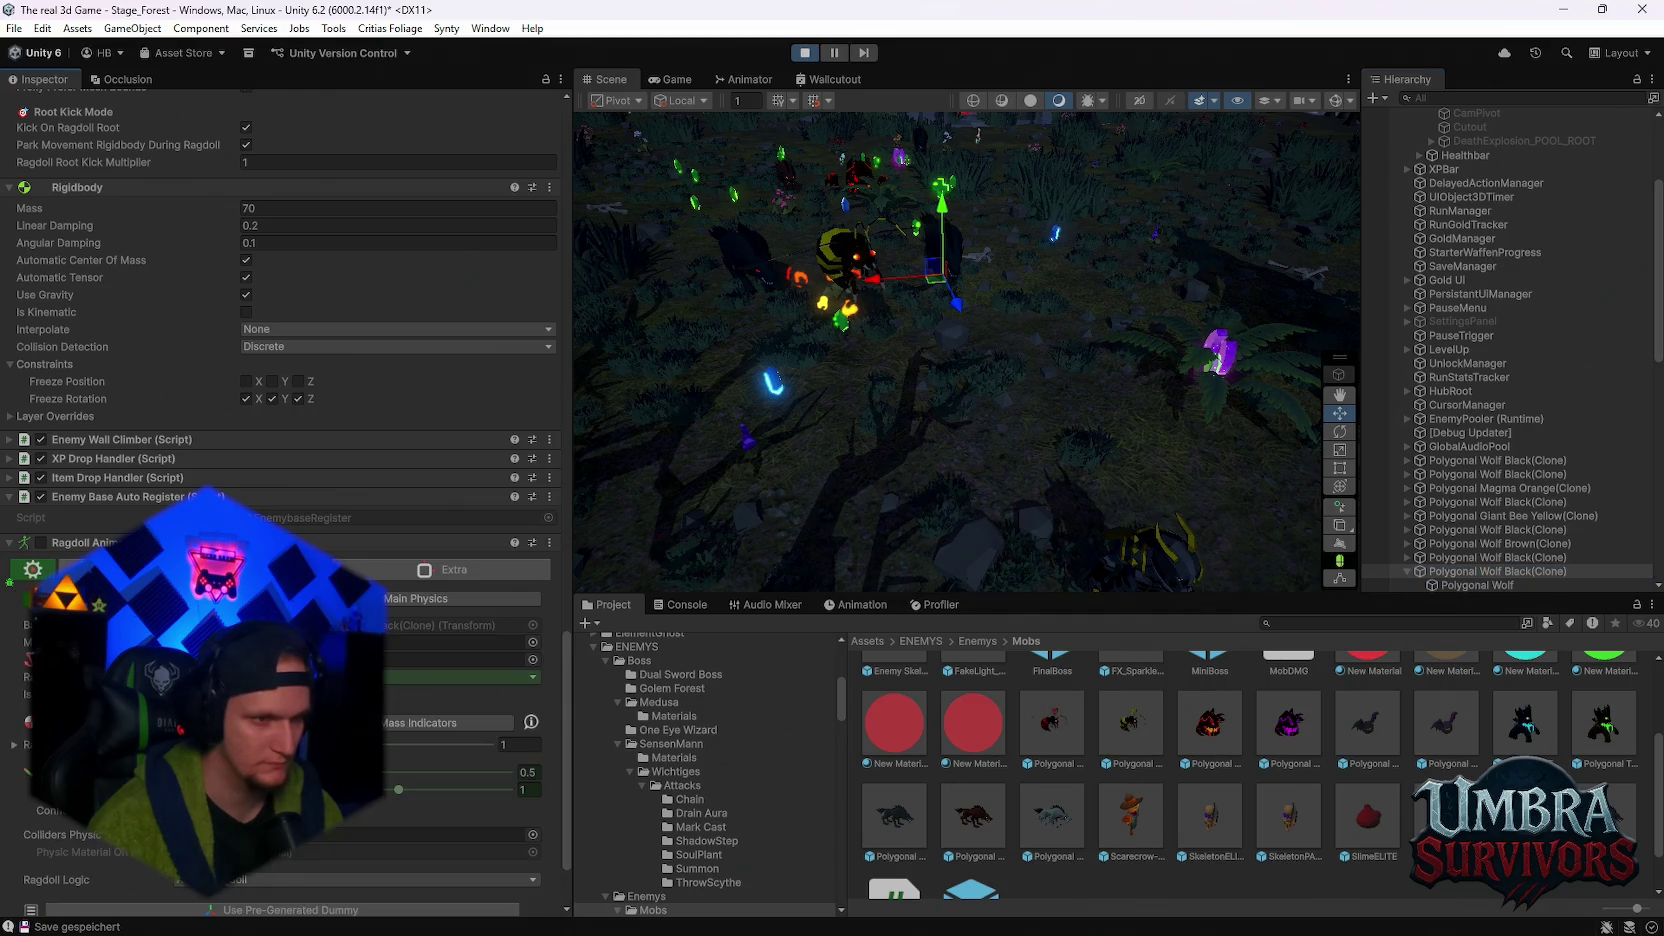
pyautogui.scroll(-2, 33, 569)
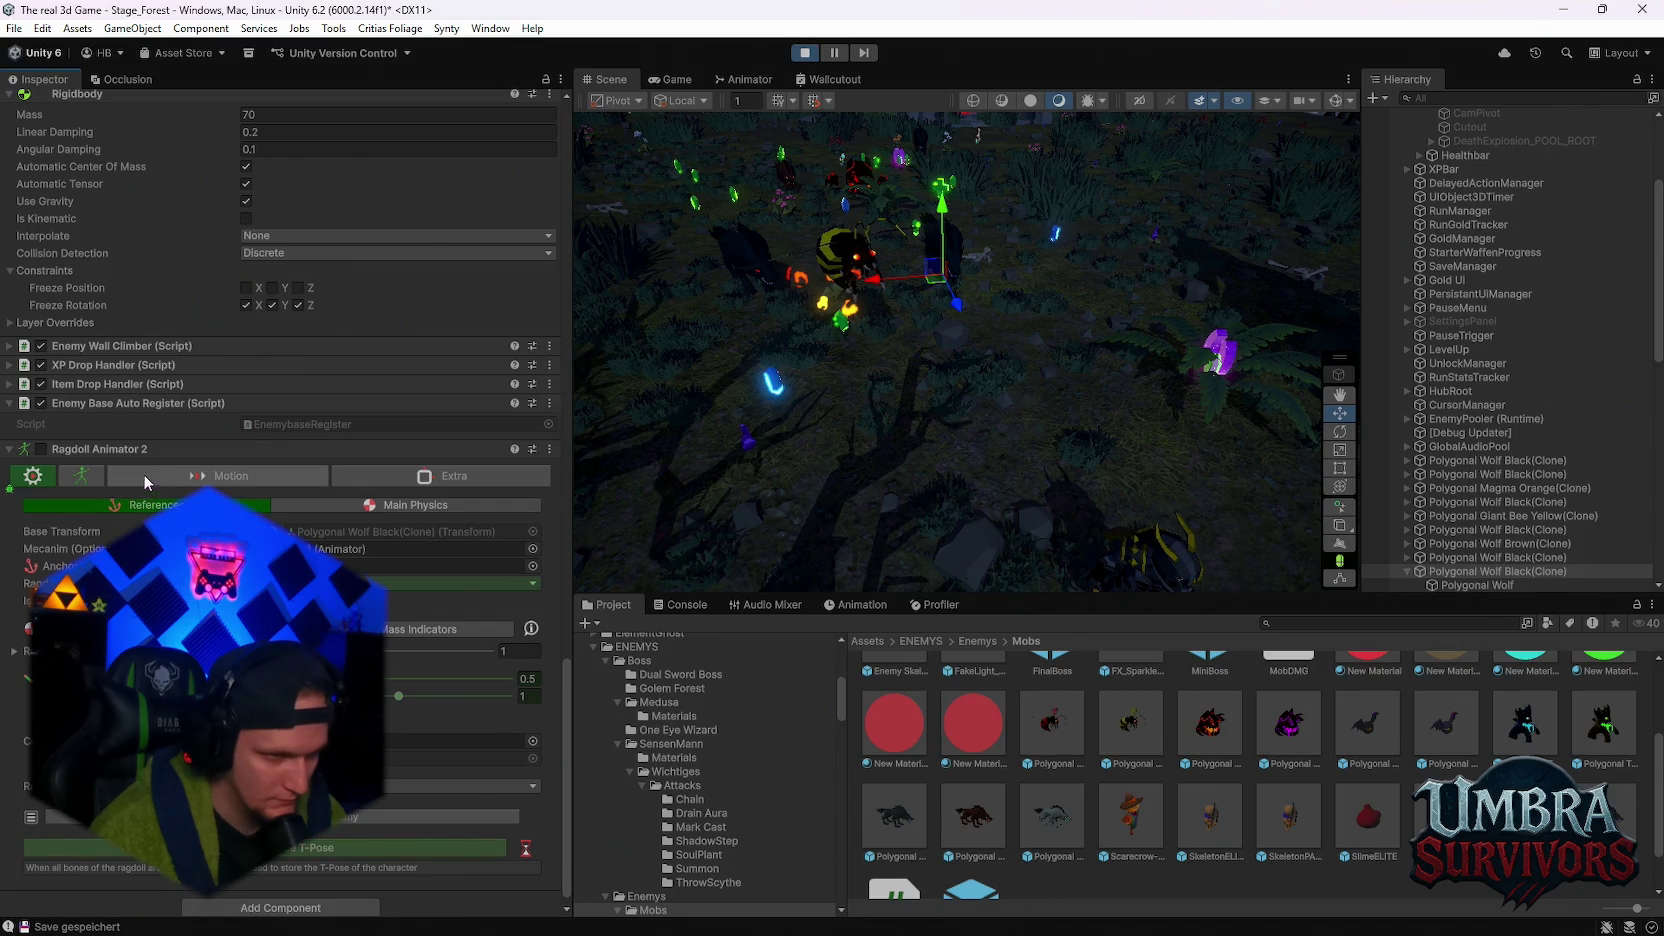
pyautogui.click(308, 507)
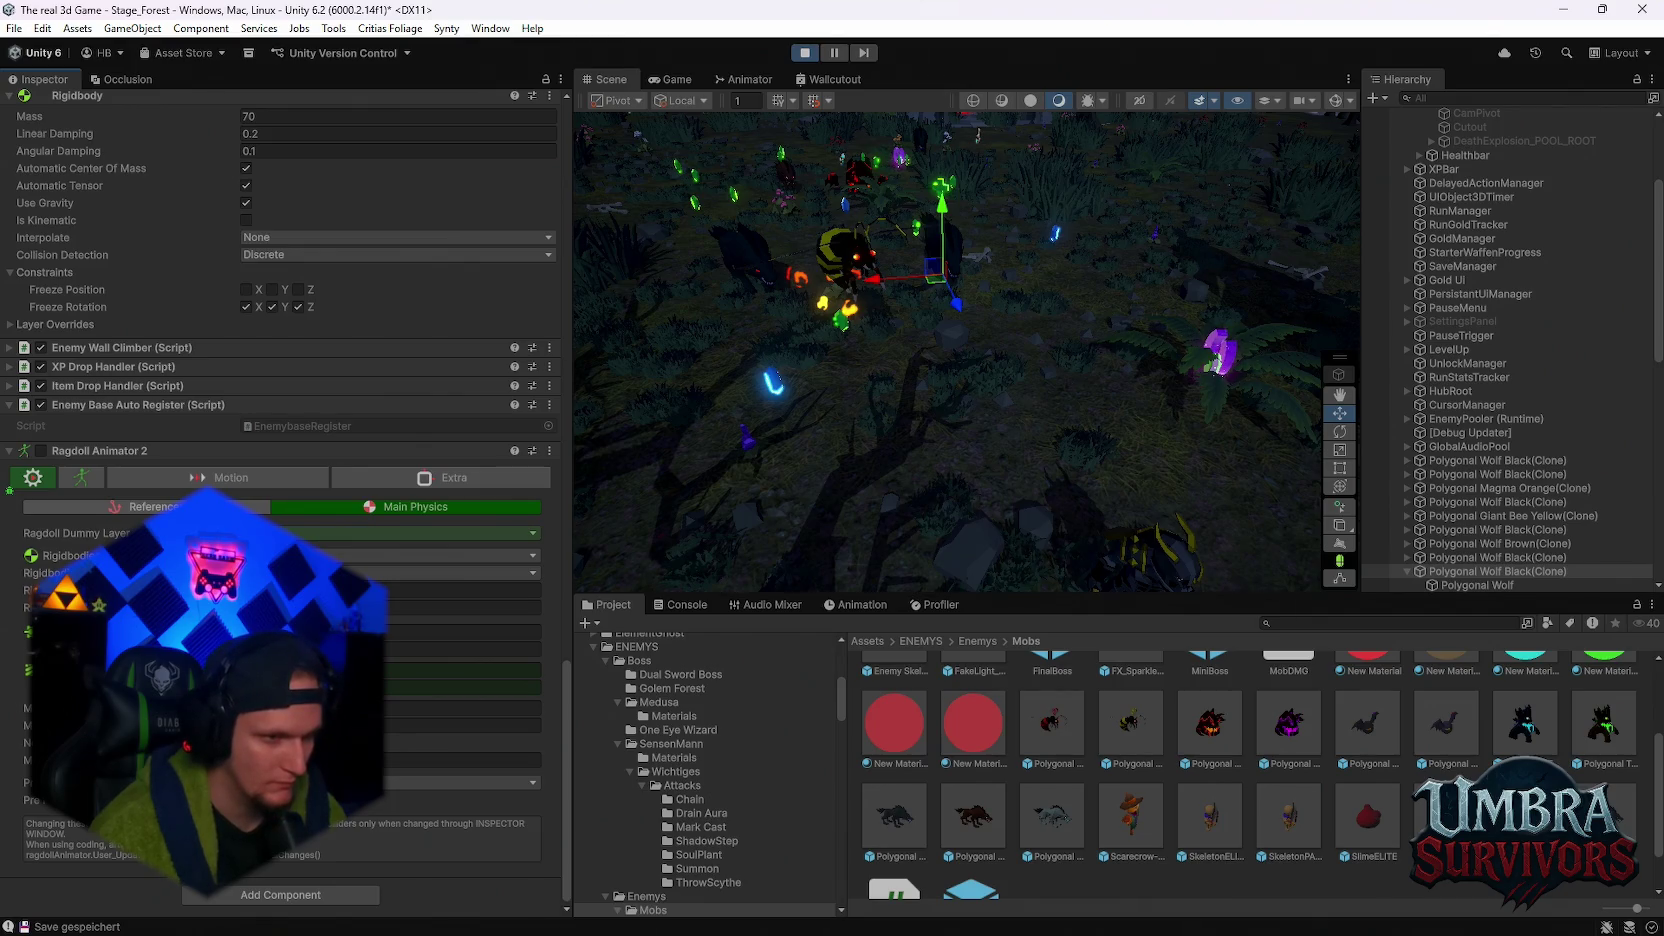
pyautogui.click(230, 507)
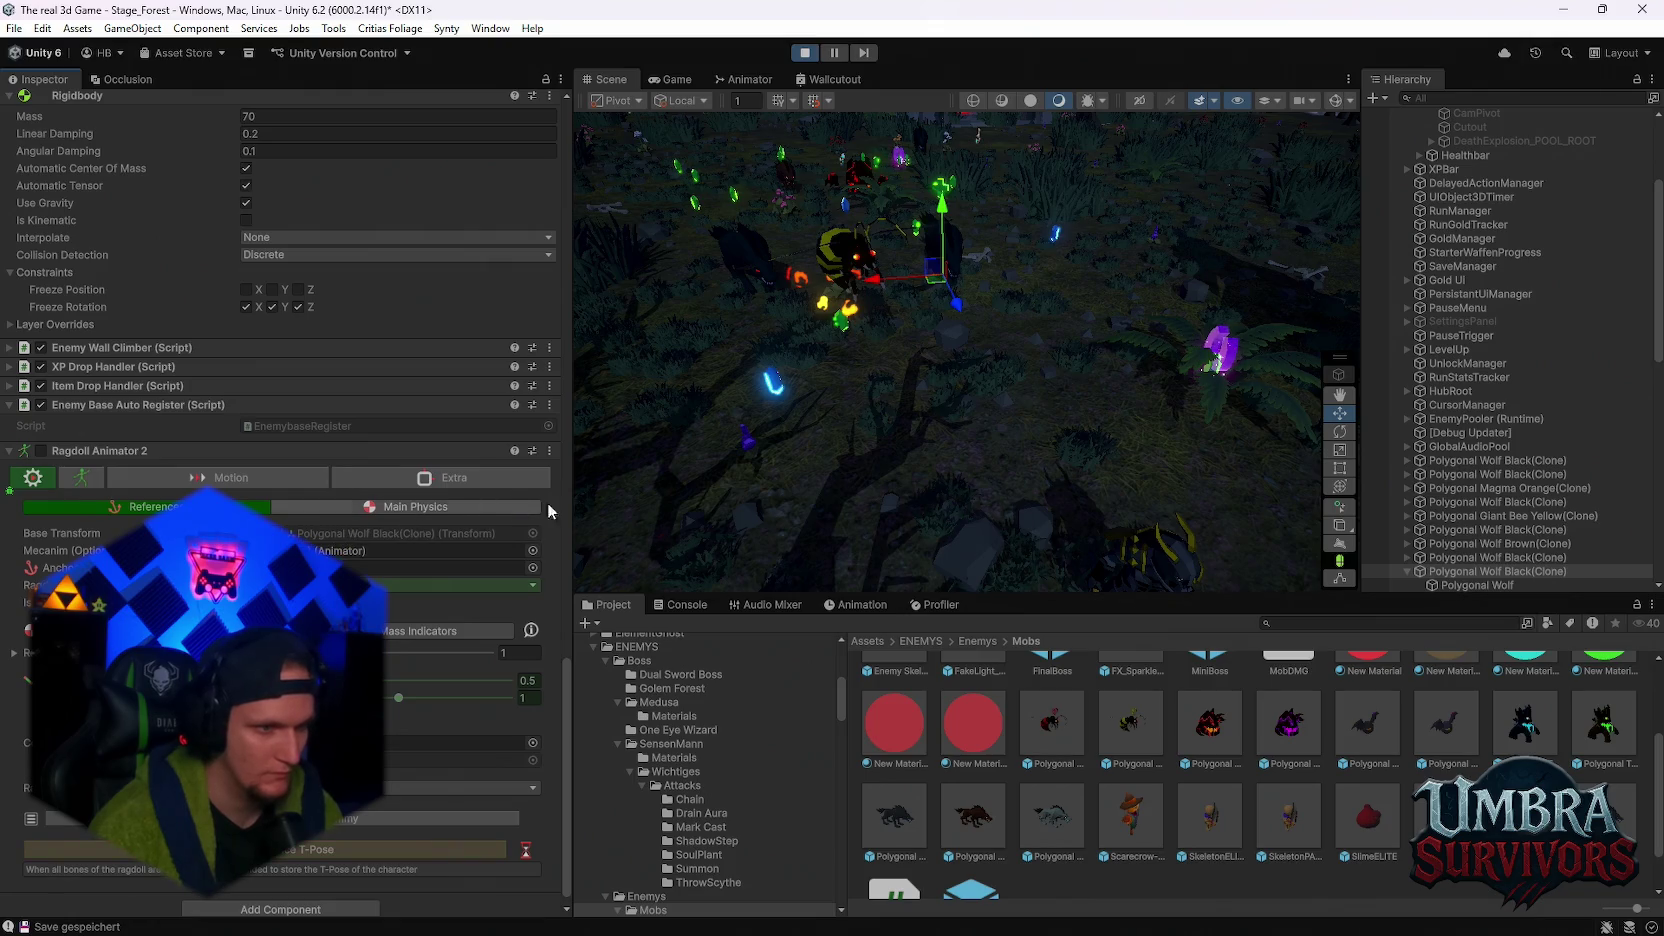
pyautogui.press('super+shift+s')
pyautogui.moveTo(586, 448); pyautogui.dragTo(525, 498)
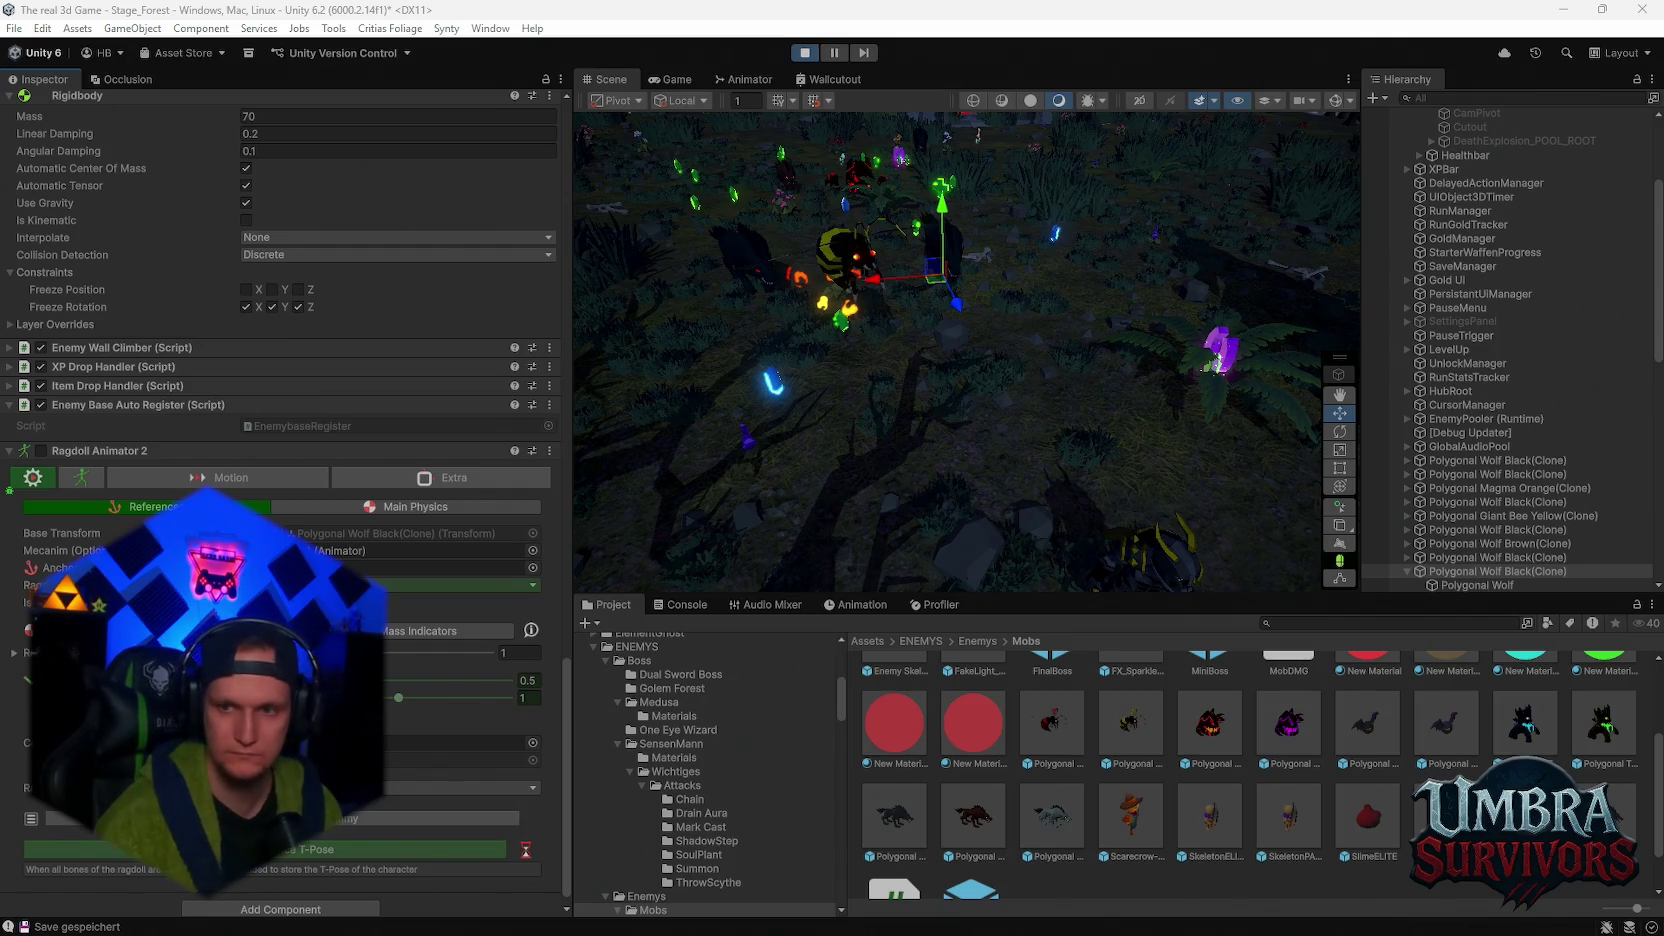
pyautogui.click(322, 503)
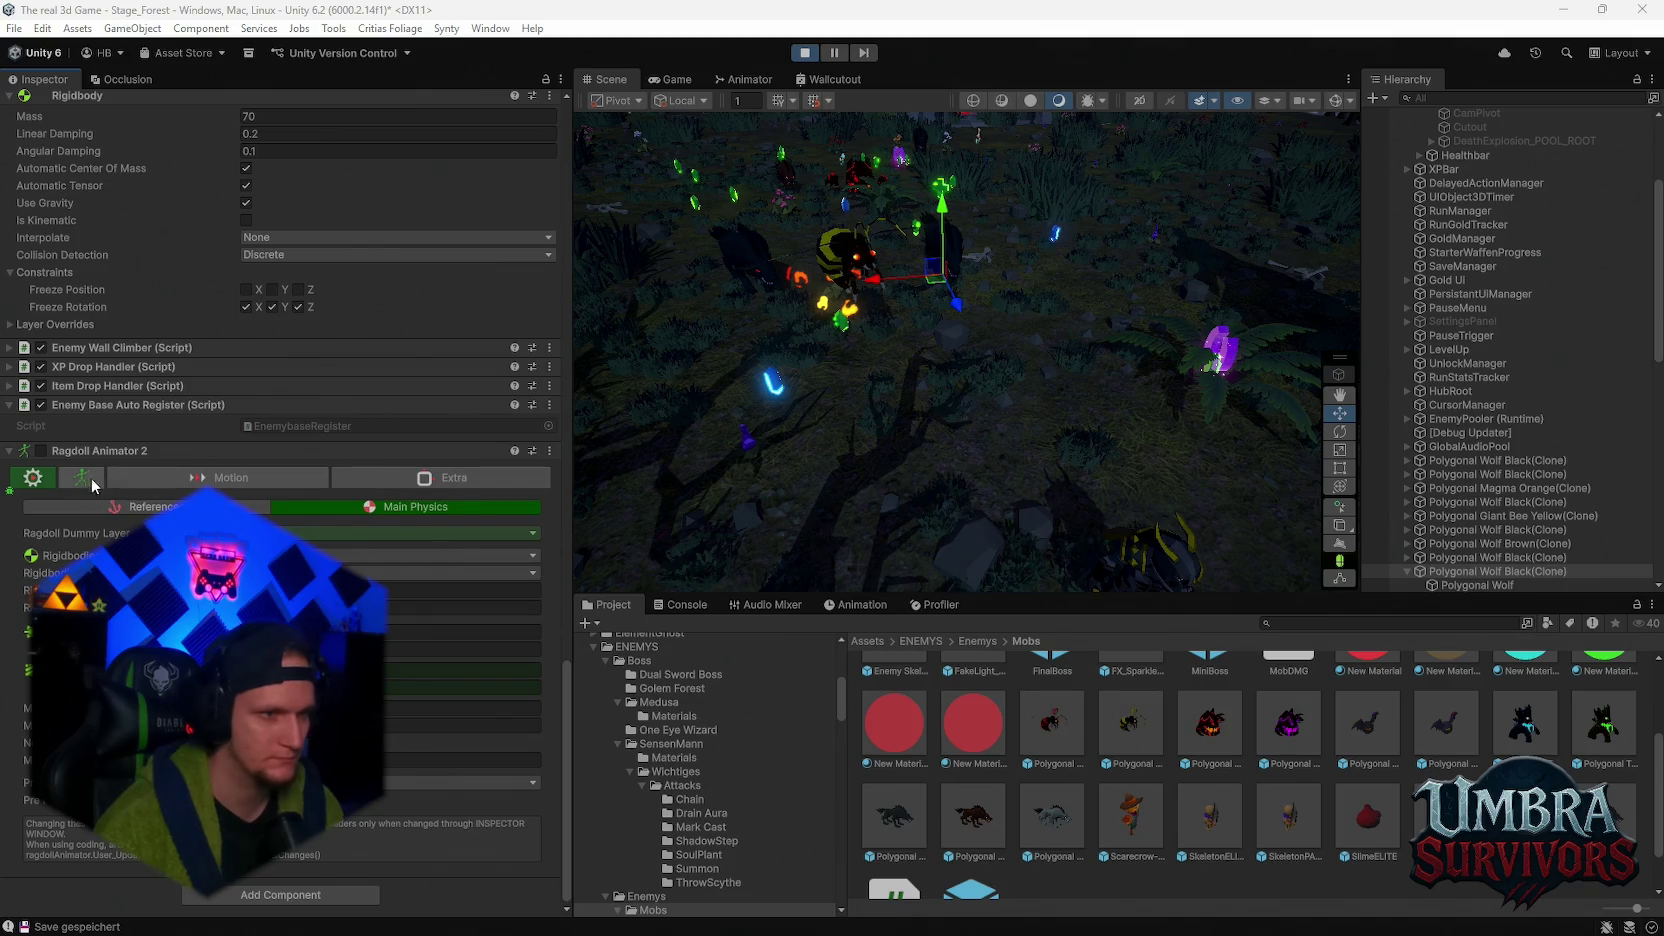
# - Check the ragdoll's Construct and Motion tabs, expanding the motion options for a screenshot
pyautogui.click(88, 477)
pyautogui.click(173, 486)
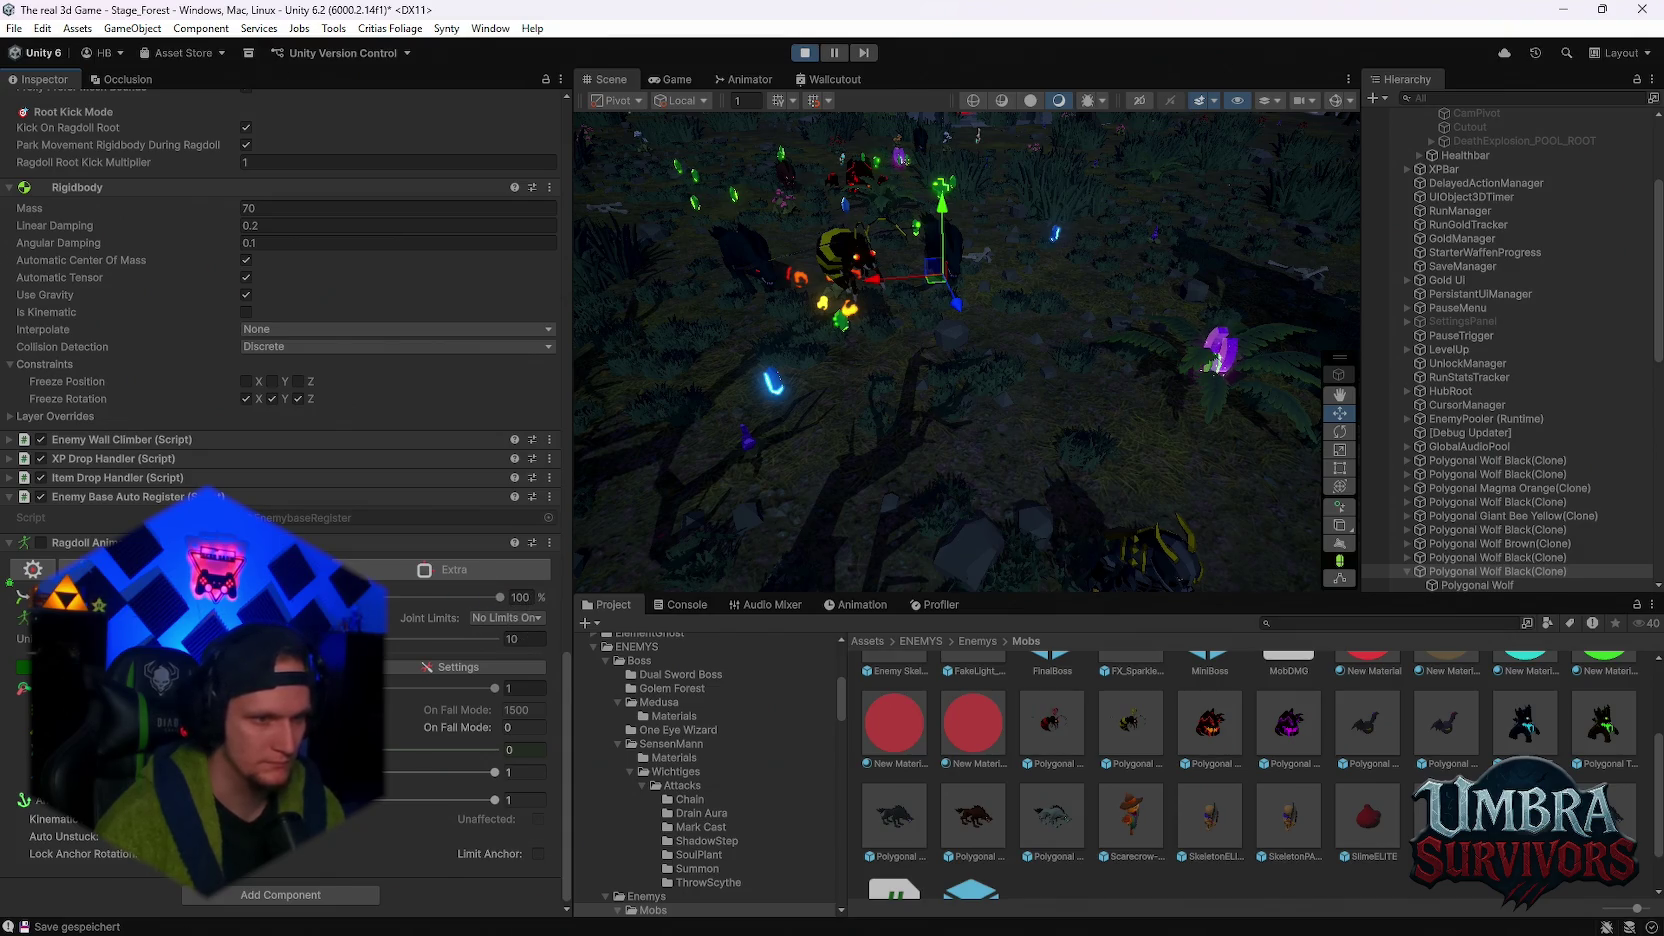
pyautogui.click(417, 668)
pyautogui.scroll(3, 415, 667)
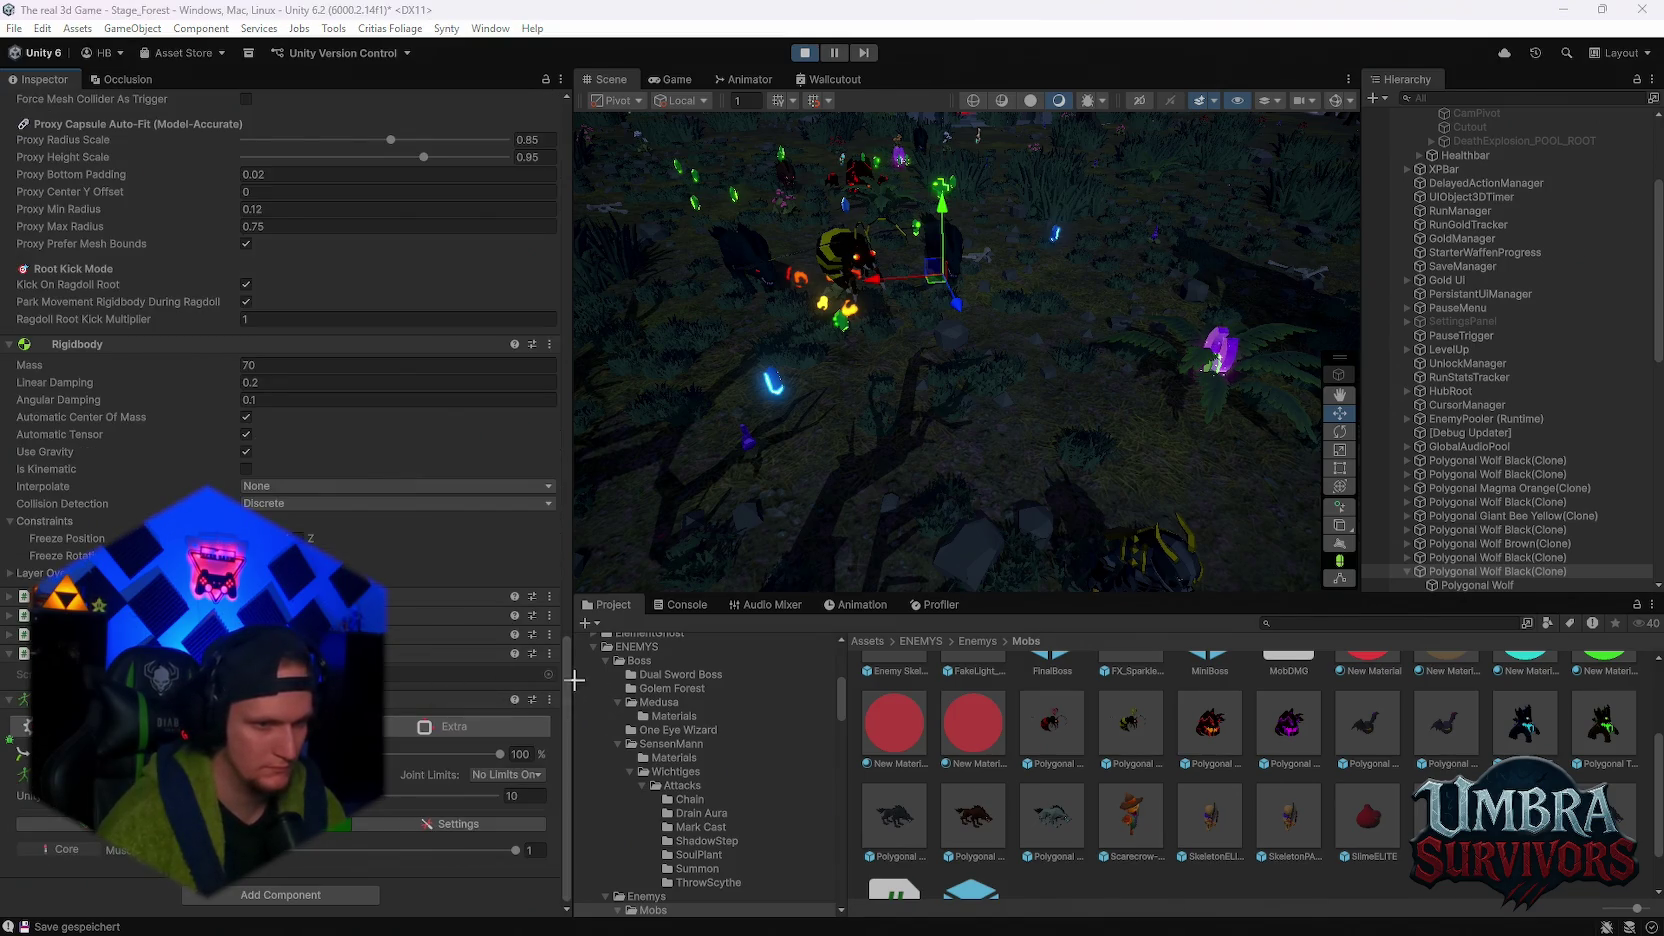
pyautogui.press('super+shift+s')
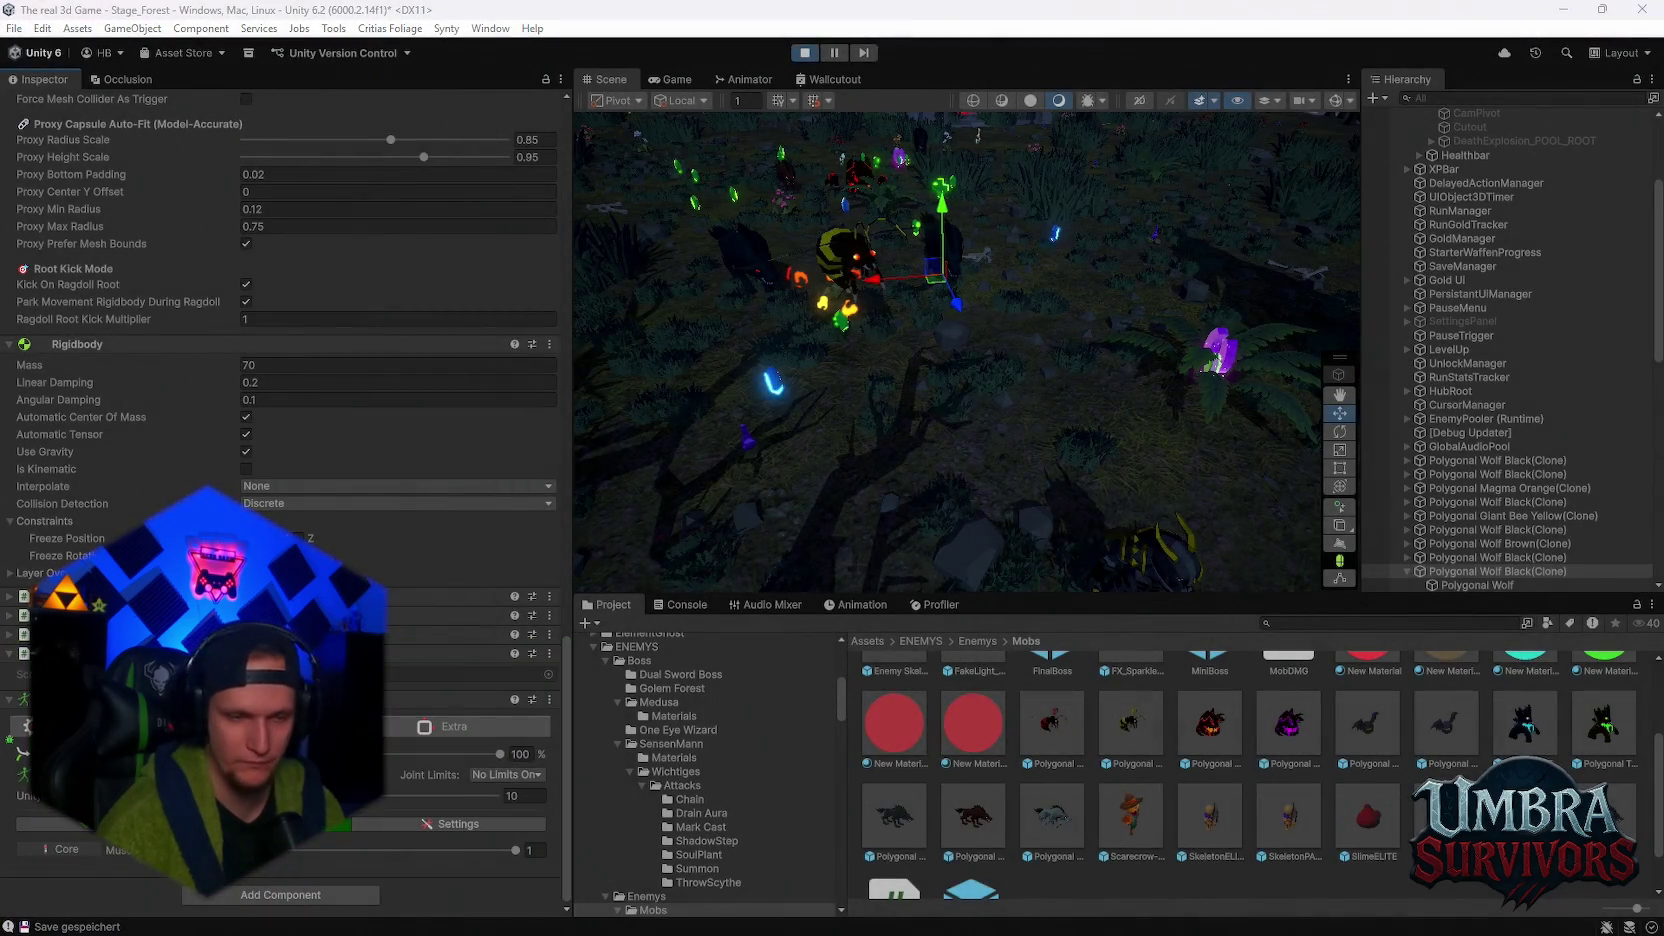
# - Expand the ragdoll Settings options, capture that region, and stop the game
pyautogui.click(403, 823)
pyautogui.scroll(-3, 390, 790)
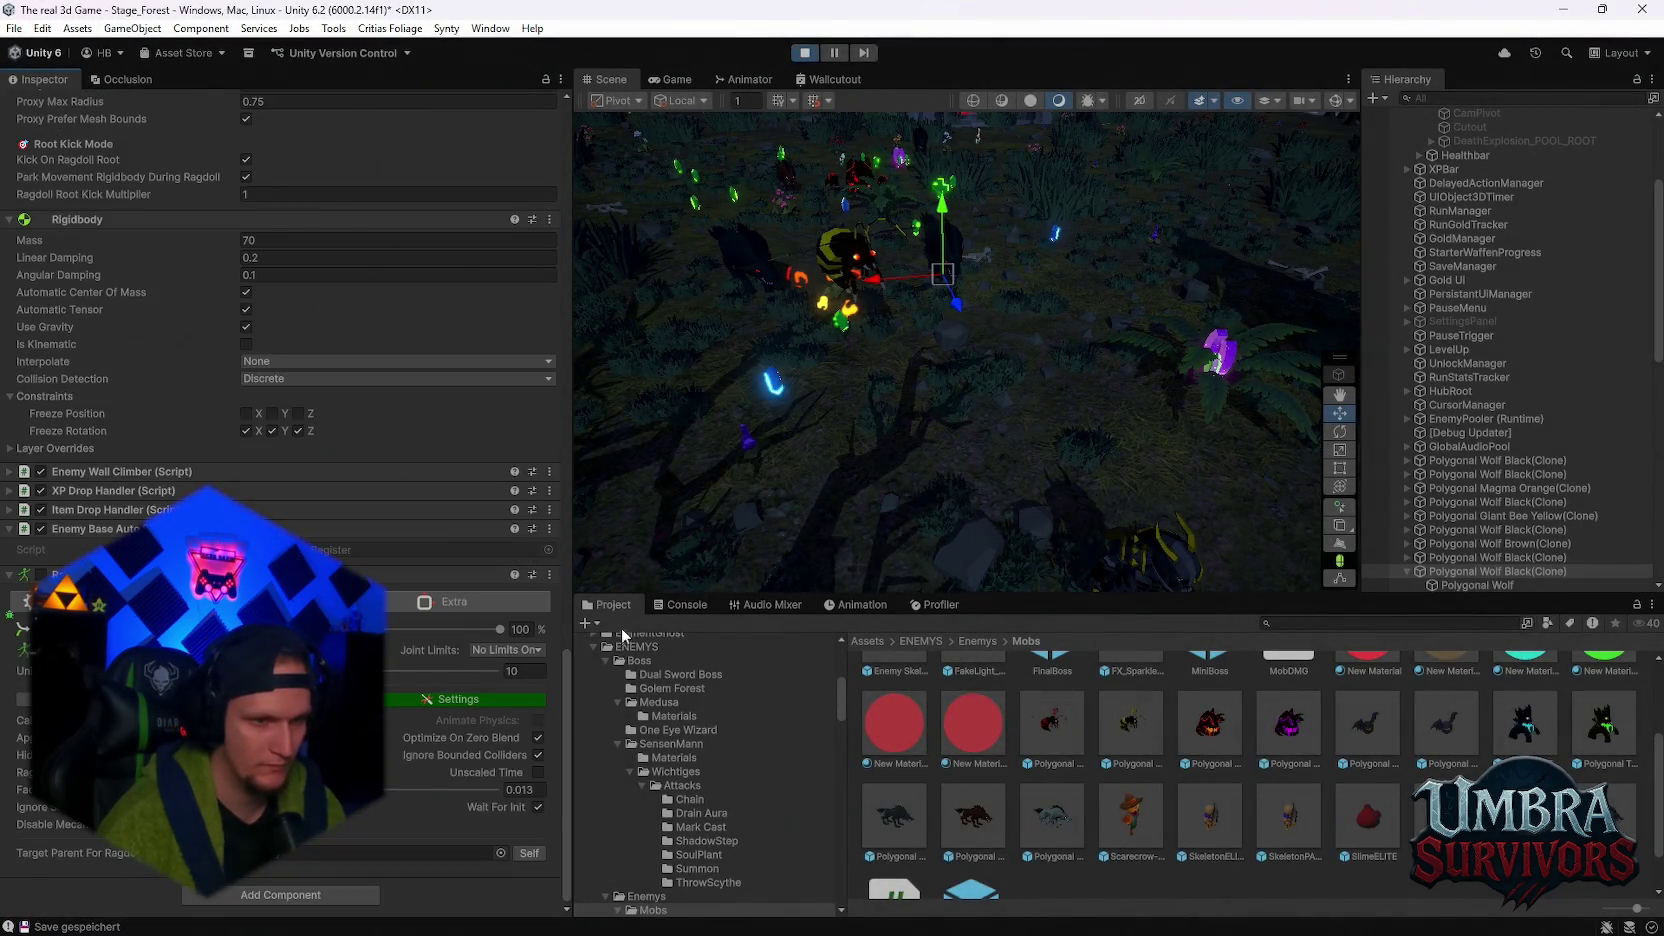
pyautogui.press('super+shift+s')
pyautogui.moveTo(595, 616); pyautogui.dragTo(0, 935)
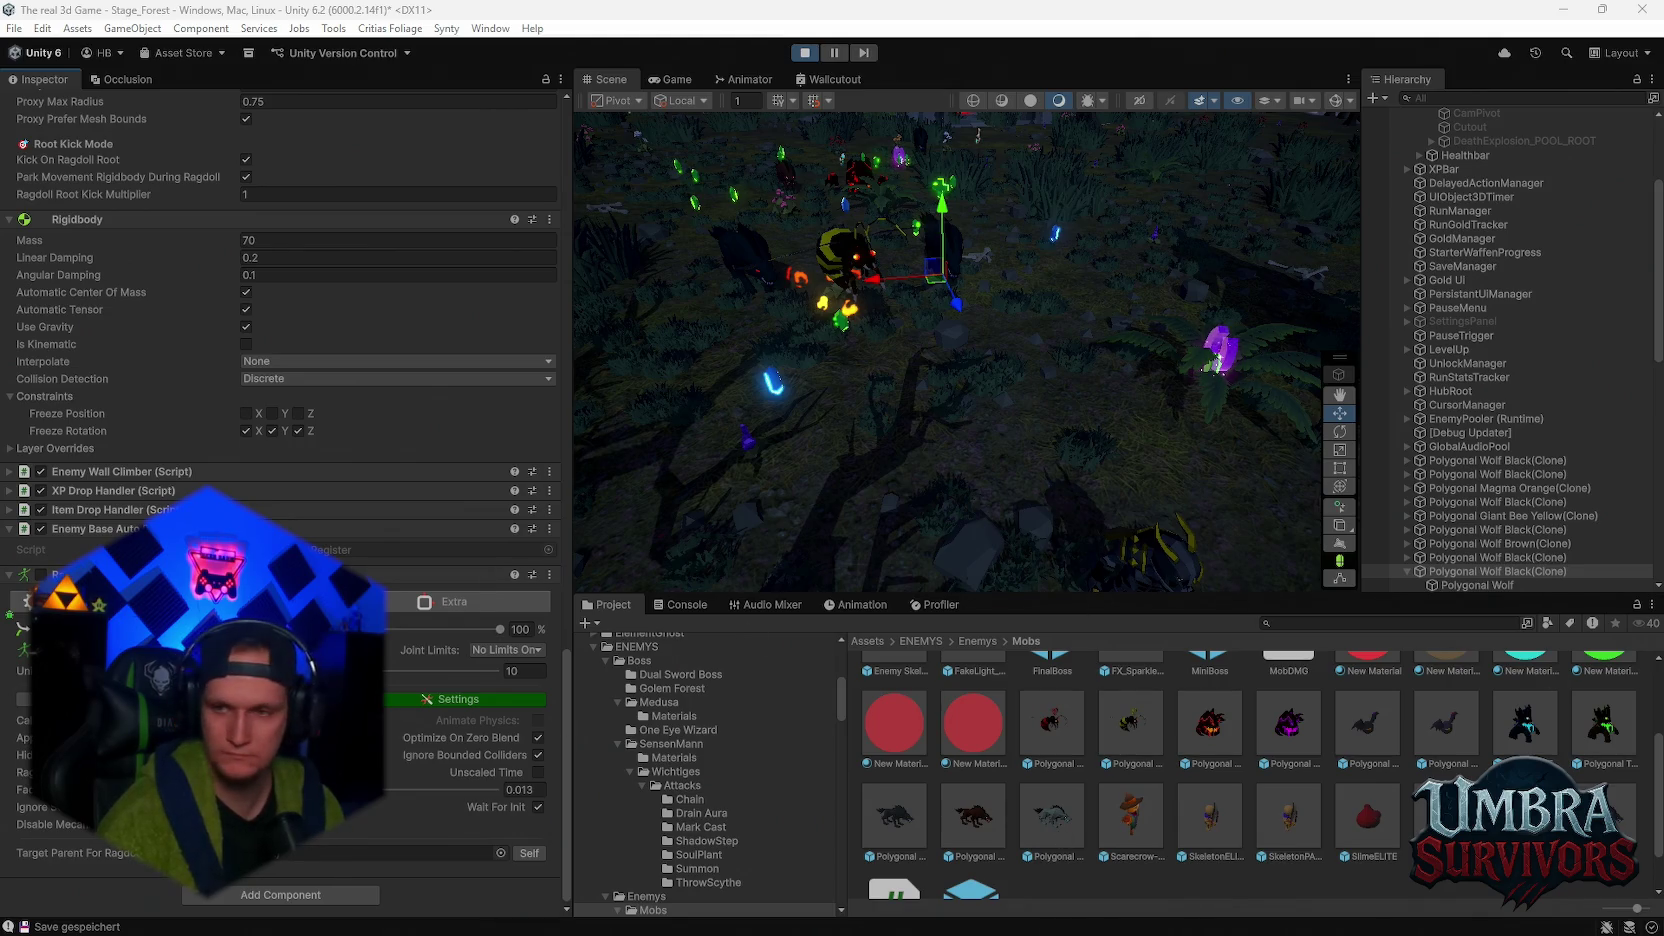
pyautogui.click(804, 52)
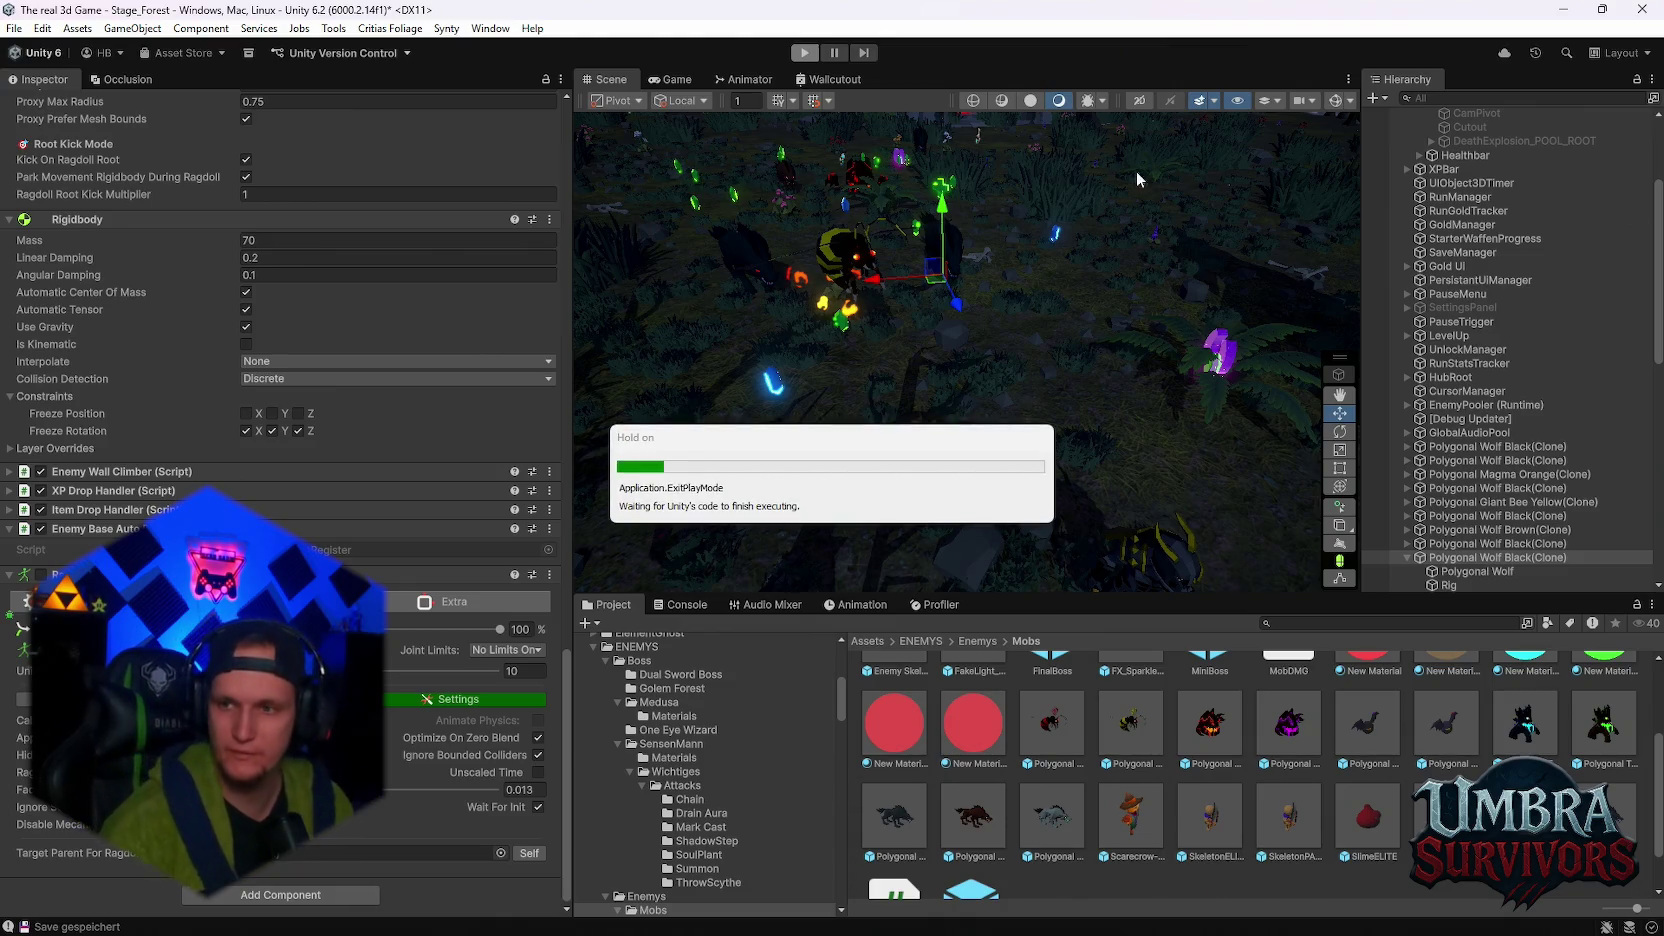
# - Frame Altar #1 in the Stage_Hub scene view and fly the camera down to ground level
pyautogui.click(682, 606)
pyautogui.click(611, 606)
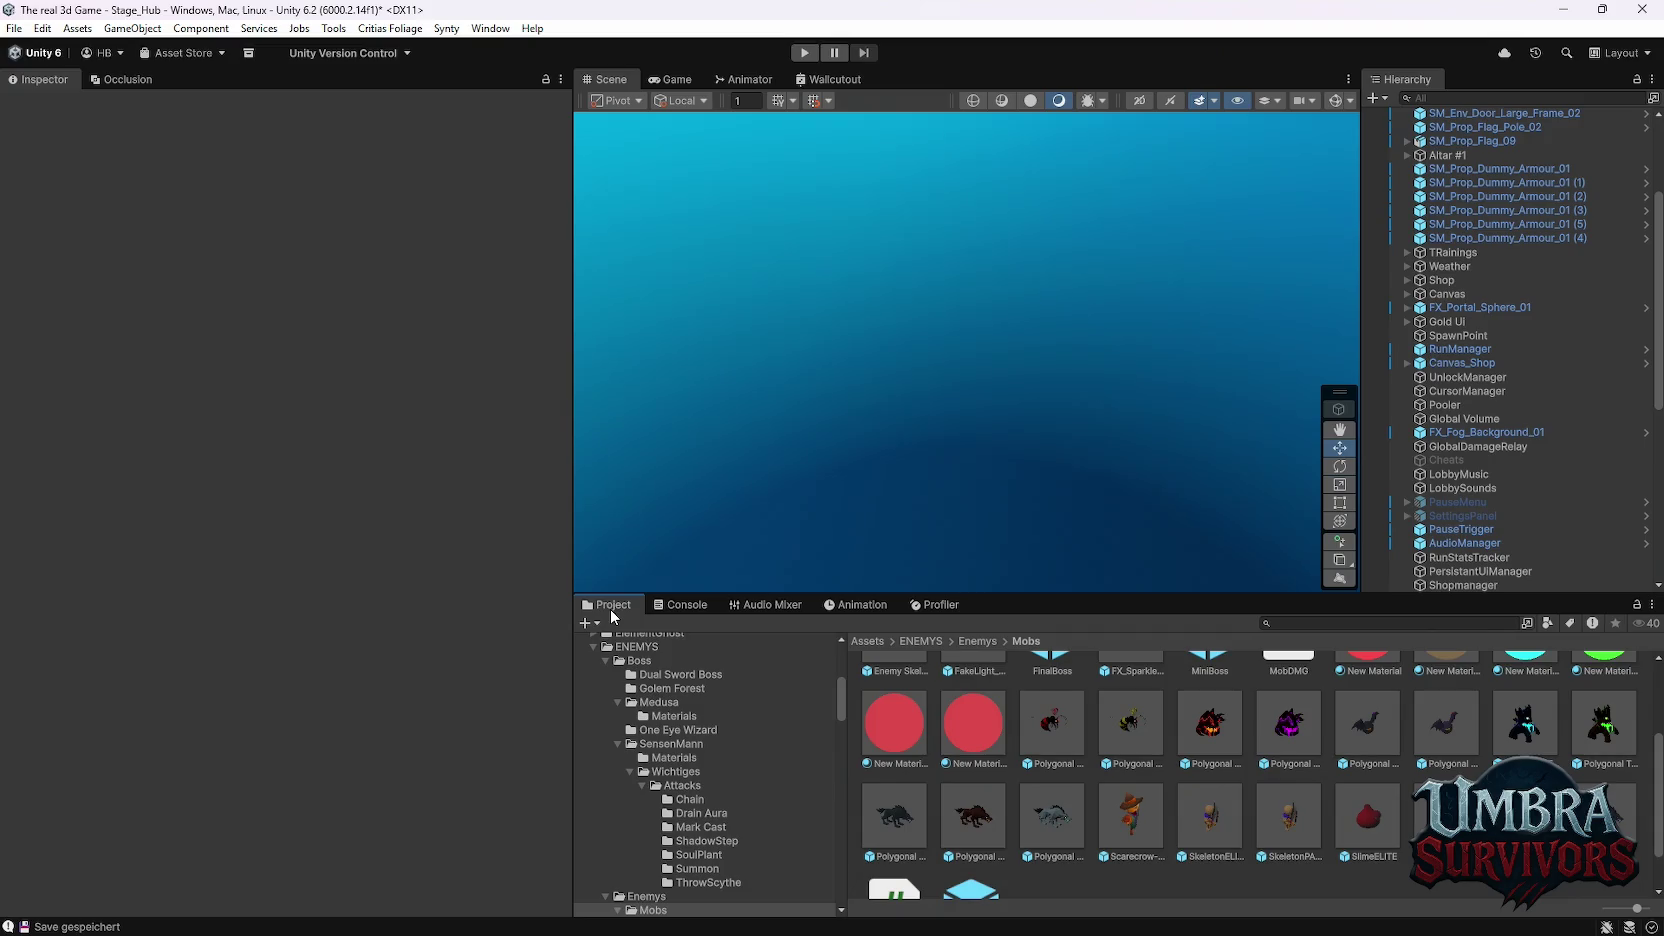
pyautogui.scroll(4, 1466, 302)
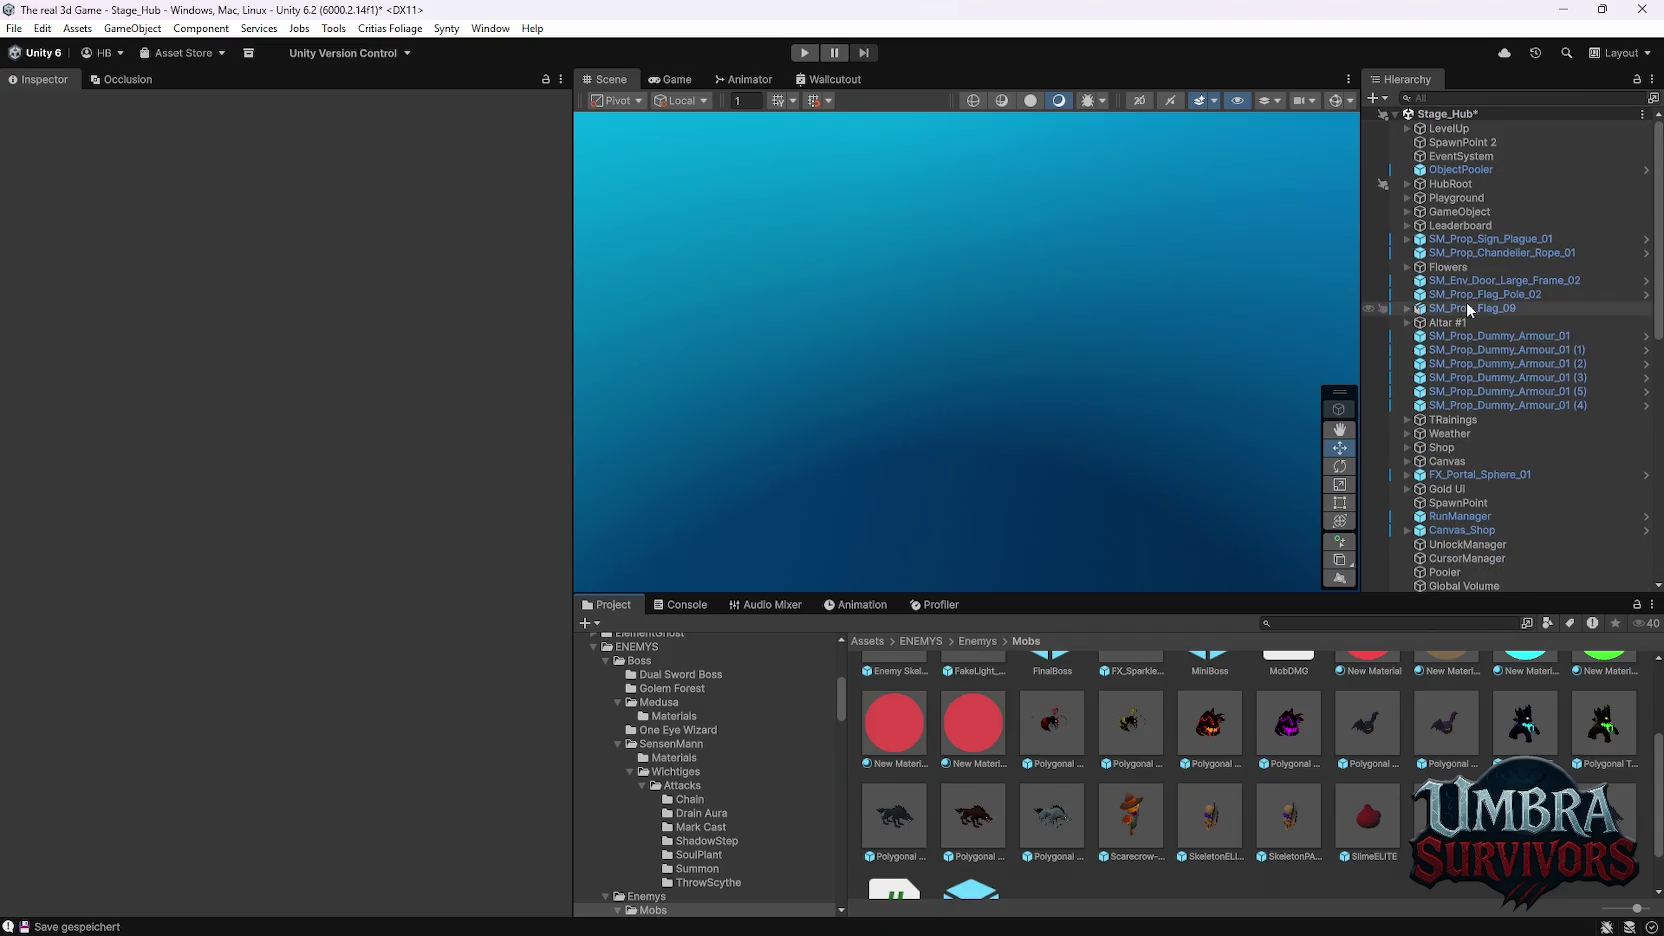
pyautogui.doubleClick(1448, 322)
pyautogui.moveTo(1068, 358)
pyautogui.mouseDown()
pyautogui.moveTo(1162, 303)
pyautogui.moveTo(889, 304)
pyautogui.mouseUp()
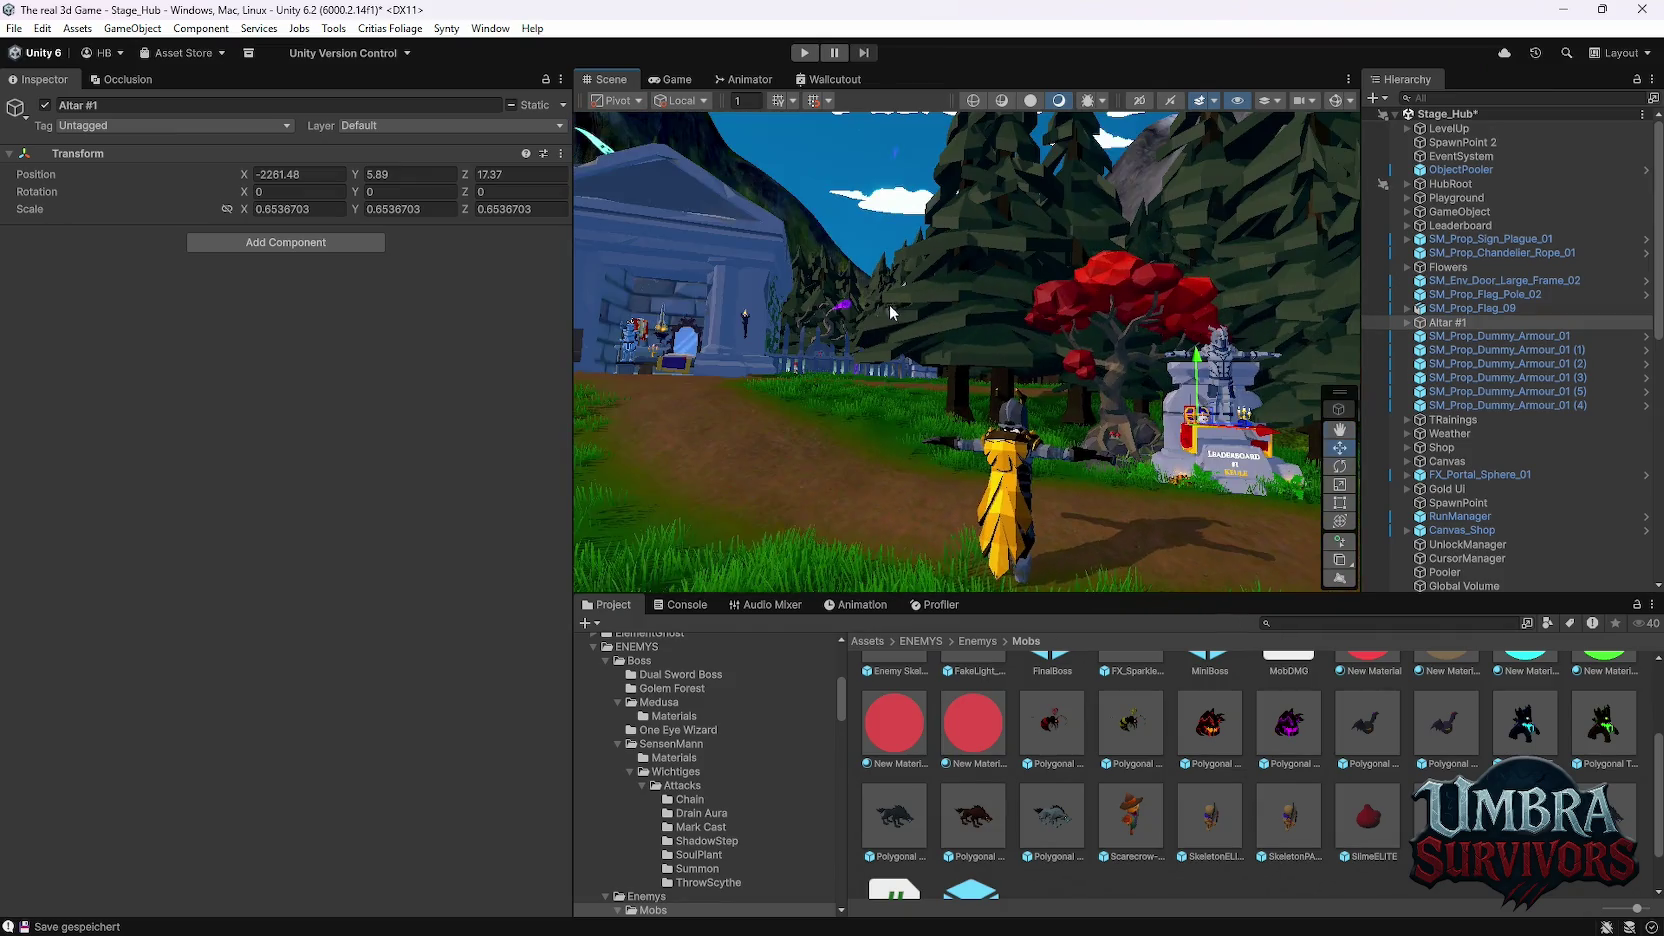
# - Turn the hub view toward the stone building and red tree, then clear the selection
pyautogui.click(872, 212)
pyautogui.click(875, 227)
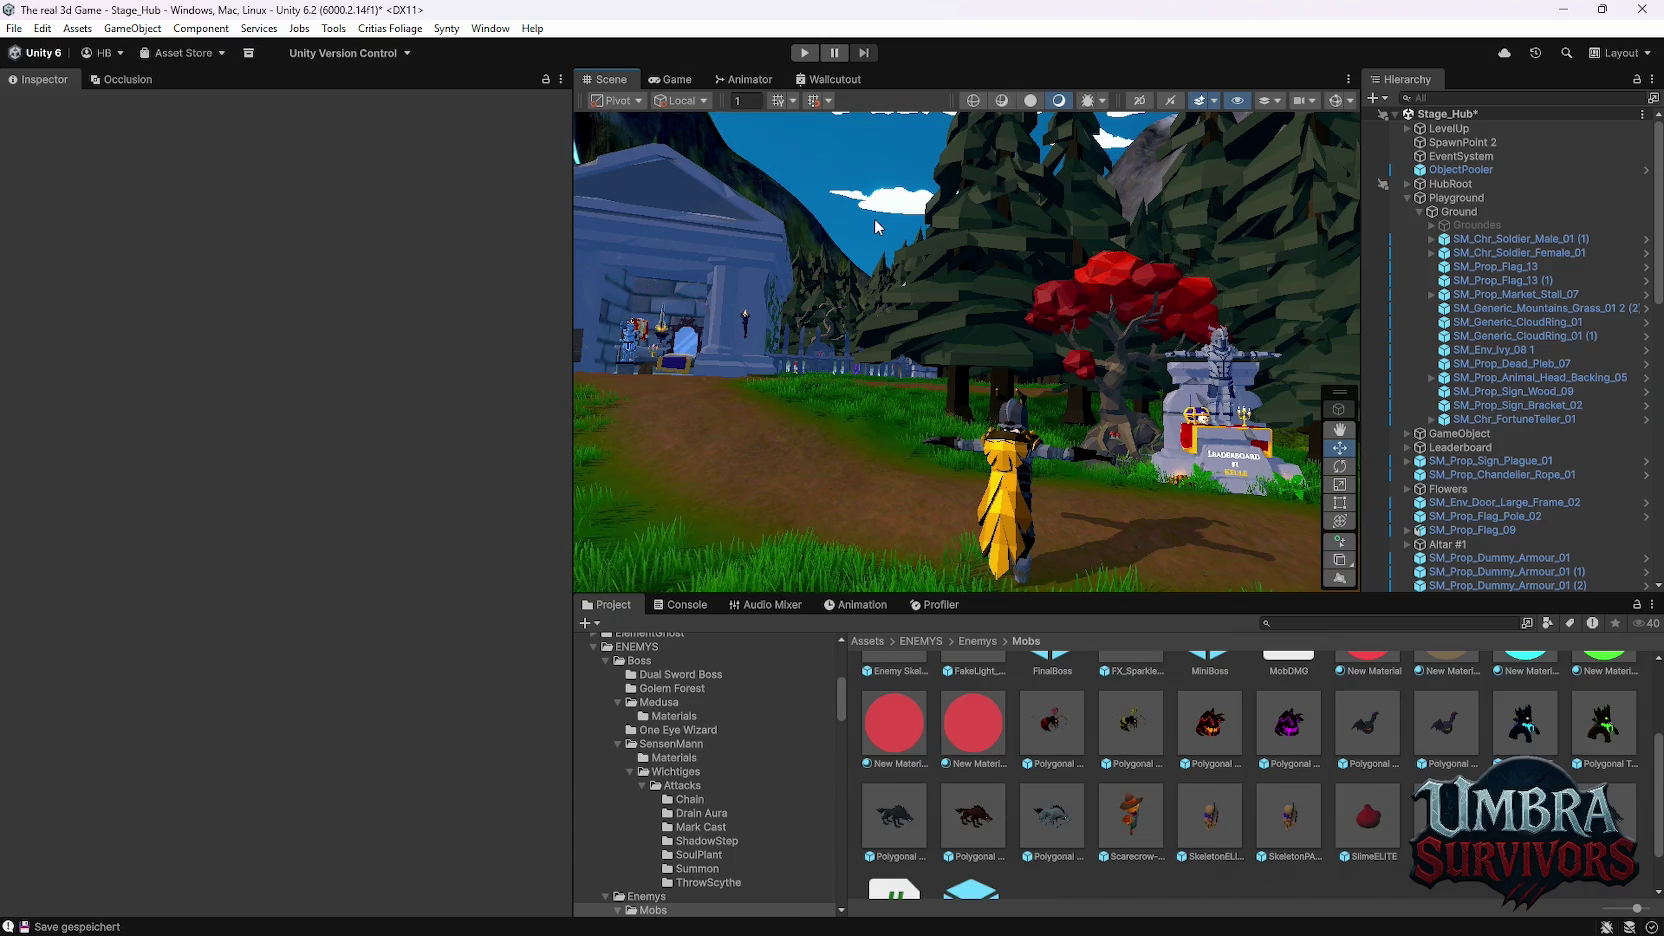
pyautogui.scroll(3, 1143, 793)
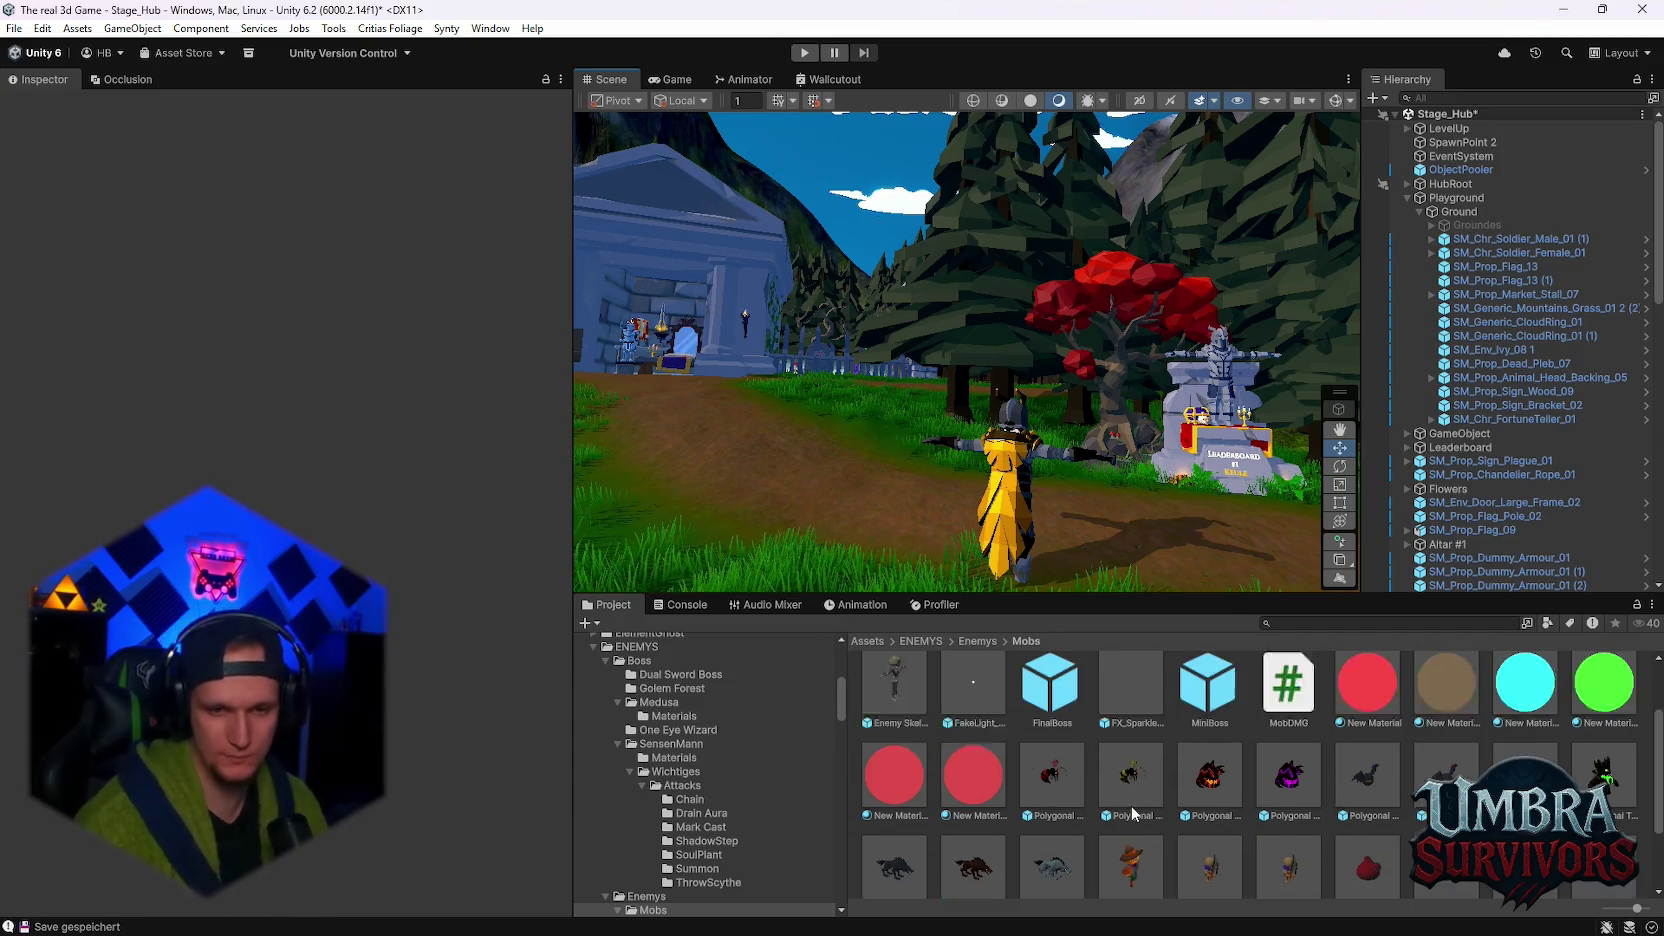
# - Find Polygonal Wolf Black in the Mobs folder and open it in prefab mode
pyautogui.scroll(-5, 1143, 793)
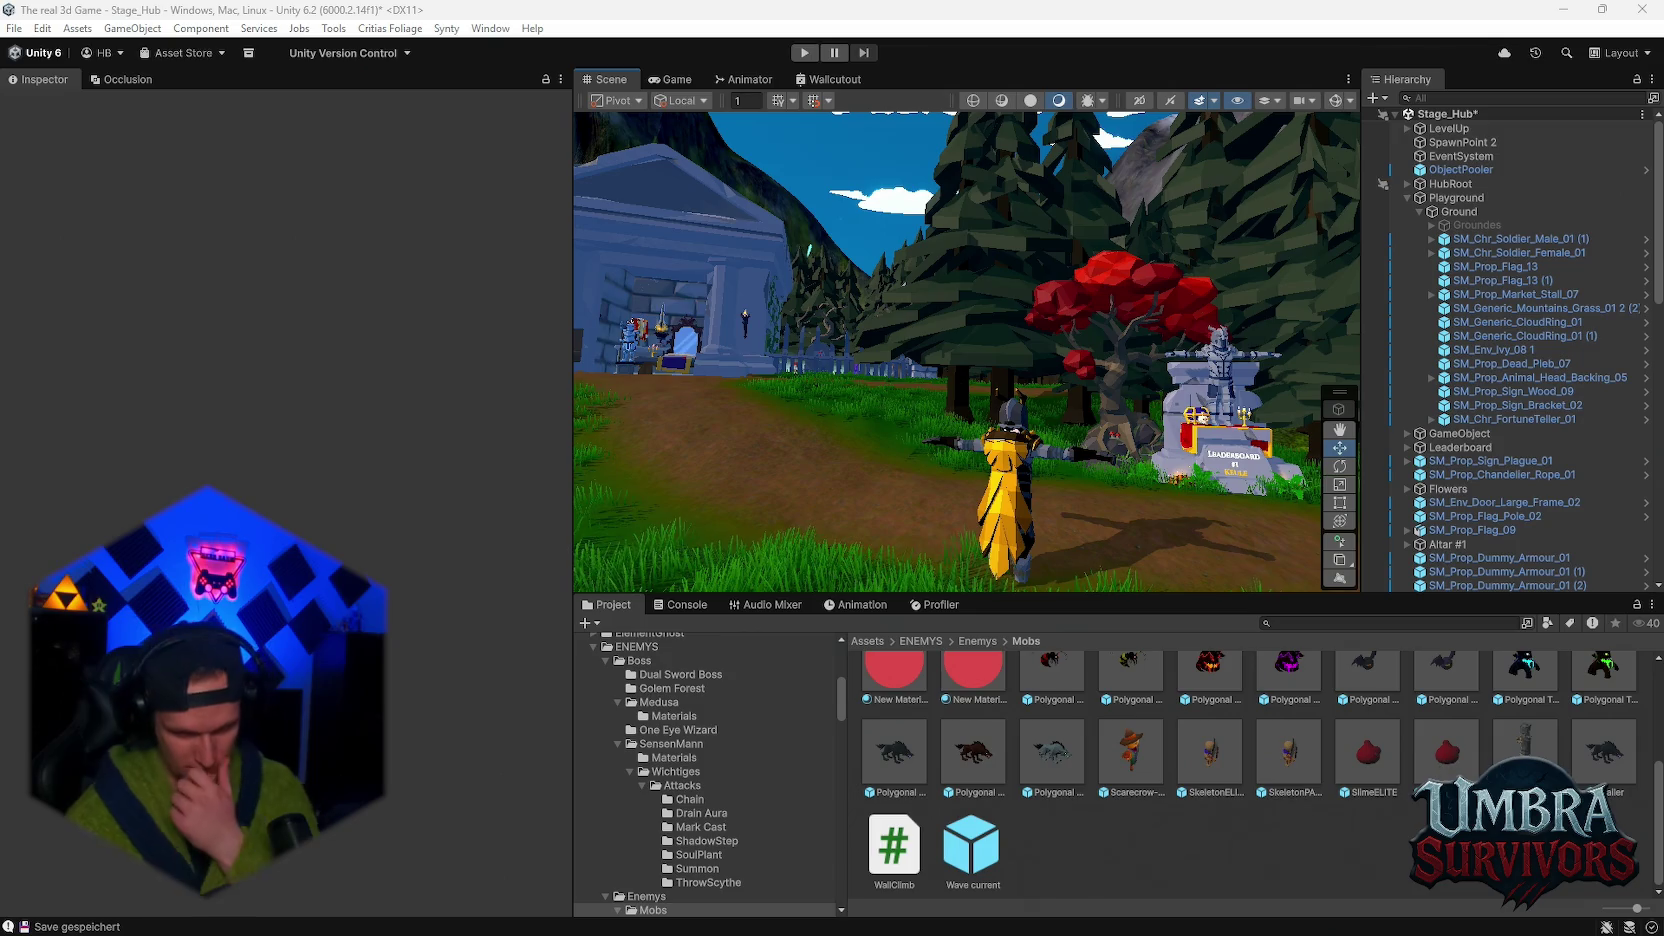
pyautogui.scroll(3, 1440, 750)
pyautogui.scroll(-5, 1366, 770)
pyautogui.doubleClick(899, 753)
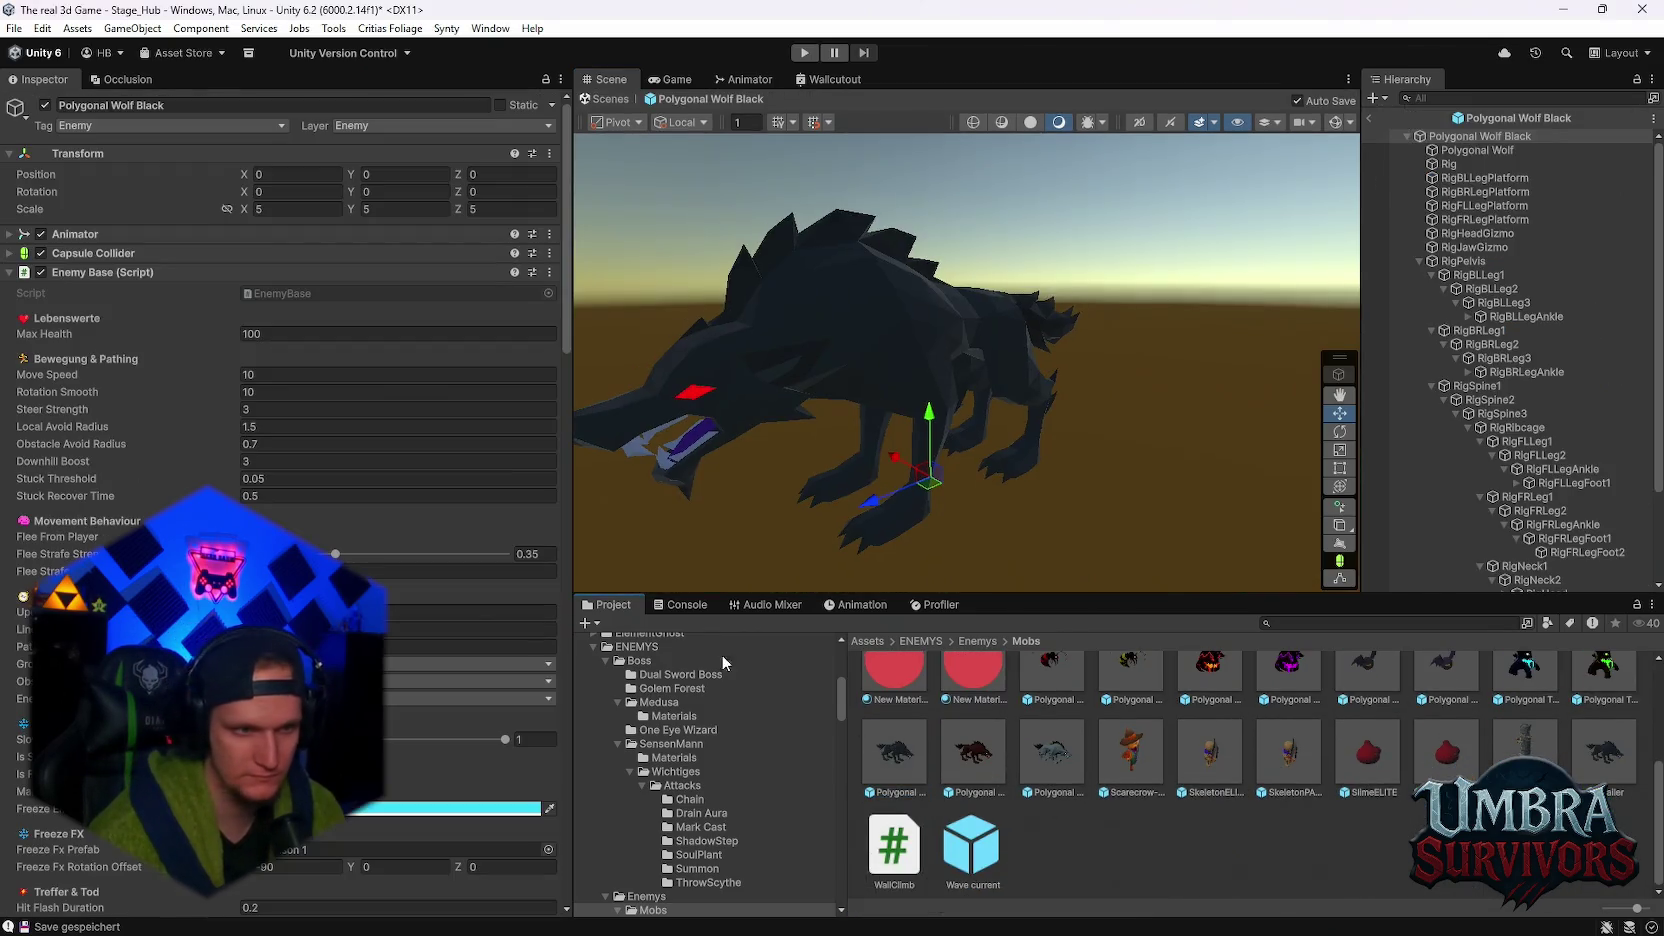
# - Scroll to Ragdoll Animator 2 and show the Construct physics page for the Core chain
pyautogui.scroll(-10, 384, 542)
pyautogui.scroll(-5, 387, 543)
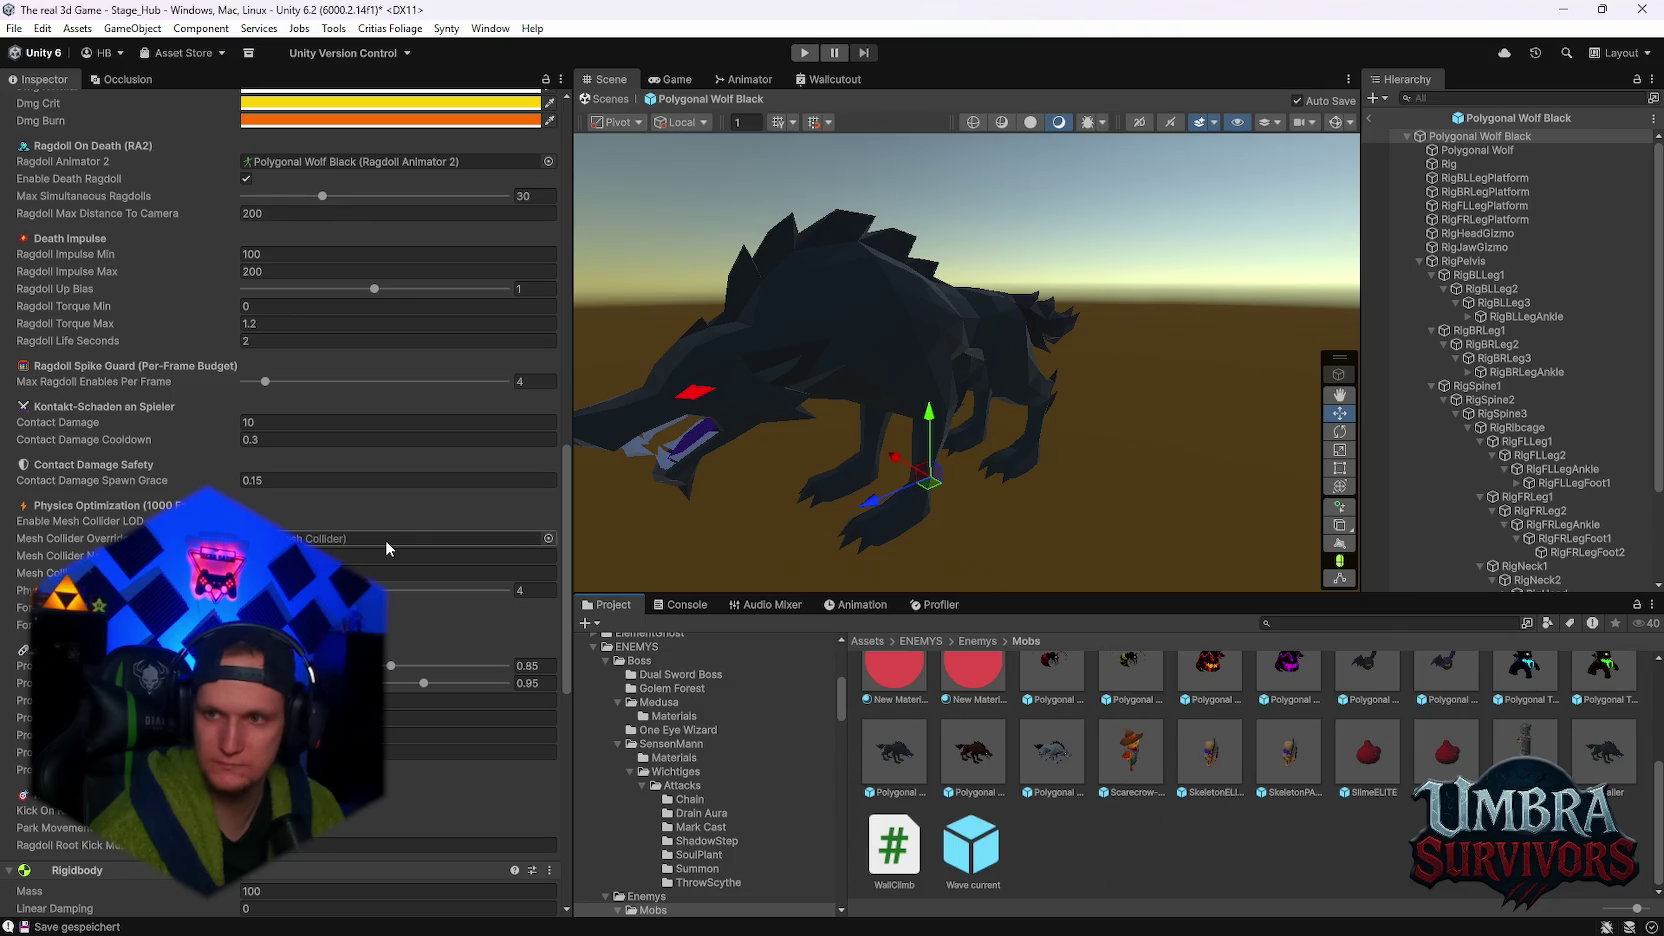
pyautogui.scroll(-15, 399, 606)
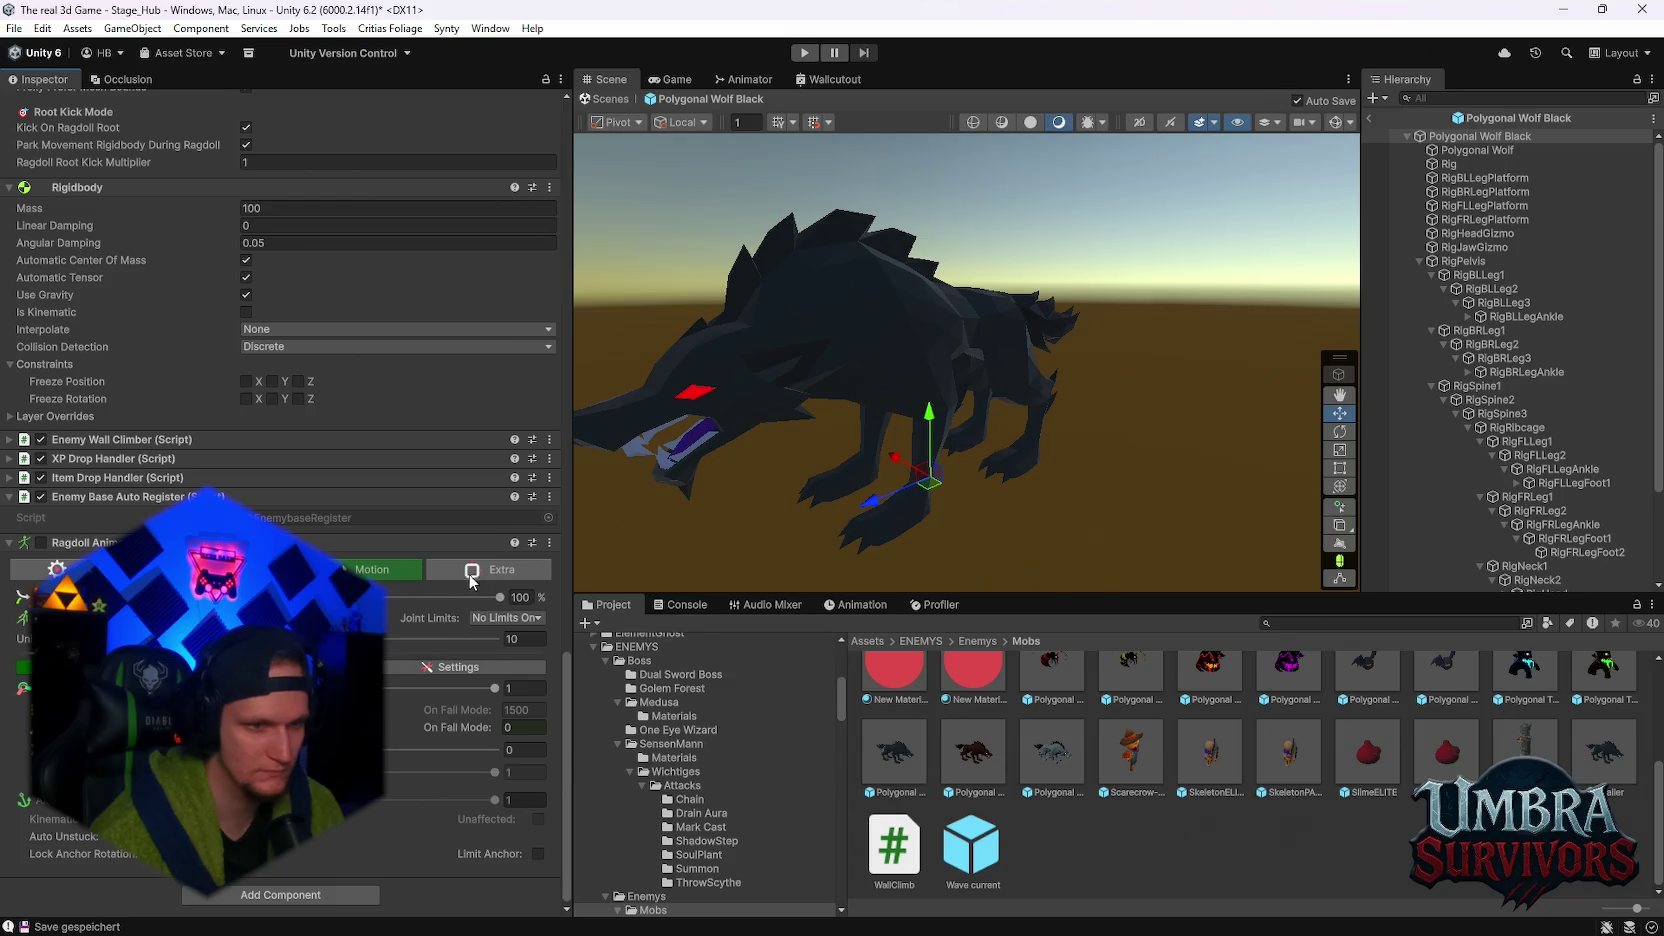
pyautogui.click(232, 569)
pyautogui.scroll(-4, 280, 400)
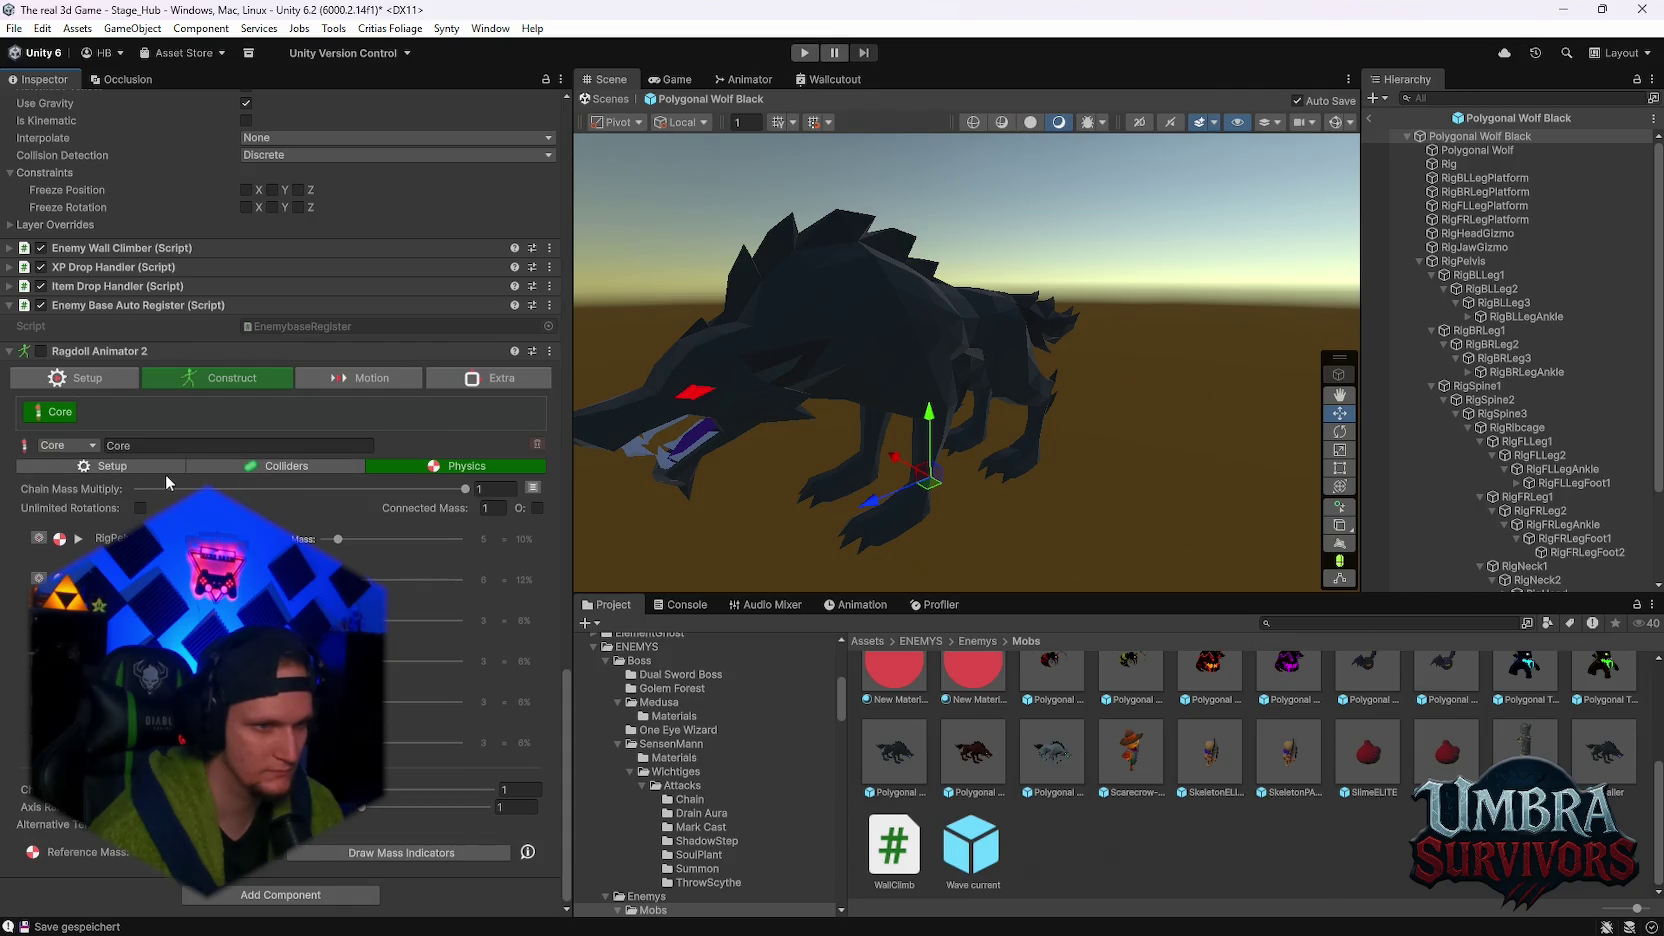
# - Return to the Ragdoll Animator 2 Motion settings options
pyautogui.scroll(2, 137, 480)
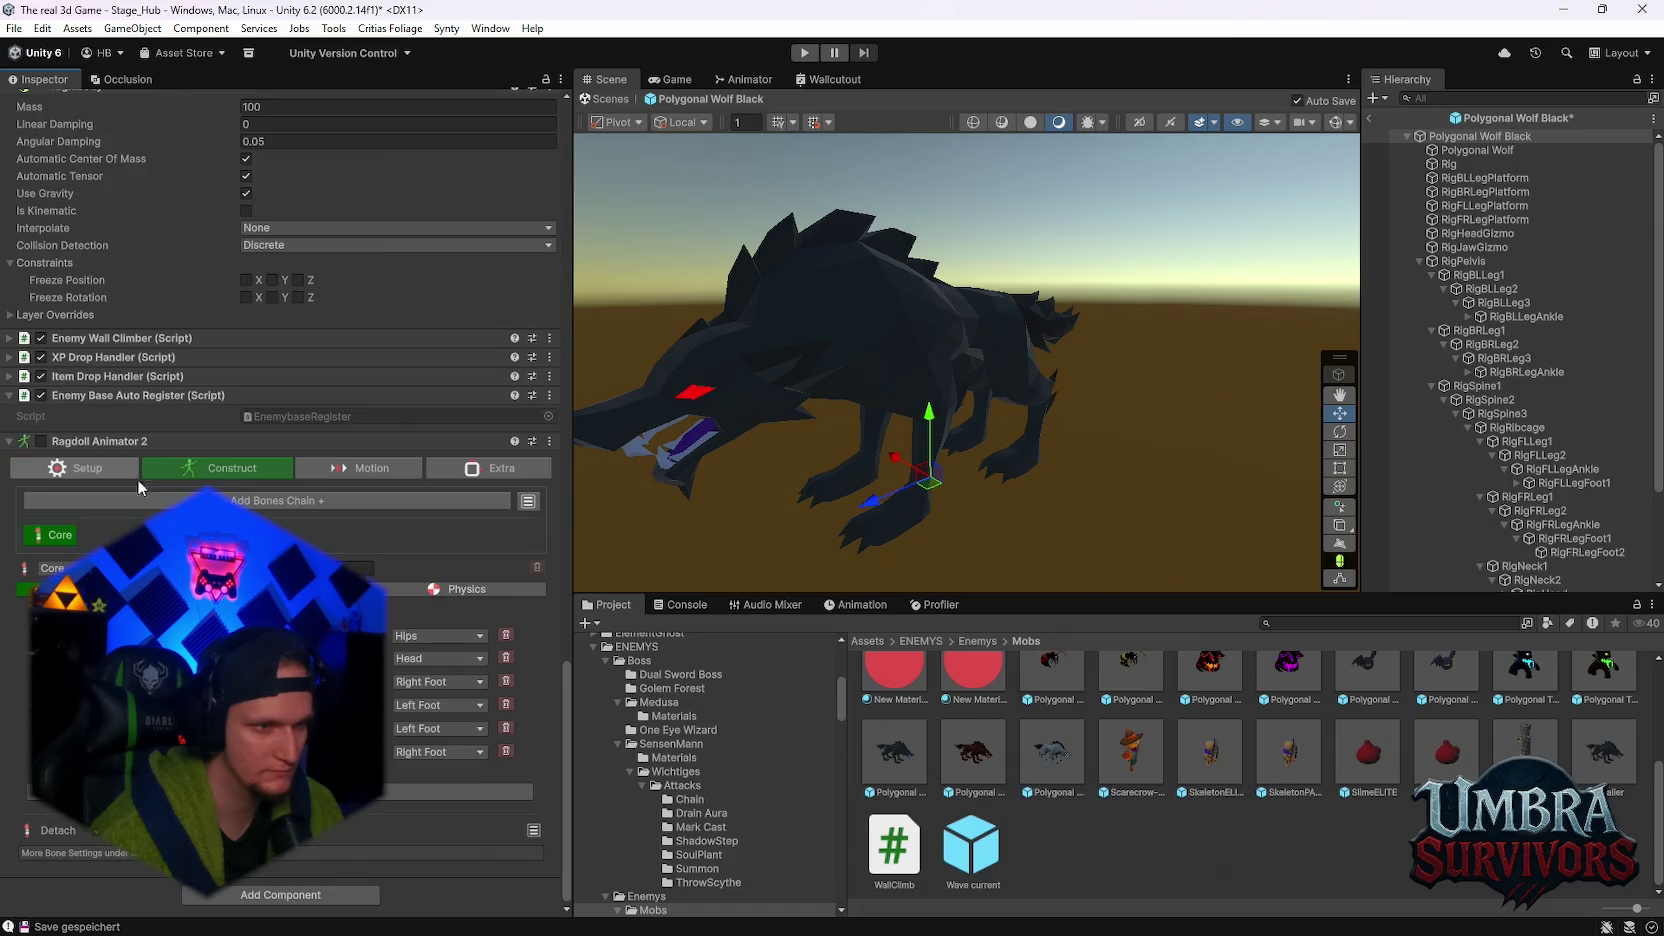
pyautogui.click(375, 467)
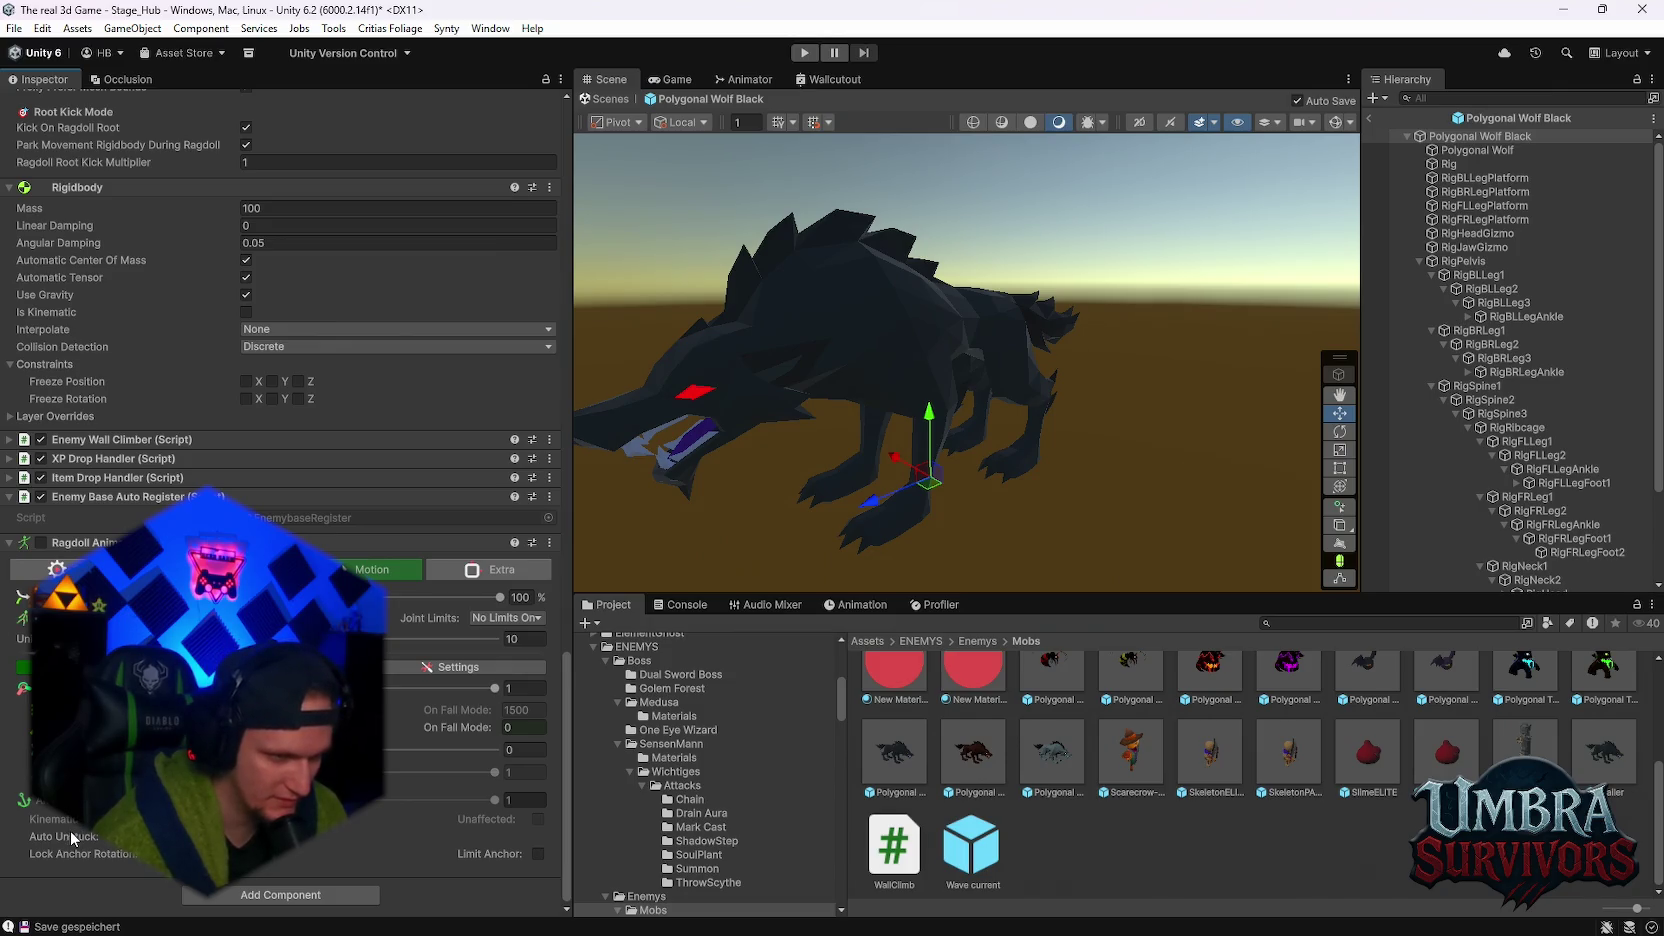
pyautogui.moveTo(71, 834)
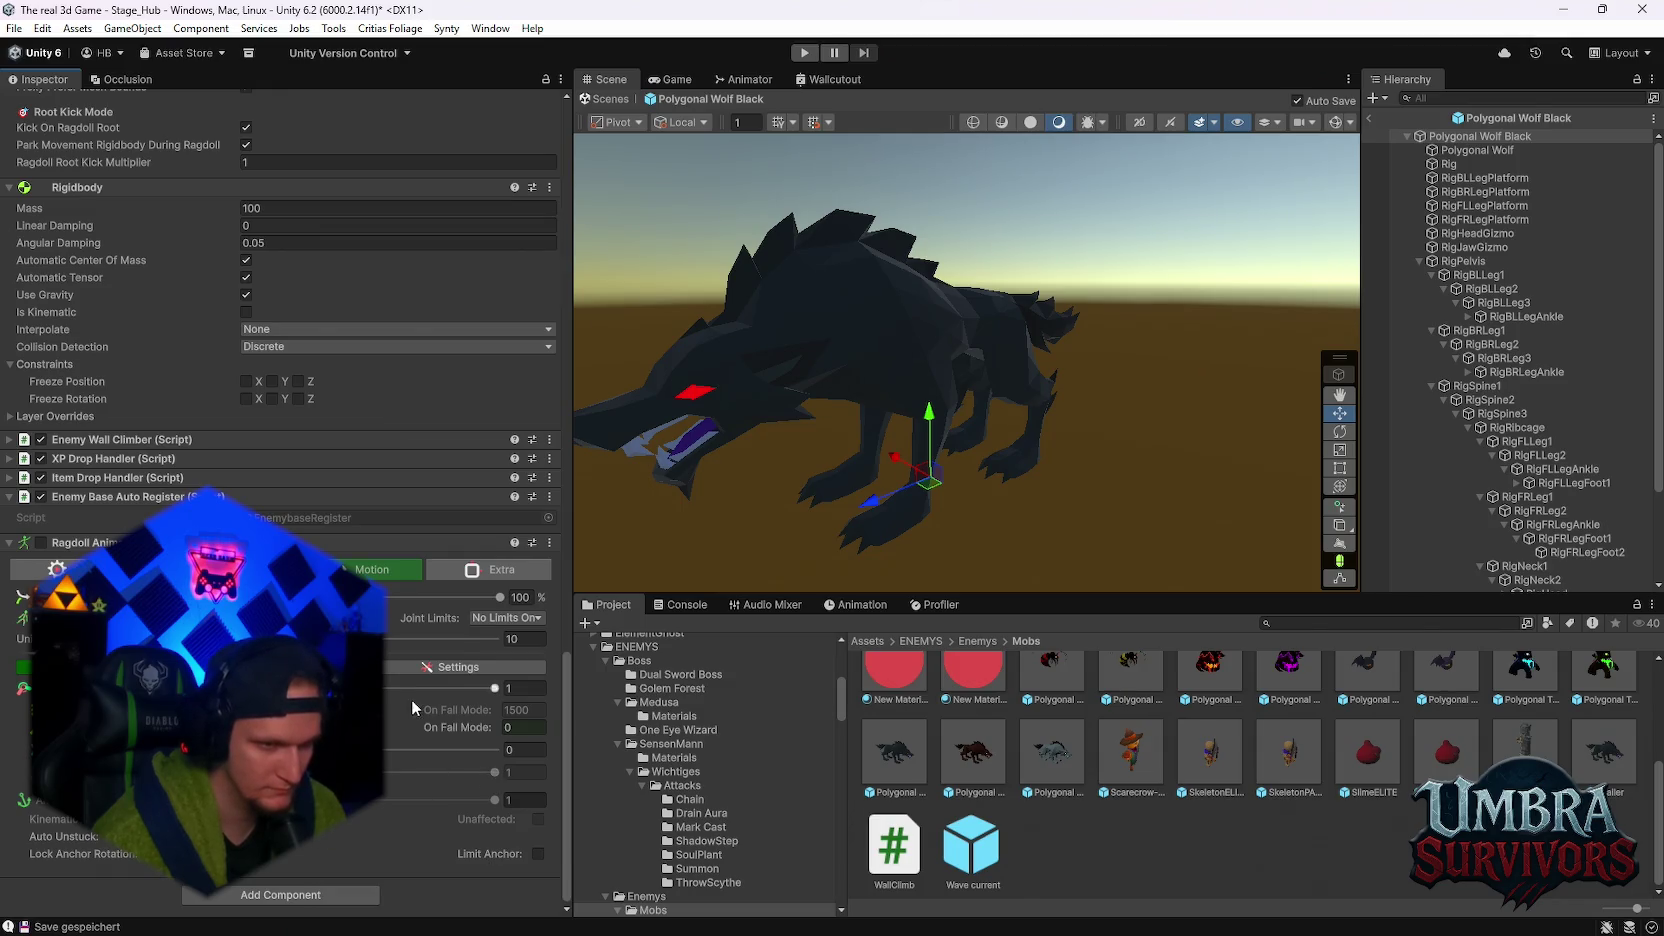
pyautogui.click(400, 663)
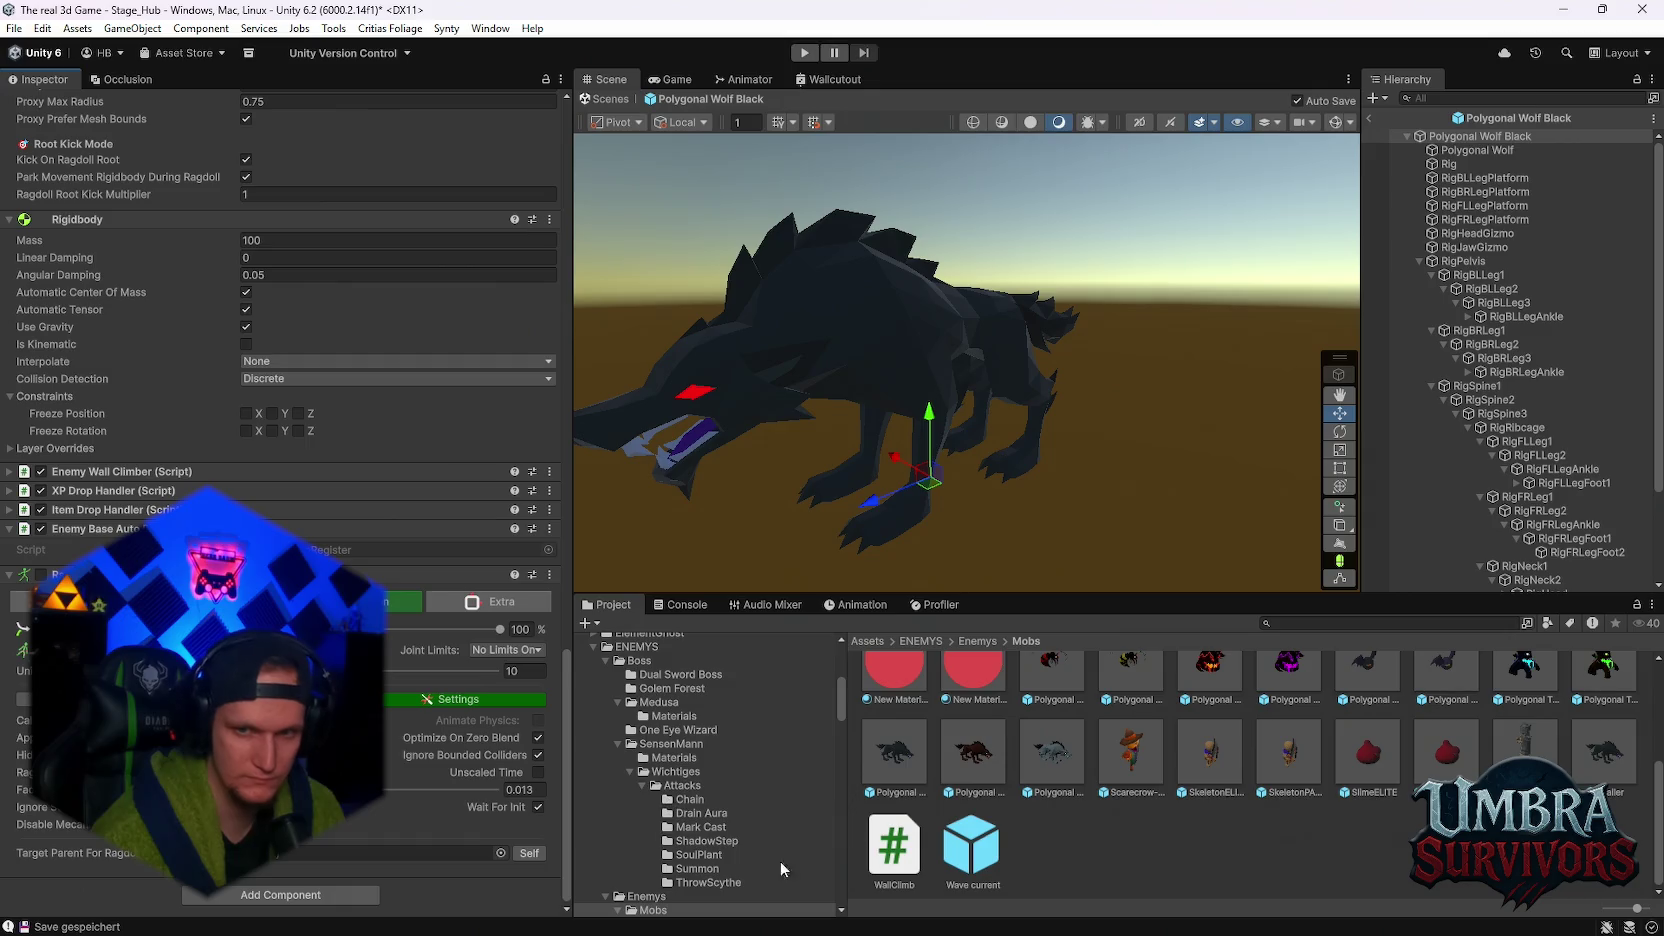
# - Set Polygonal Wolf Black as Target Parent For Ragdoll, then switch to the browser
pyautogui.scroll(-3, 1405, 562)
pyautogui.scroll(-1, 1405, 562)
pyautogui.click(529, 853)
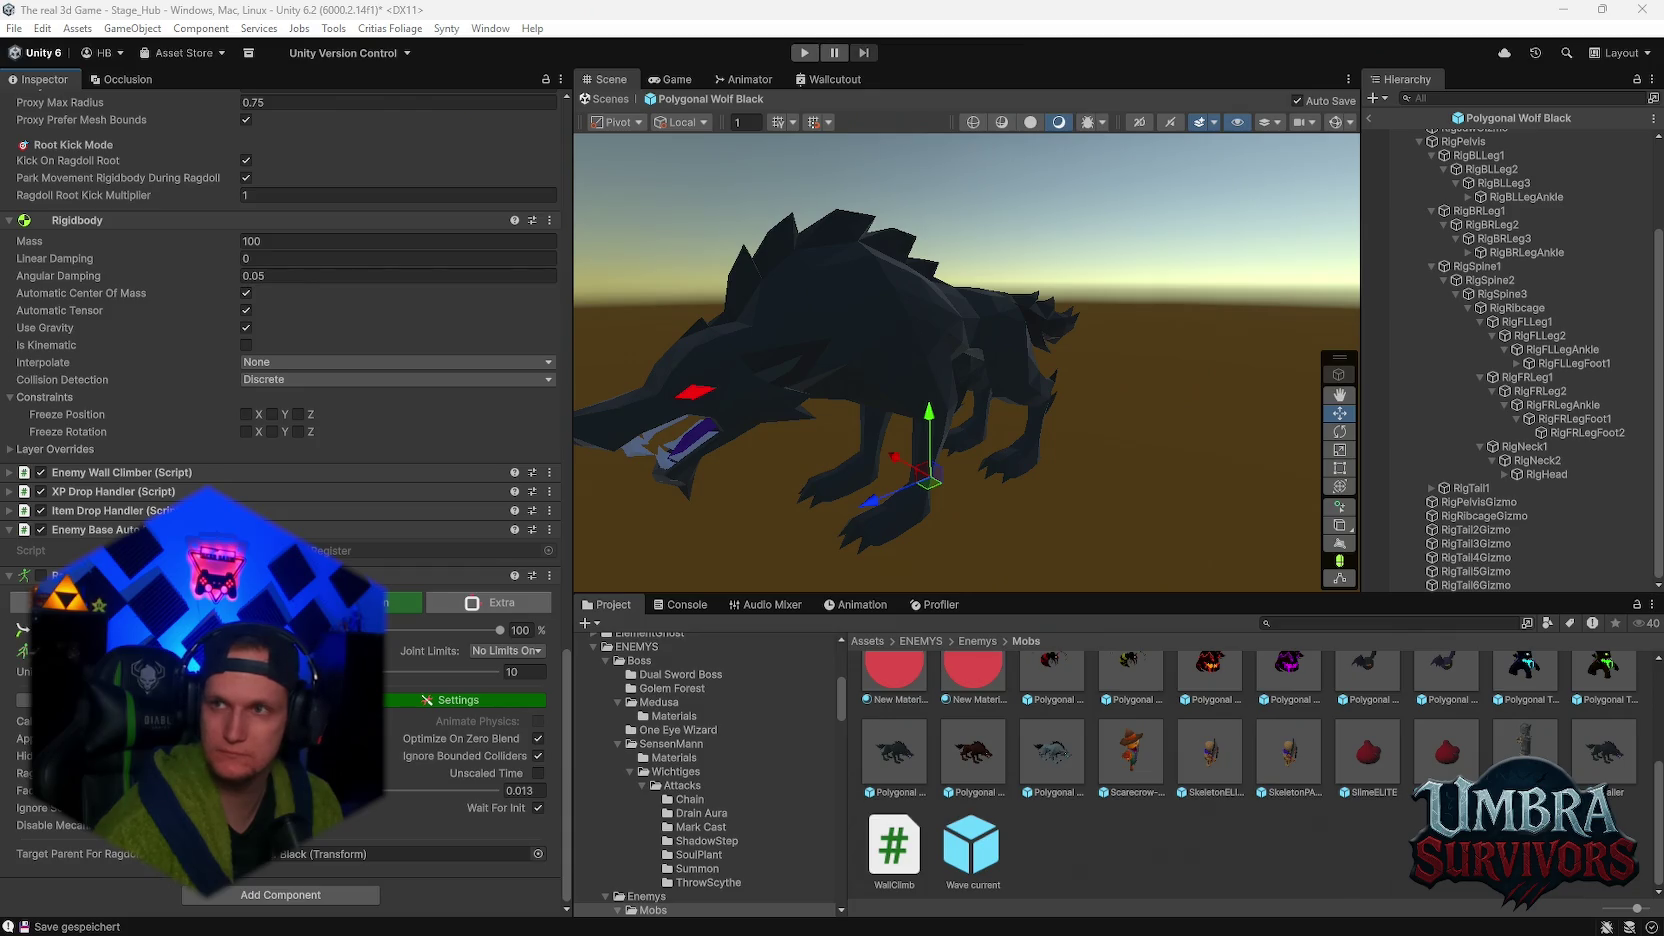
pyautogui.hotkey('alt', 'Tab')
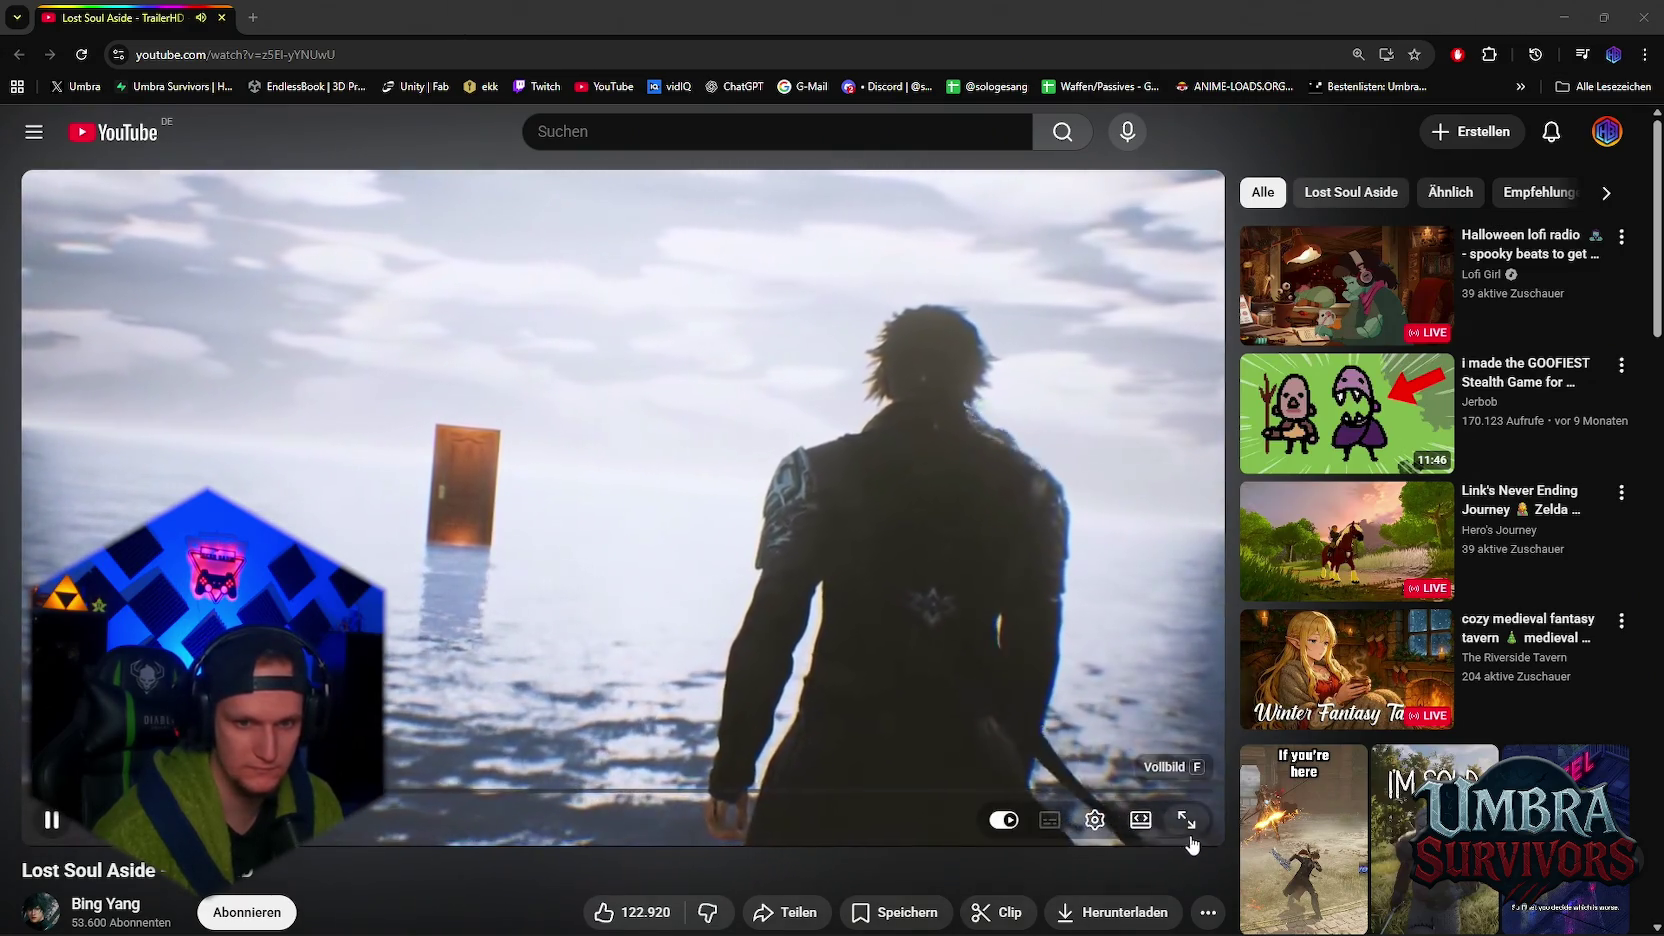
# - Play the Lost Soul Aside trailer fullscreen and bring up the player's settings menu
pyautogui.click(1196, 828)
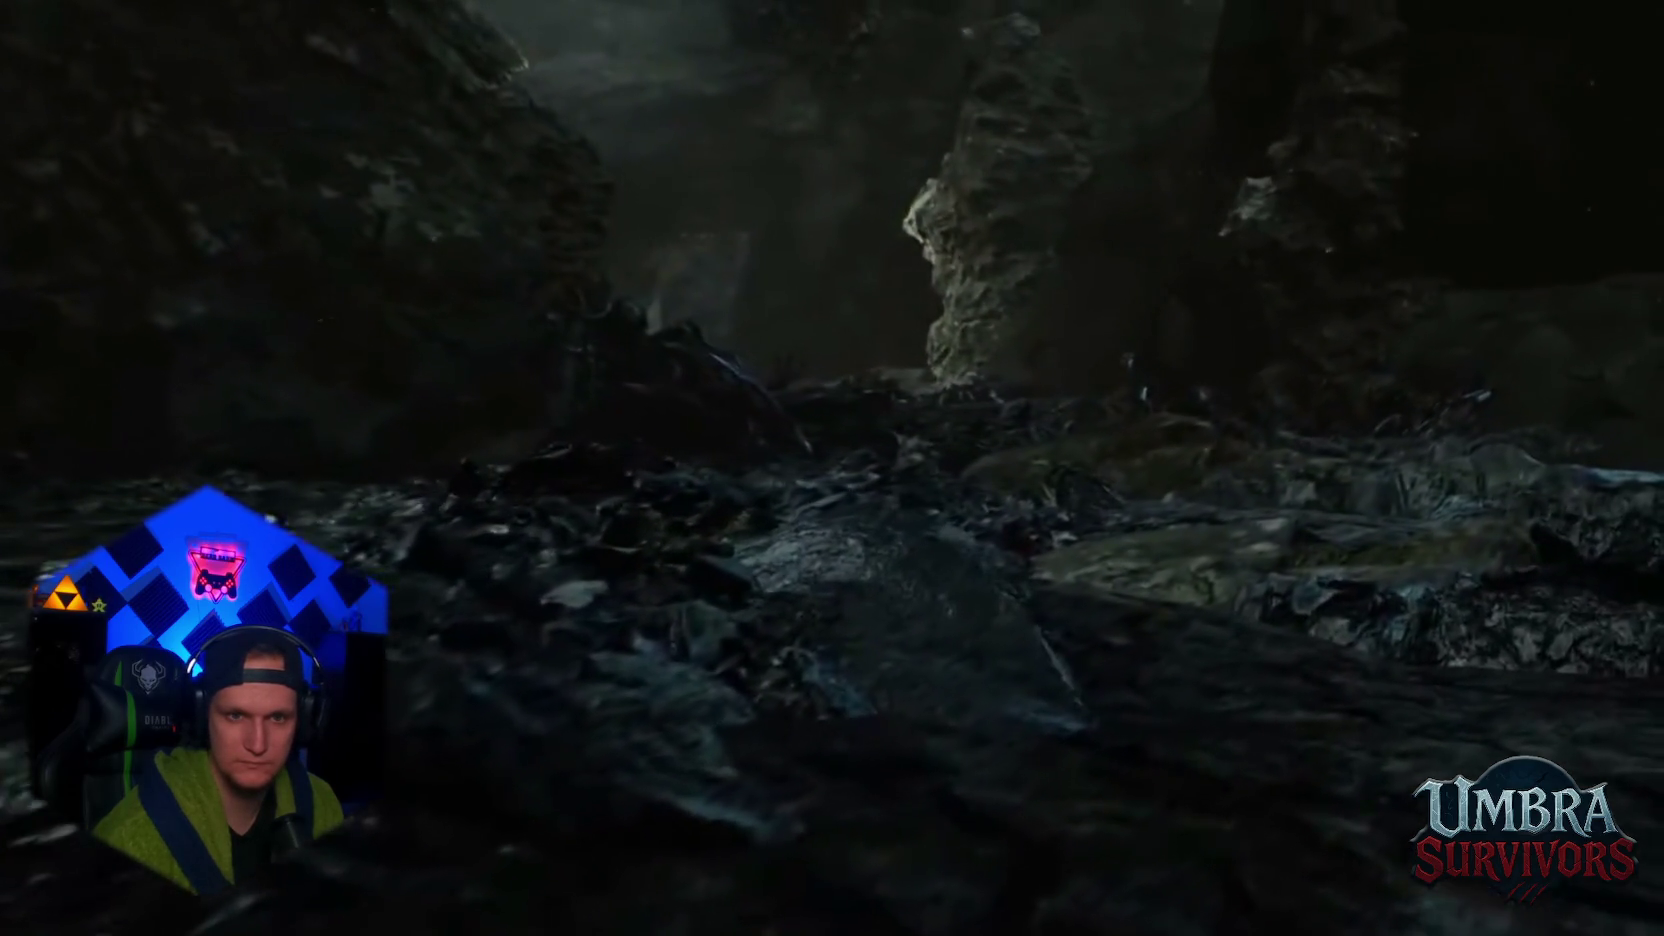
pyautogui.click(1577, 910)
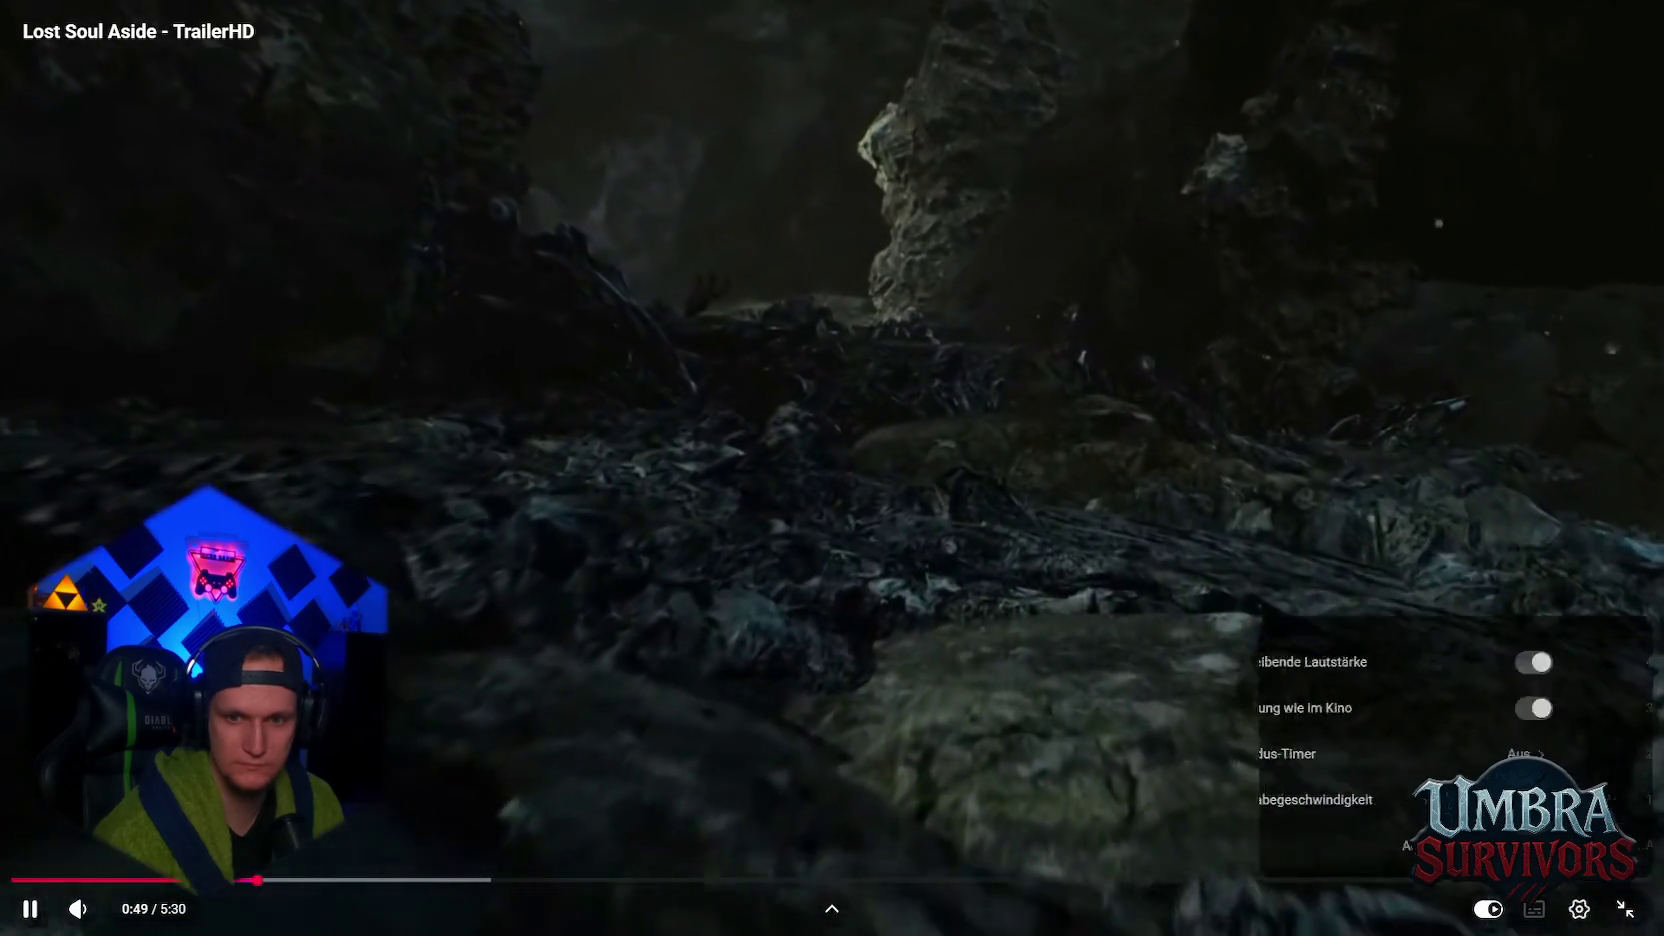
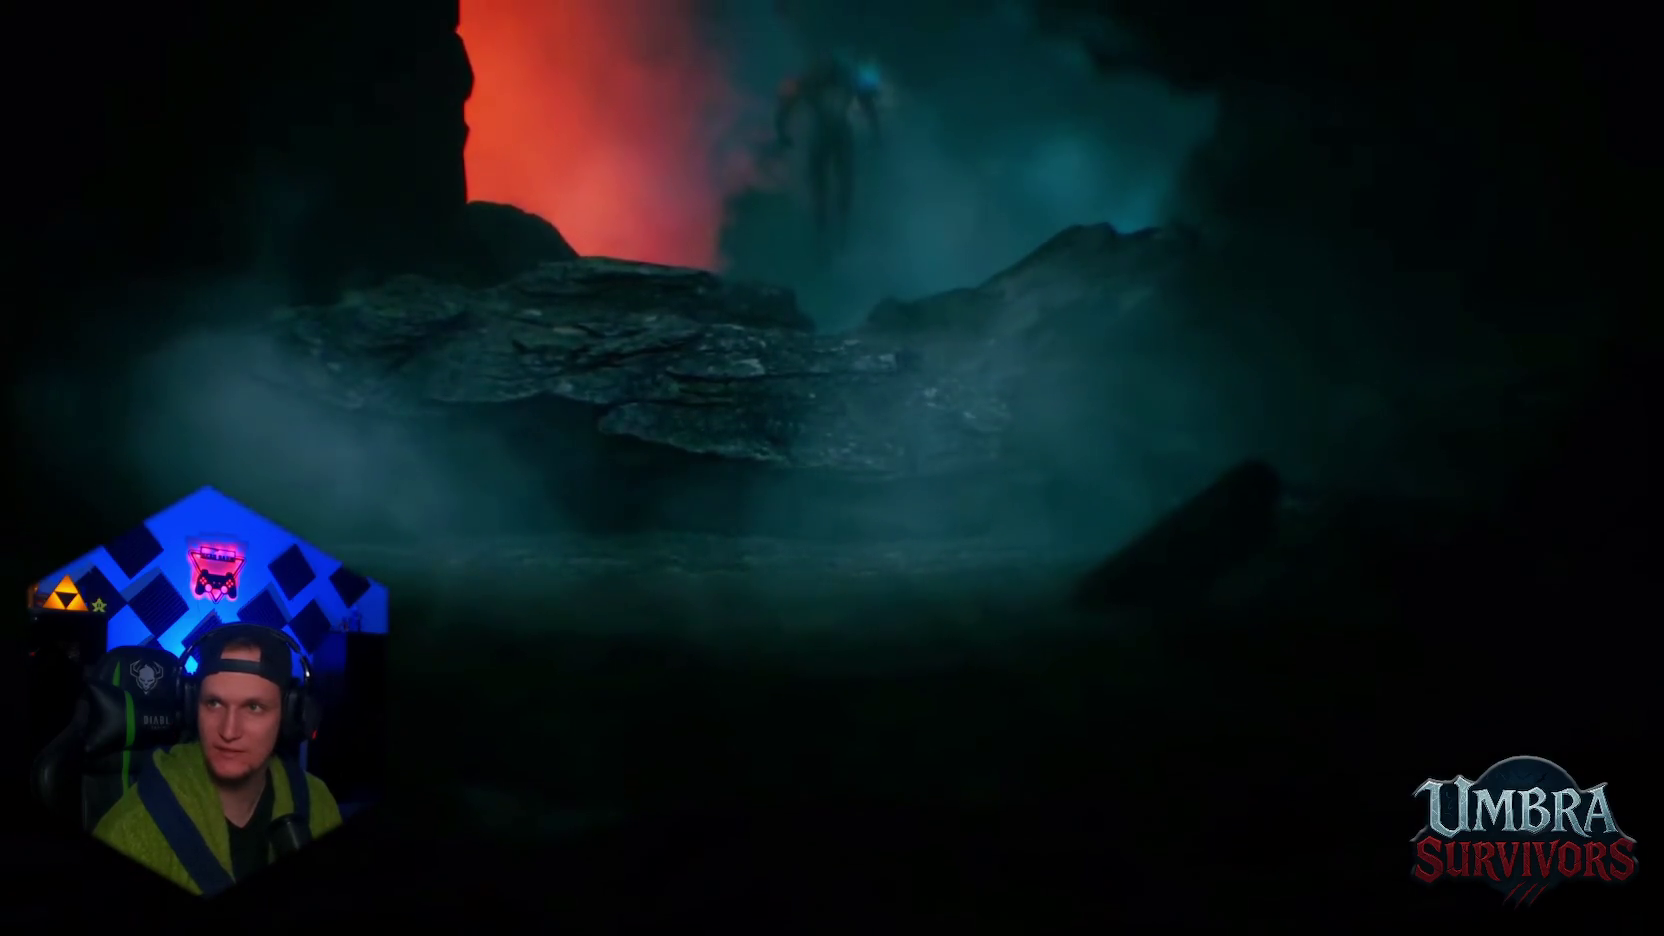
# - Pause the fullscreen trailer, leave fullscreen, and glance at Unity before returning to the browser
pyautogui.click(1054, 439)
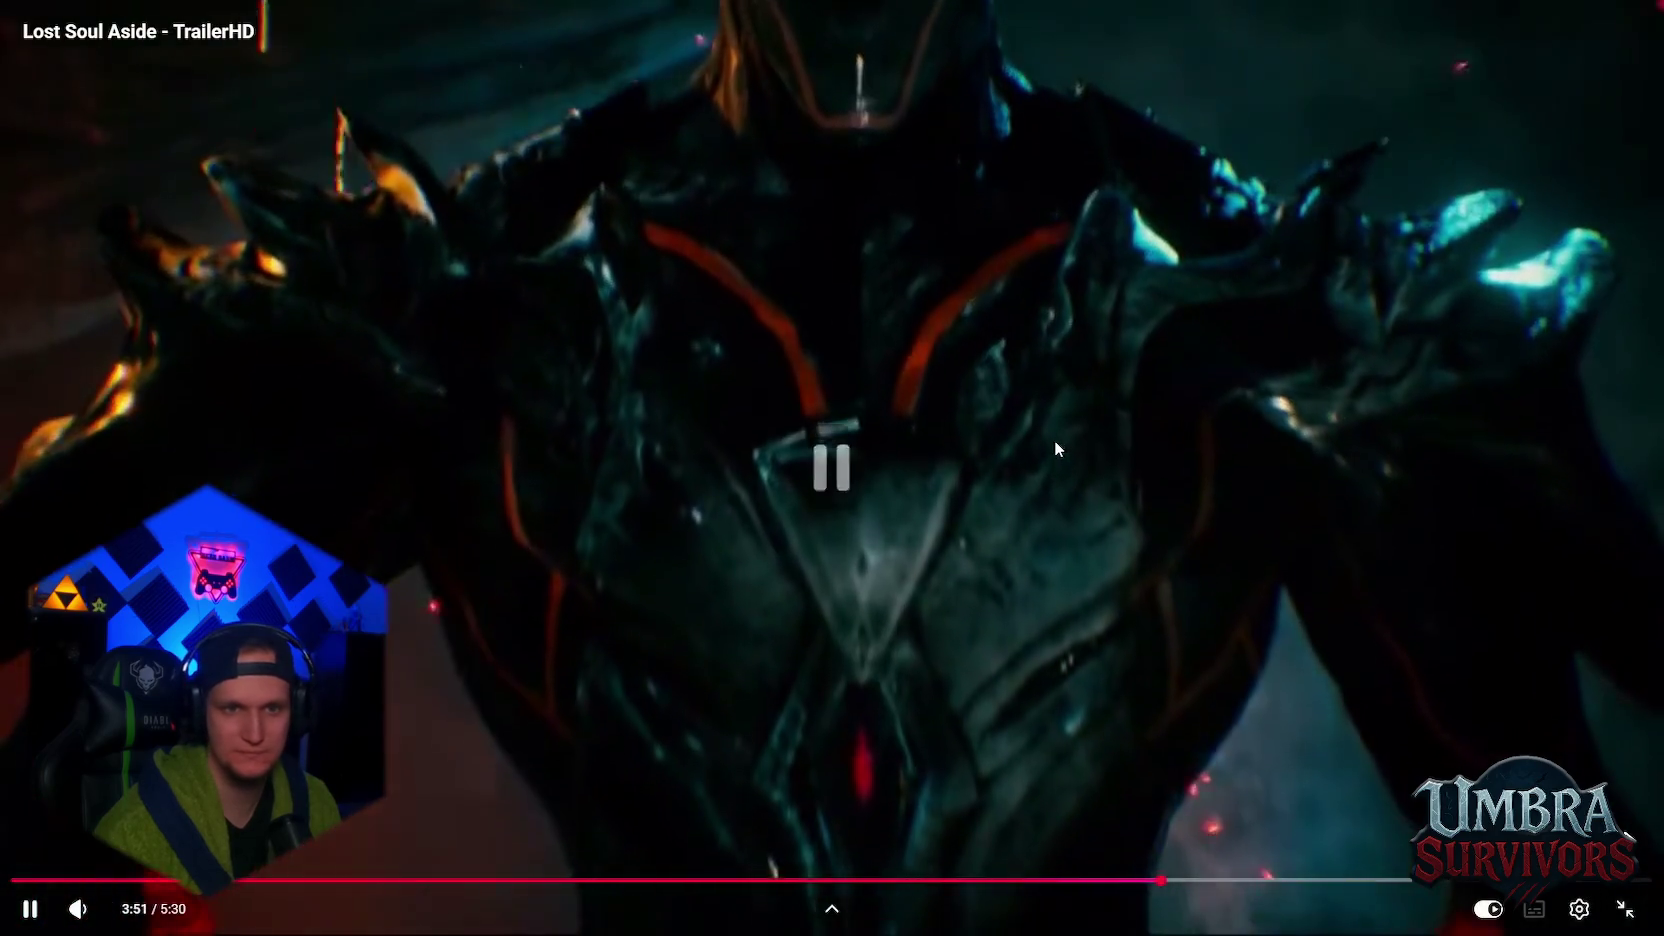
pyautogui.press('Escape')
pyautogui.hotkey('alt', 'Tab')
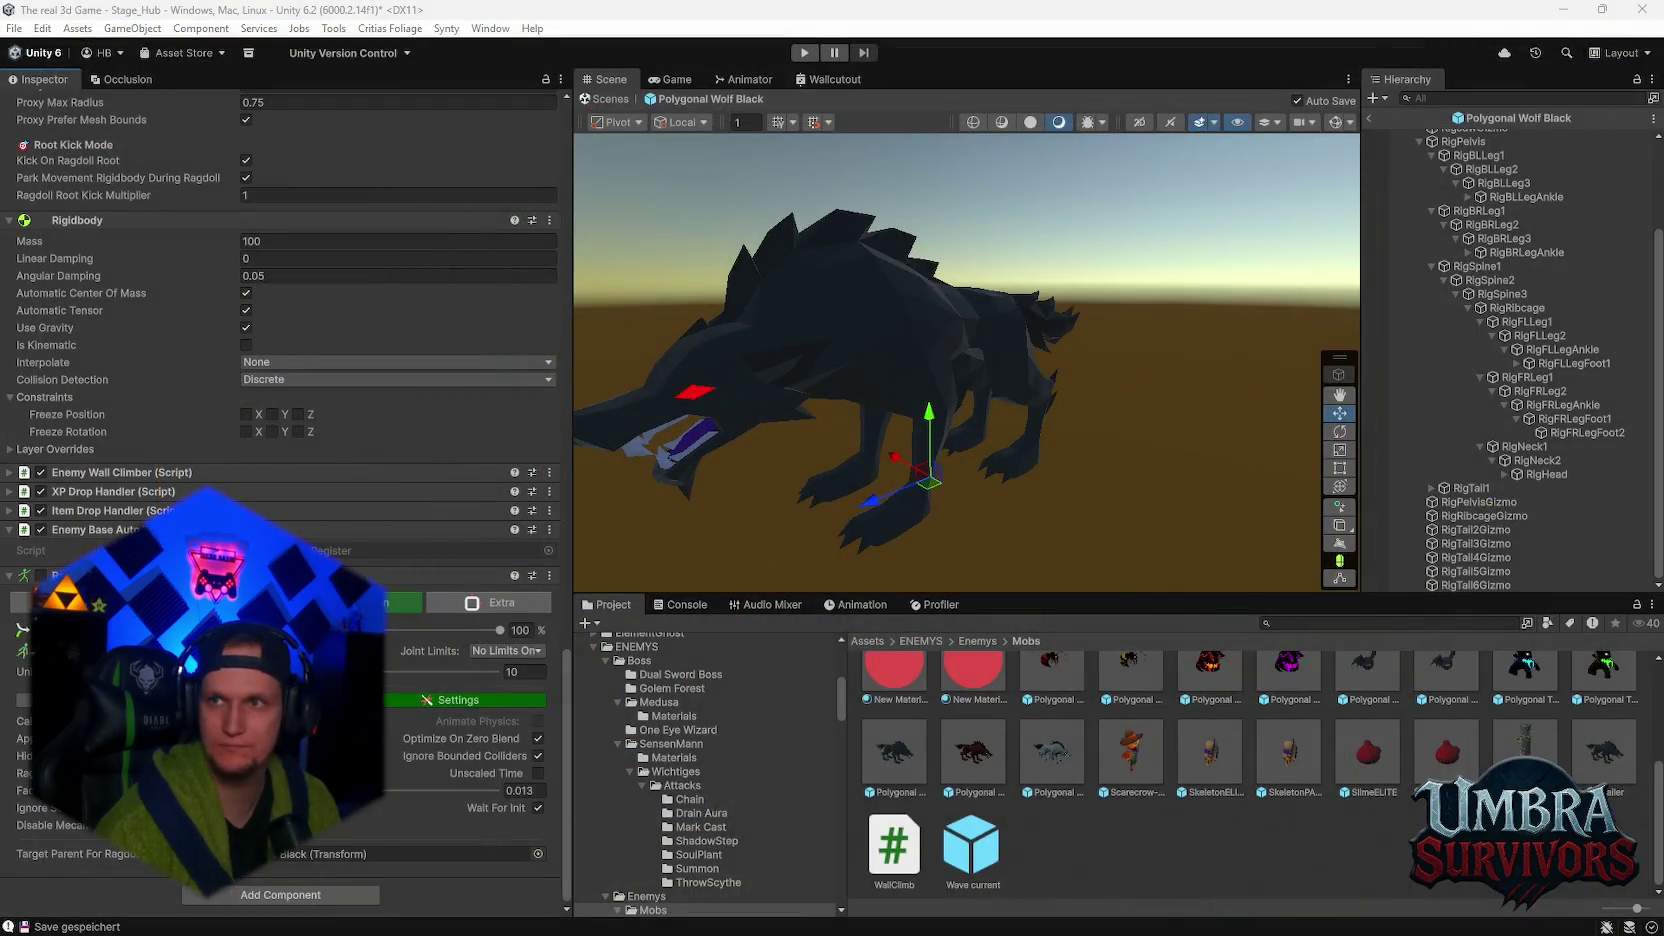
pyautogui.hotkey('alt', 'Tab')
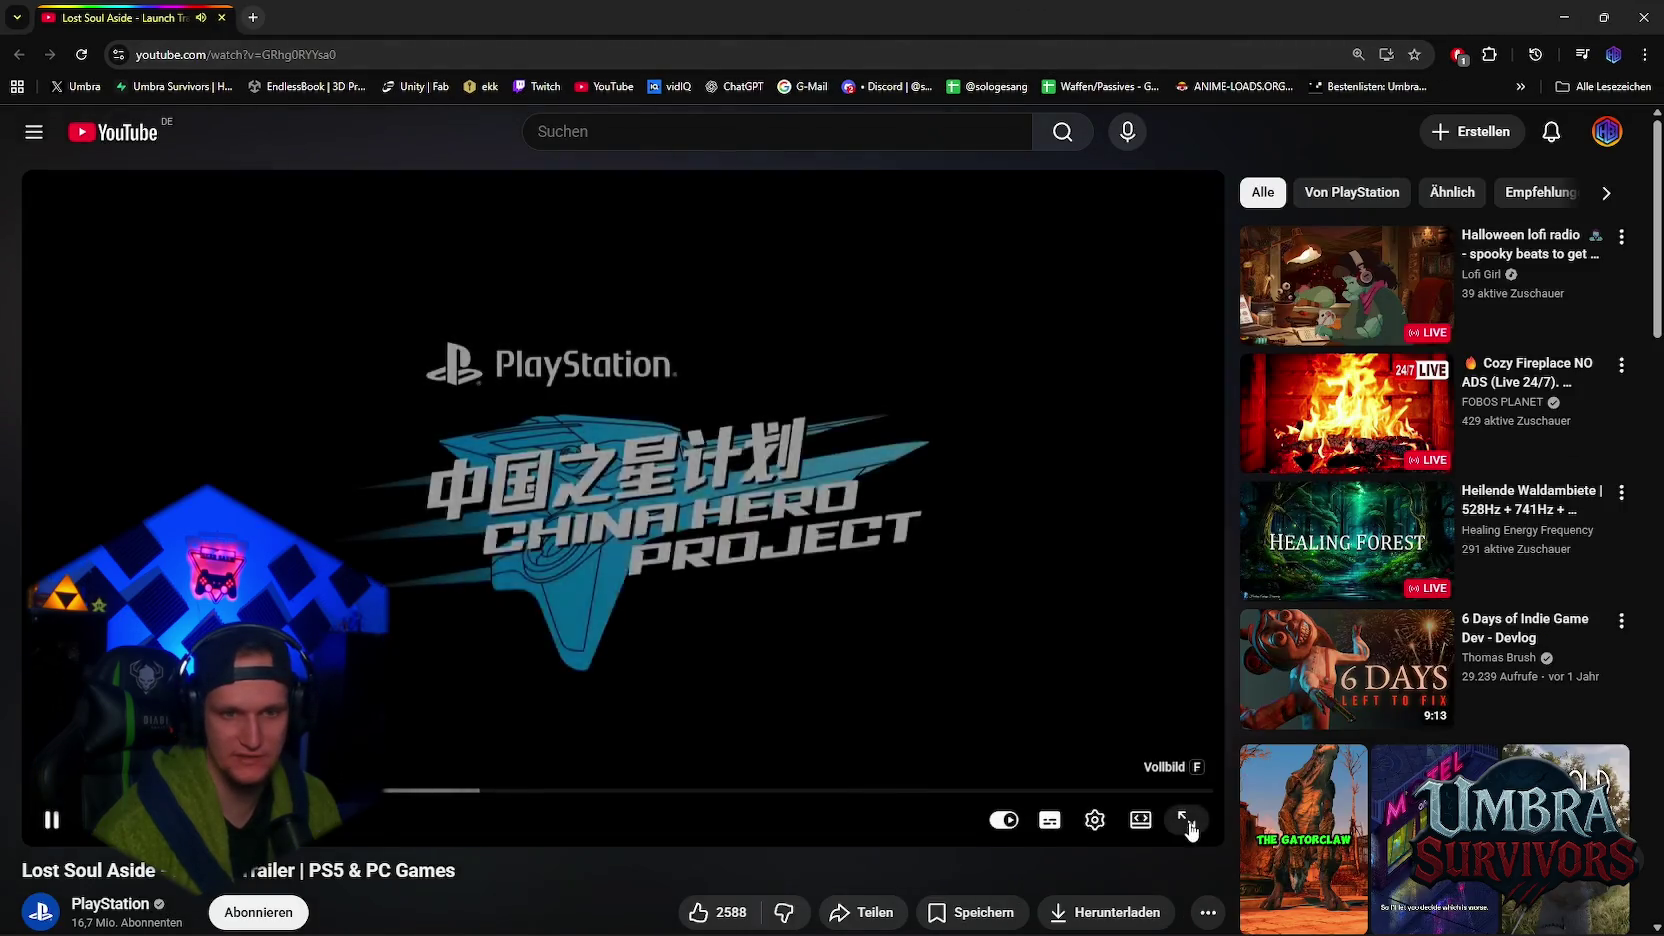
# - Watch the Lost Soul Aside launch trailer fullscreen to its closing title card, then close the browser
pyautogui.click(1187, 821)
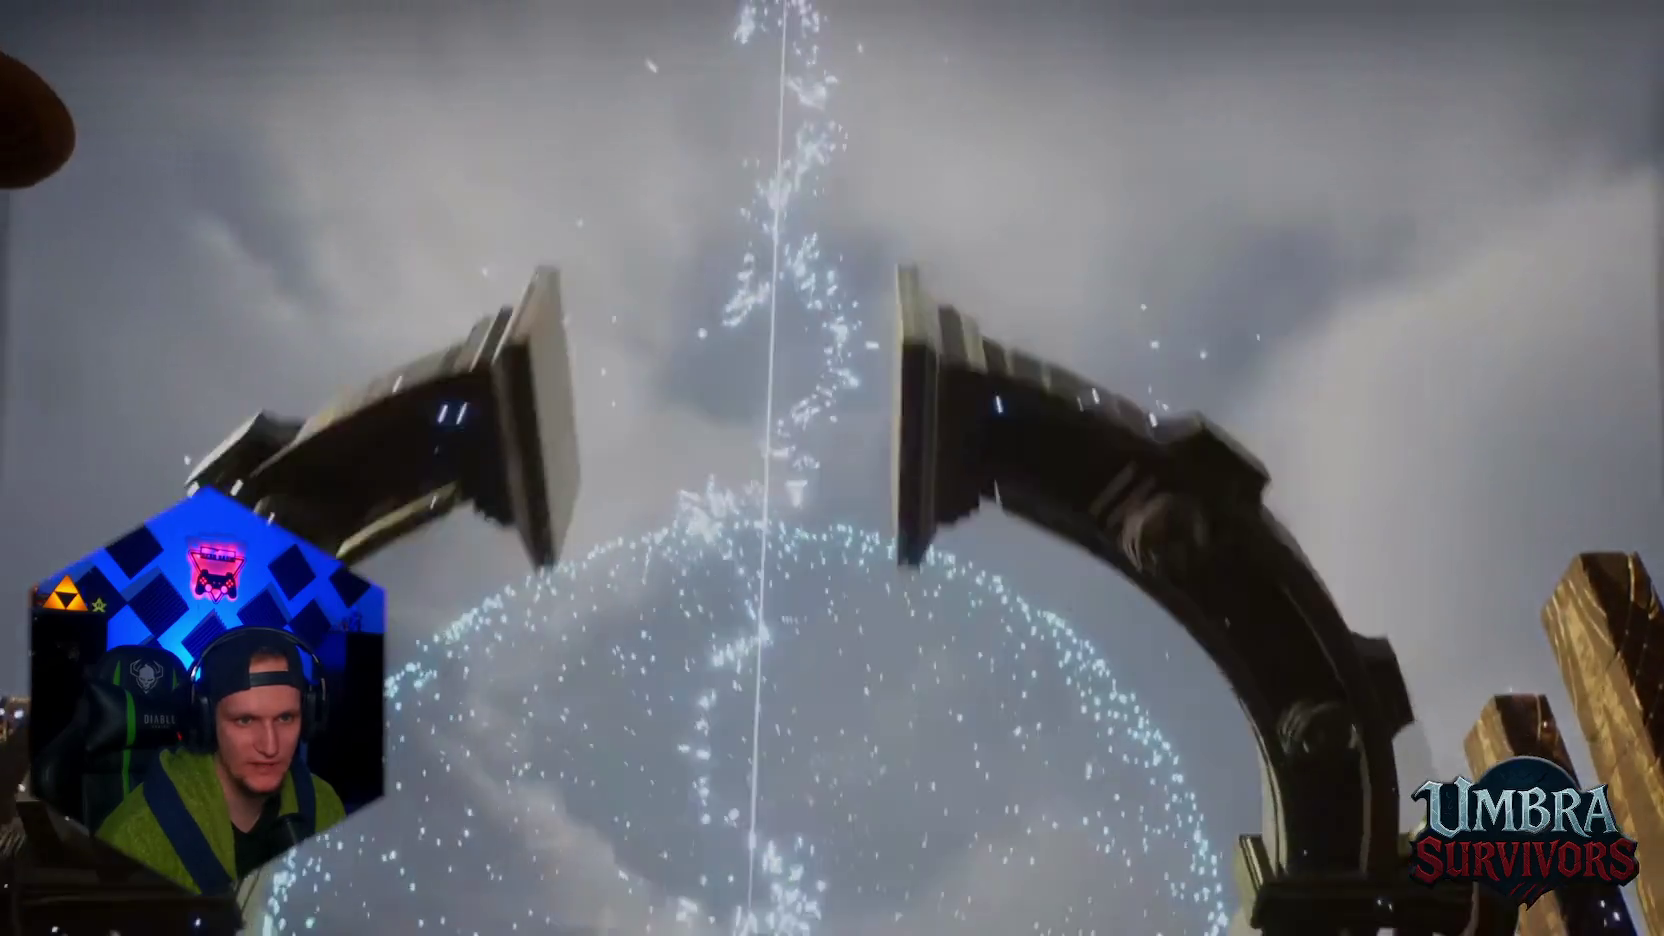
pyautogui.moveTo(1291, 307)
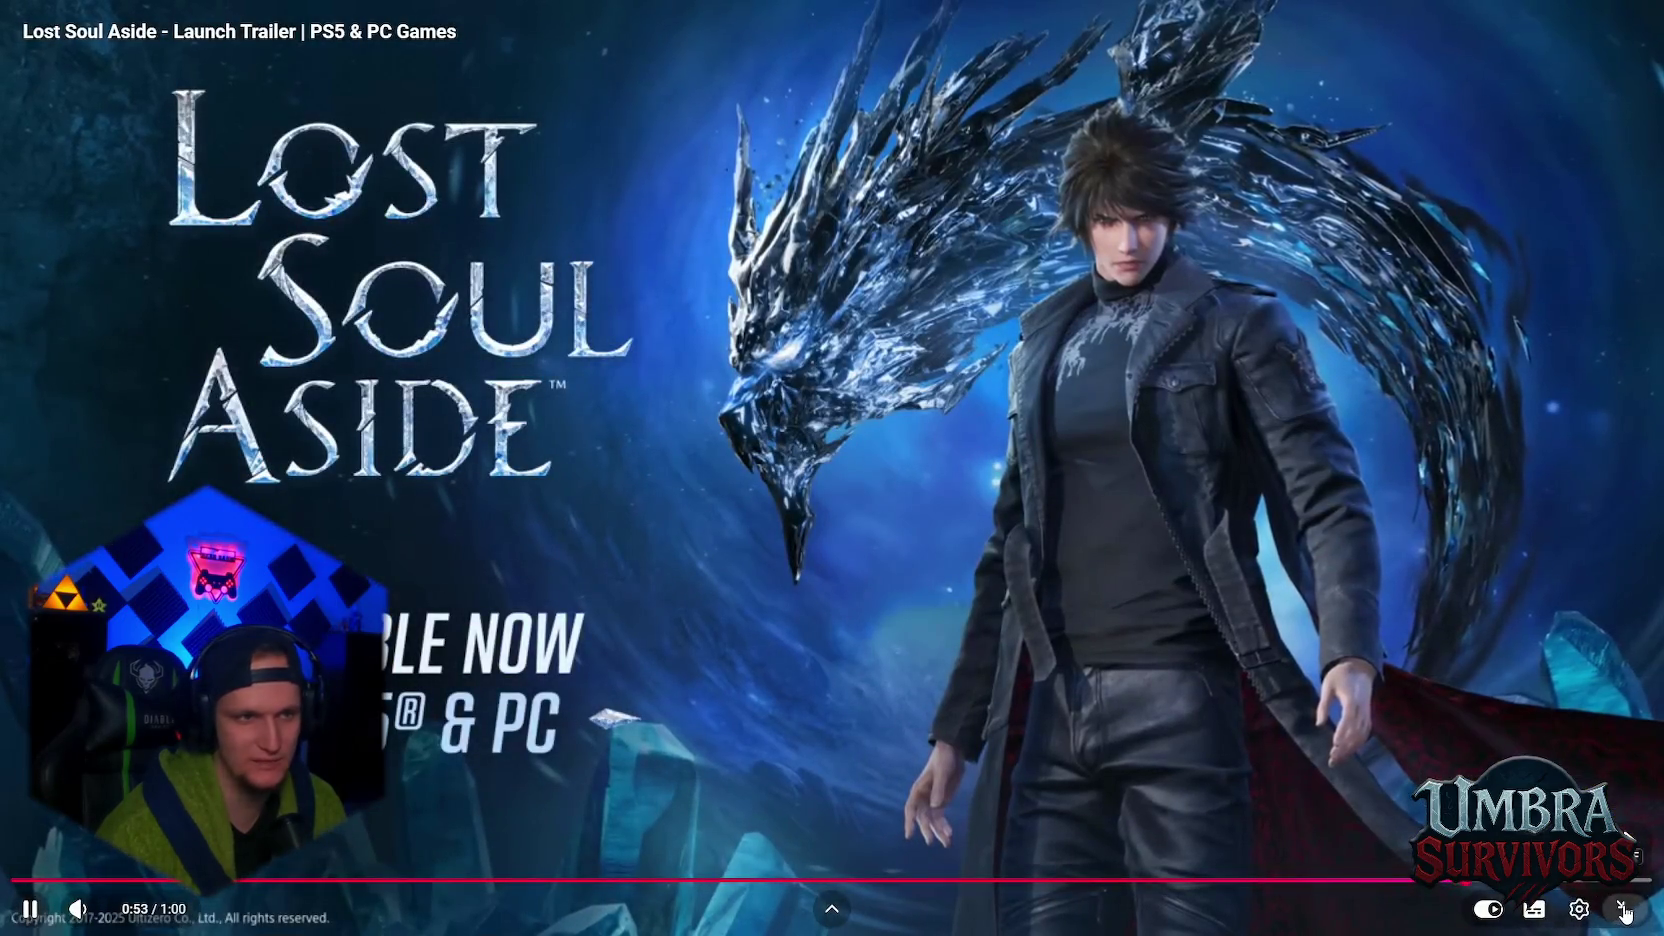
pyautogui.press('Escape')
pyautogui.click(1655, 25)
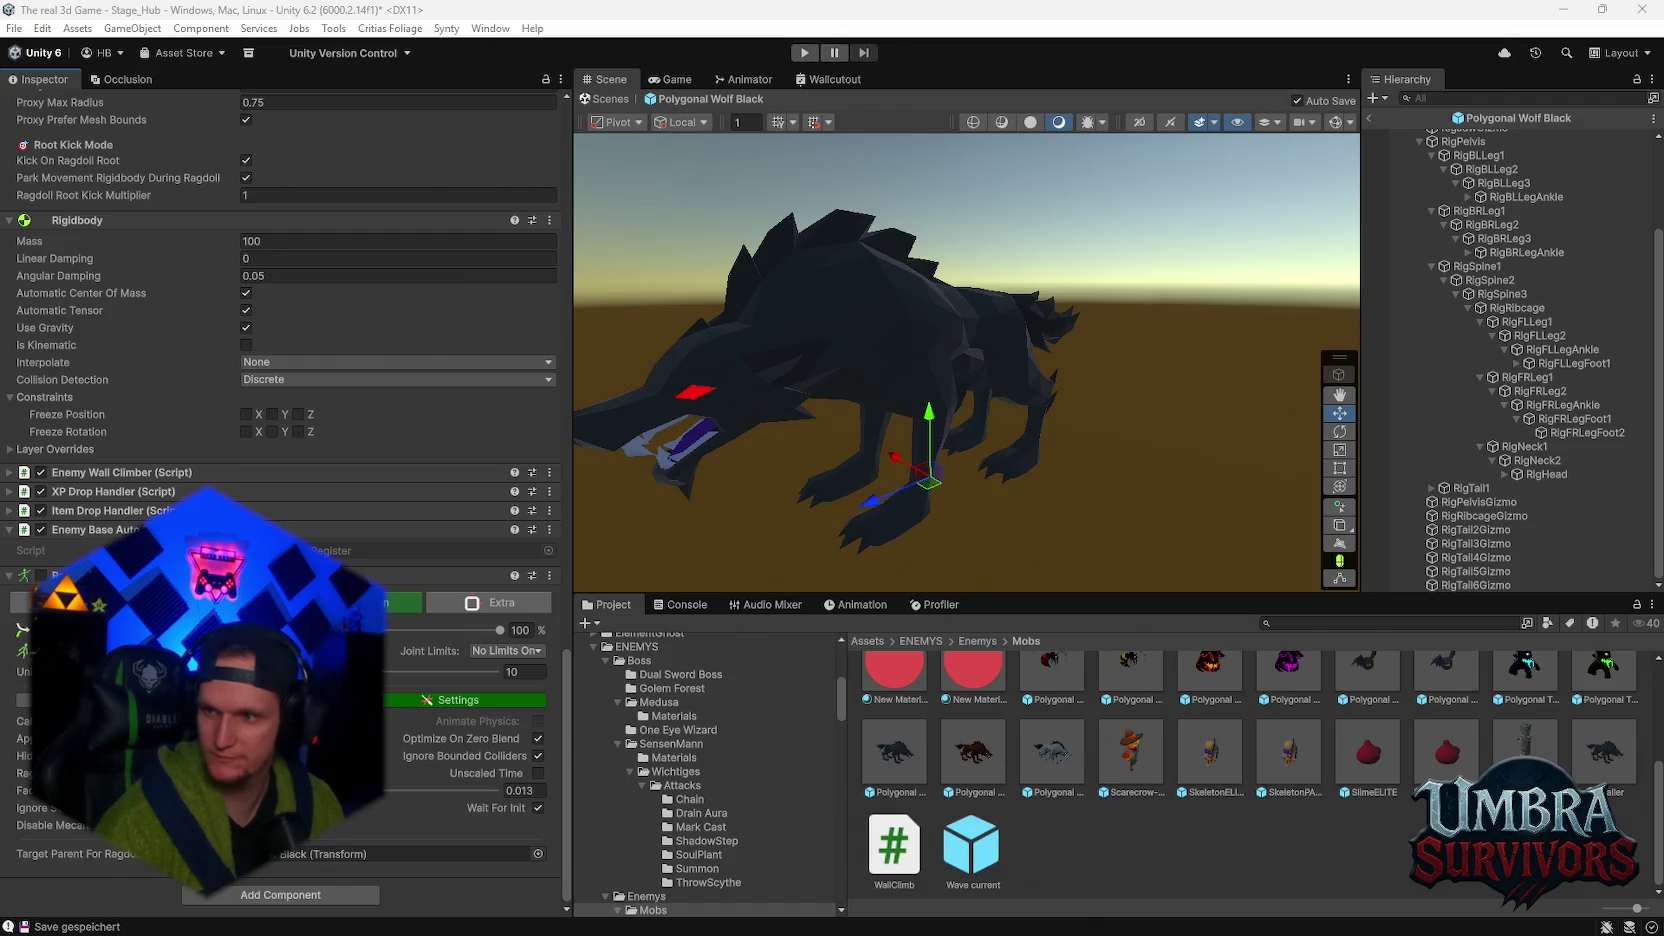
# - Click into the Unity editor so it recompiles the changed C# scripts
pyautogui.click(1175, 855)
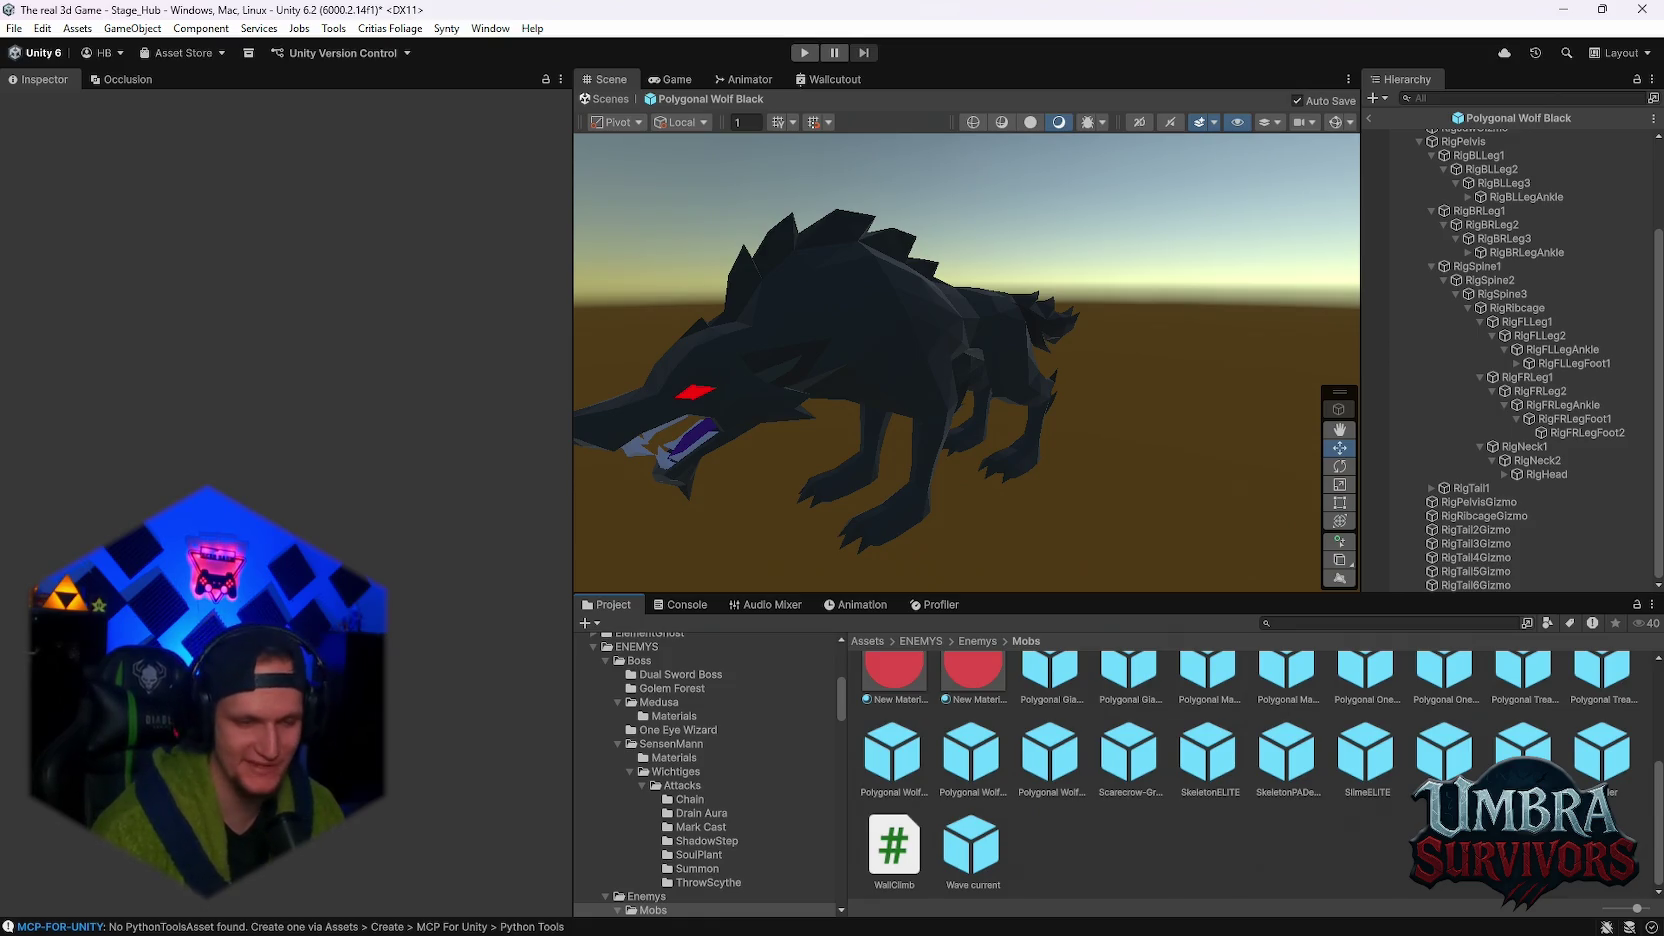
# - Clear the Console's old messages, return to the Project view, and enter Play mode
pyautogui.click(680, 604)
pyautogui.click(592, 622)
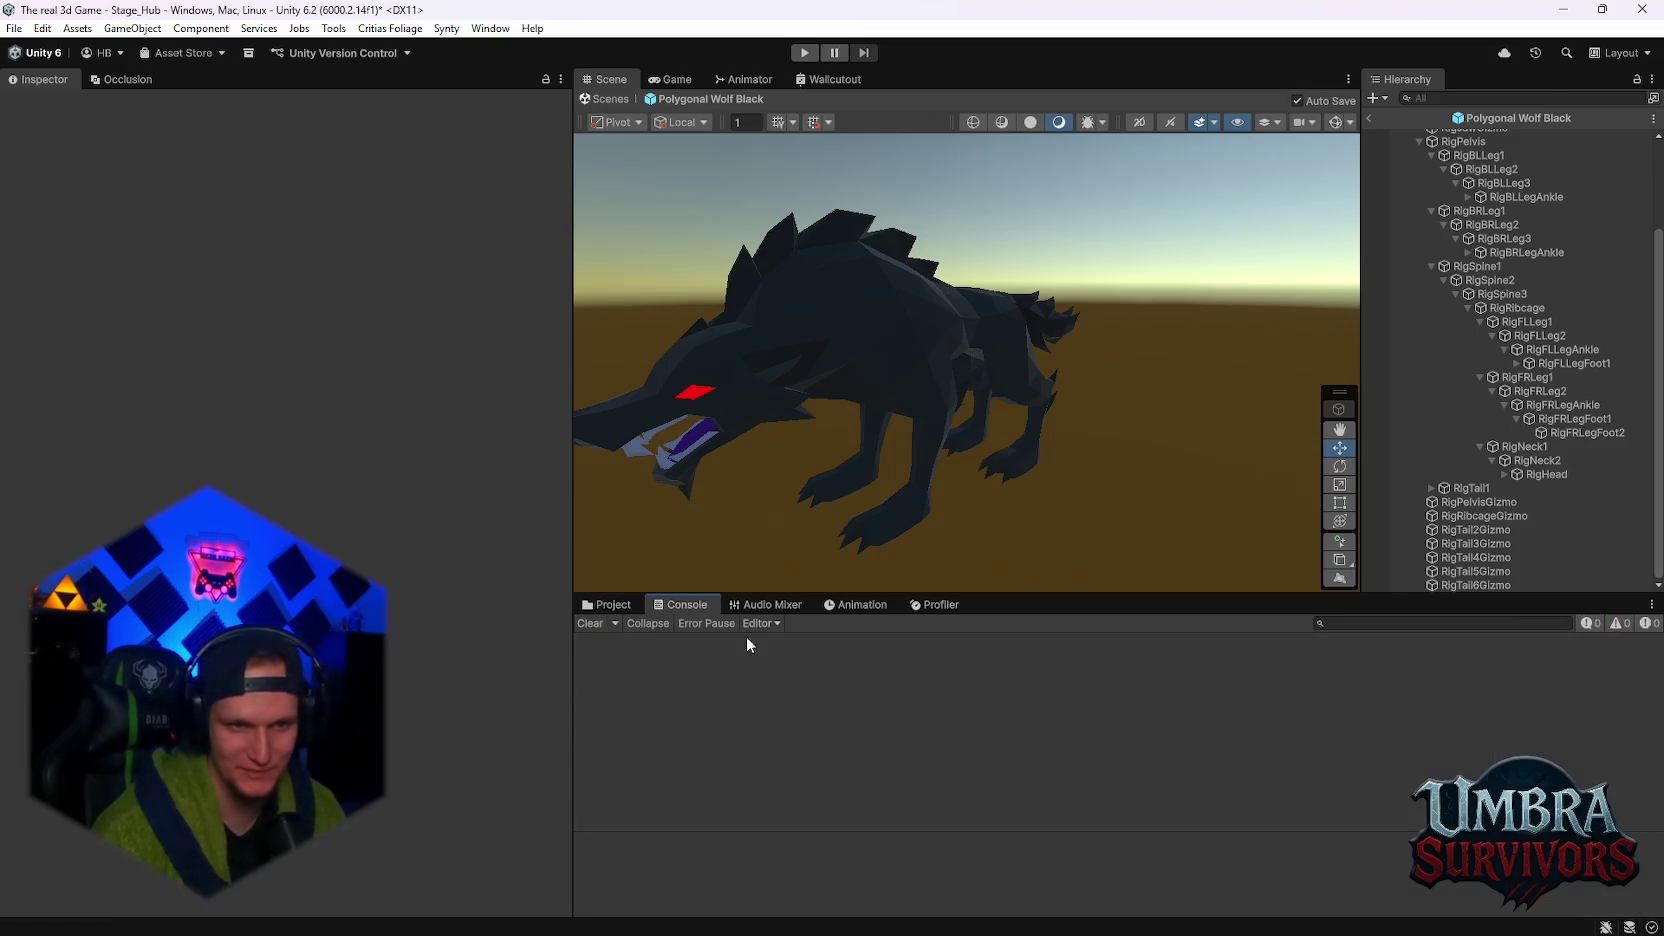
pyautogui.click(608, 604)
pyautogui.click(804, 52)
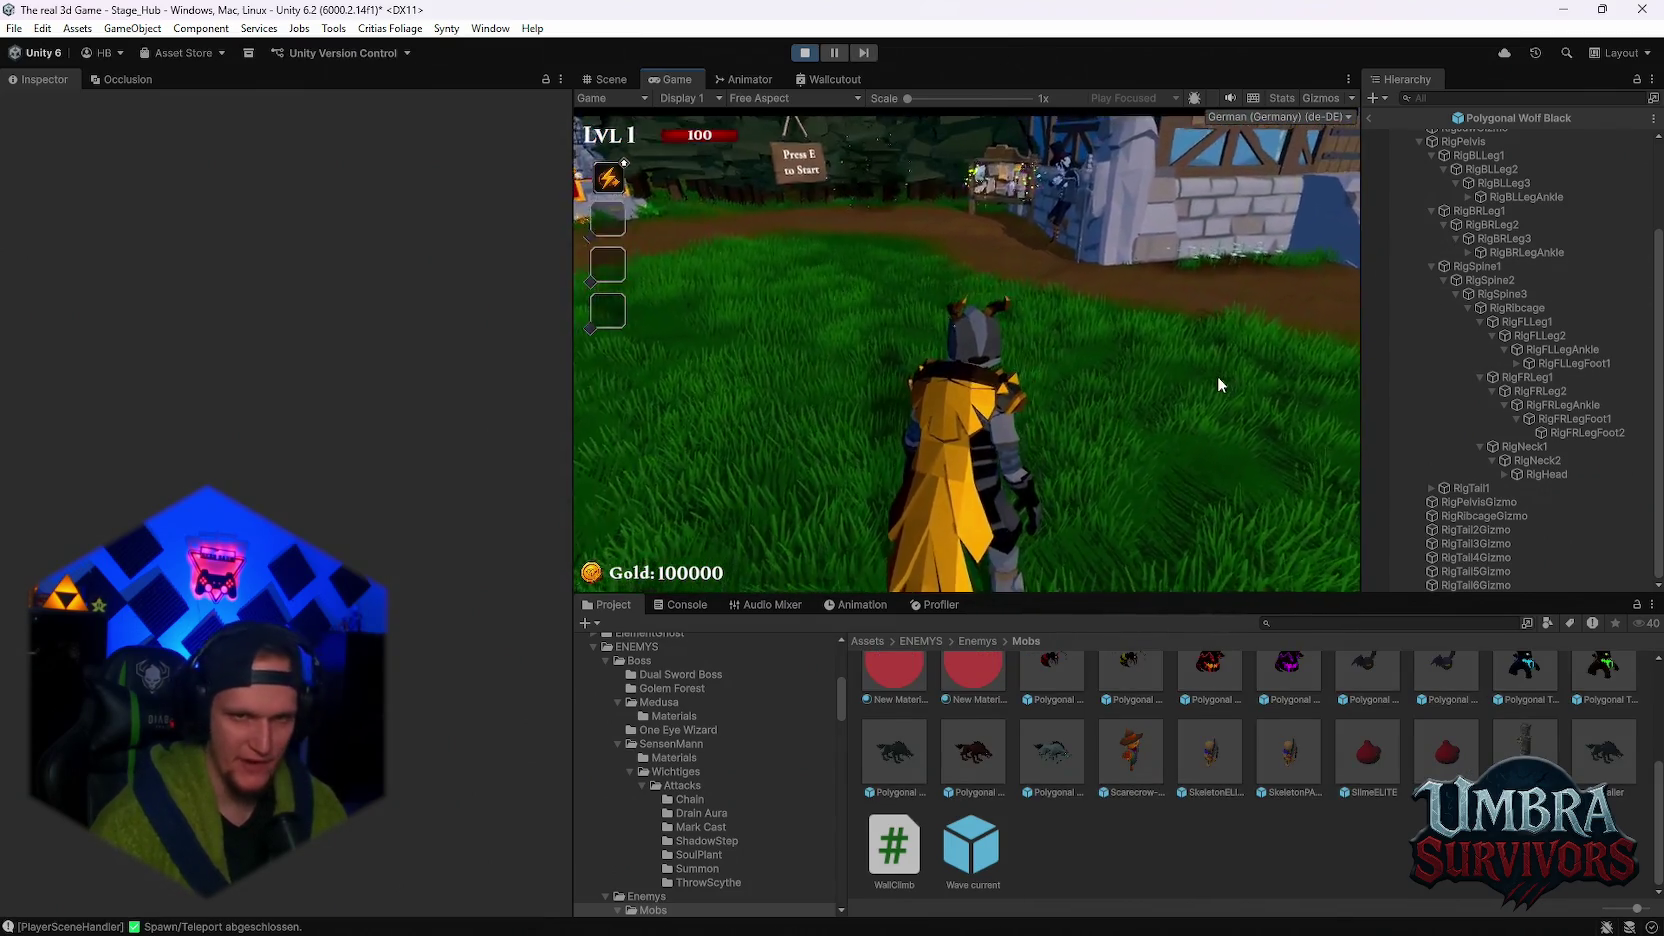
# - Run into the temple and choose the Fire Staff in the weapon book
pyautogui.press('w')
pyautogui.press('w')
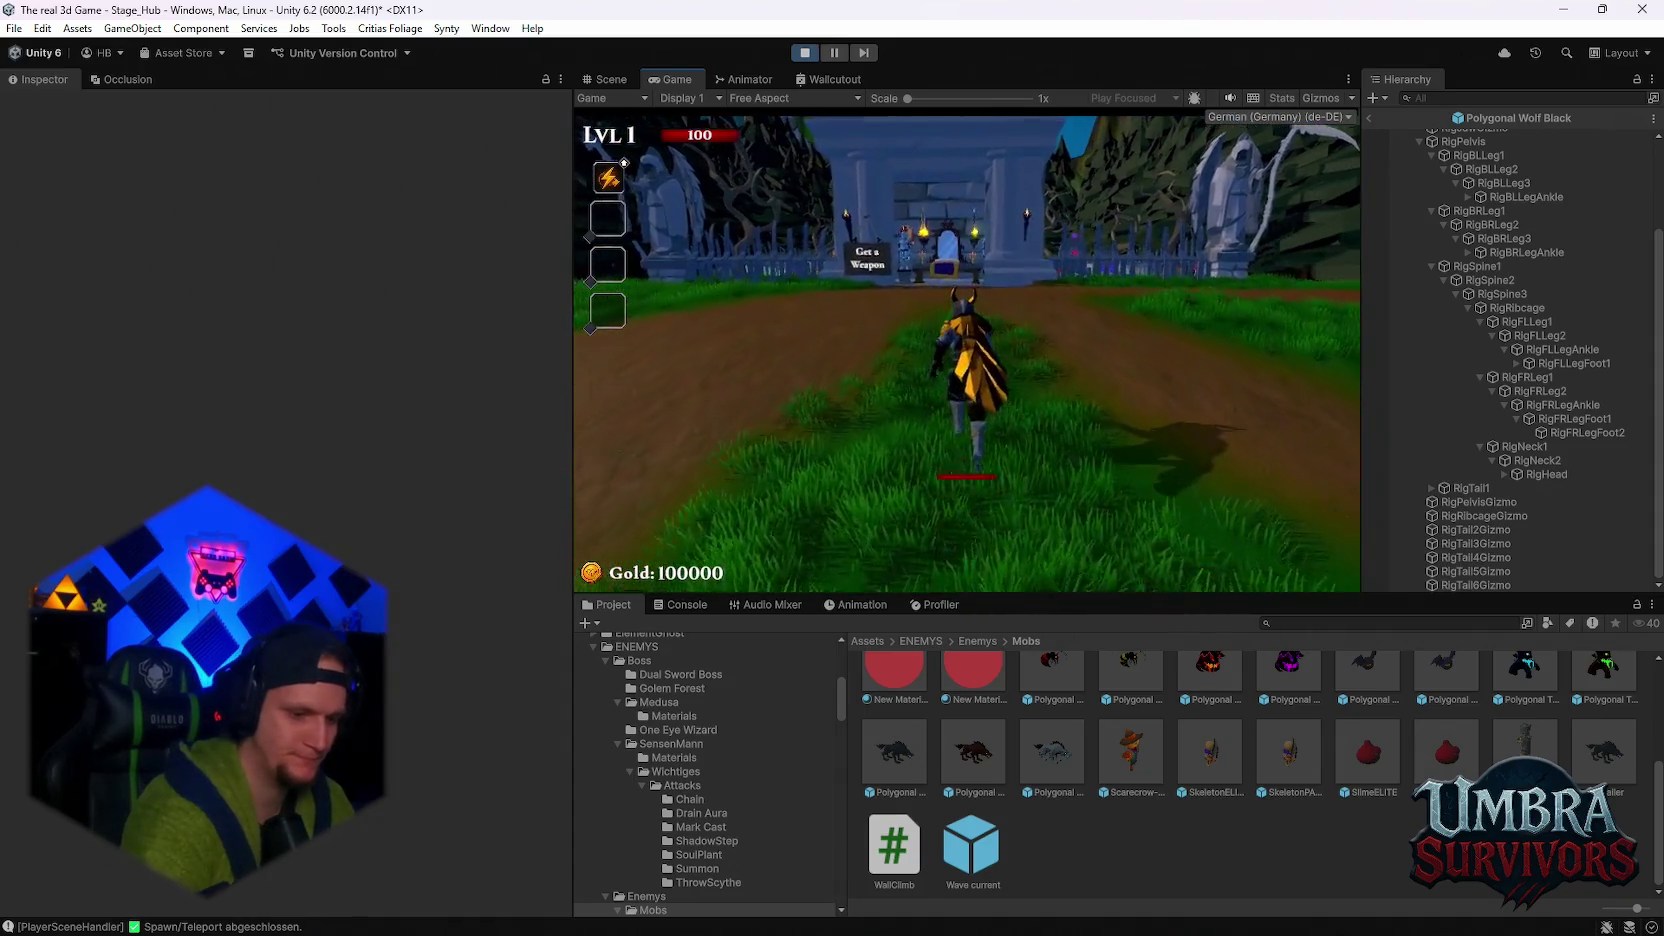
pyautogui.press('w')
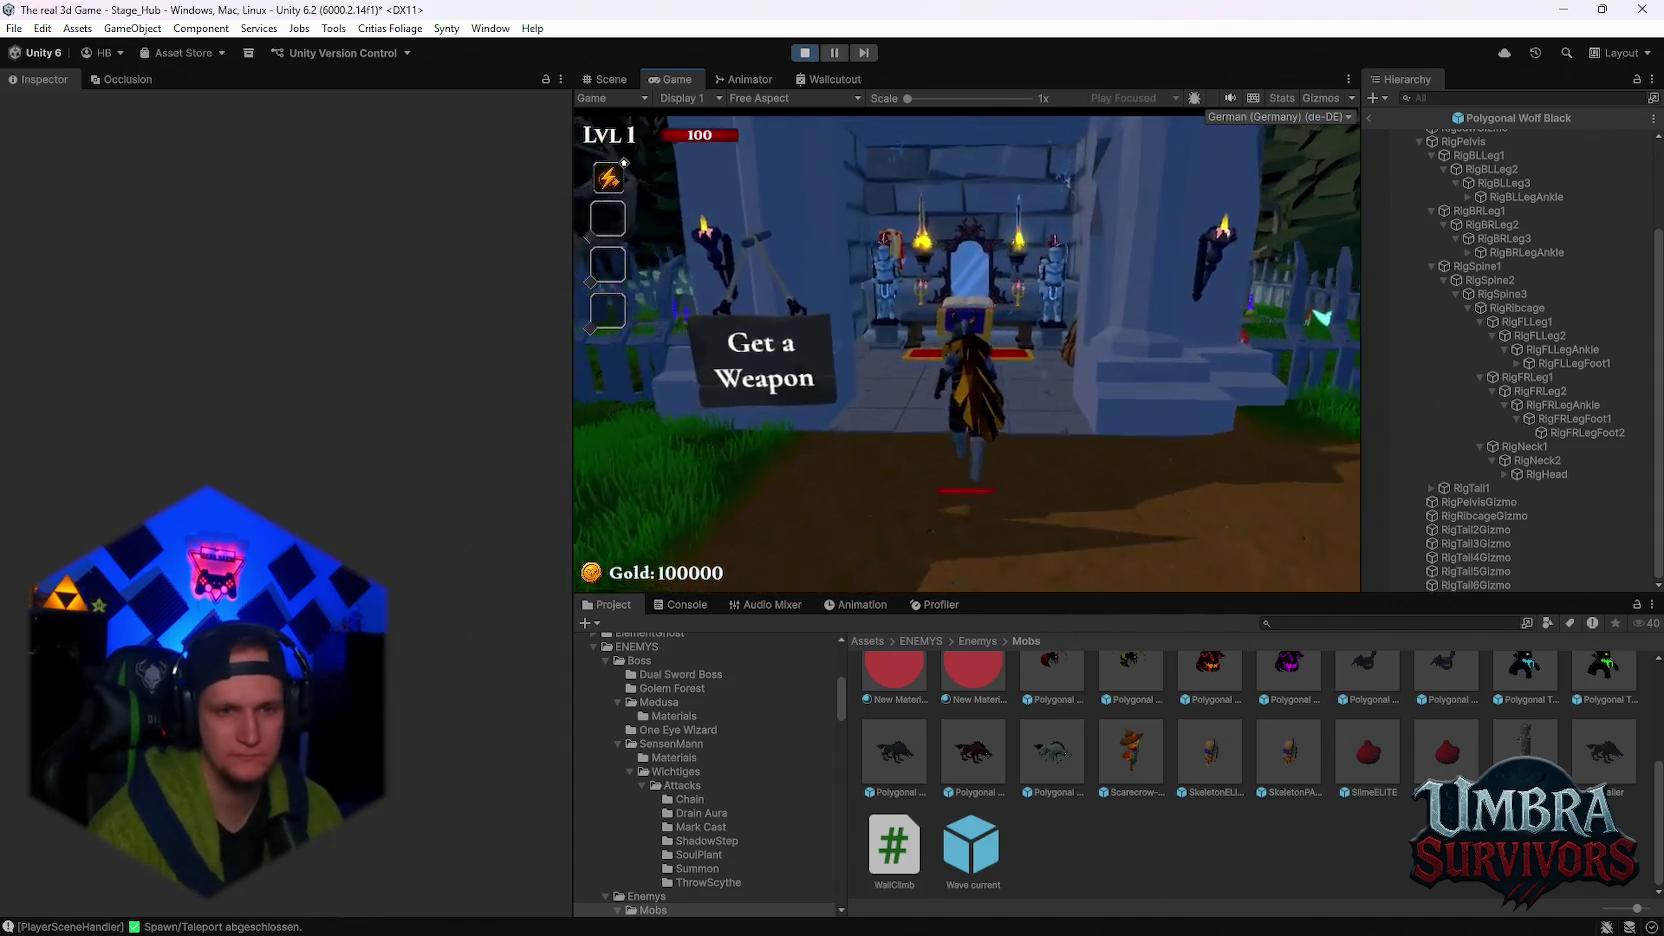
pyautogui.press('e')
pyautogui.click(747, 225)
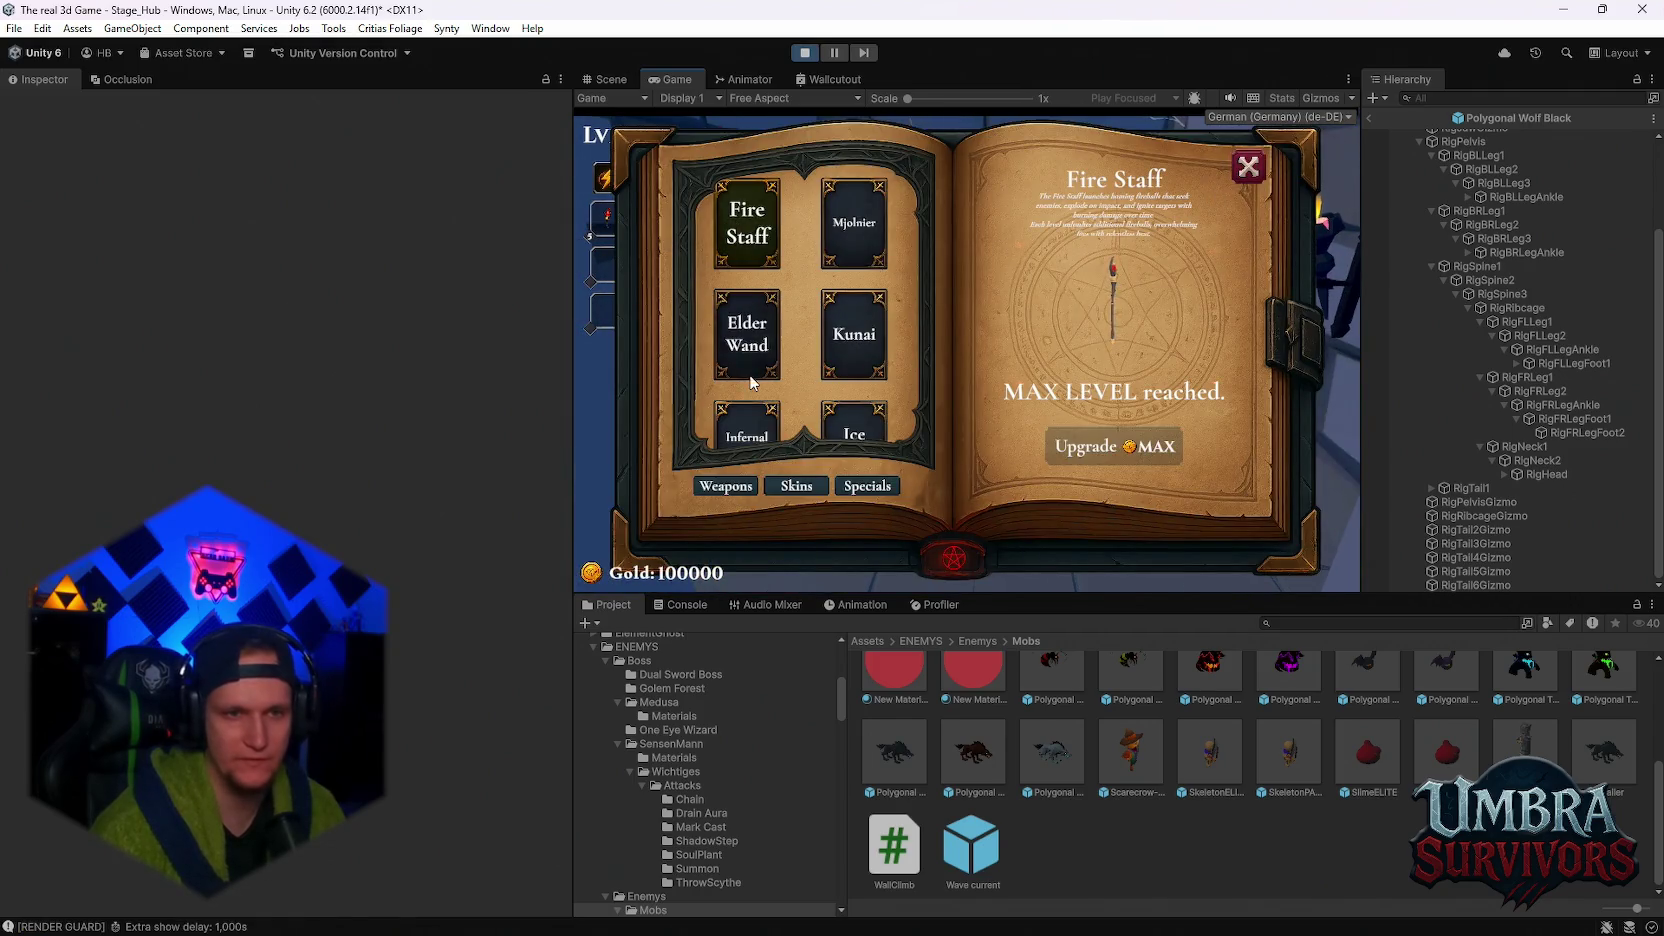
pyautogui.scroll(-1, 747, 310)
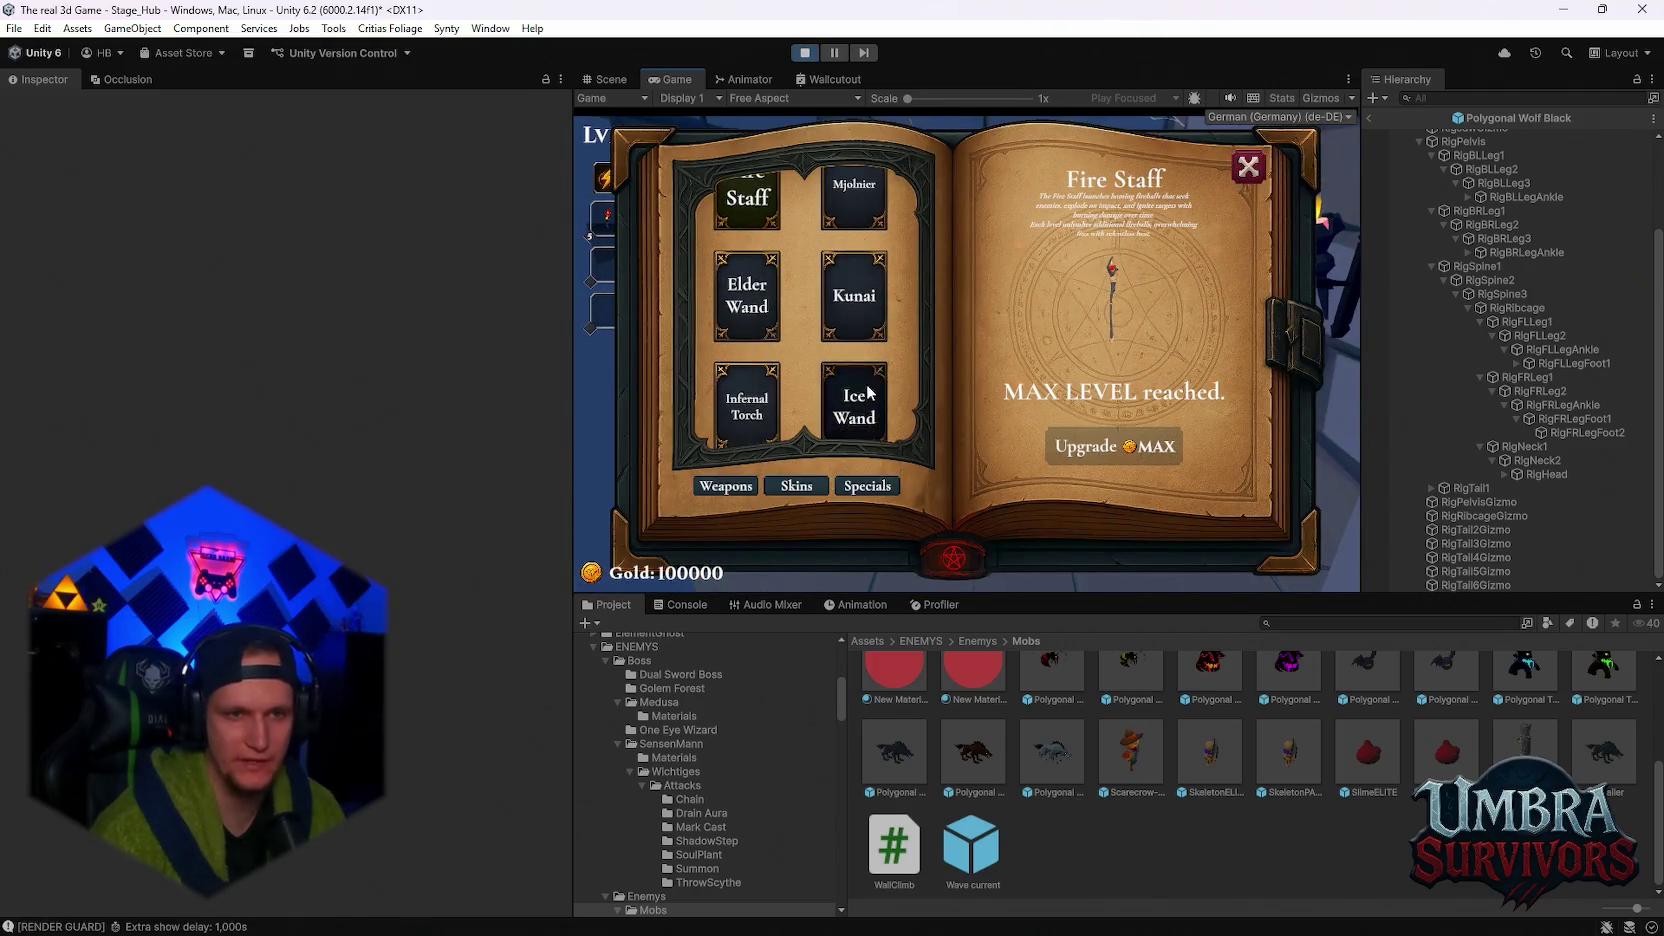
pyautogui.click(1248, 167)
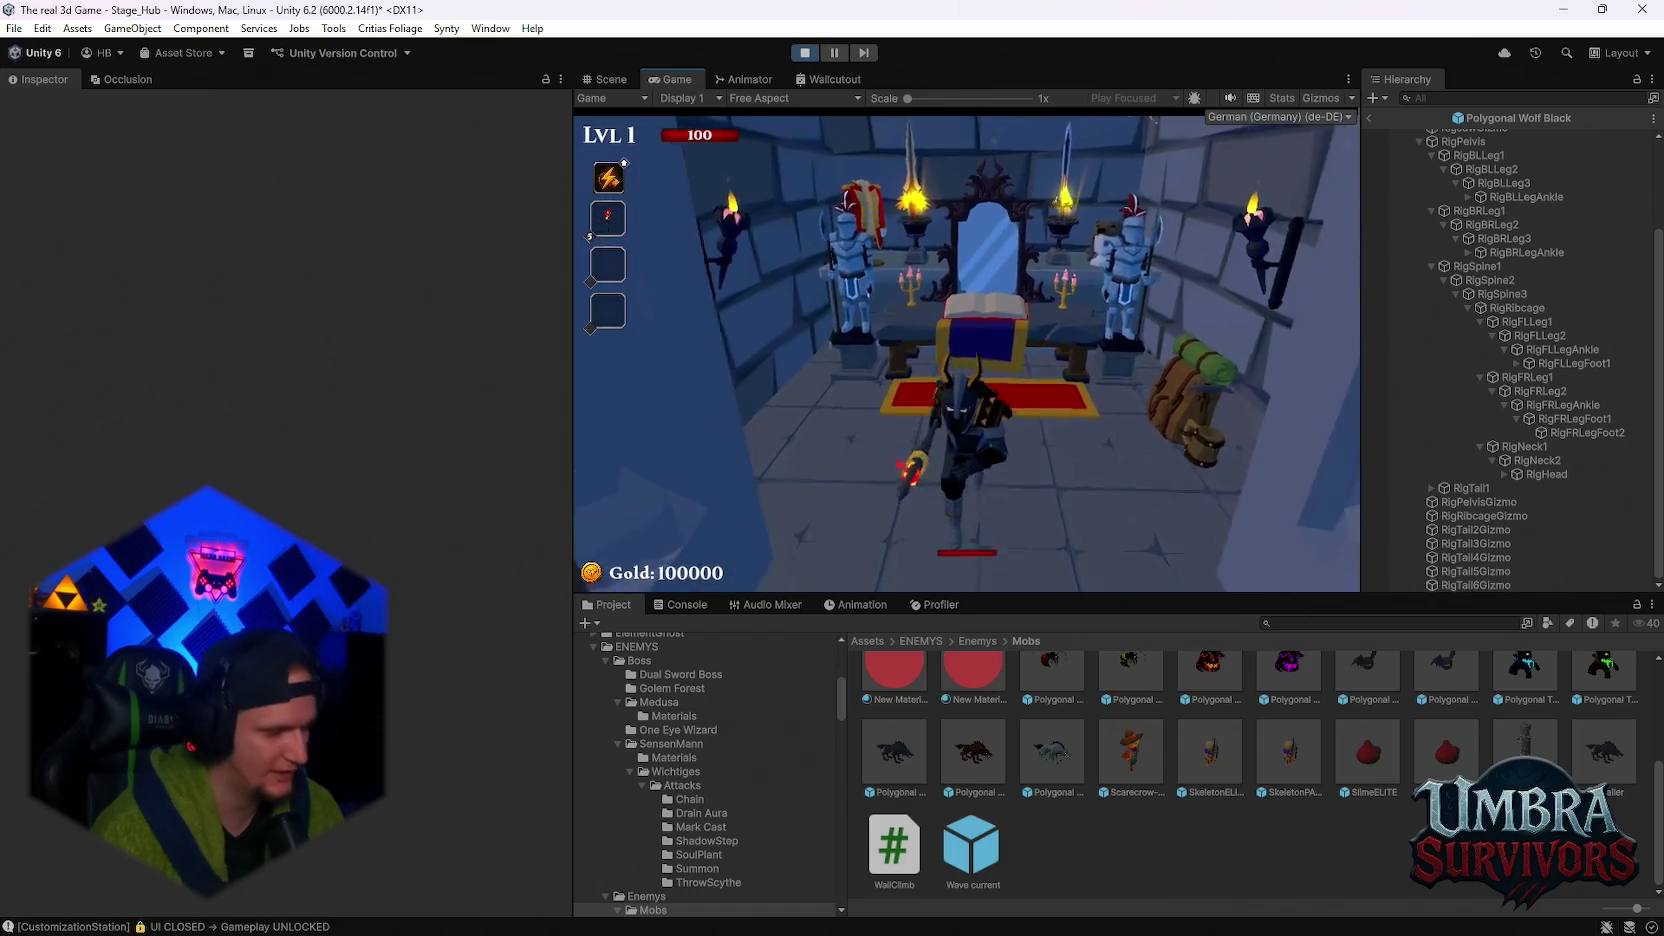
# - Run to the portal and activate it to load Stage 1
pyautogui.press('w')
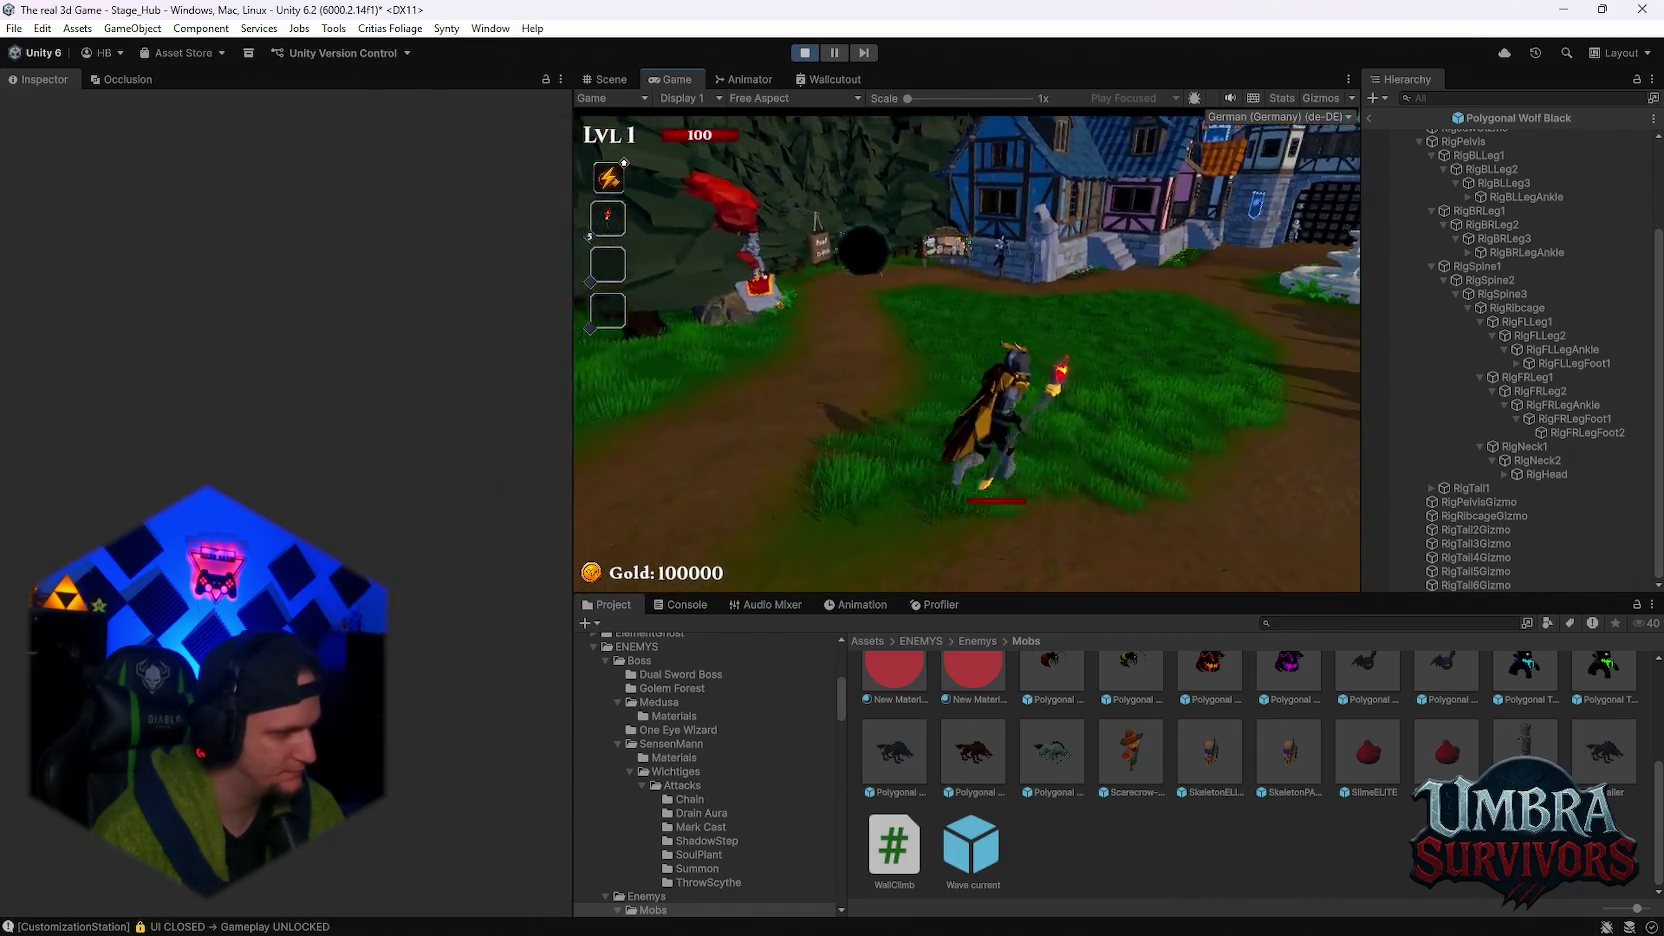
pyautogui.press('w')
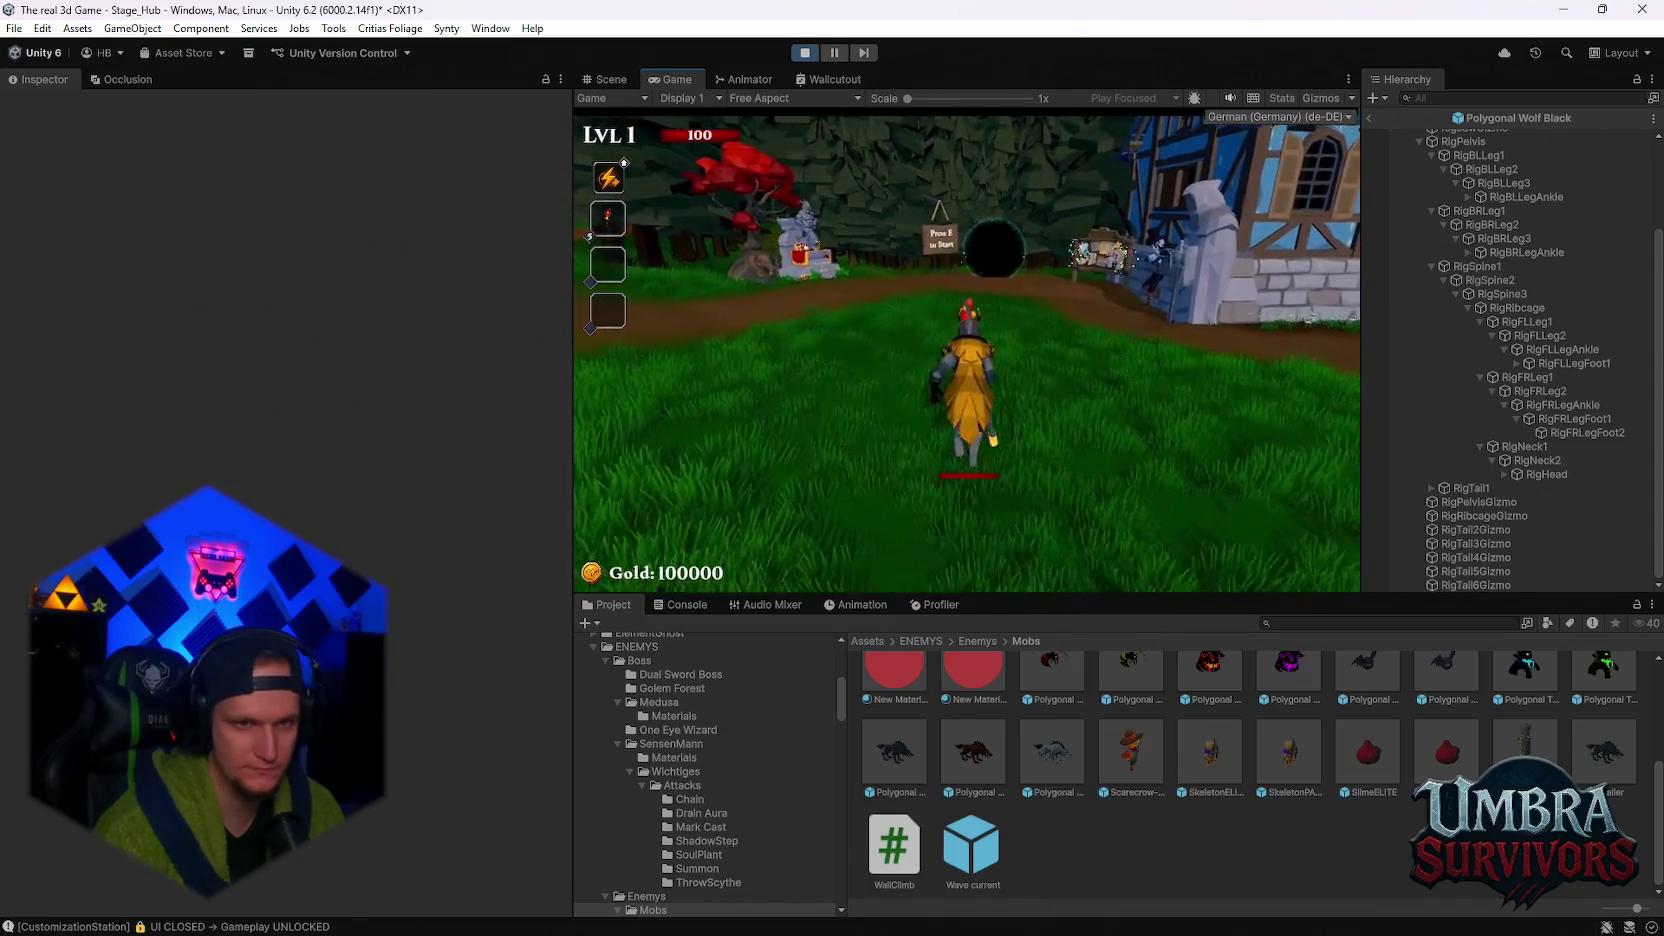
pyautogui.press('w')
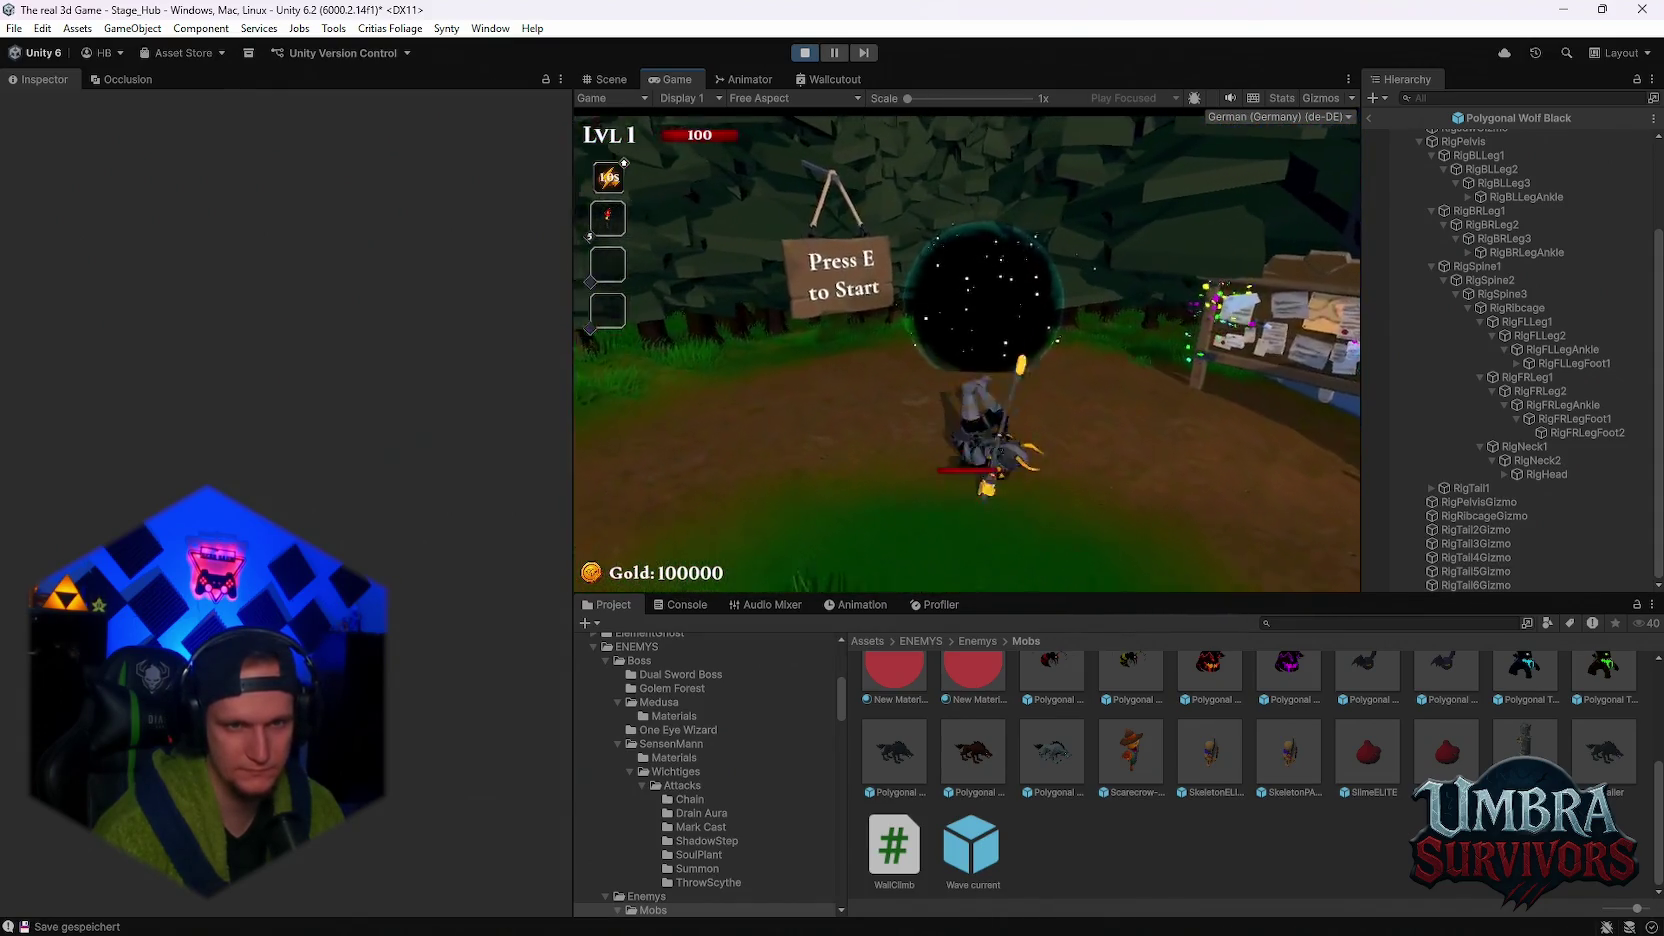
pyautogui.press('e')
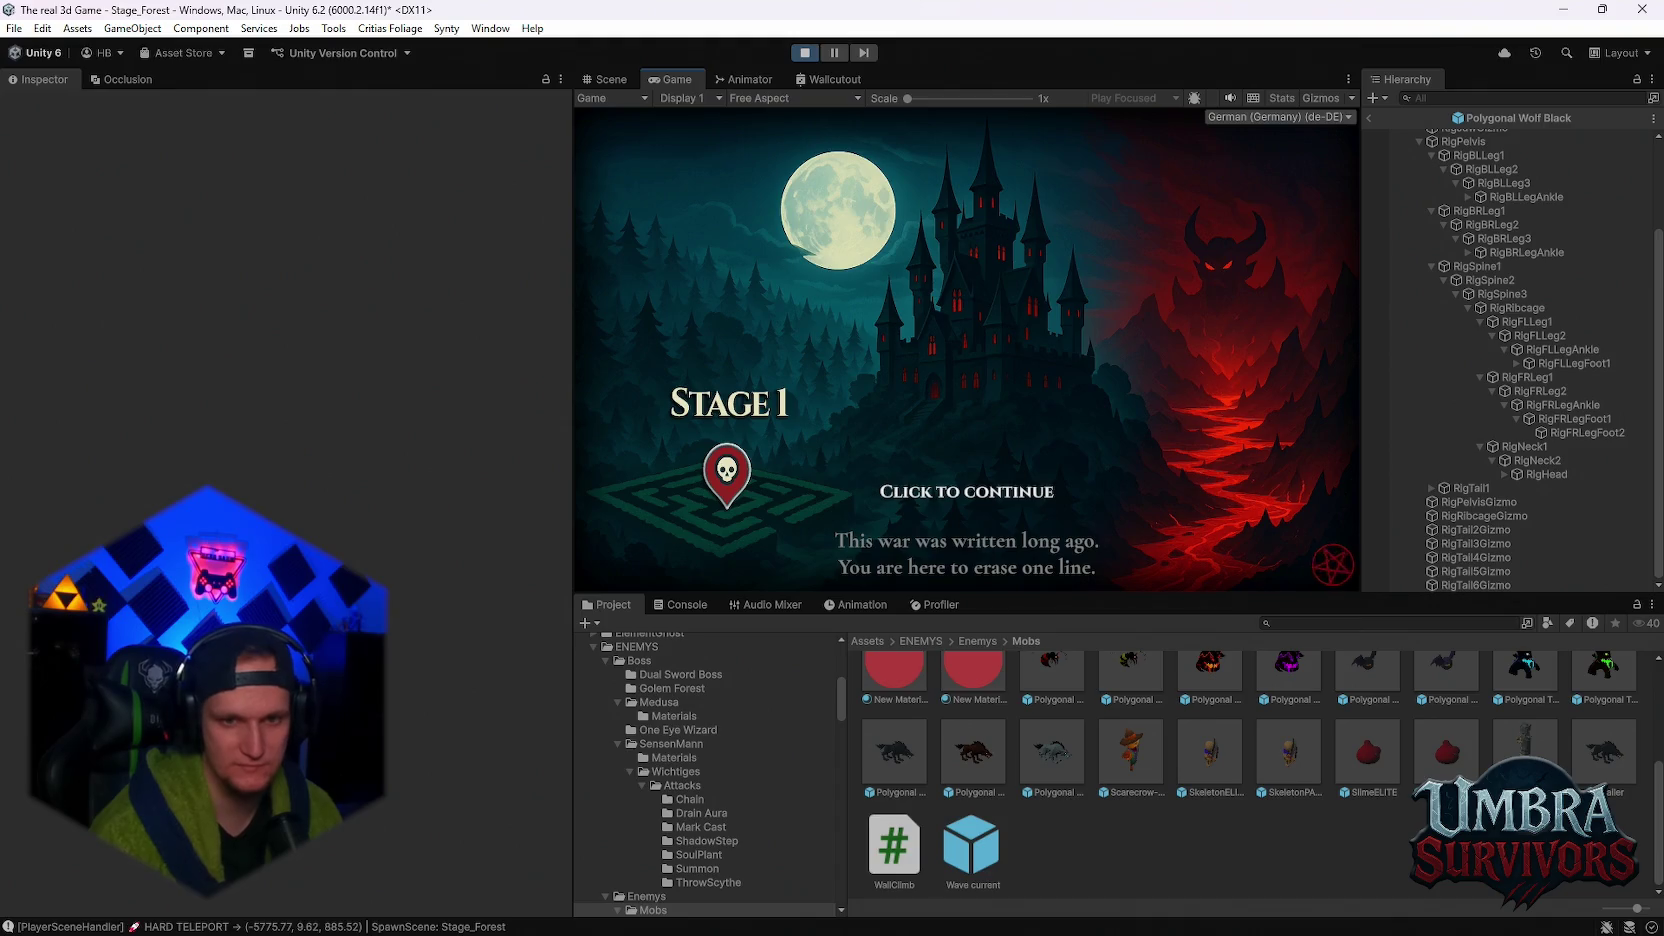
# - Maximize the Game view and fight through Wave 1 of the forest with the Fire Staff
pyautogui.click(768, 255)
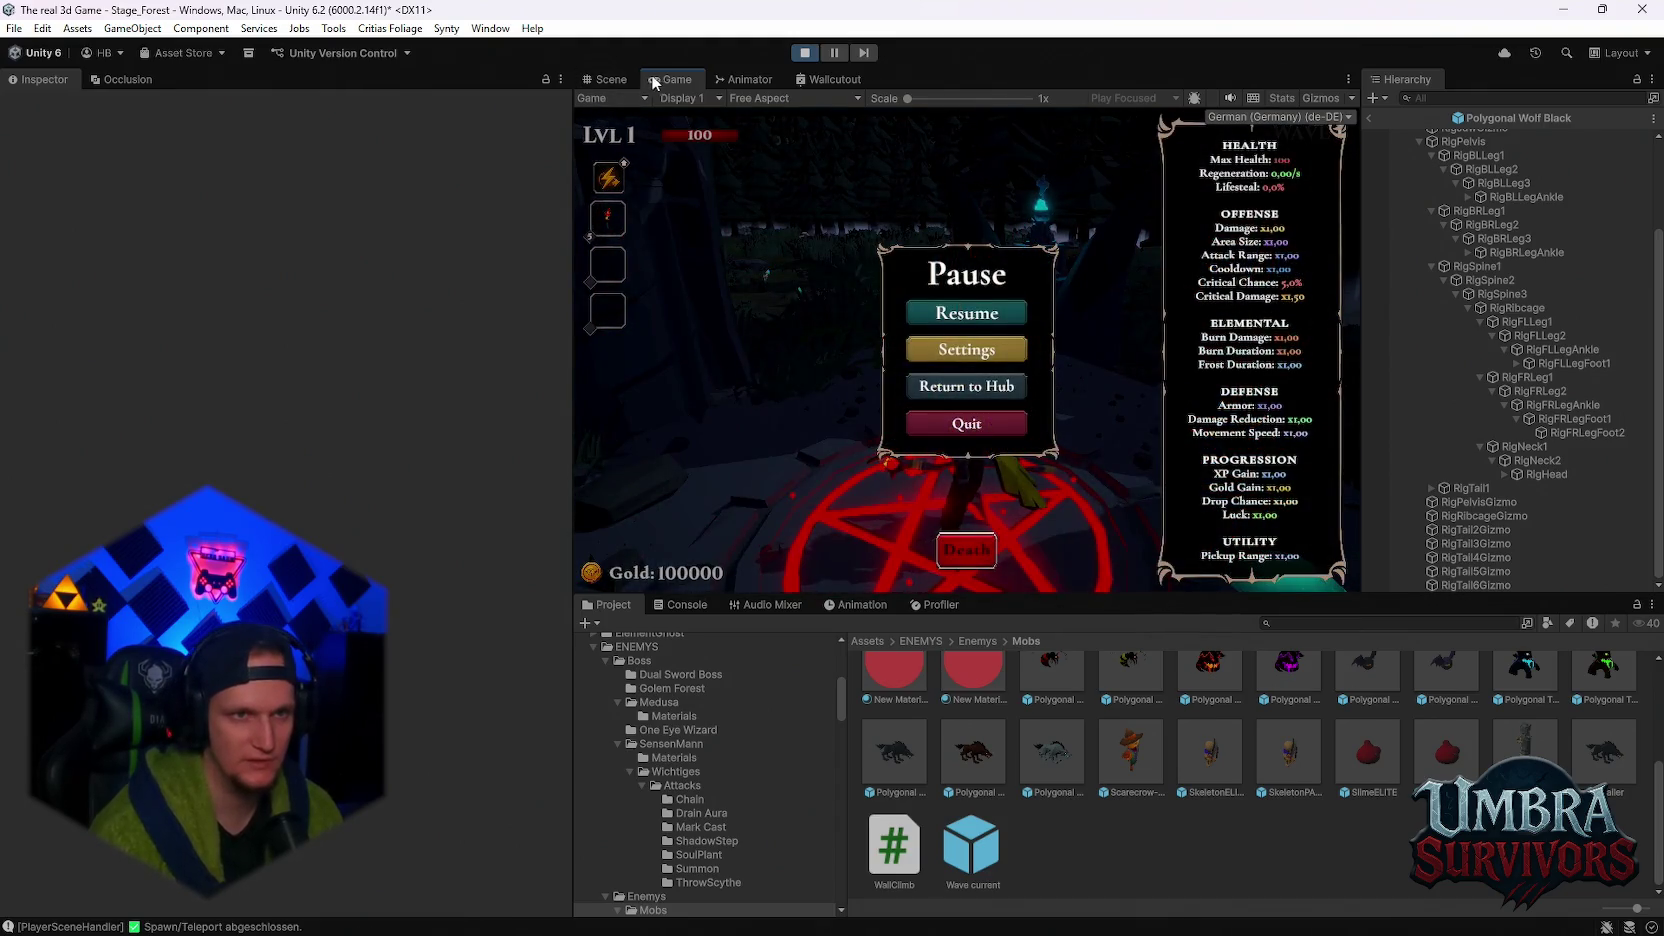
pyautogui.doubleClick(668, 79)
pyautogui.click(913, 462)
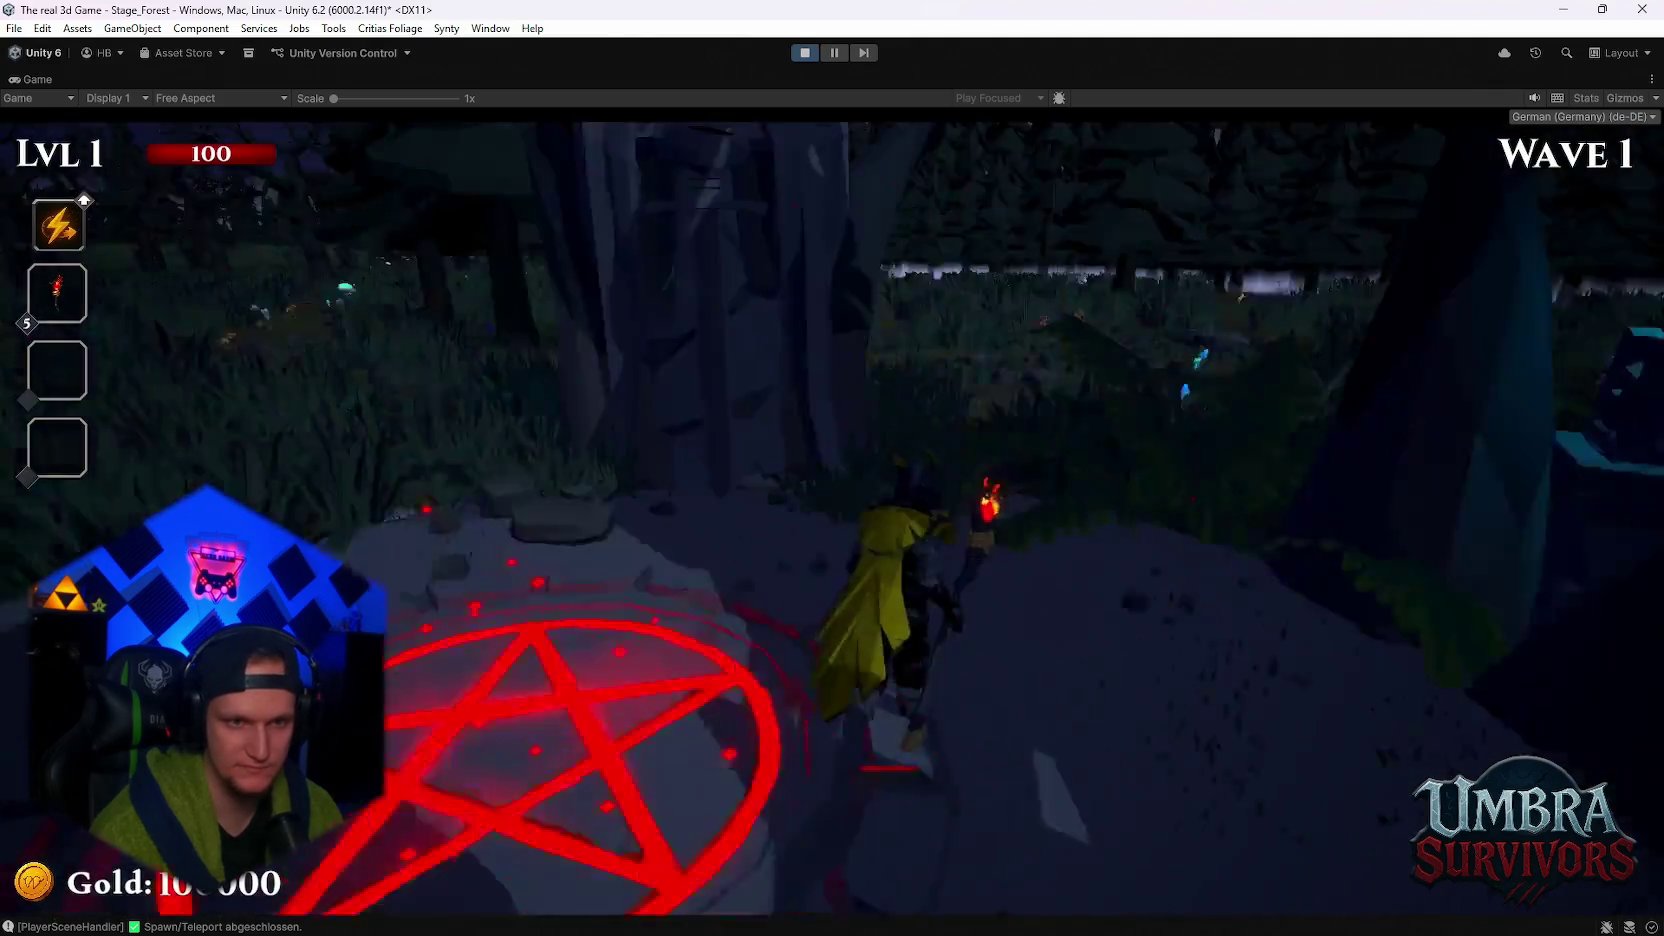
pyautogui.press('w')
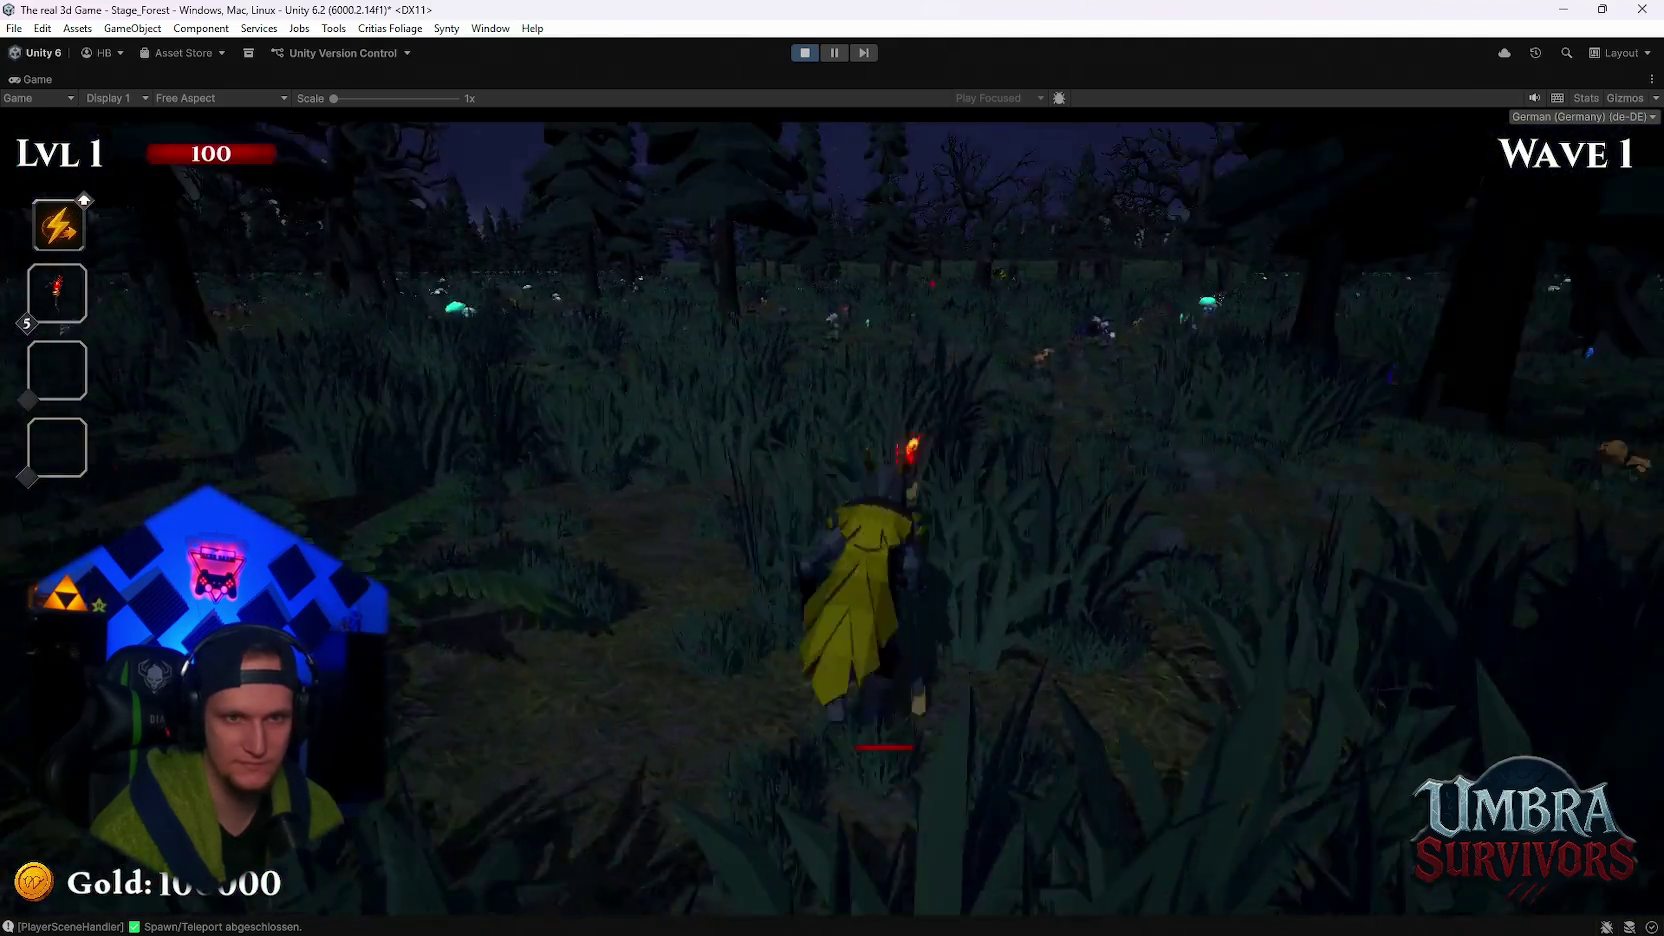
pyautogui.press('w')
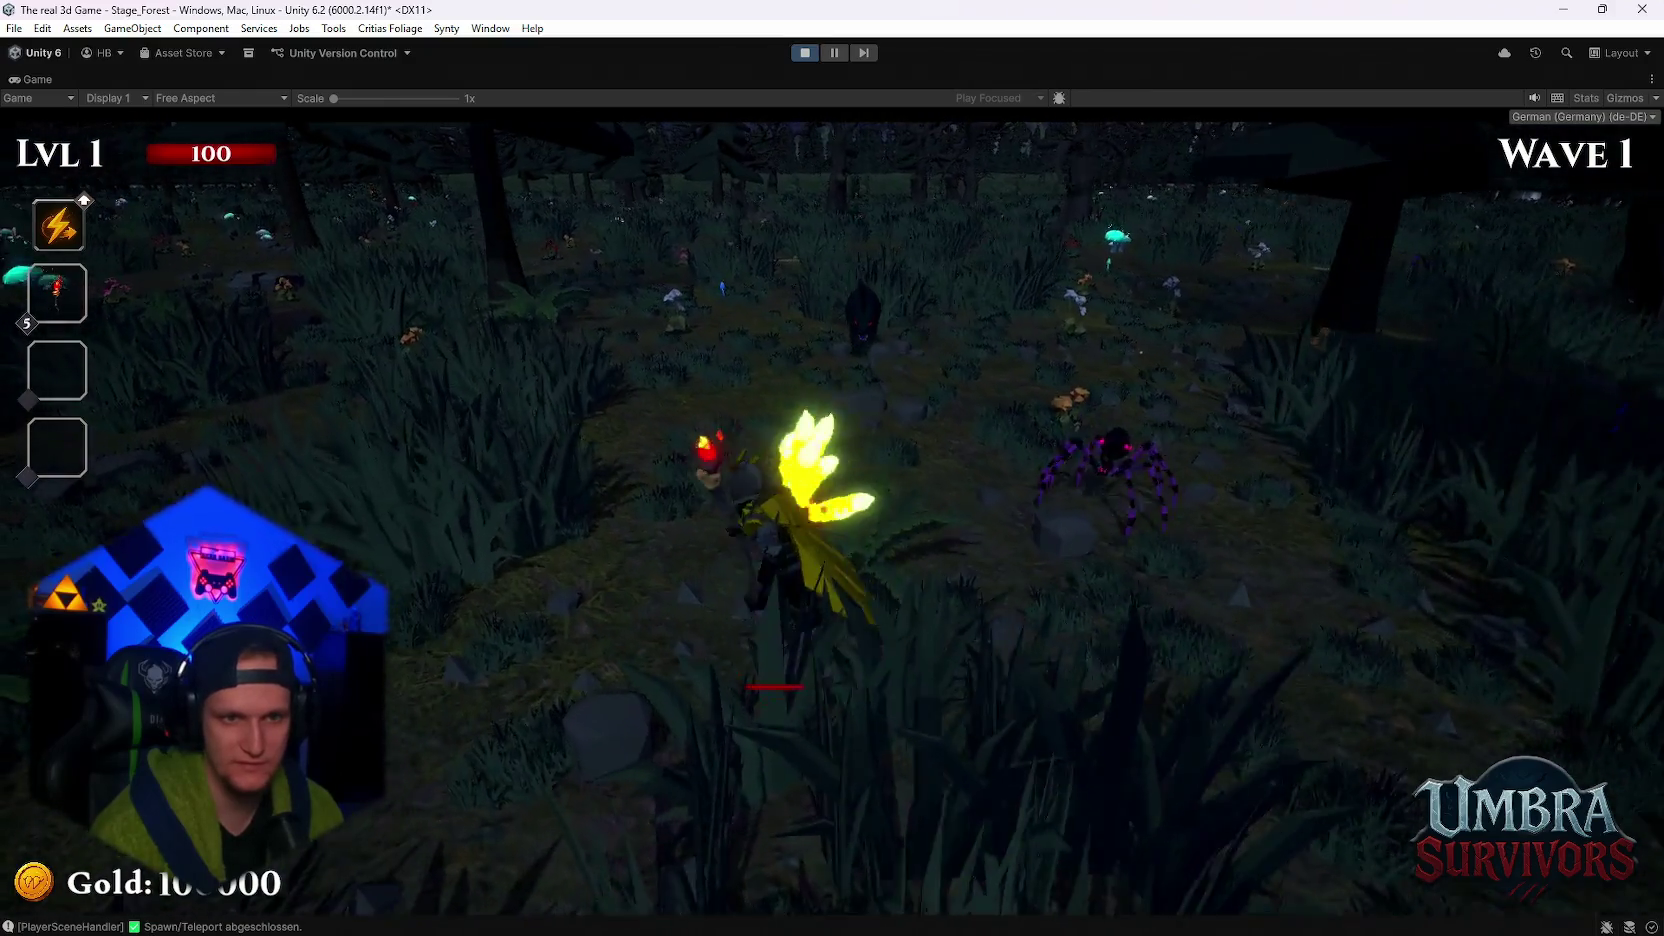
pyautogui.press('w')
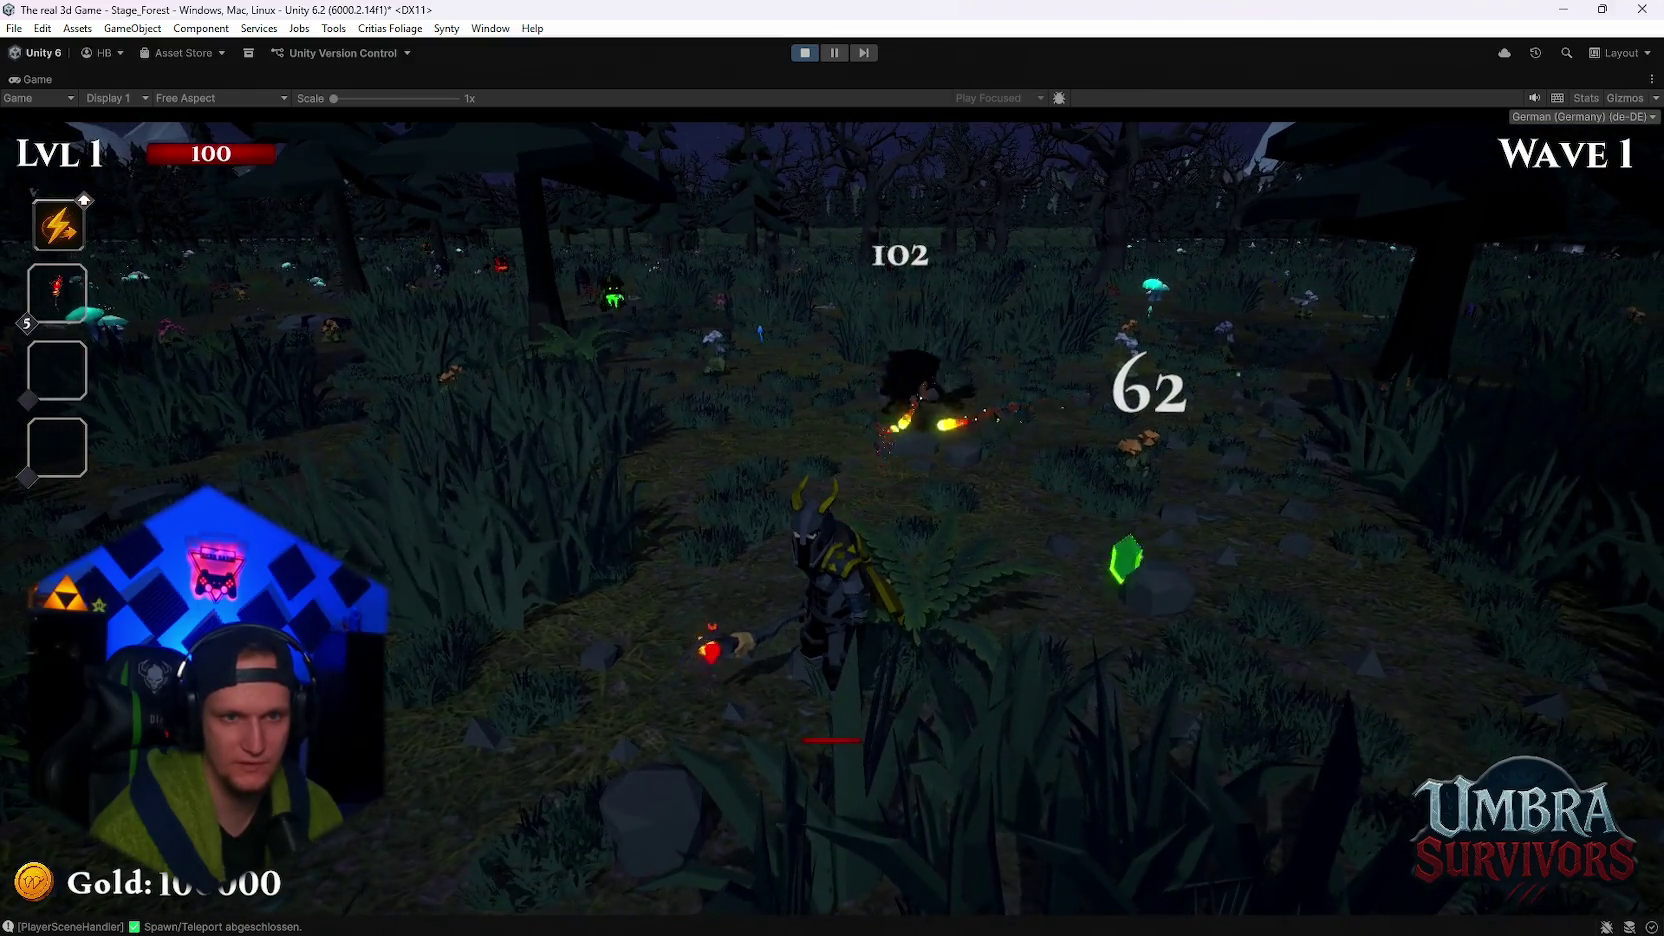
pyautogui.press('w')
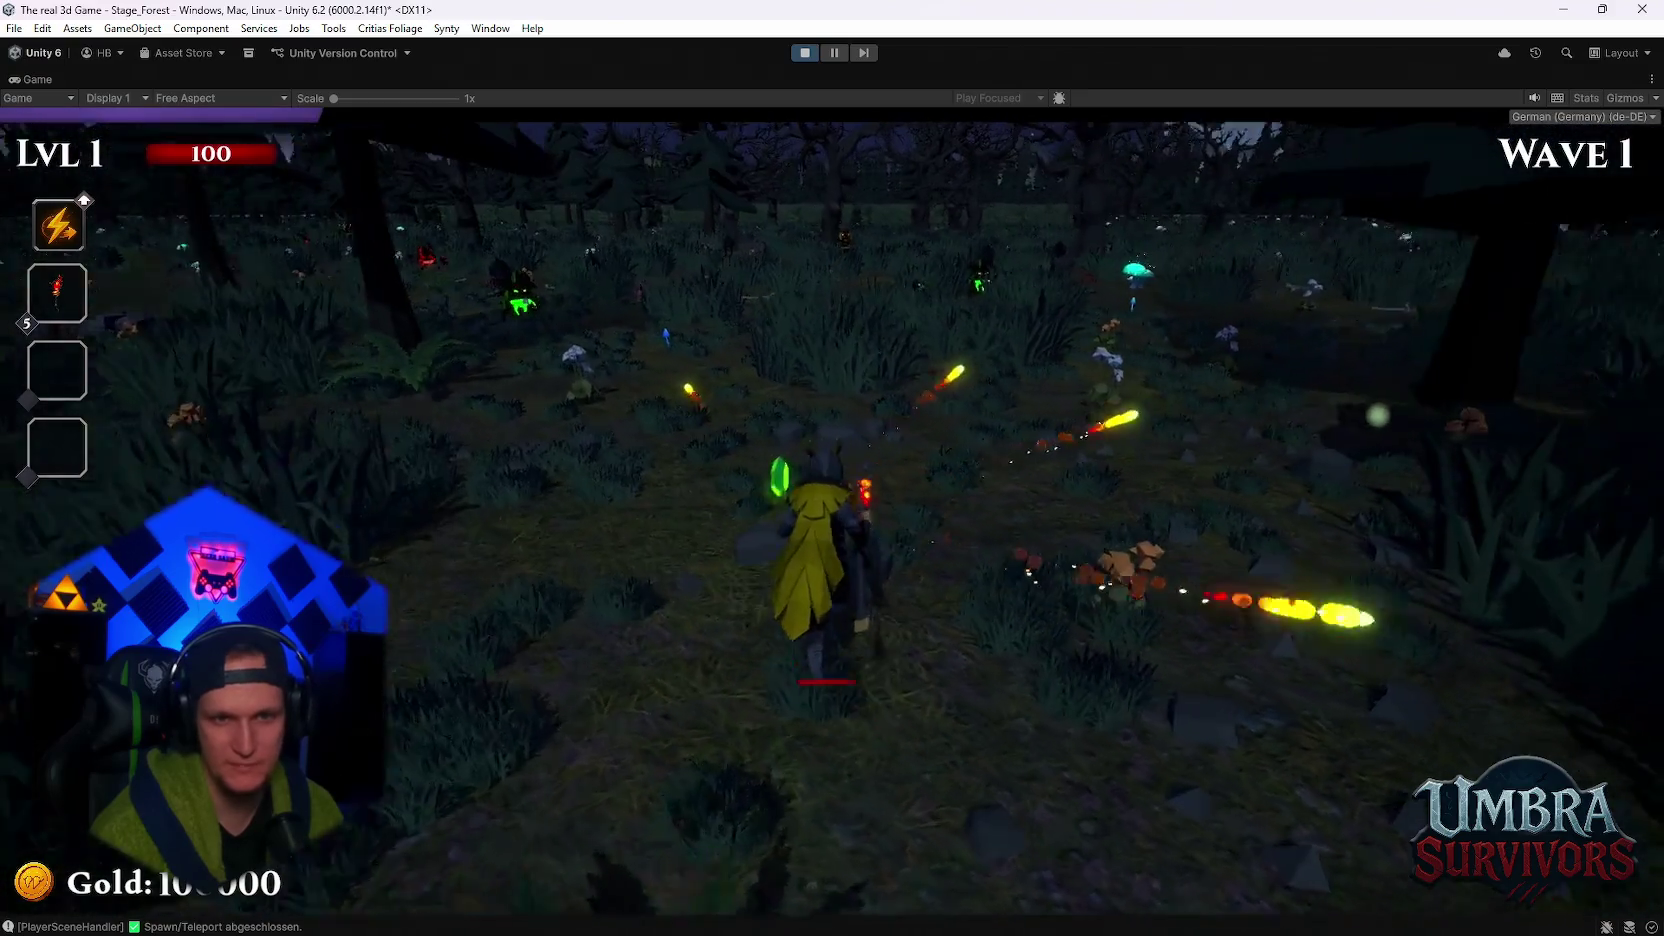
pyautogui.press('w')
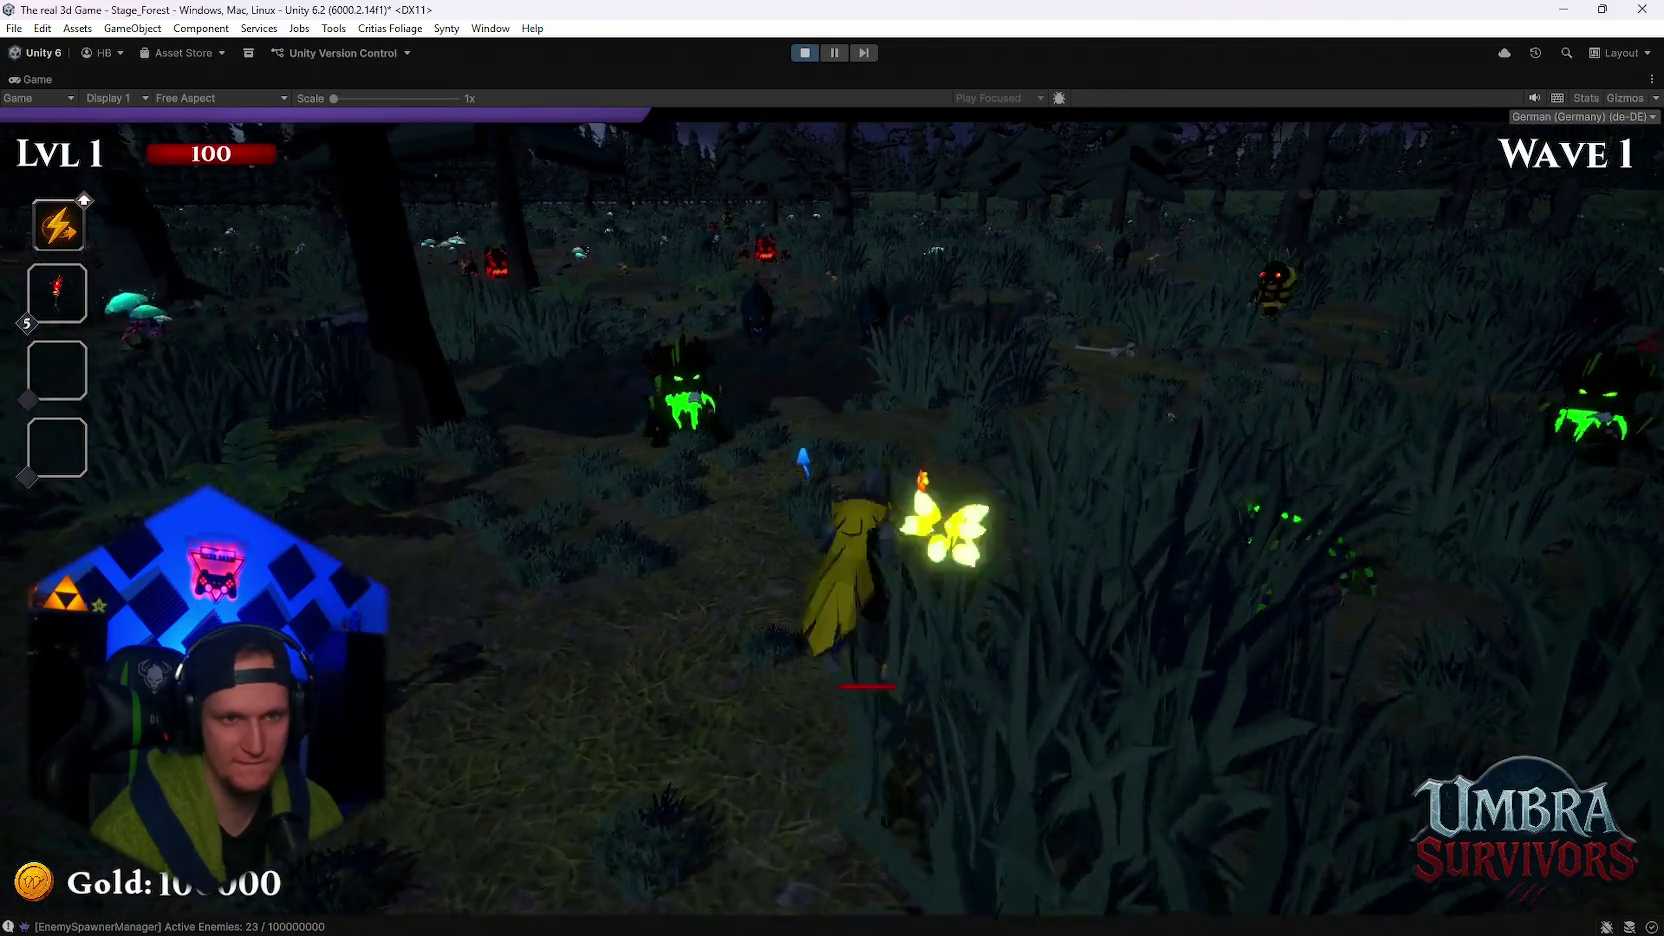
pyautogui.press('s')
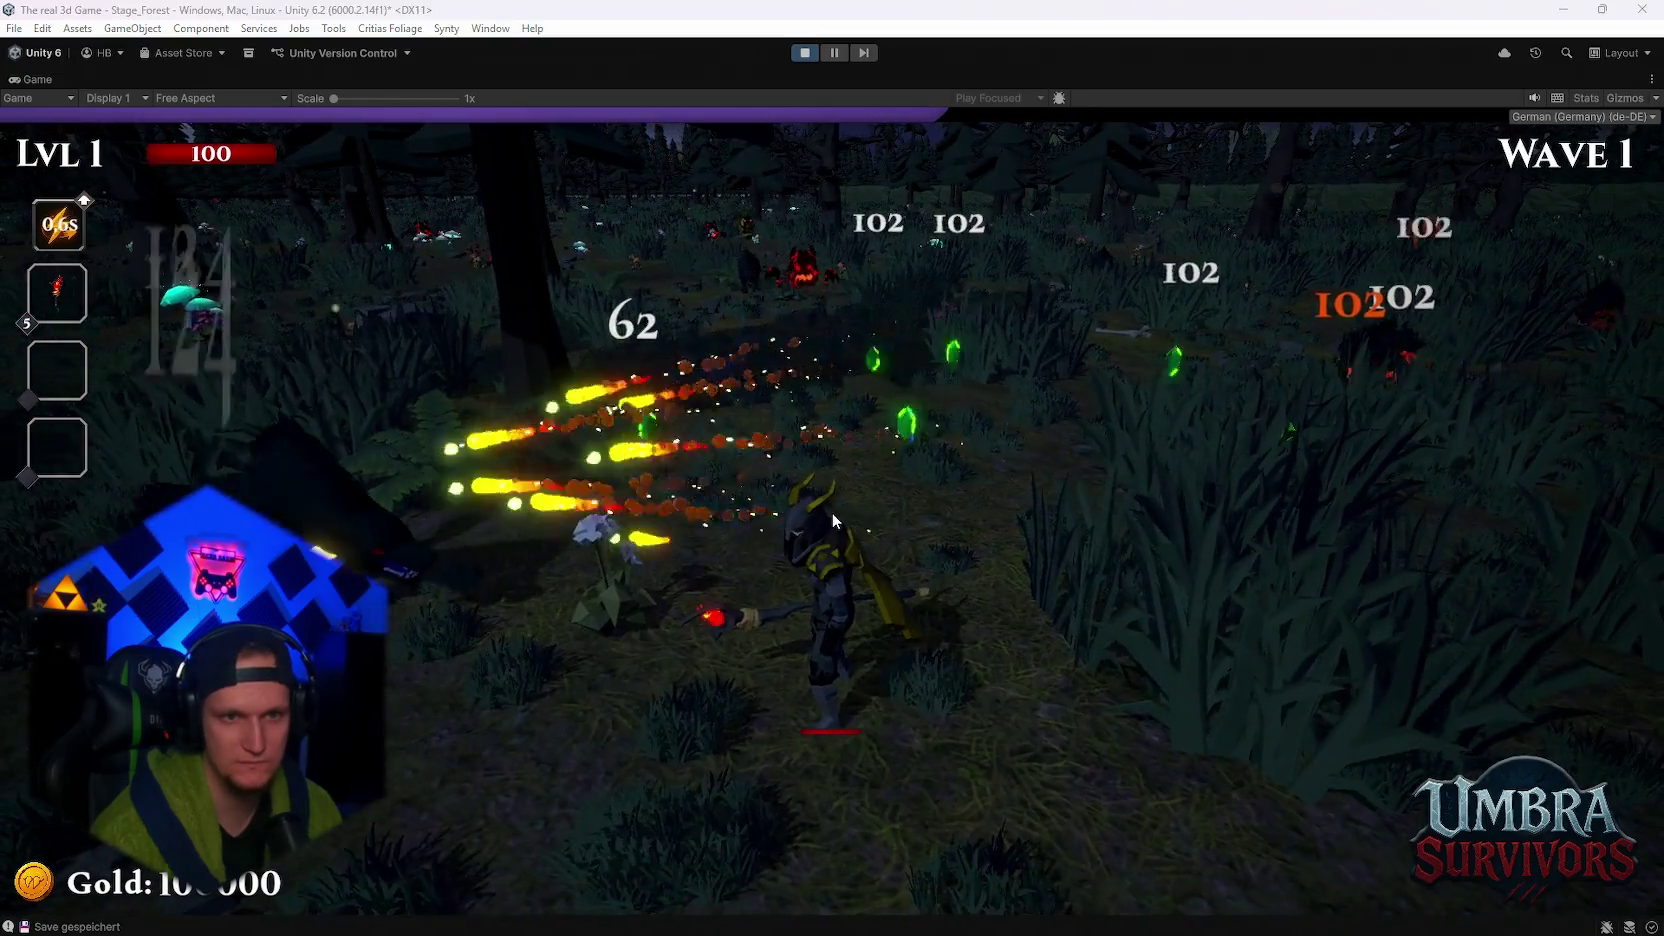
# - Snip a screenshot of the combat area, pause the game, then resume
pyautogui.press('super+shift+s')
pyautogui.moveTo(801, 203); pyautogui.dragTo(1149, 342)
pyautogui.moveTo(757, 380)
pyautogui.mouseDown()
pyautogui.moveTo(241, 706)
pyautogui.moveTo(122, 706)
pyautogui.mouseUp()
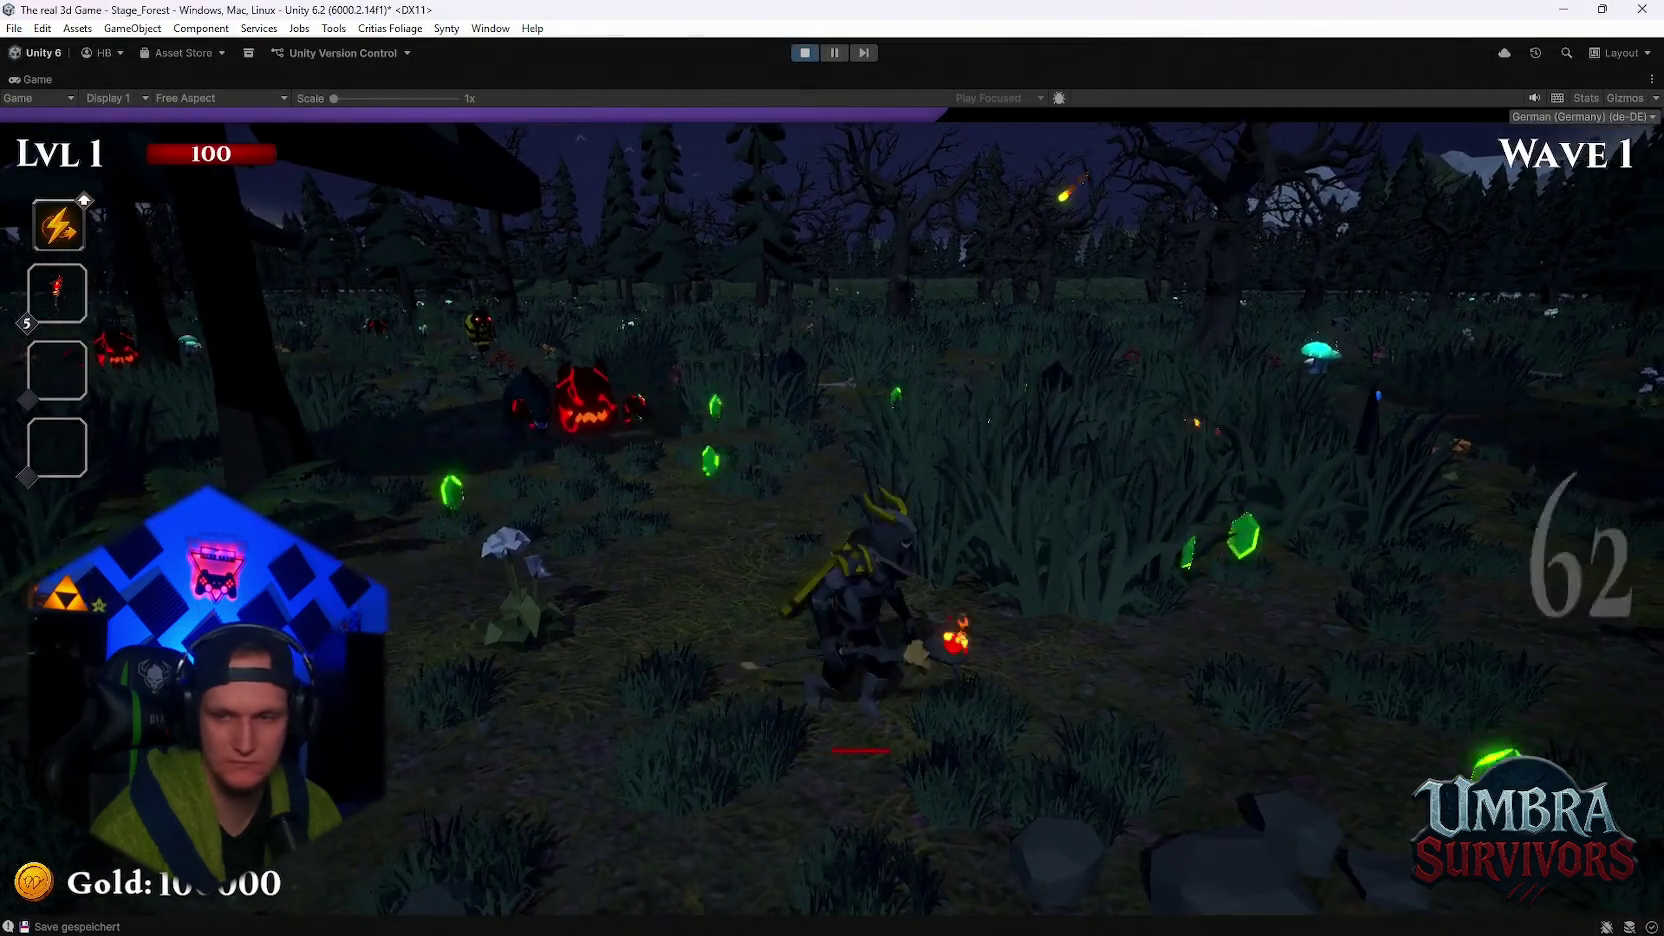
pyautogui.press('Escape')
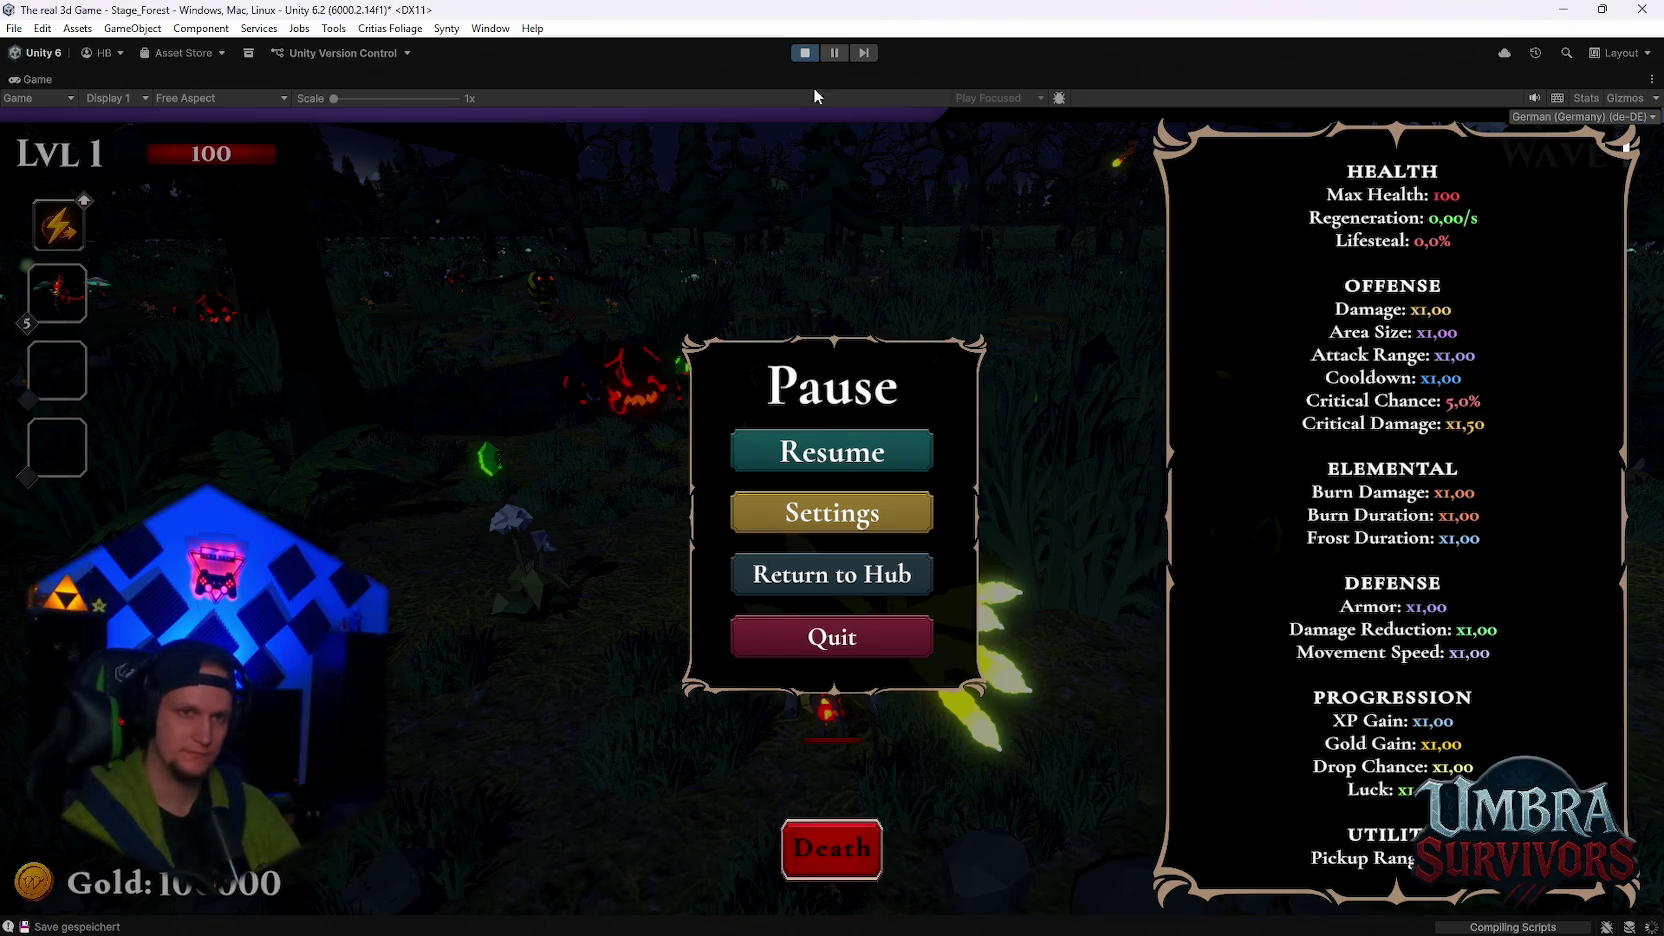
pyautogui.click(821, 448)
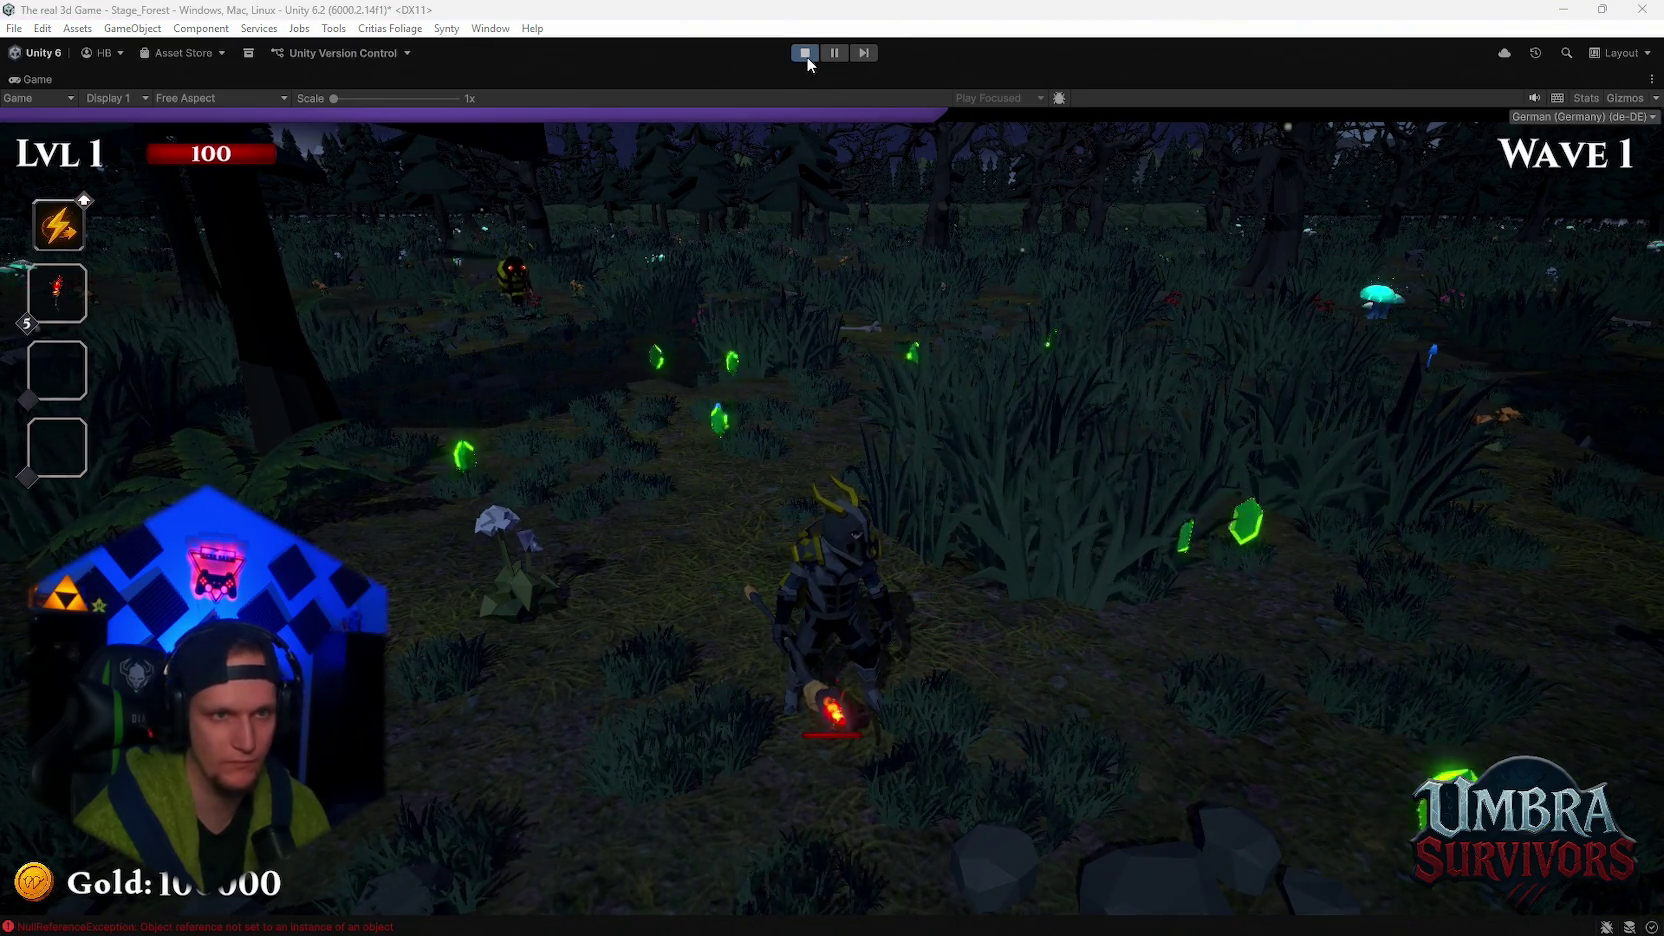
# - Run through Stage_Forest, pause with Escape, and stop the play test
pyautogui.press('w')
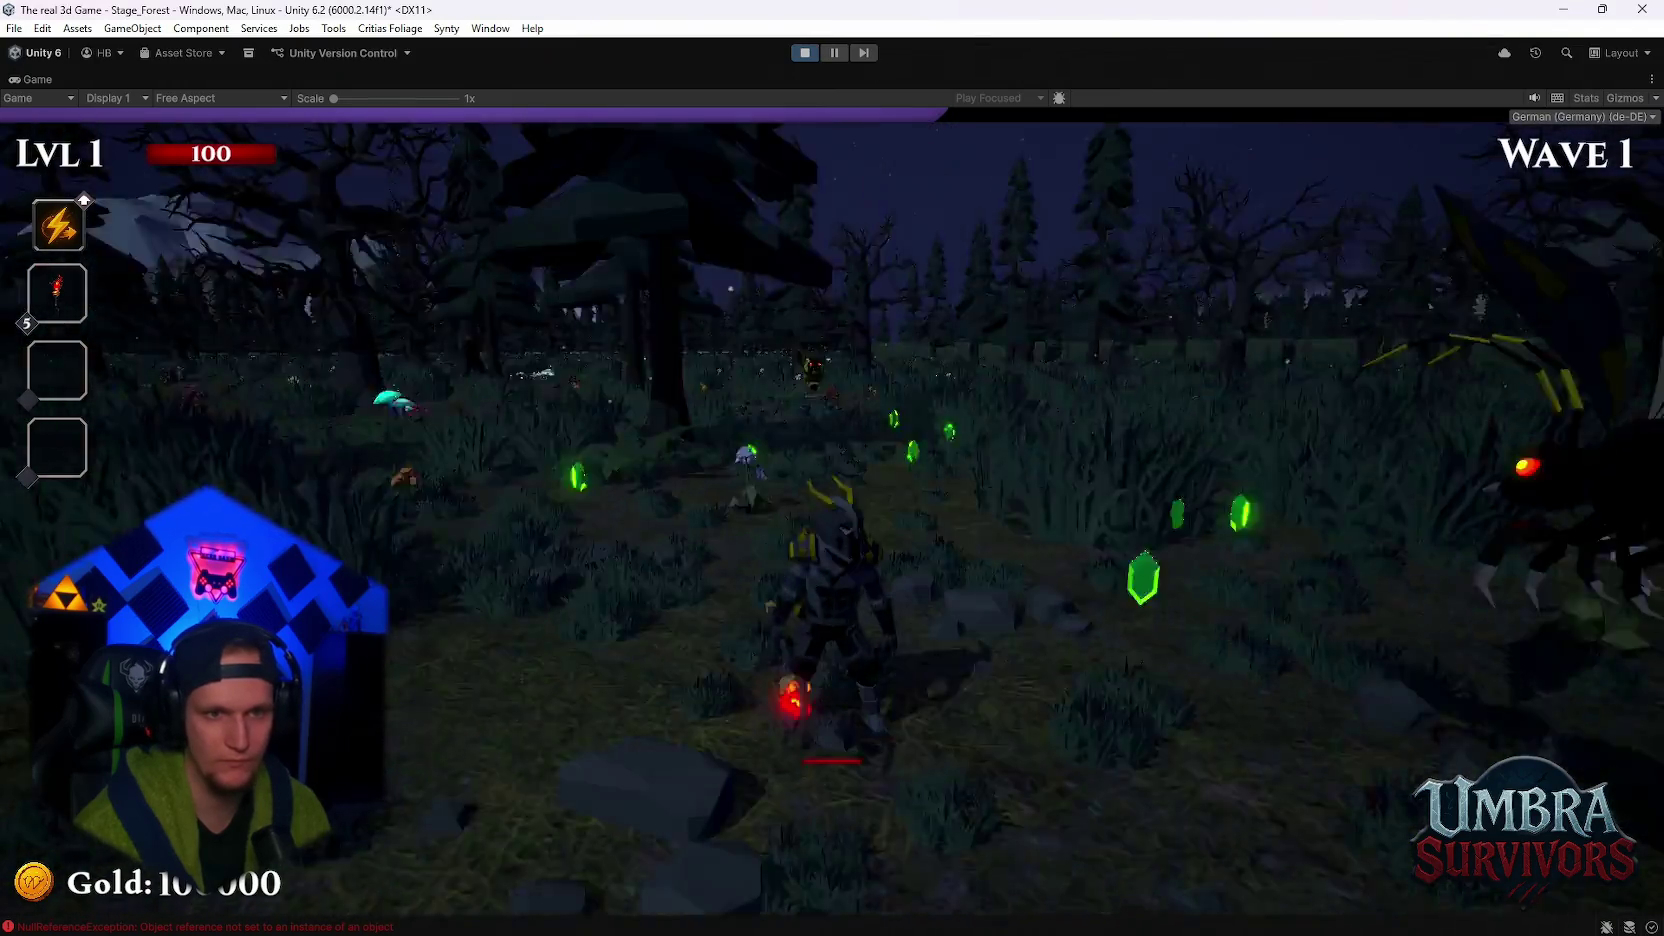
pyautogui.press('Escape')
pyautogui.click(802, 56)
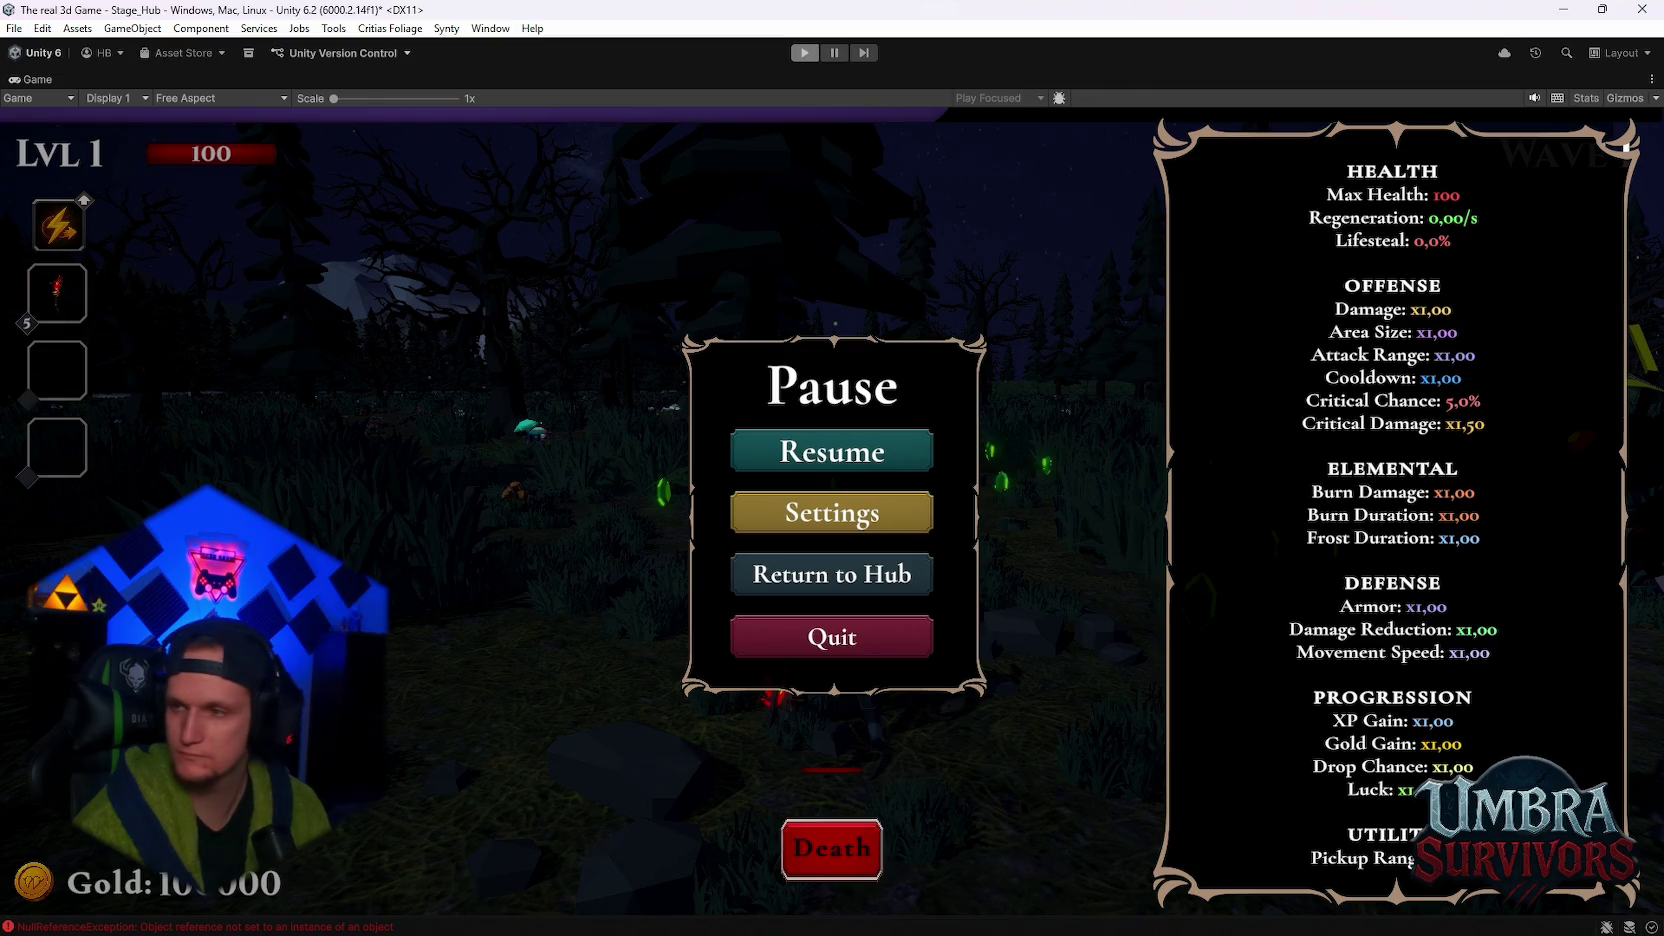
# - Toggle Play mode with Ctrl+P, then start the play test again from the toolbar
pyautogui.hotkey('ctrl', 'p')
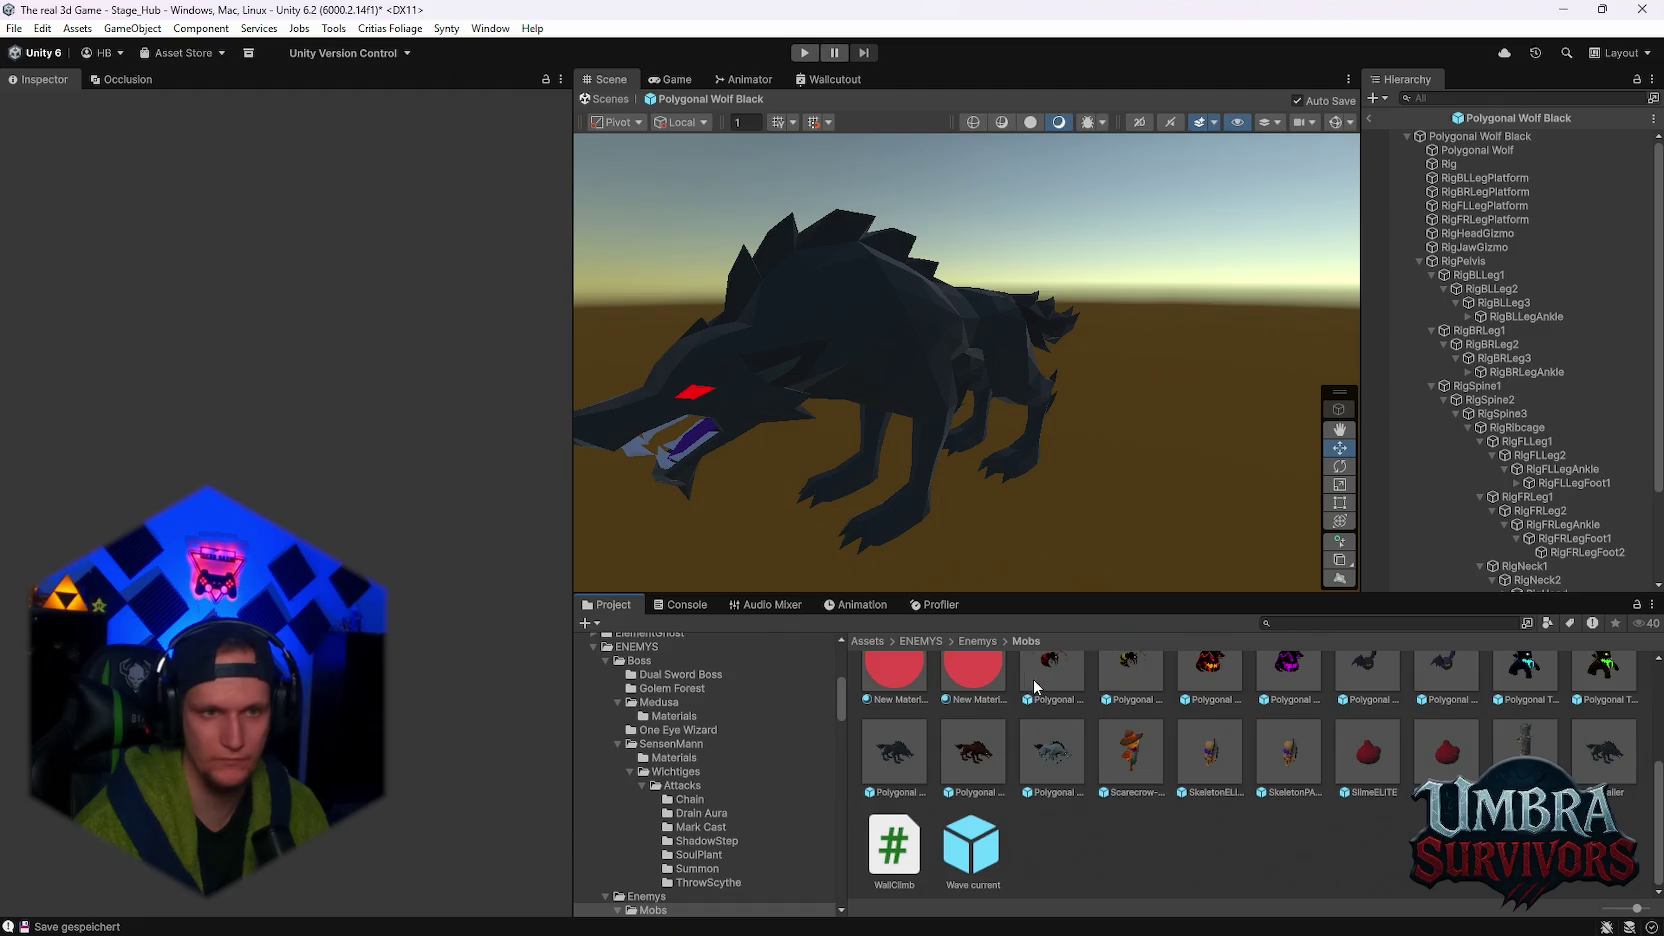
pyautogui.click(806, 52)
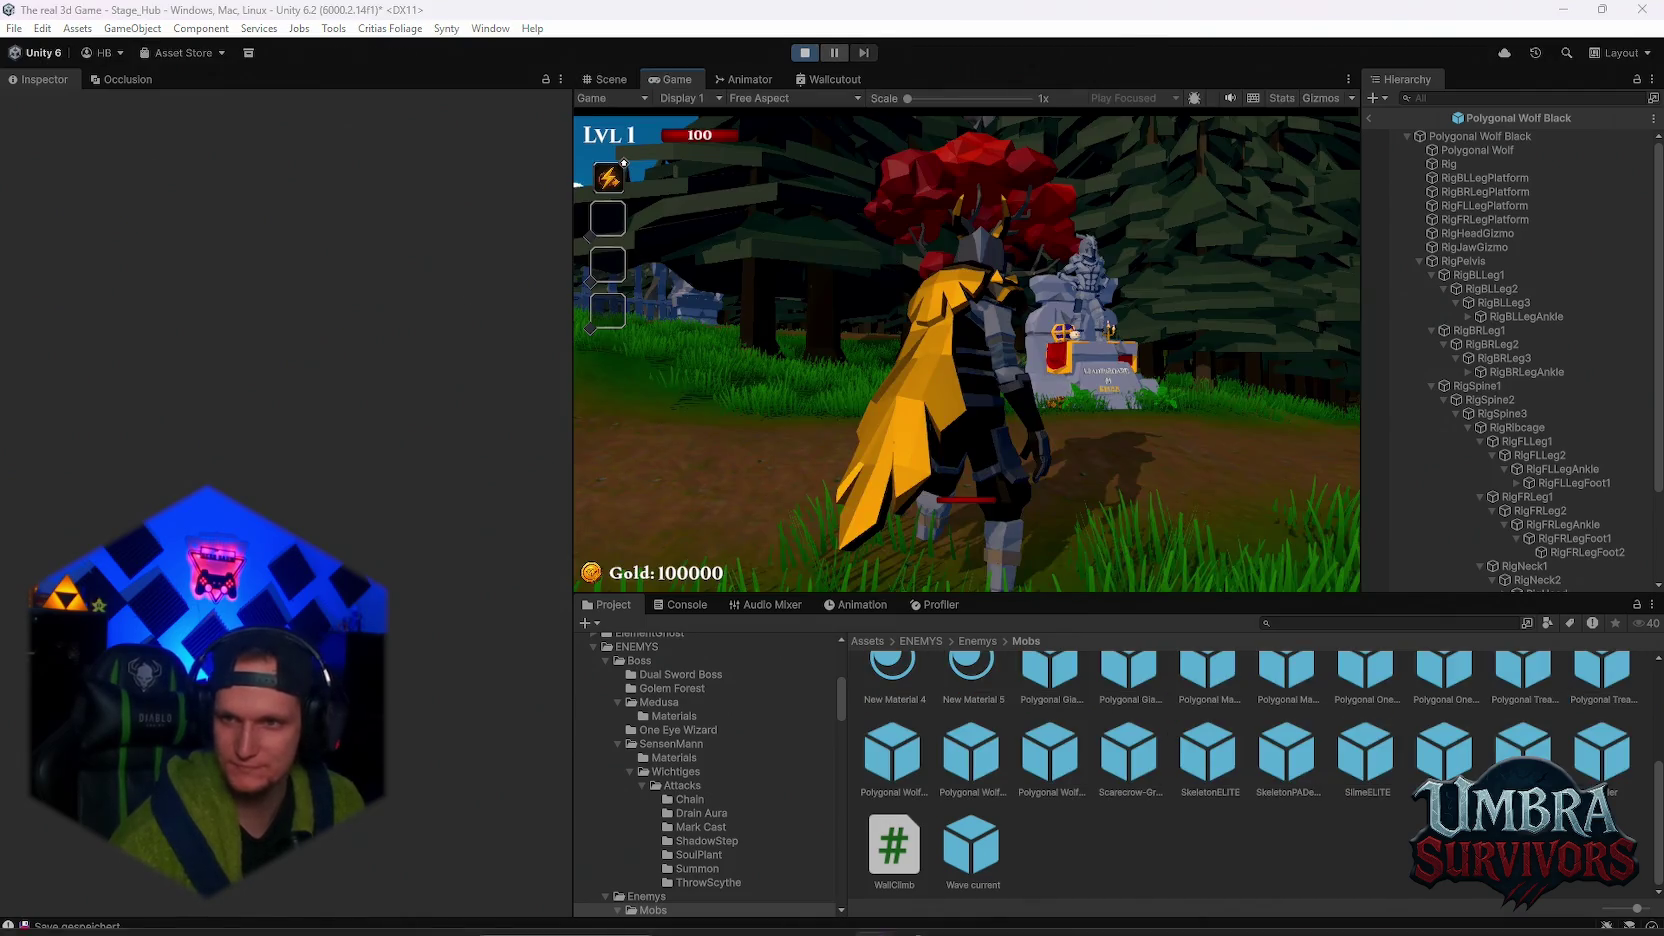
# - Give the running game input focus once the hub has loaded
pyautogui.click(1186, 585)
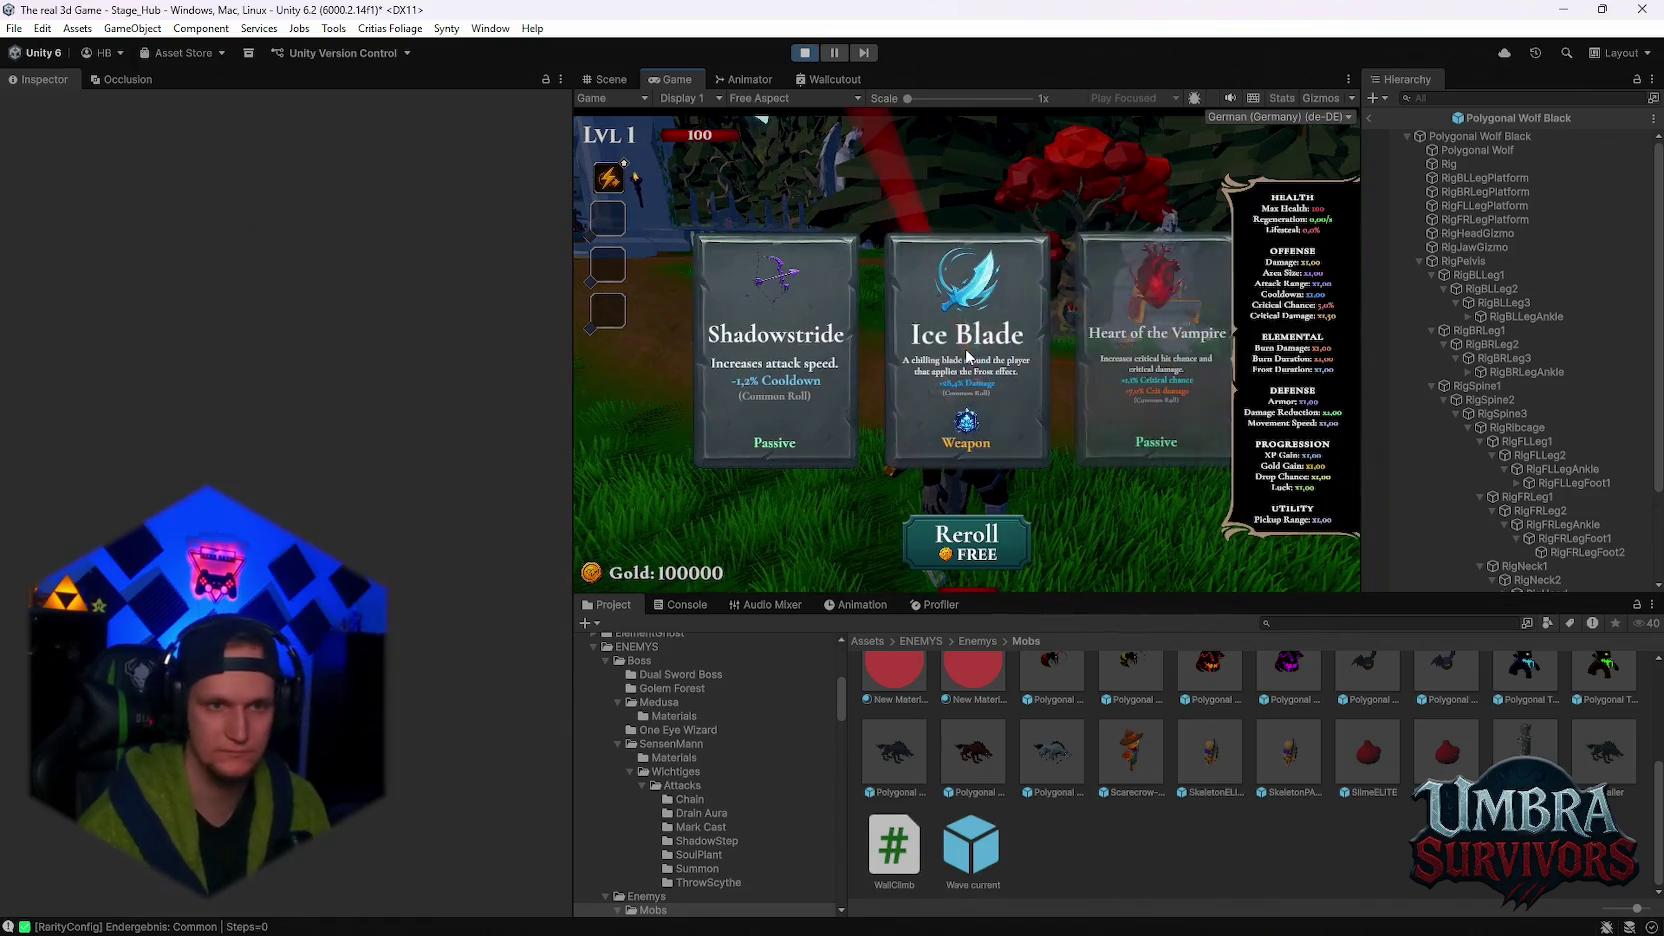
# - Take the Ice Blade upgrade, then walk to the start sign to load Stage_Forest
pyautogui.click(910, 330)
pyautogui.press('w')
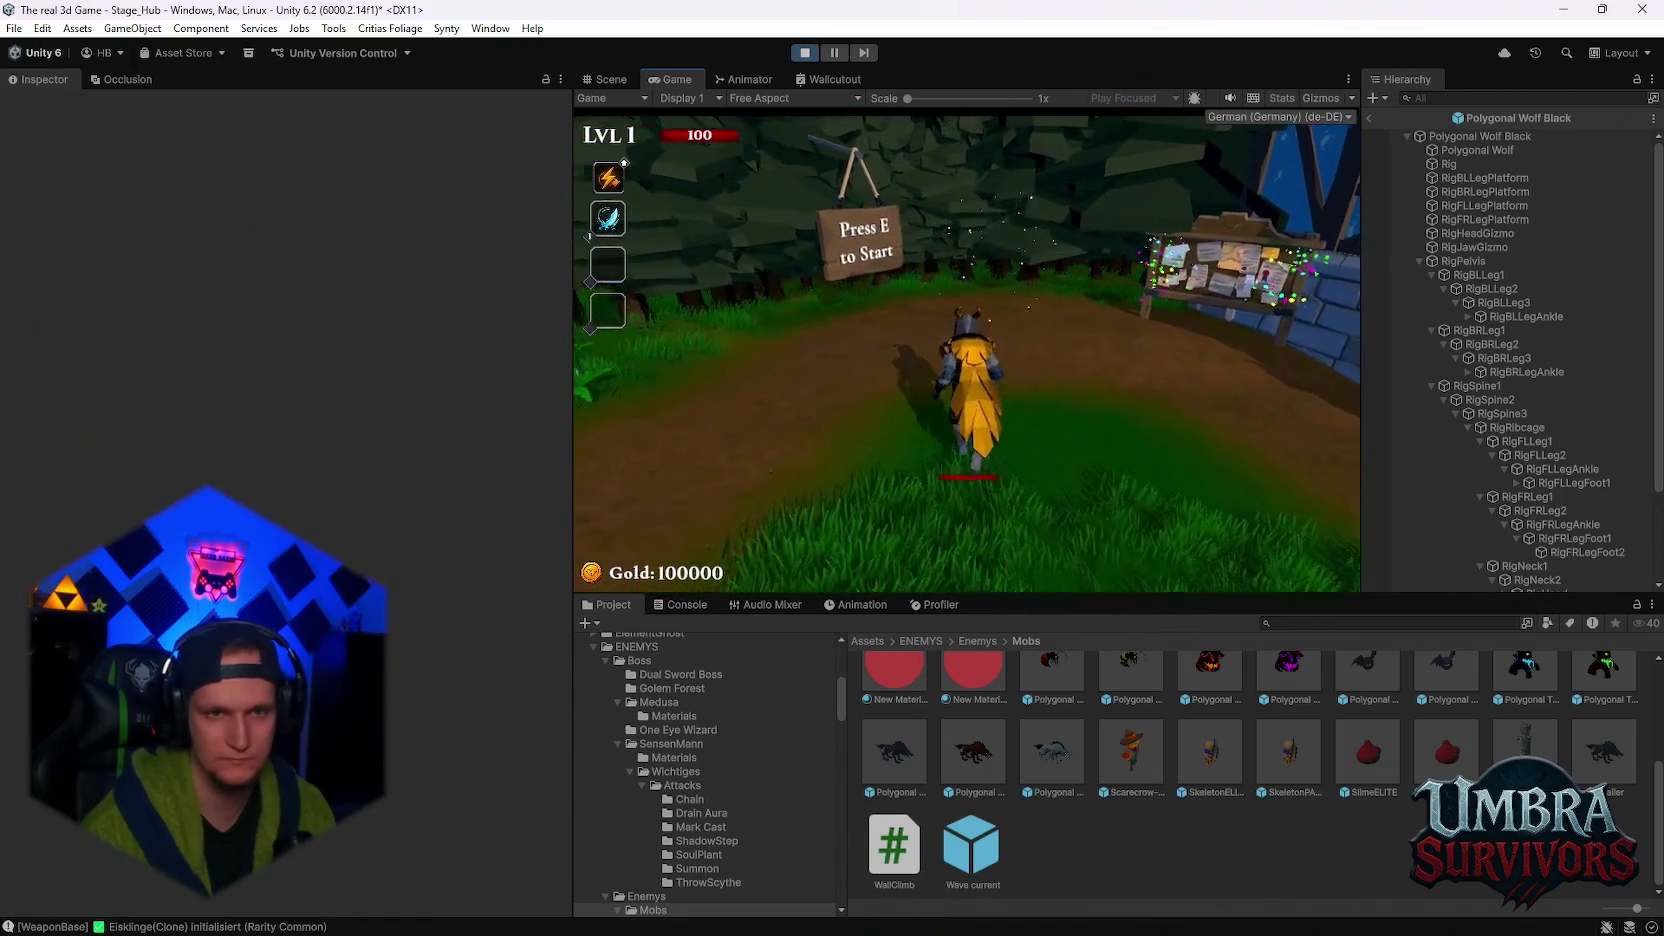
pyautogui.press('e')
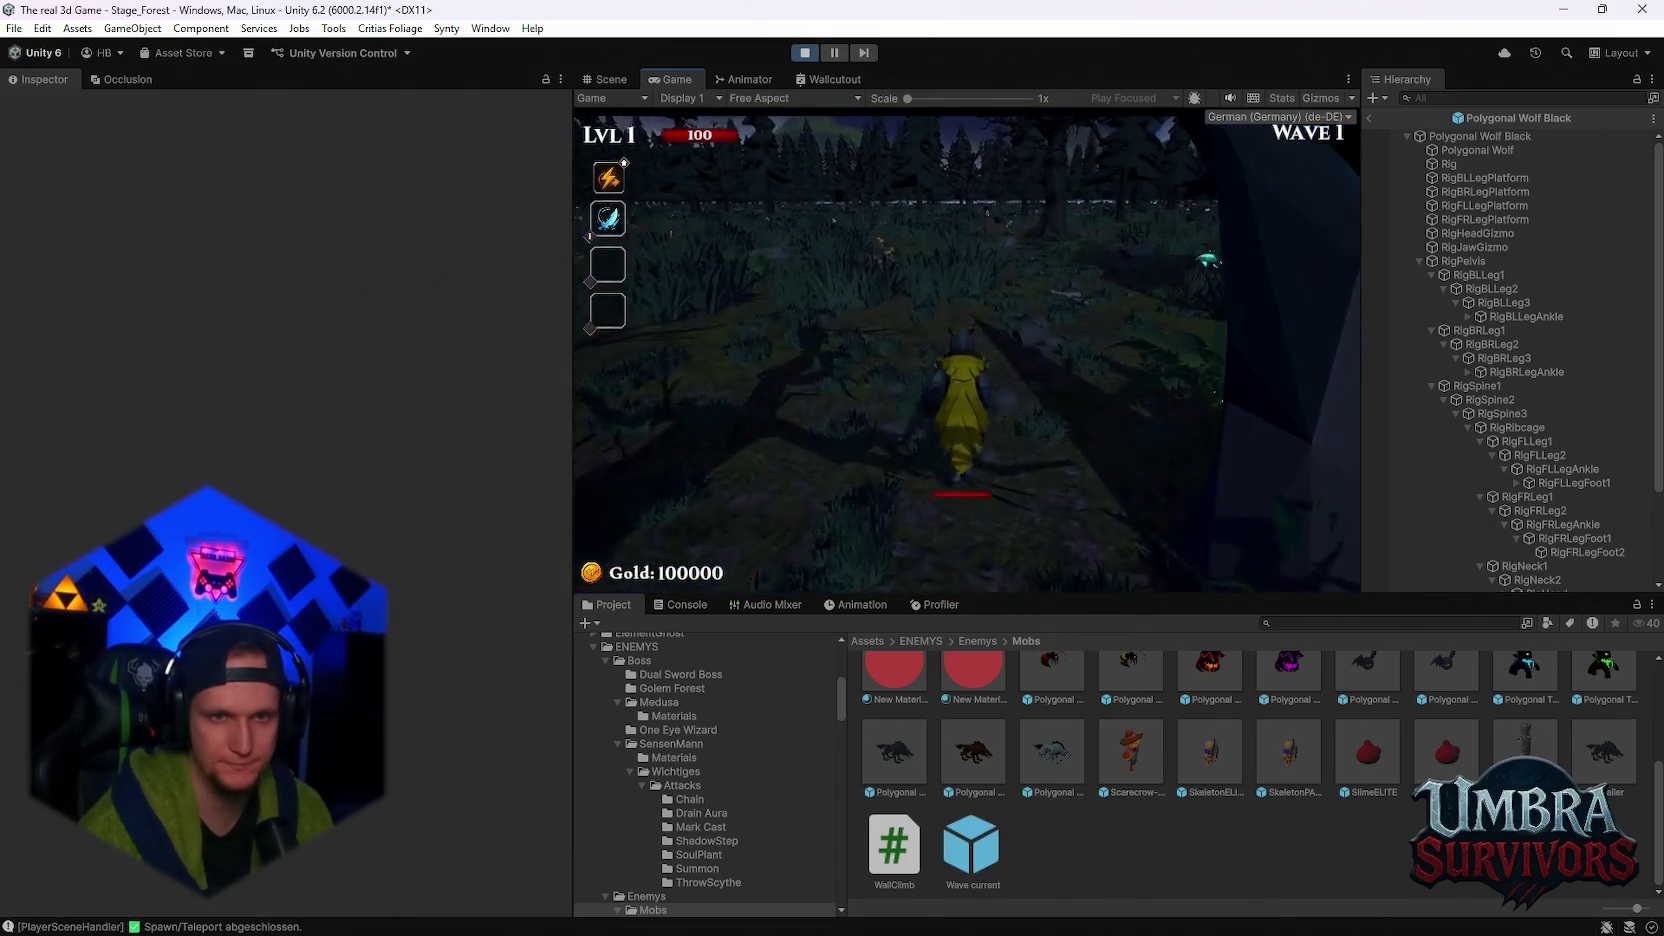
# - Run through the forest slashing wolves with the Ice Blade until Wave 3, then pause
pyautogui.press('w')
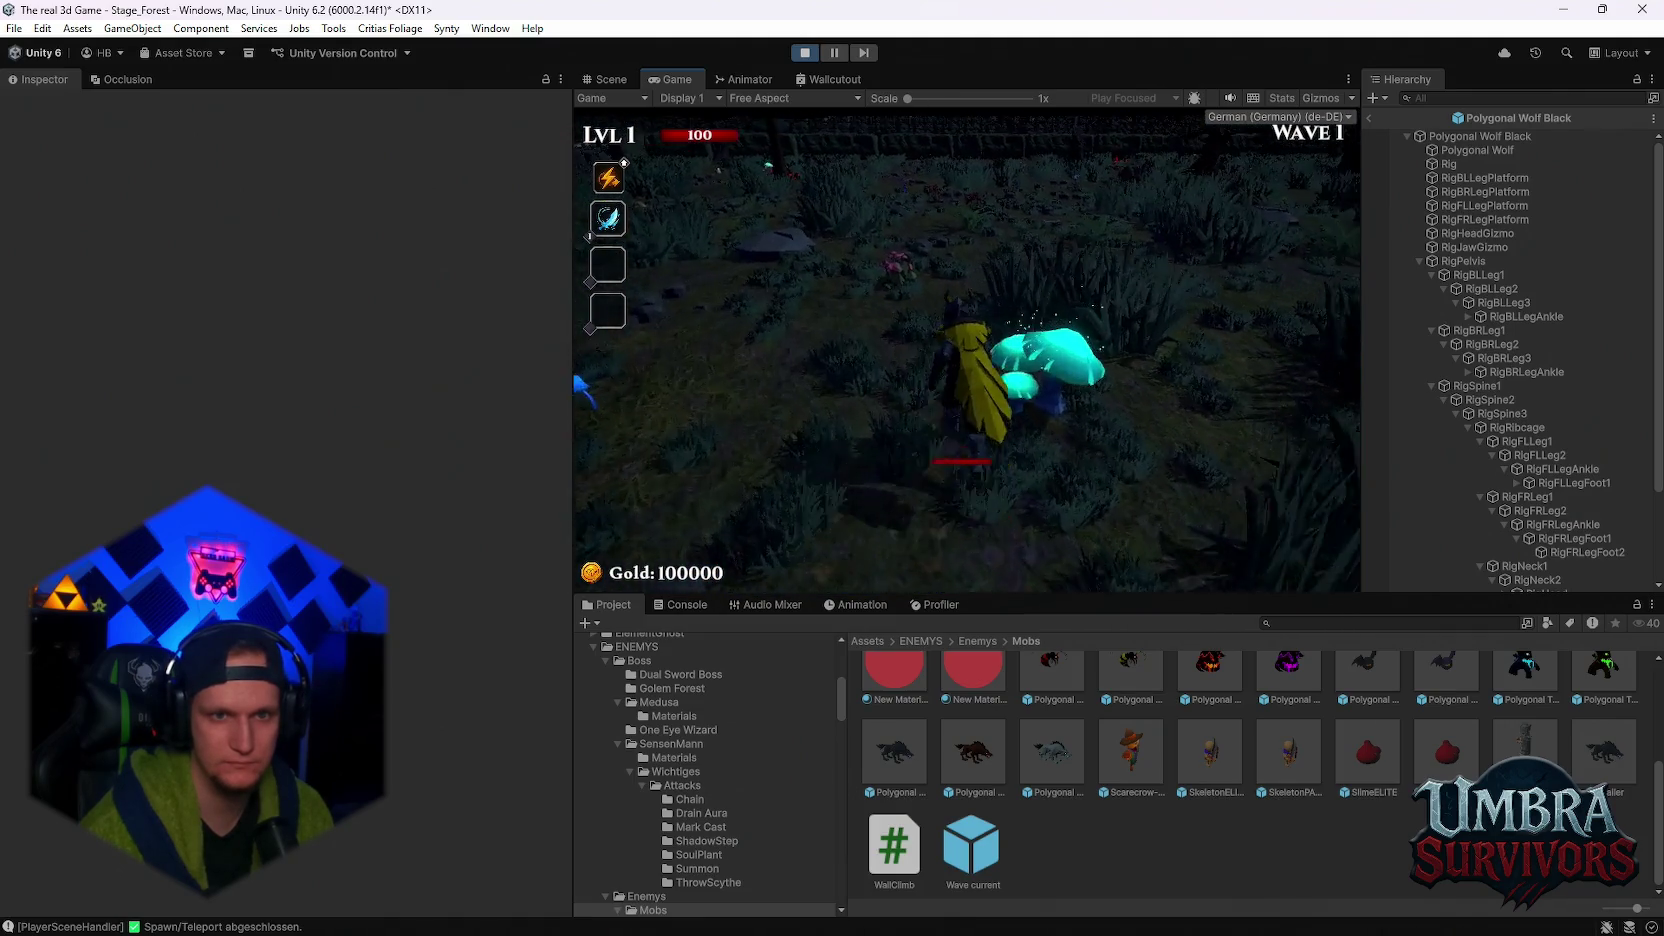
pyautogui.press('w')
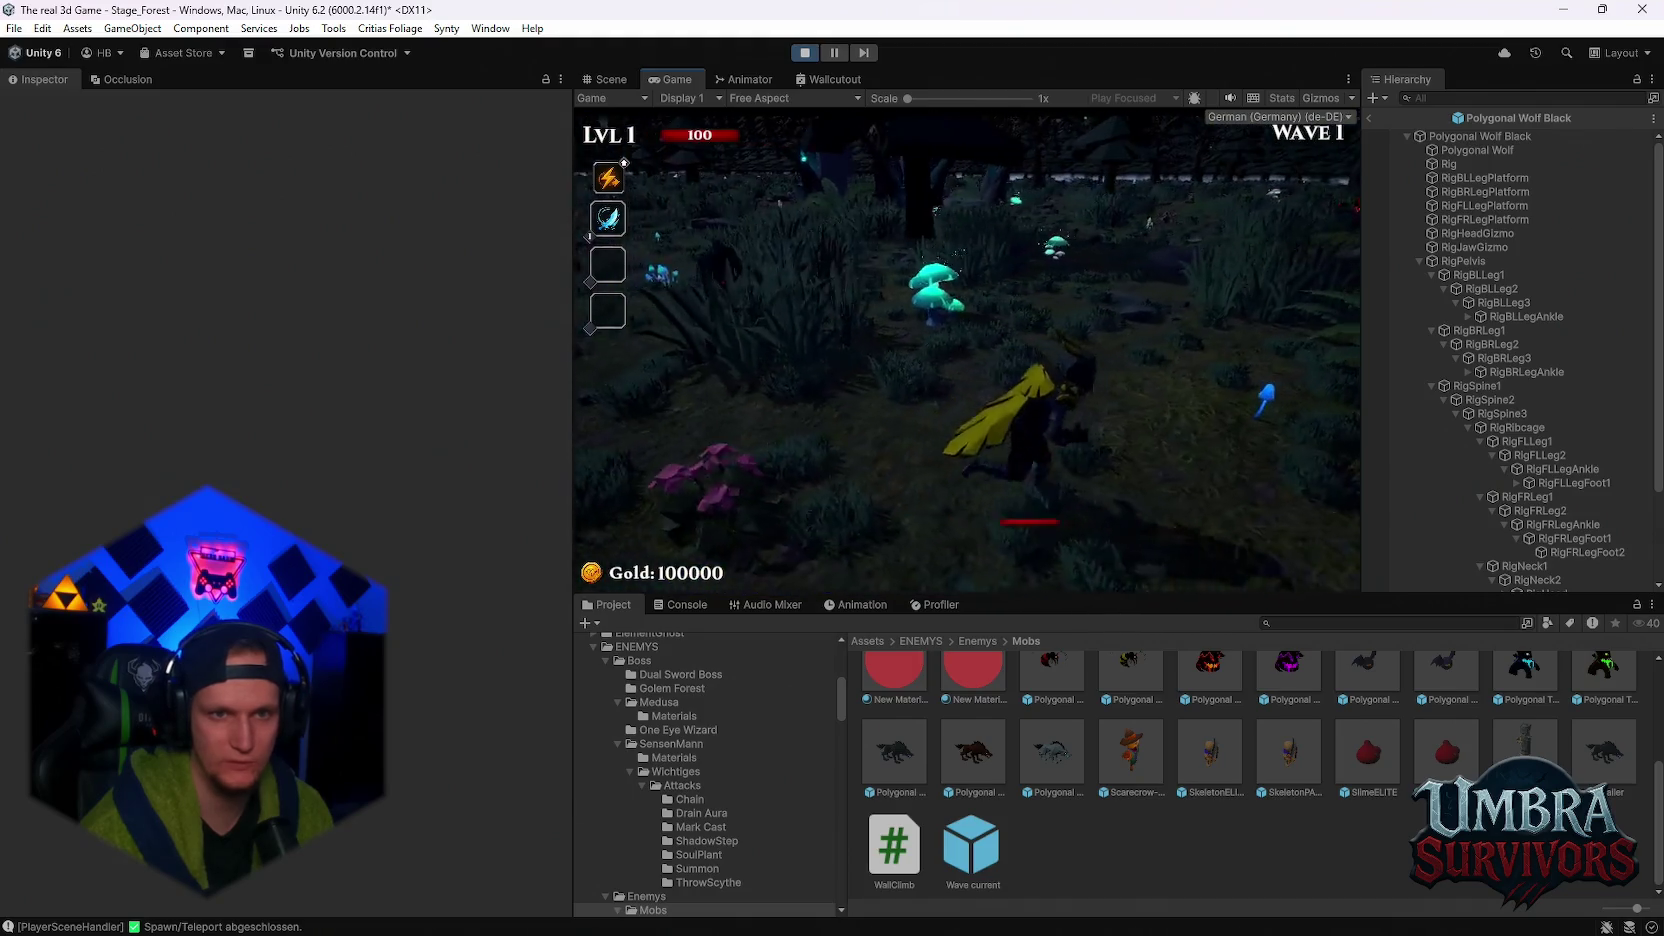
pyautogui.press('w')
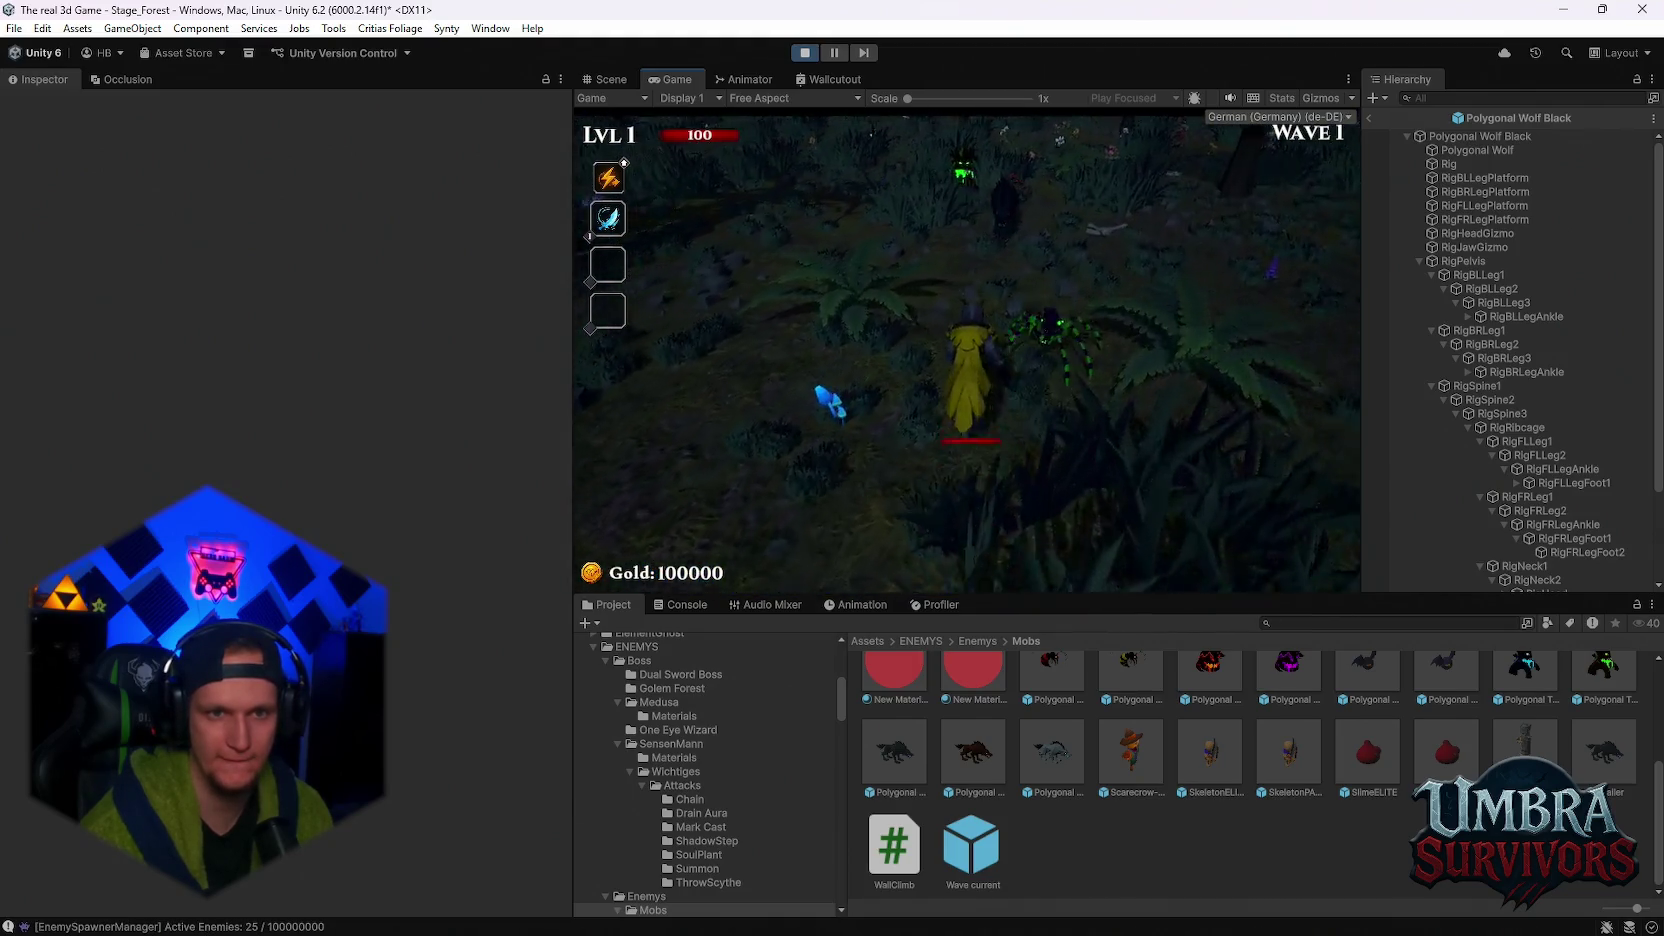
pyautogui.press('w')
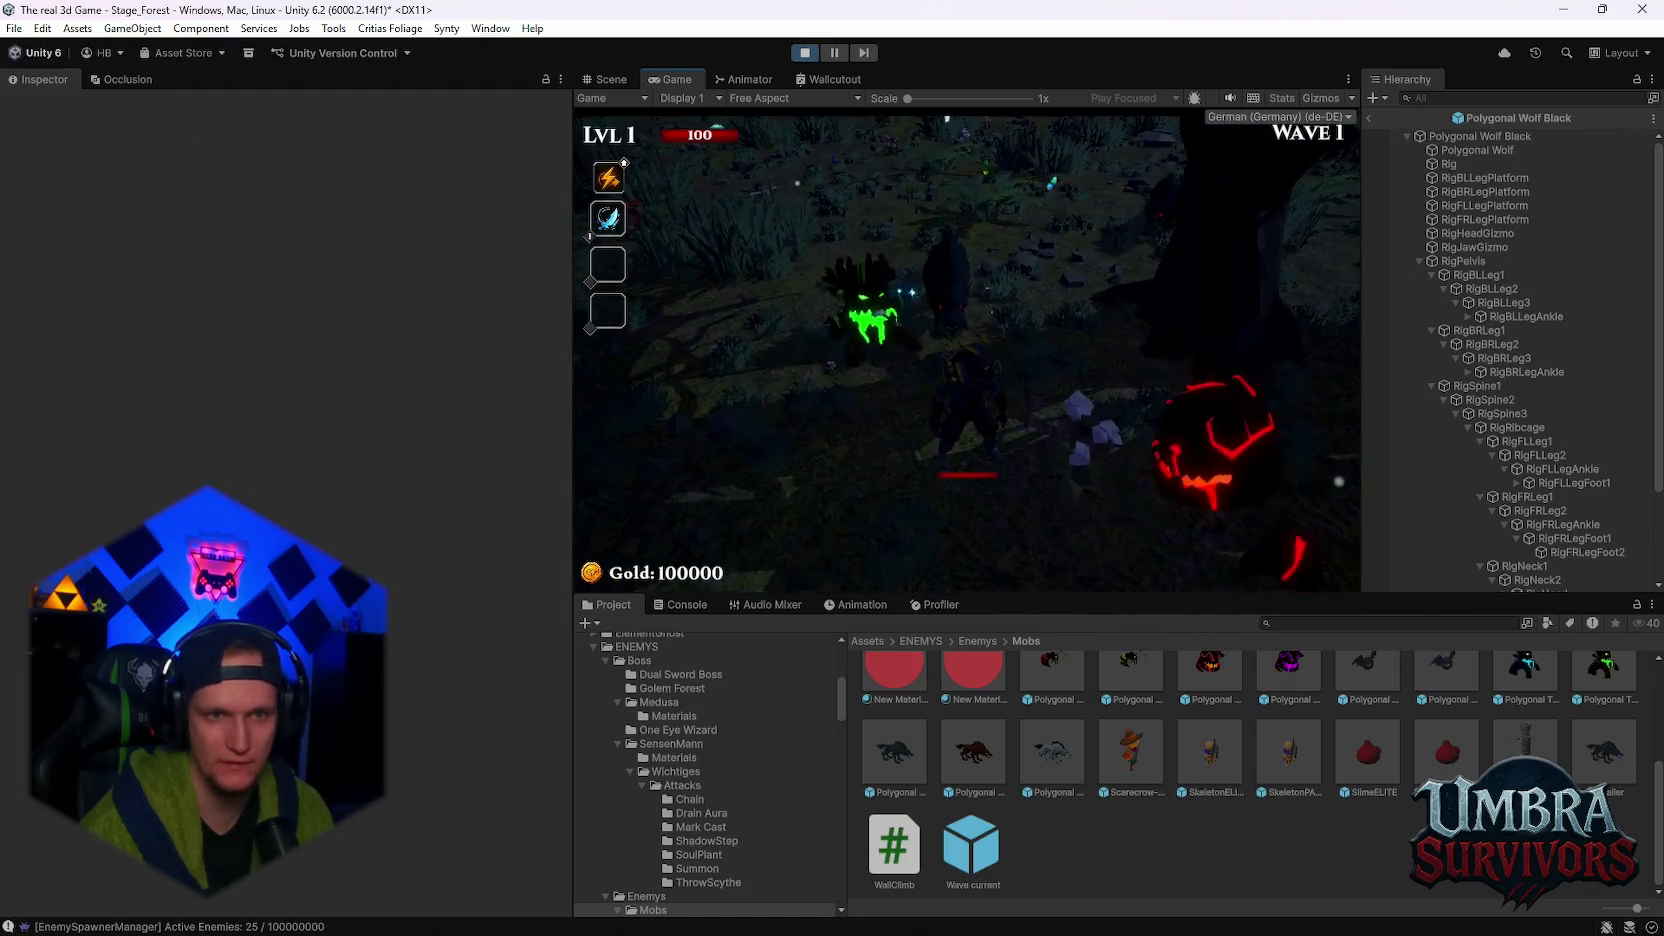
pyautogui.press('w')
pyautogui.press('w')
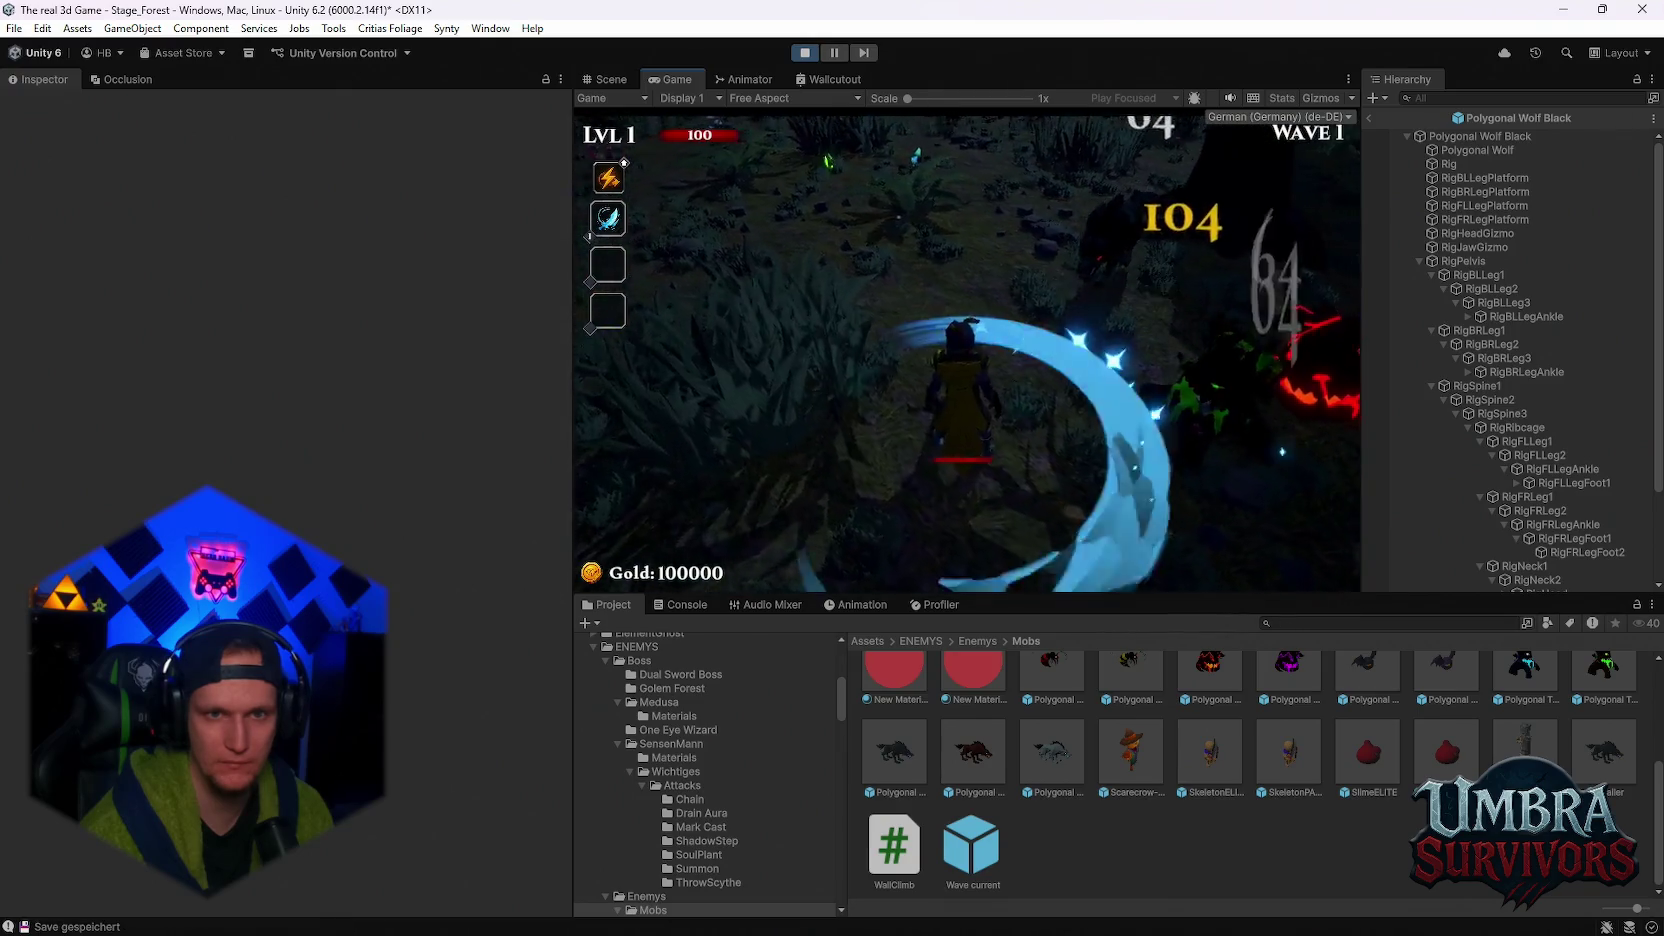
pyautogui.press('w')
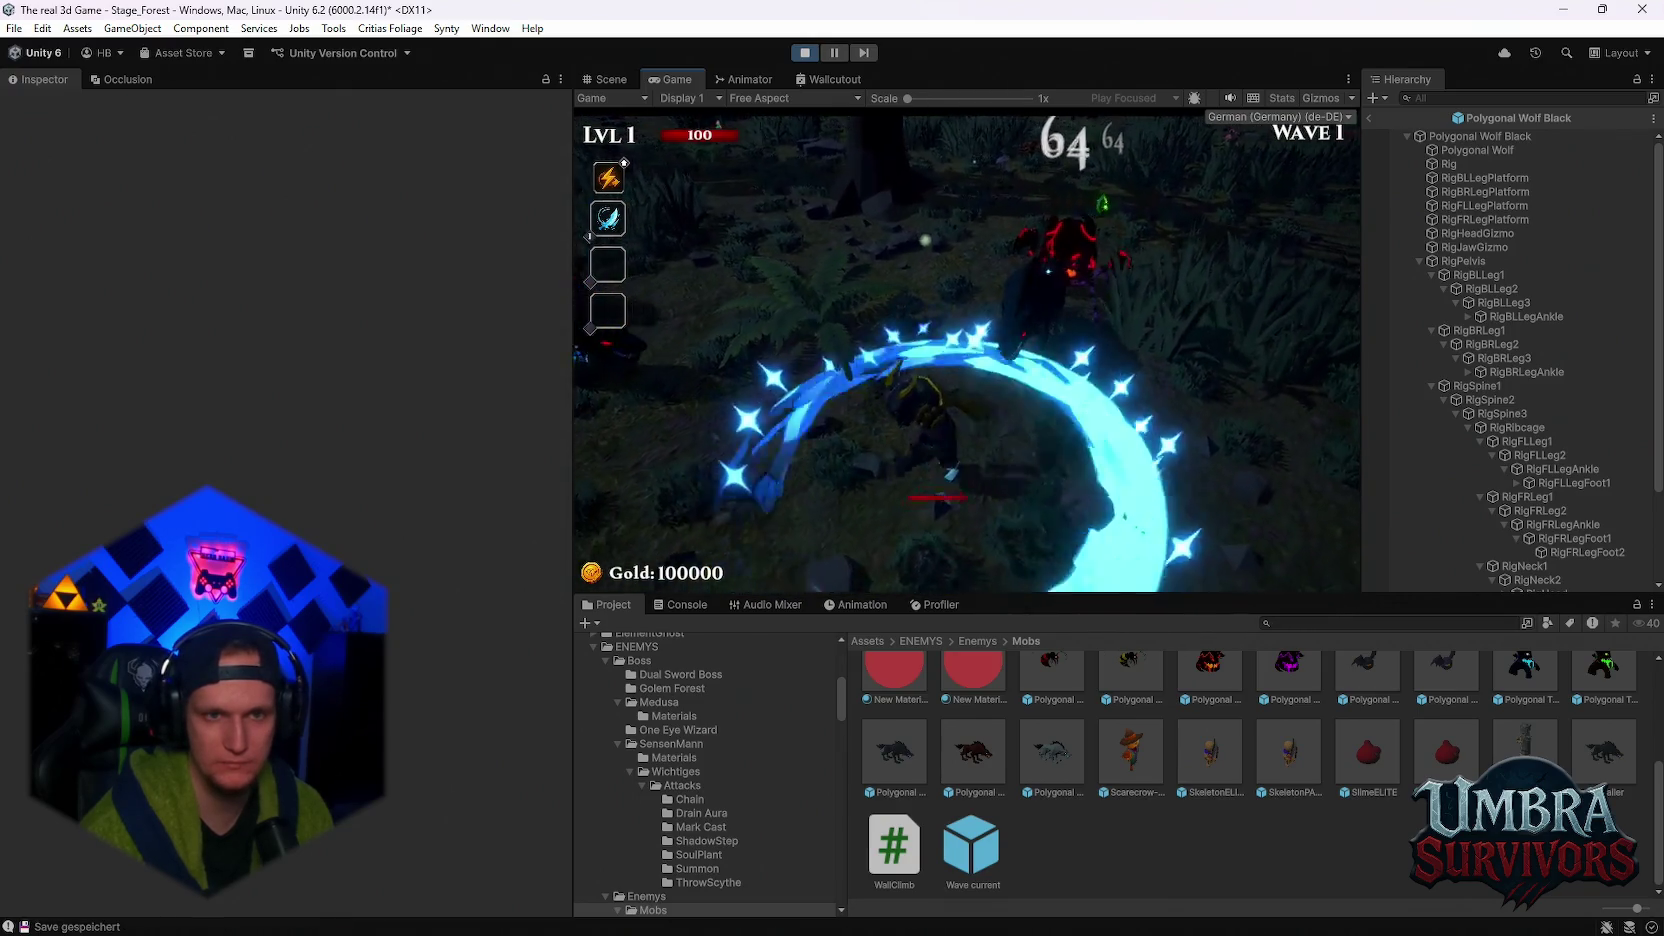
pyautogui.press('s')
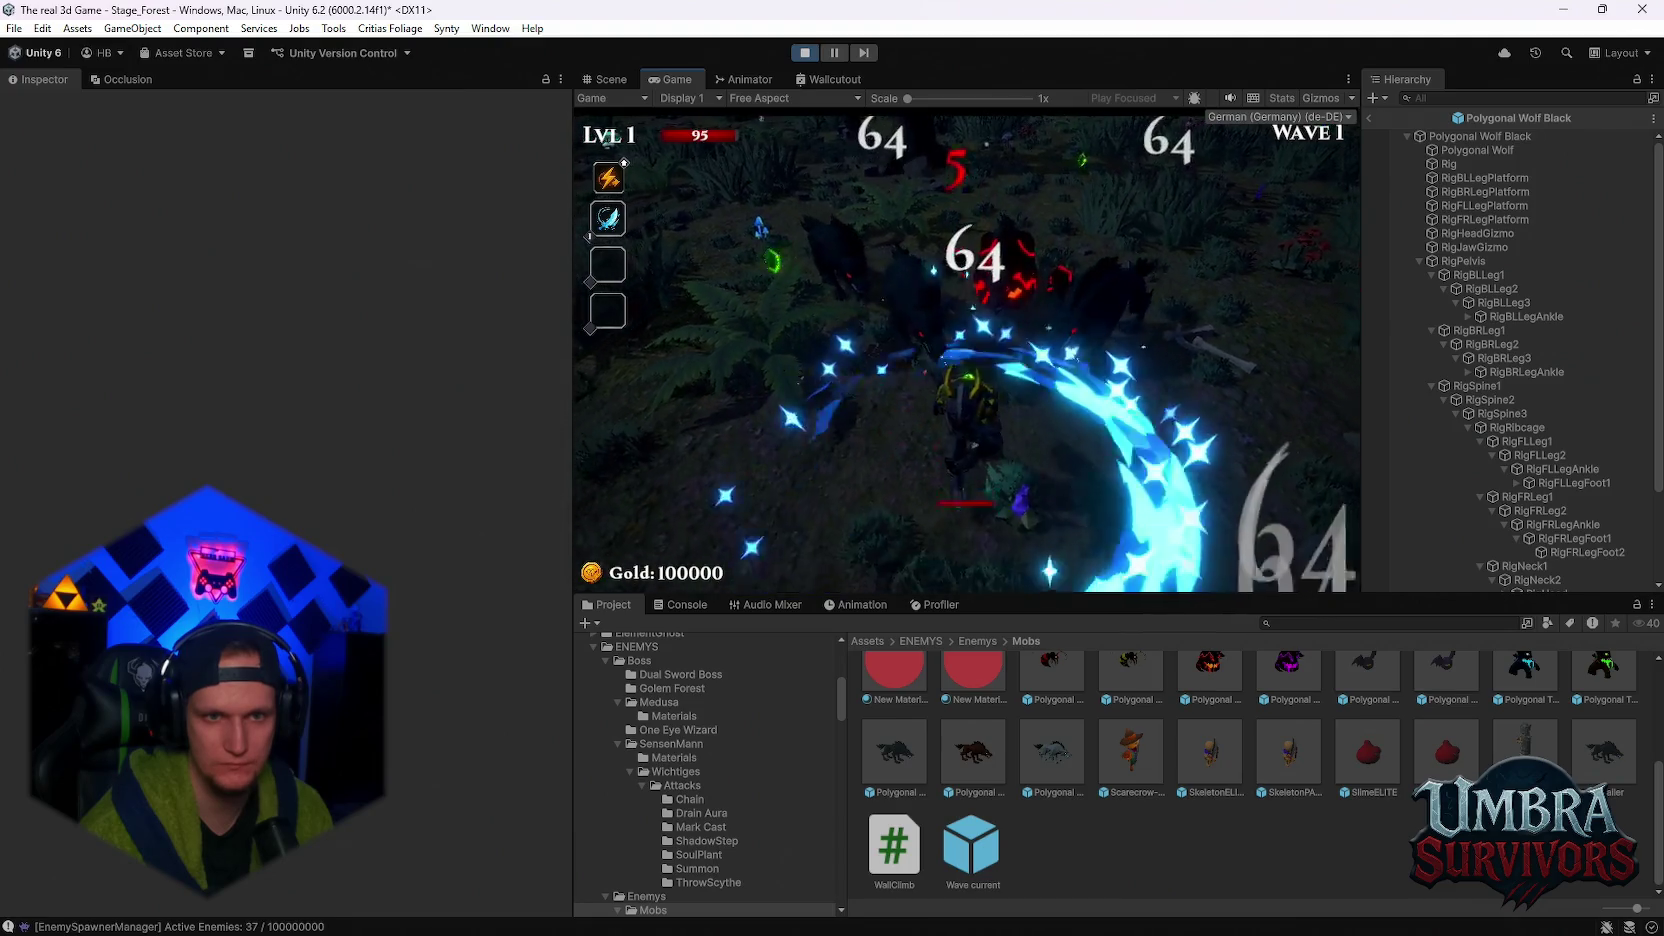
pyautogui.press('s')
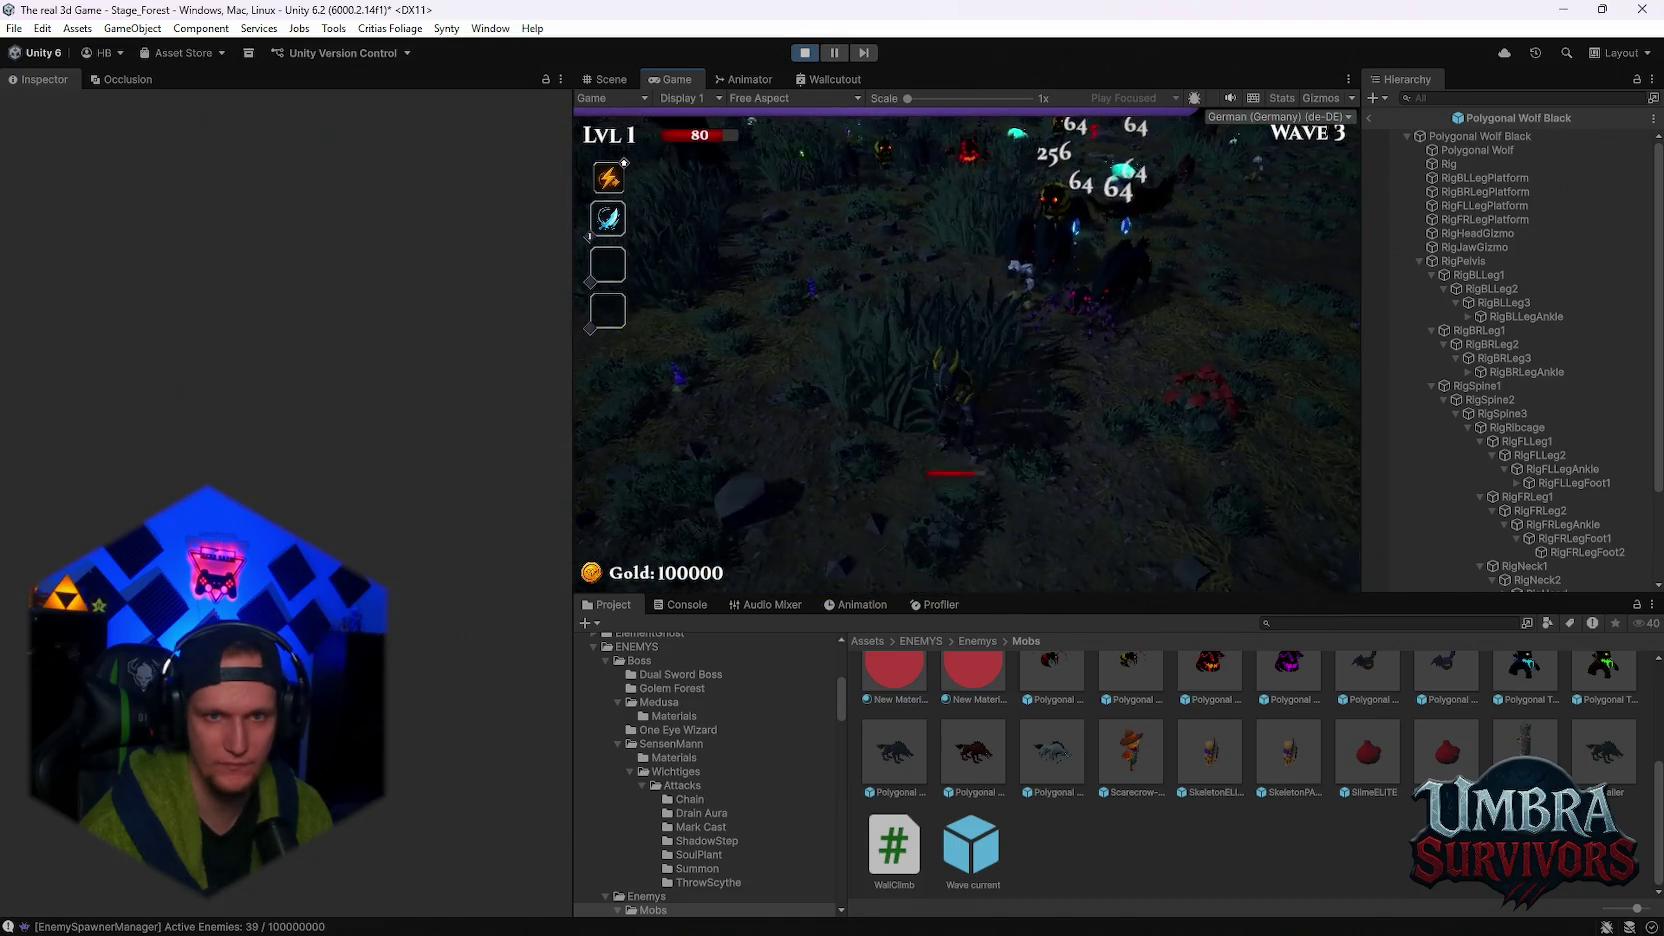
pyautogui.press('Escape')
# - Stop the forest play test to return to the editor and the Polygonal Wolf Black prefab
pyautogui.click(805, 52)
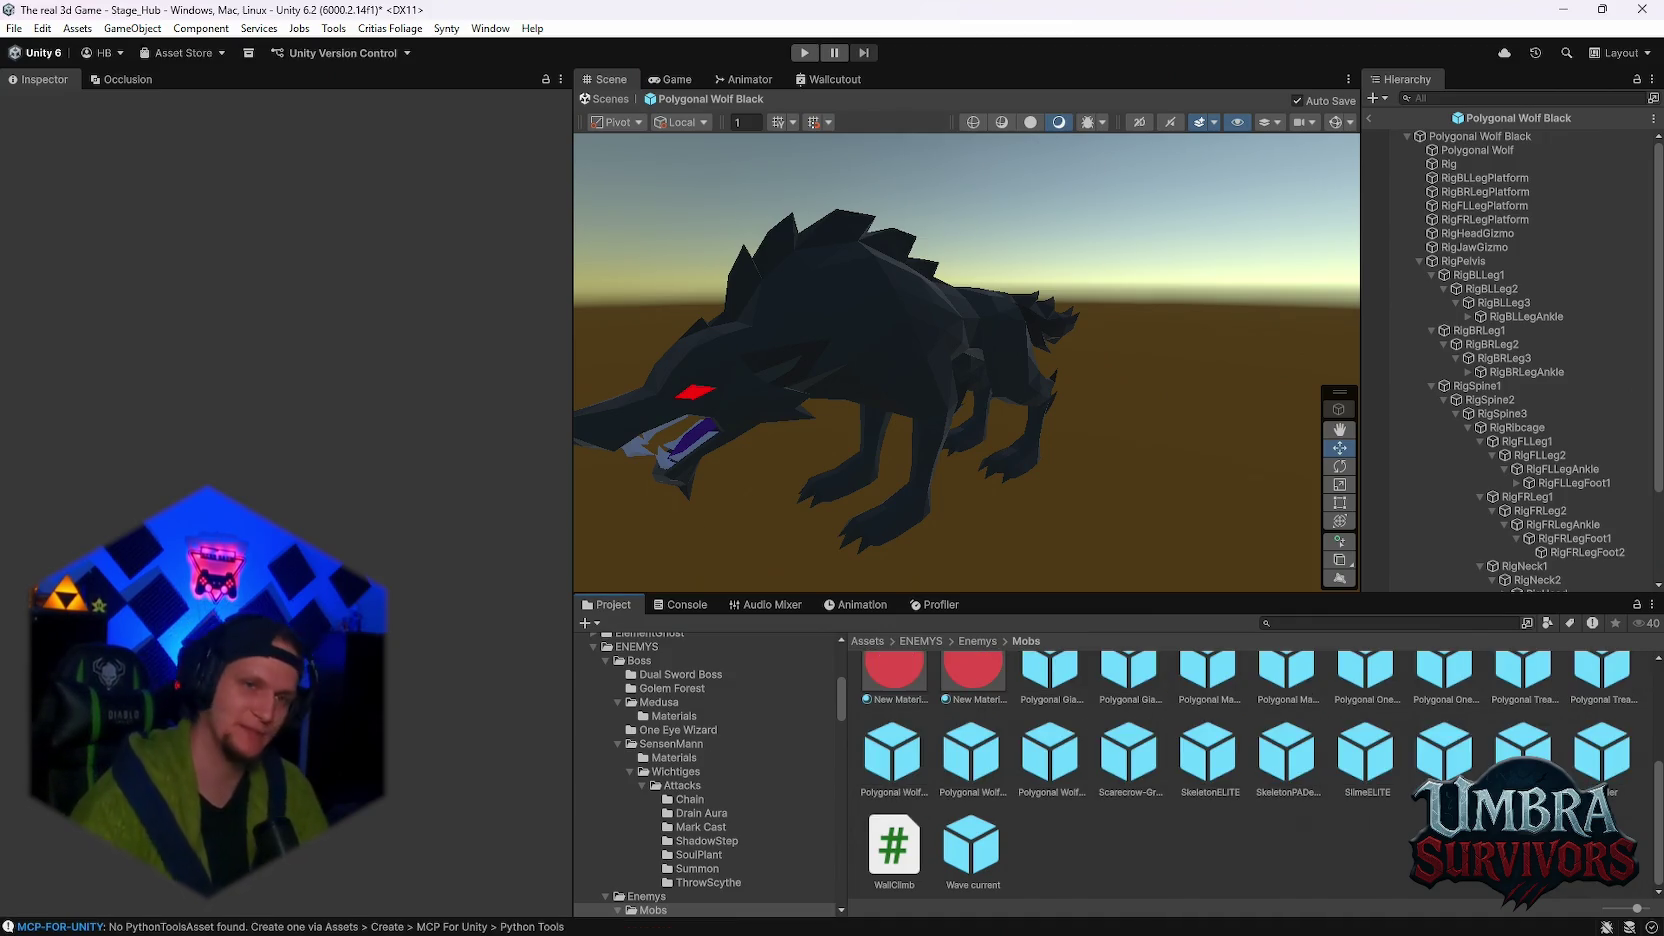
# - Enter Play mode so the game starts in the hub village
pyautogui.click(803, 51)
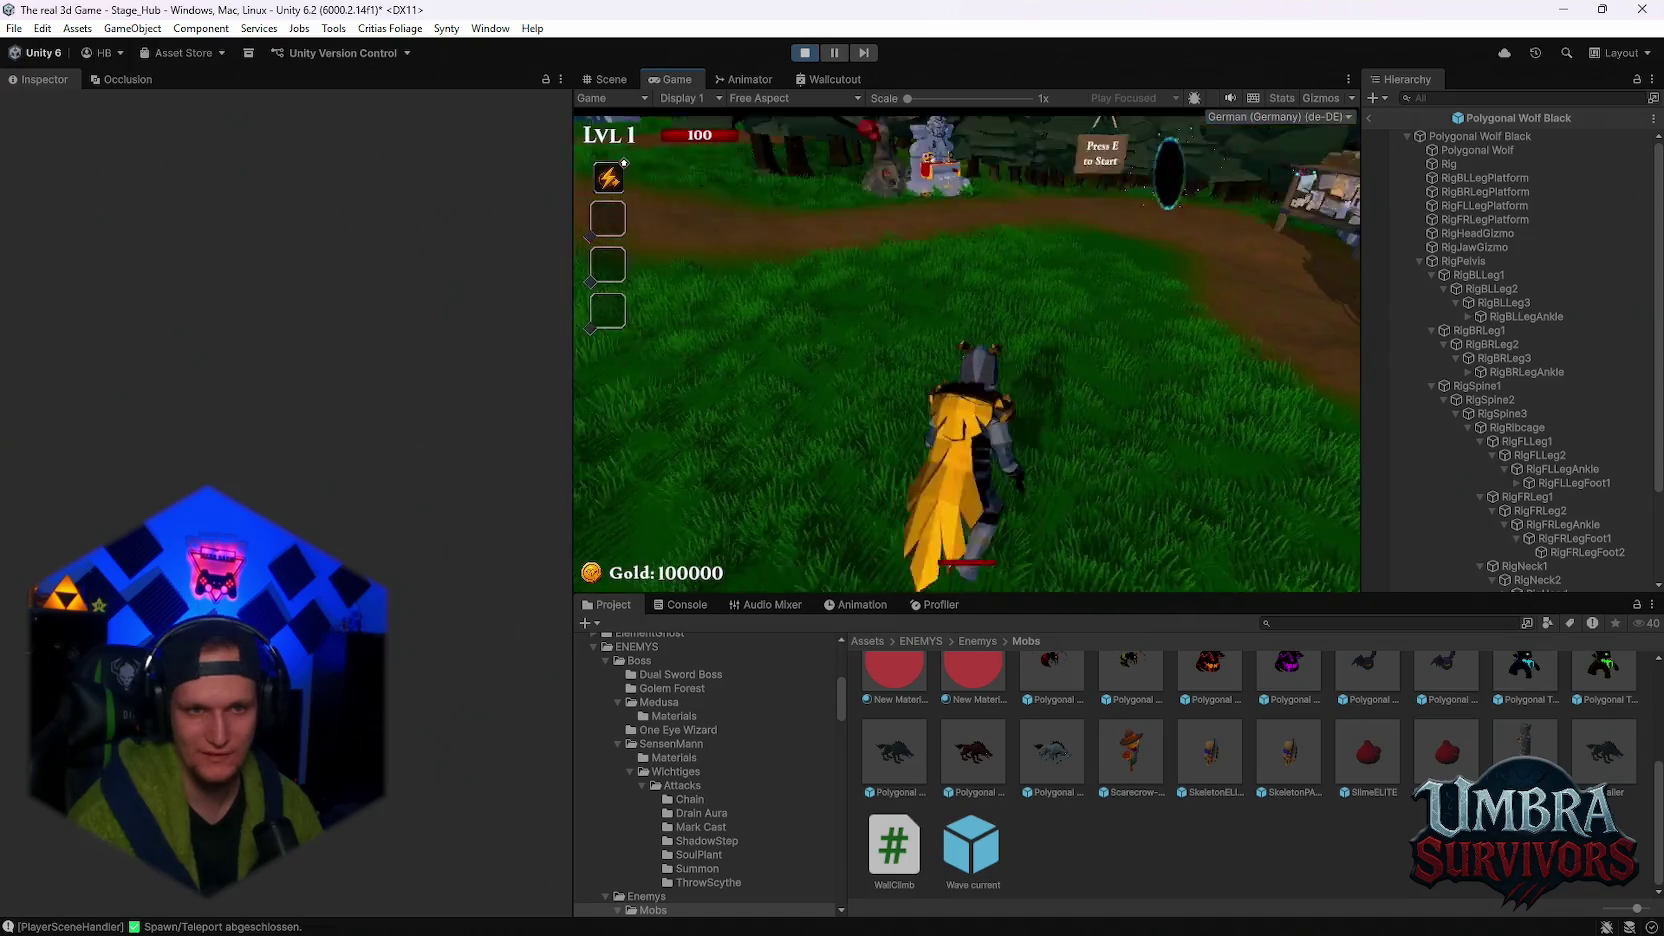
# - Take the Grenade Launcher upgrade at the start point and walk into the portal to Stage_Forest
pyautogui.press('e')
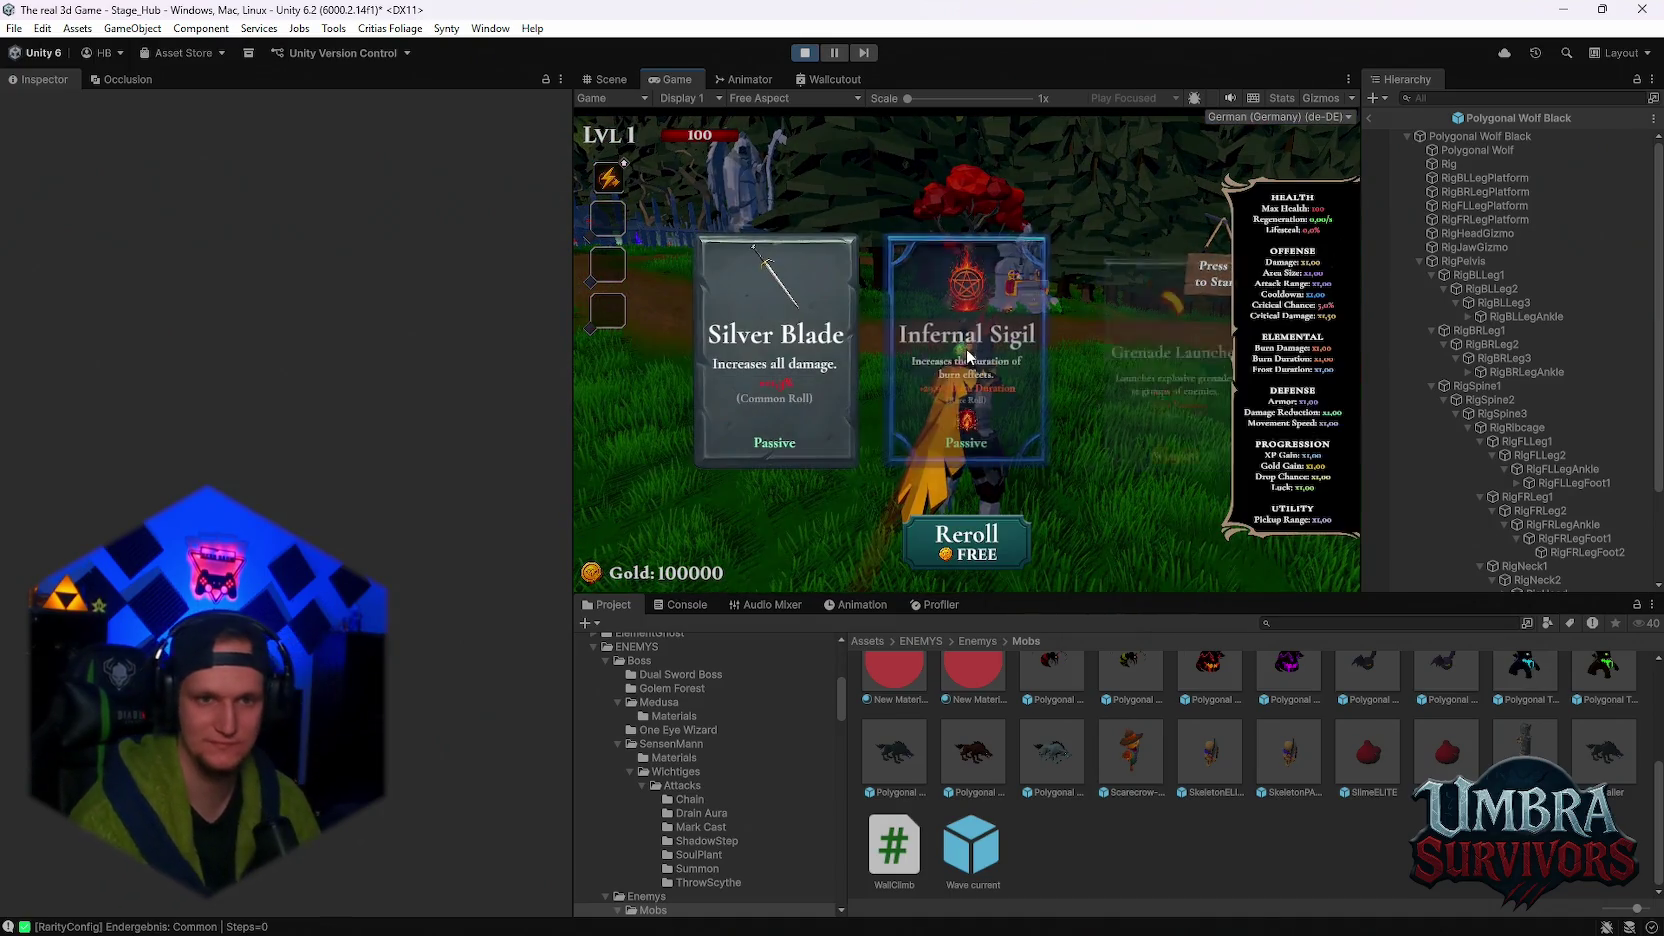
pyautogui.click(1178, 352)
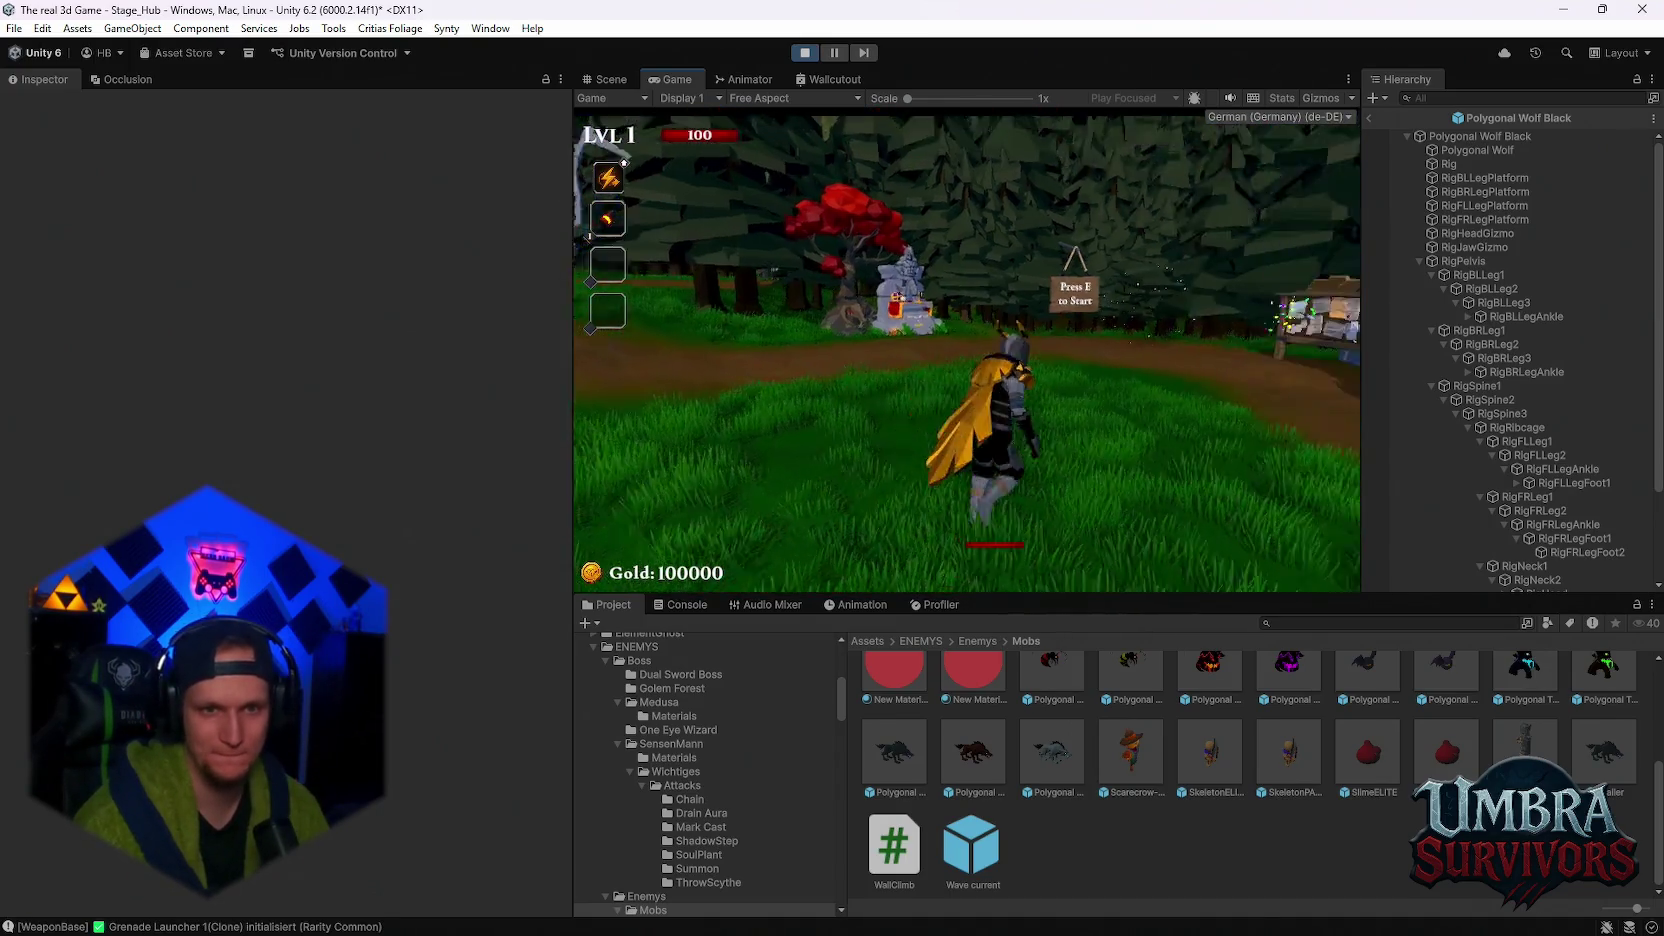
pyautogui.press('w')
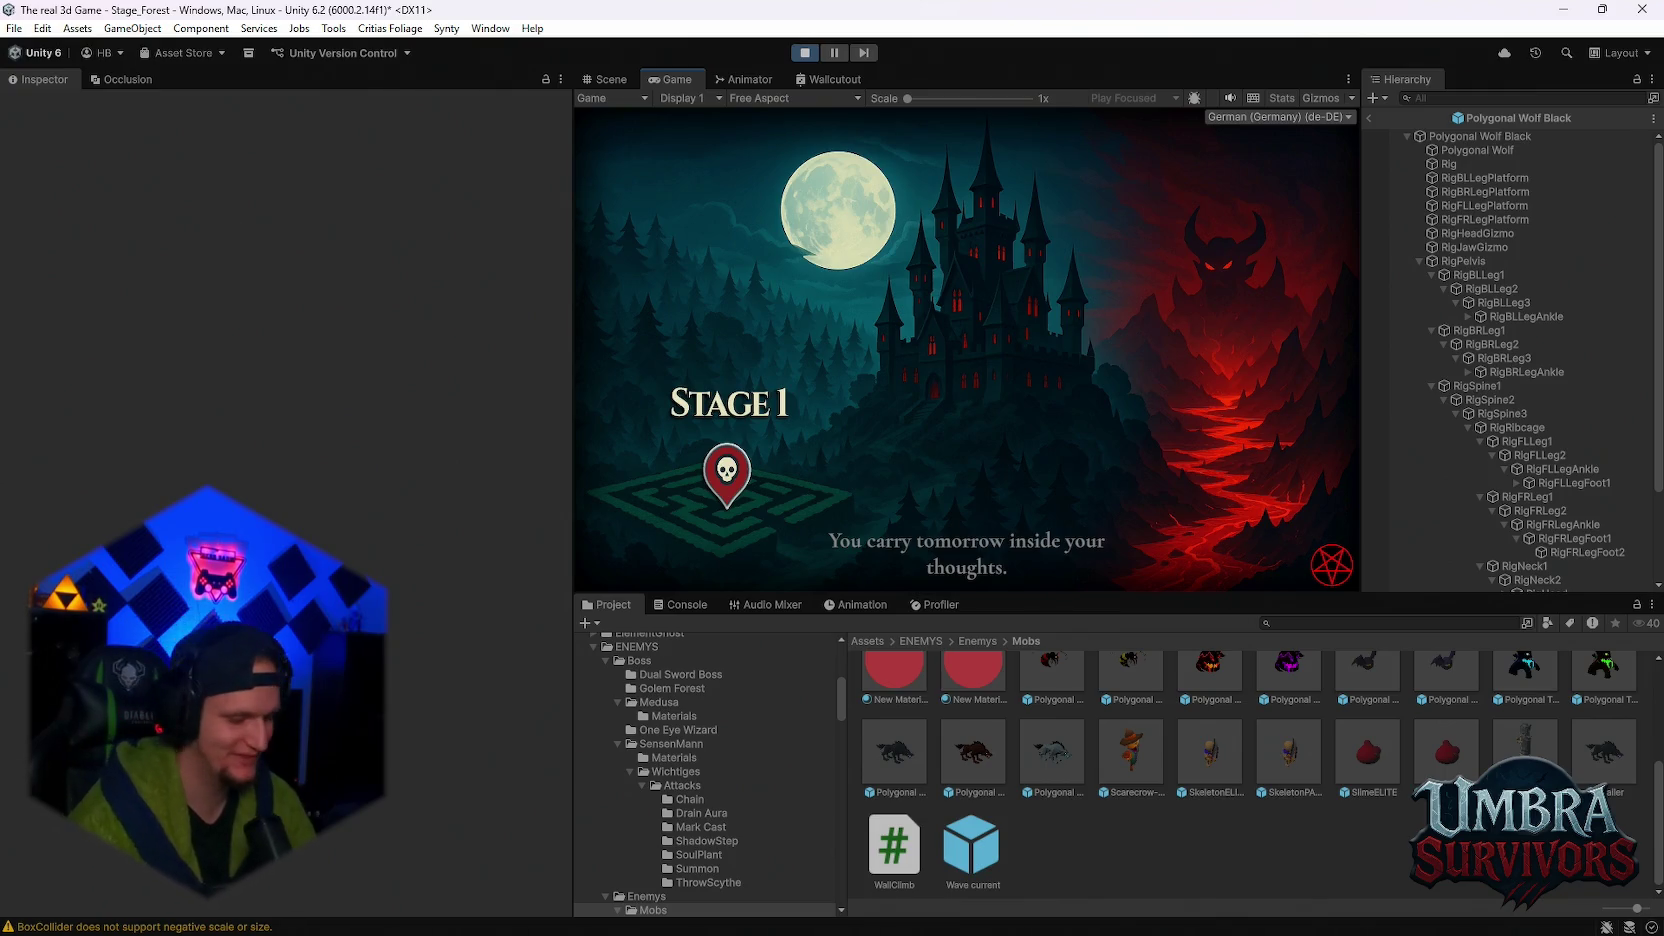
# - Get past the Stage 1 intro, maximize the Game view, and resume play from the pause menu
pyautogui.press('Escape')
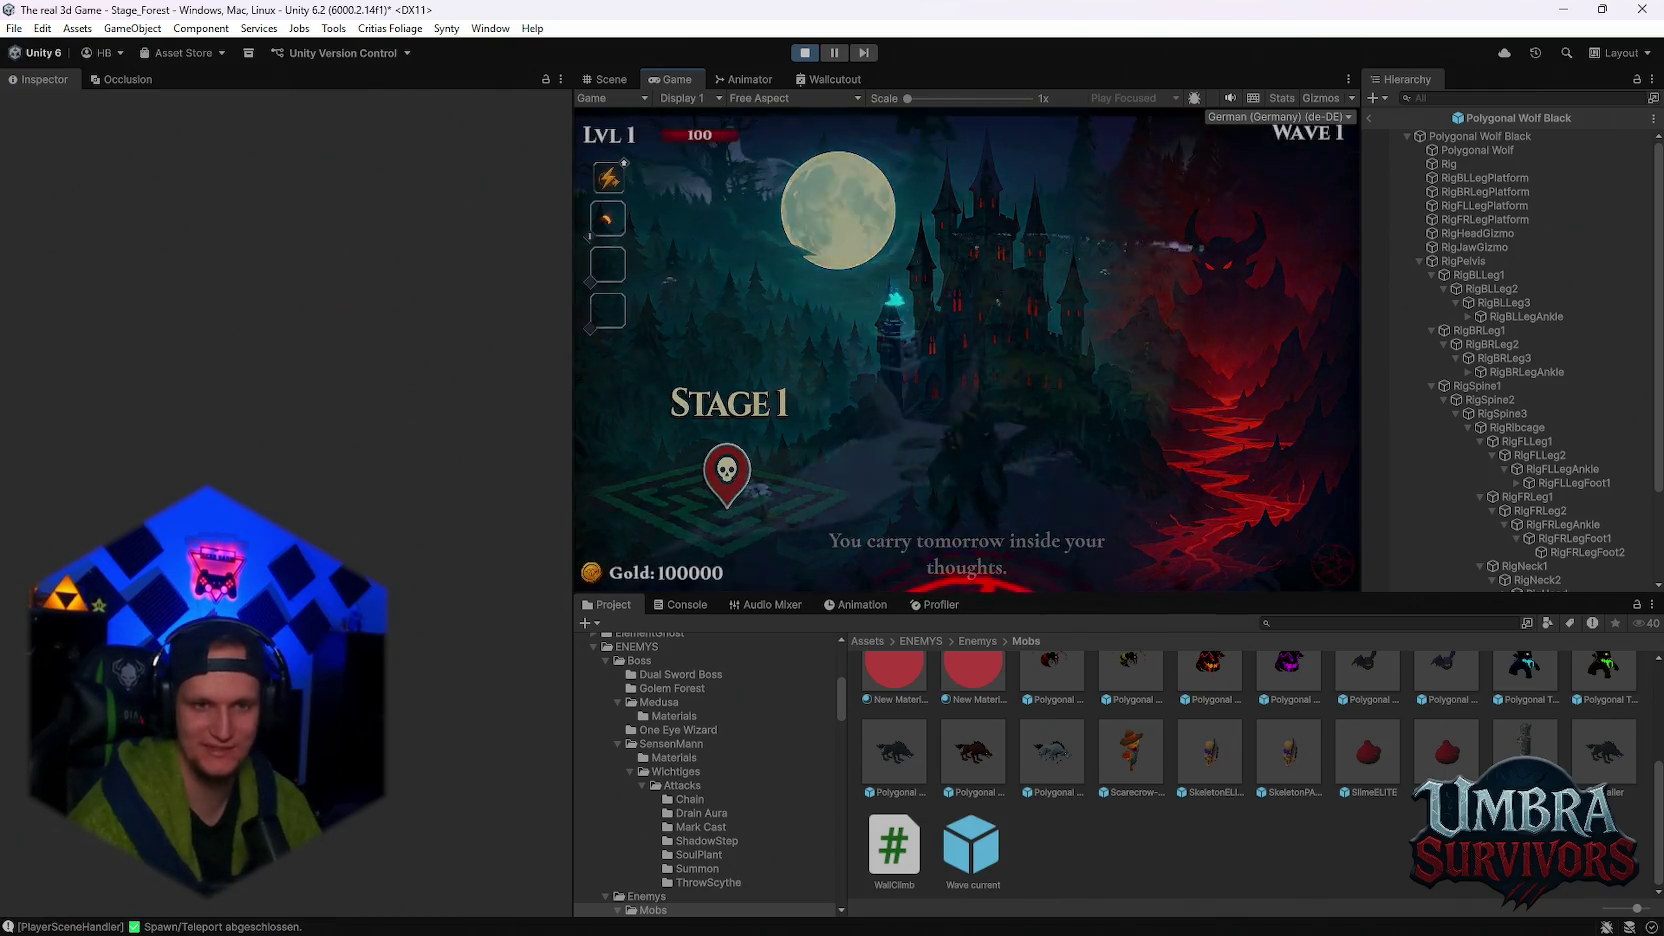
pyautogui.press('Escape')
pyautogui.doubleClick(666, 79)
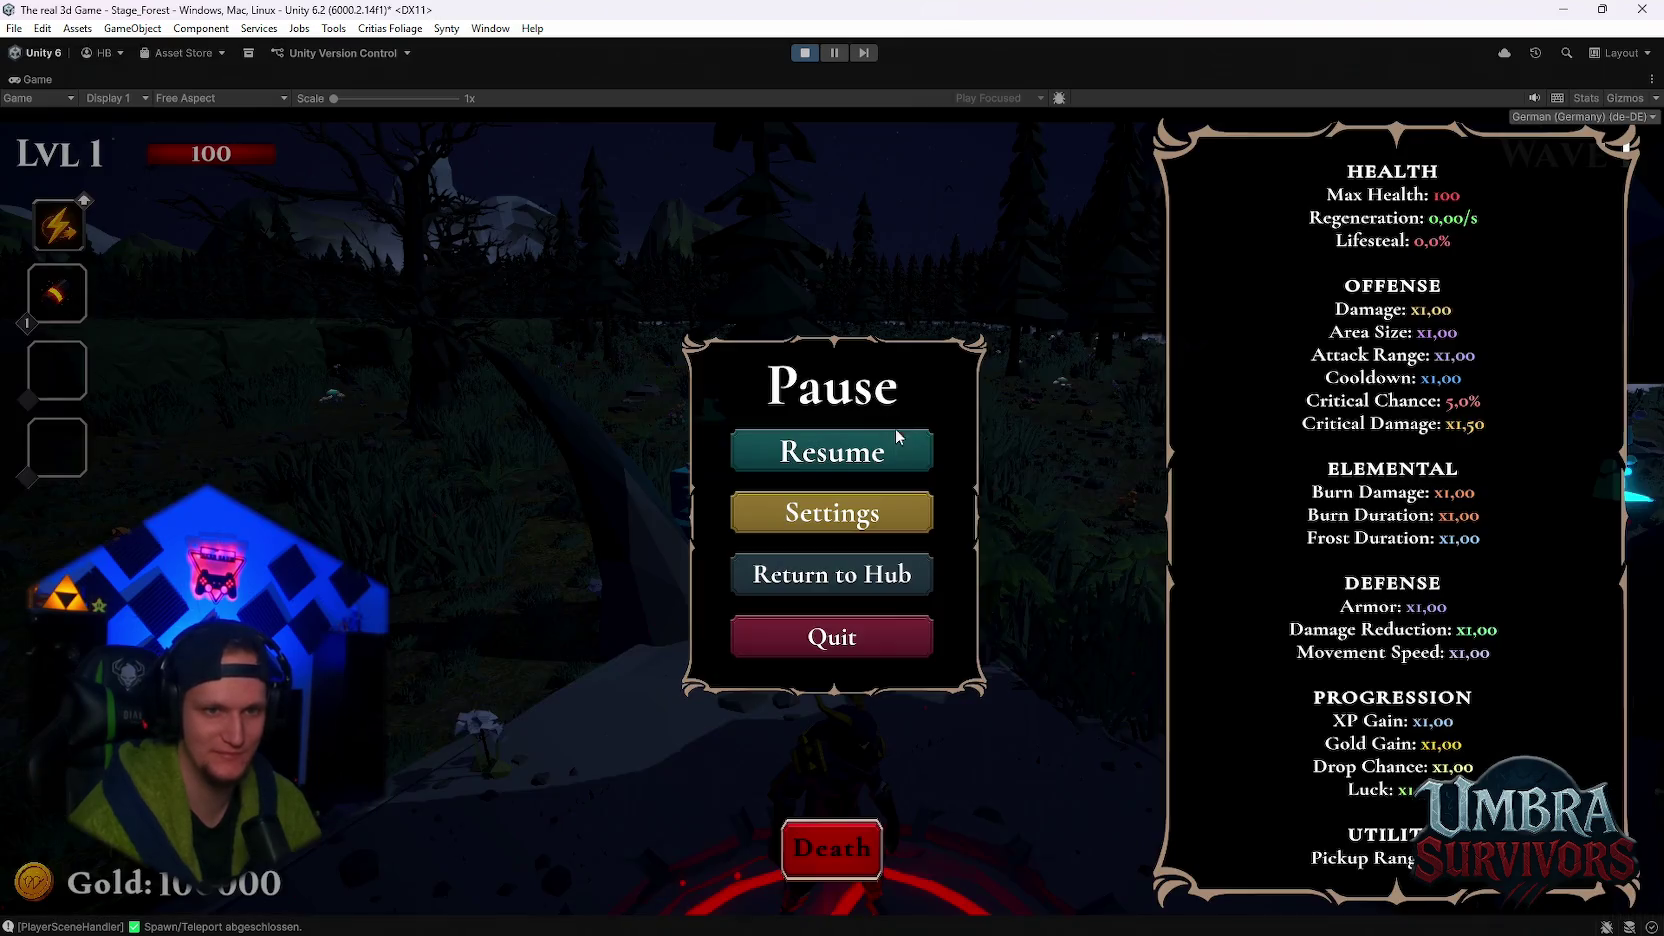
pyautogui.click(870, 451)
# - Run the player off the platform through the forest and into the first enemy group
pyautogui.press('w')
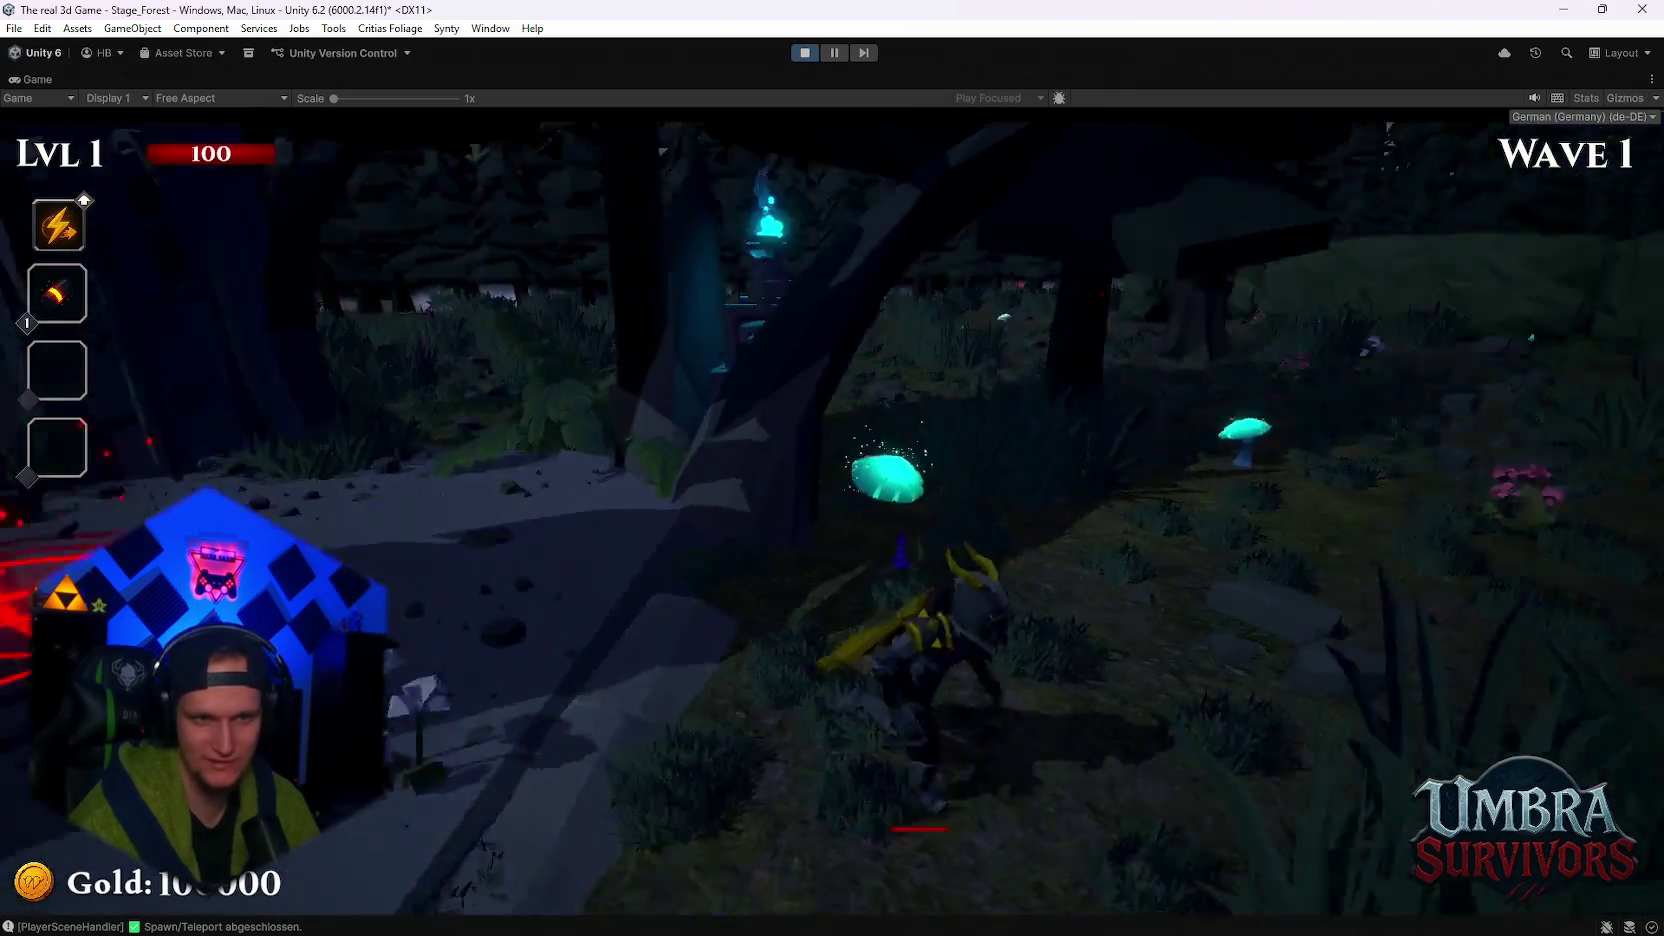
pyautogui.press('w')
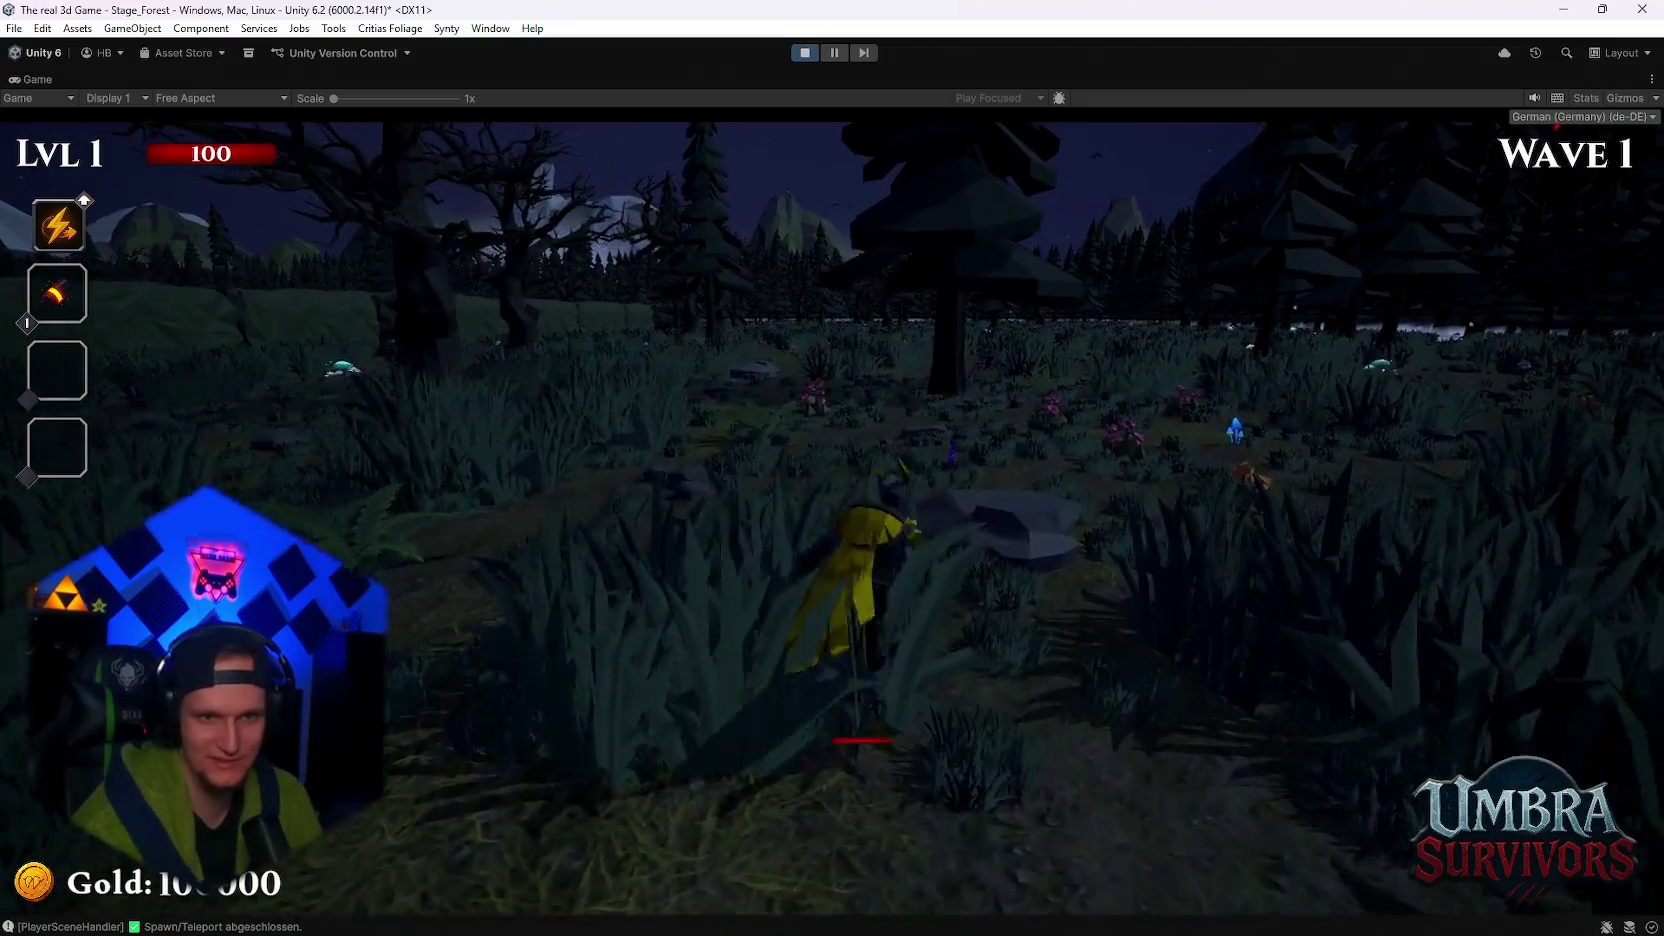
pyautogui.press('w')
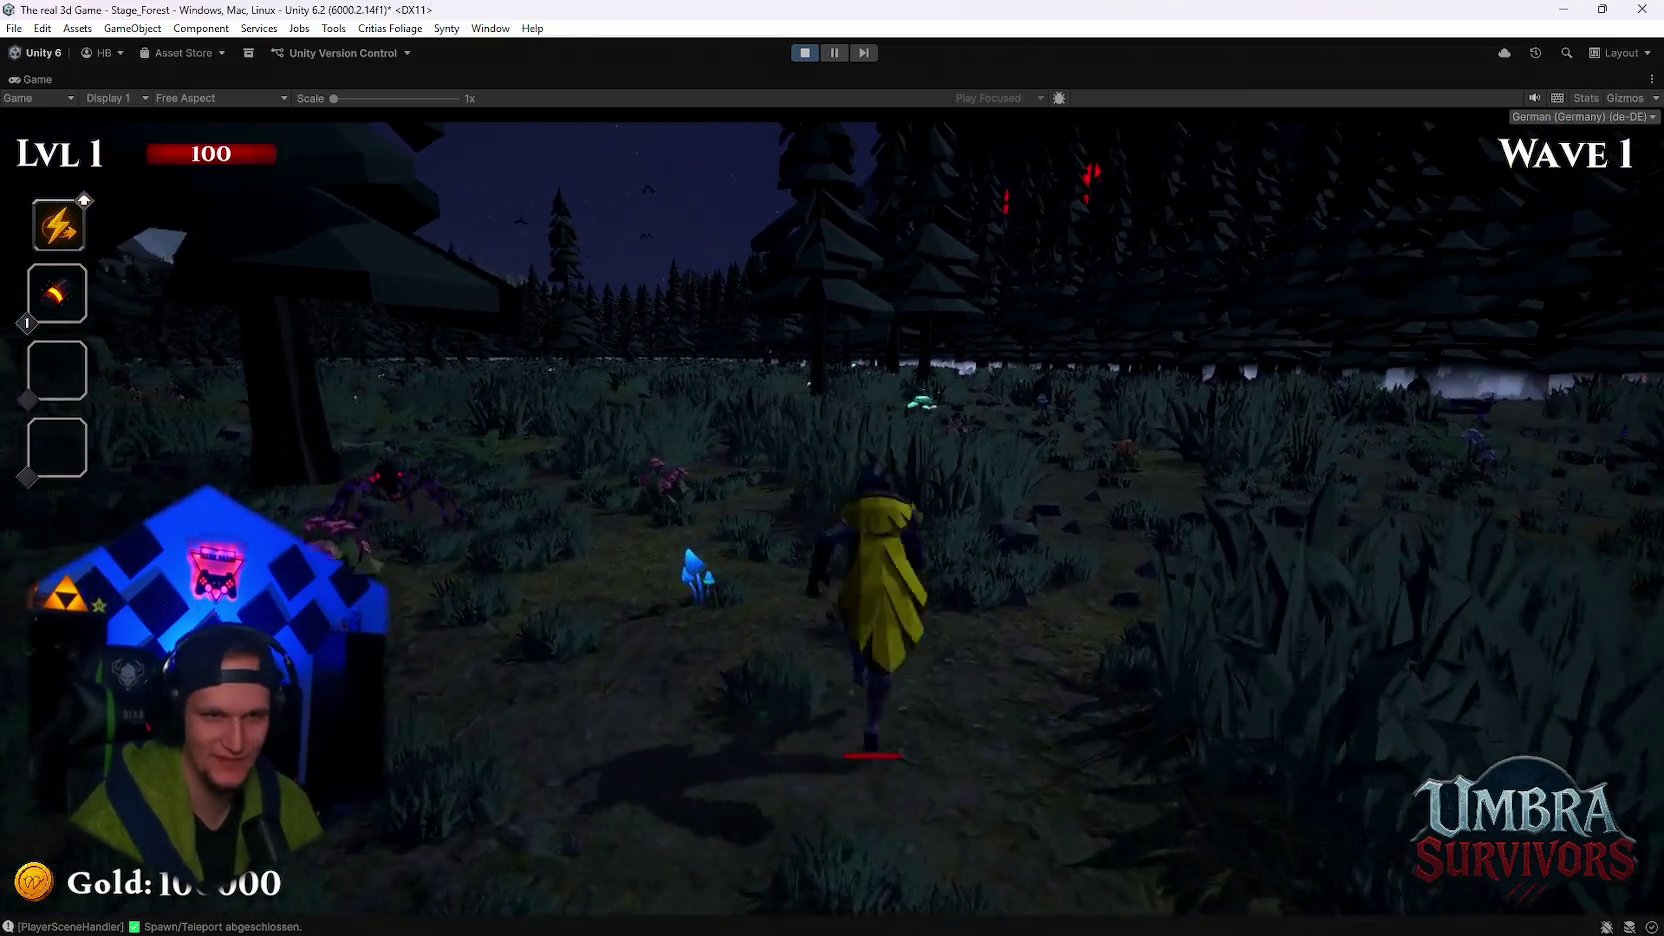
pyautogui.press('w')
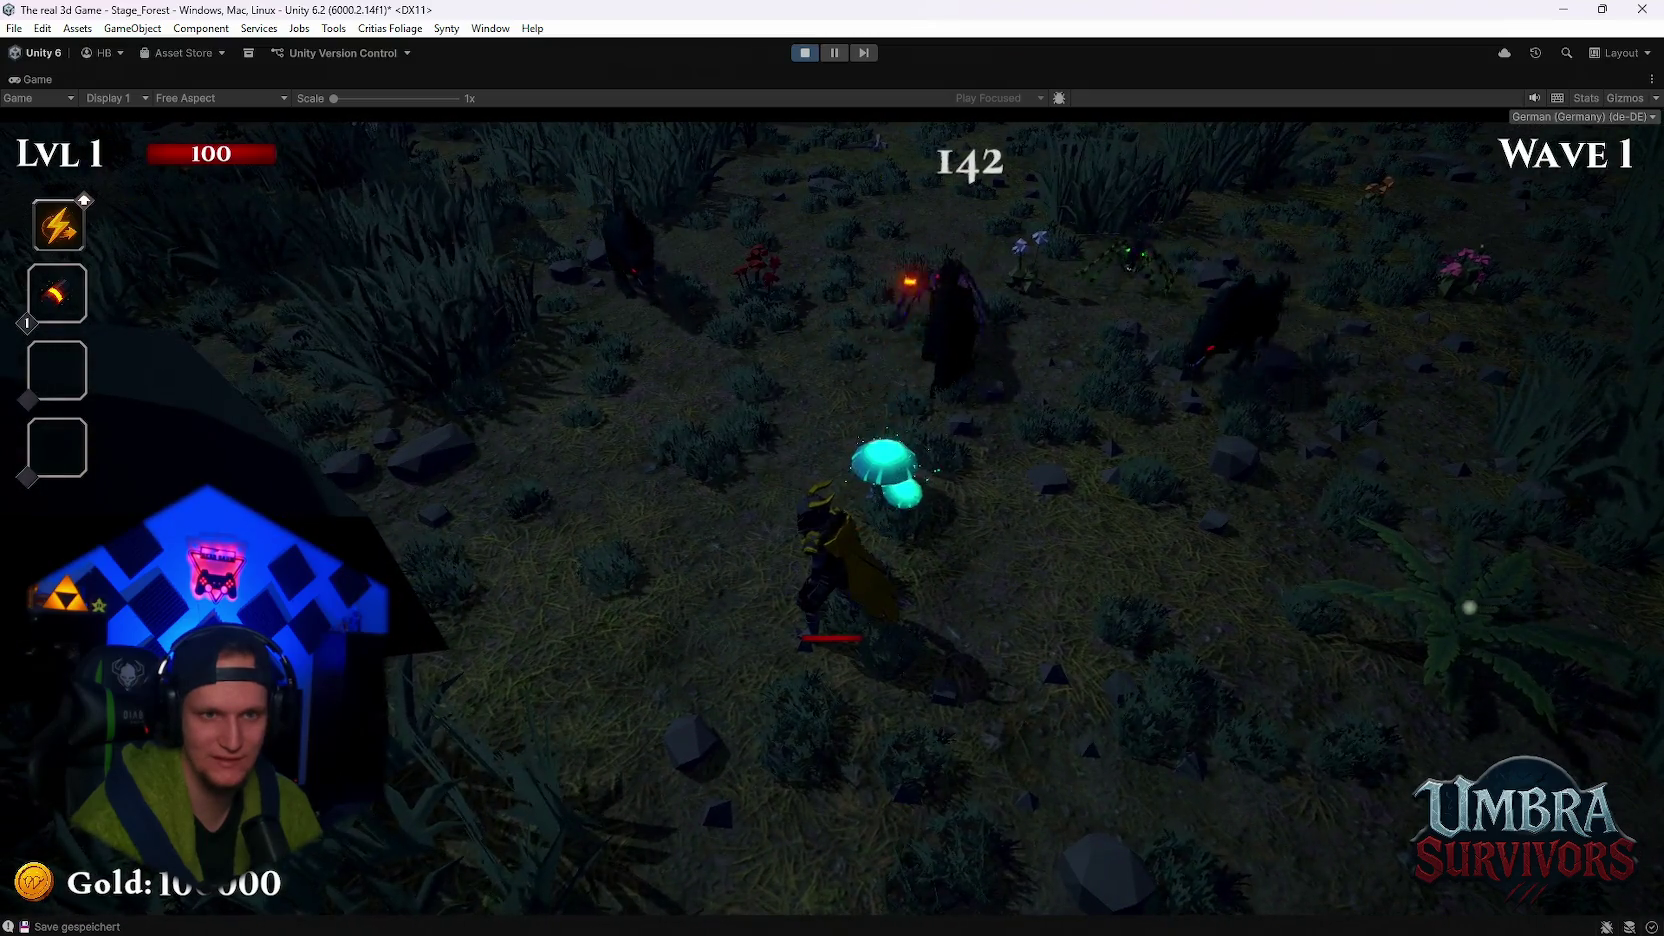
pyautogui.press('s')
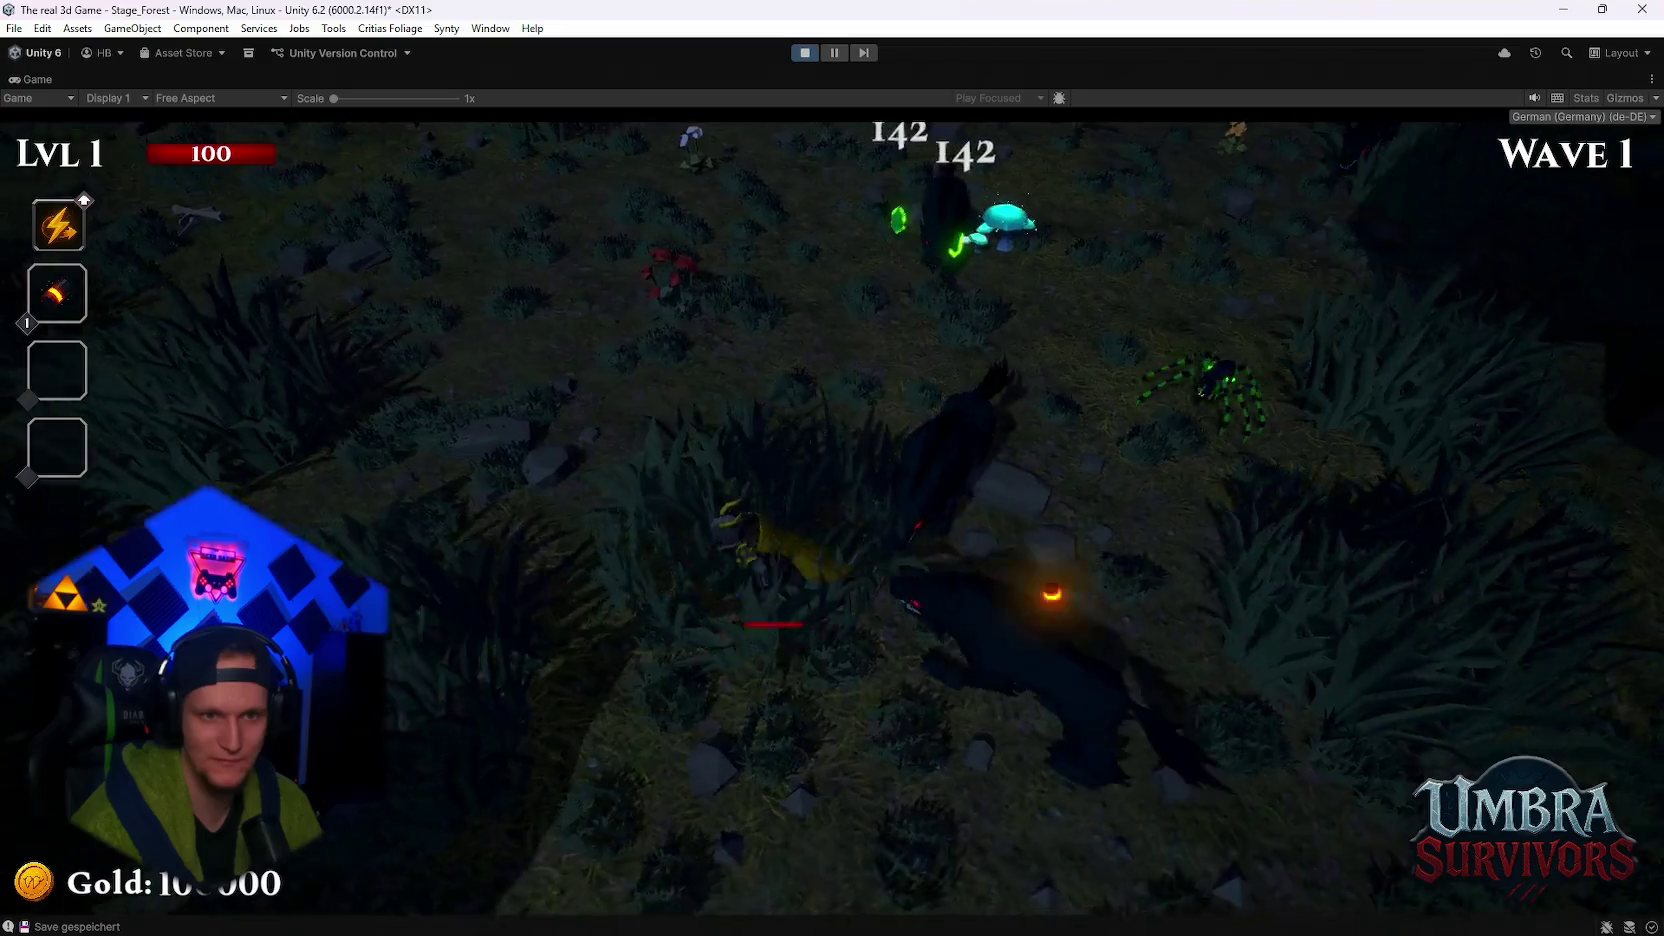
pyautogui.press('s')
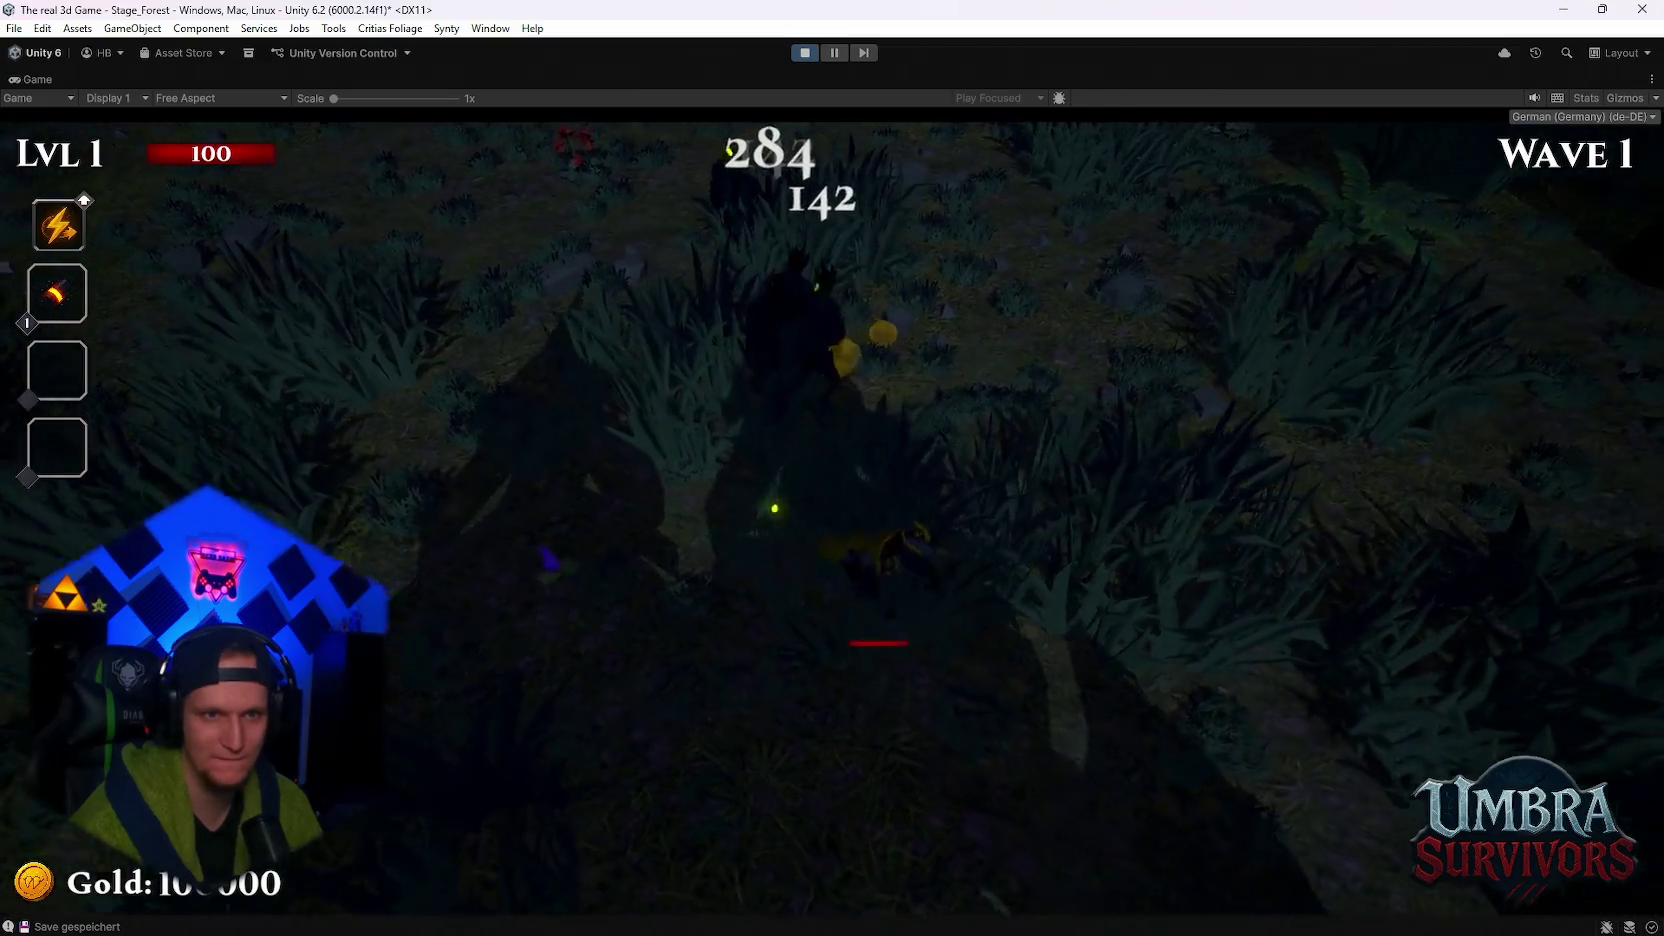
pyautogui.press('w')
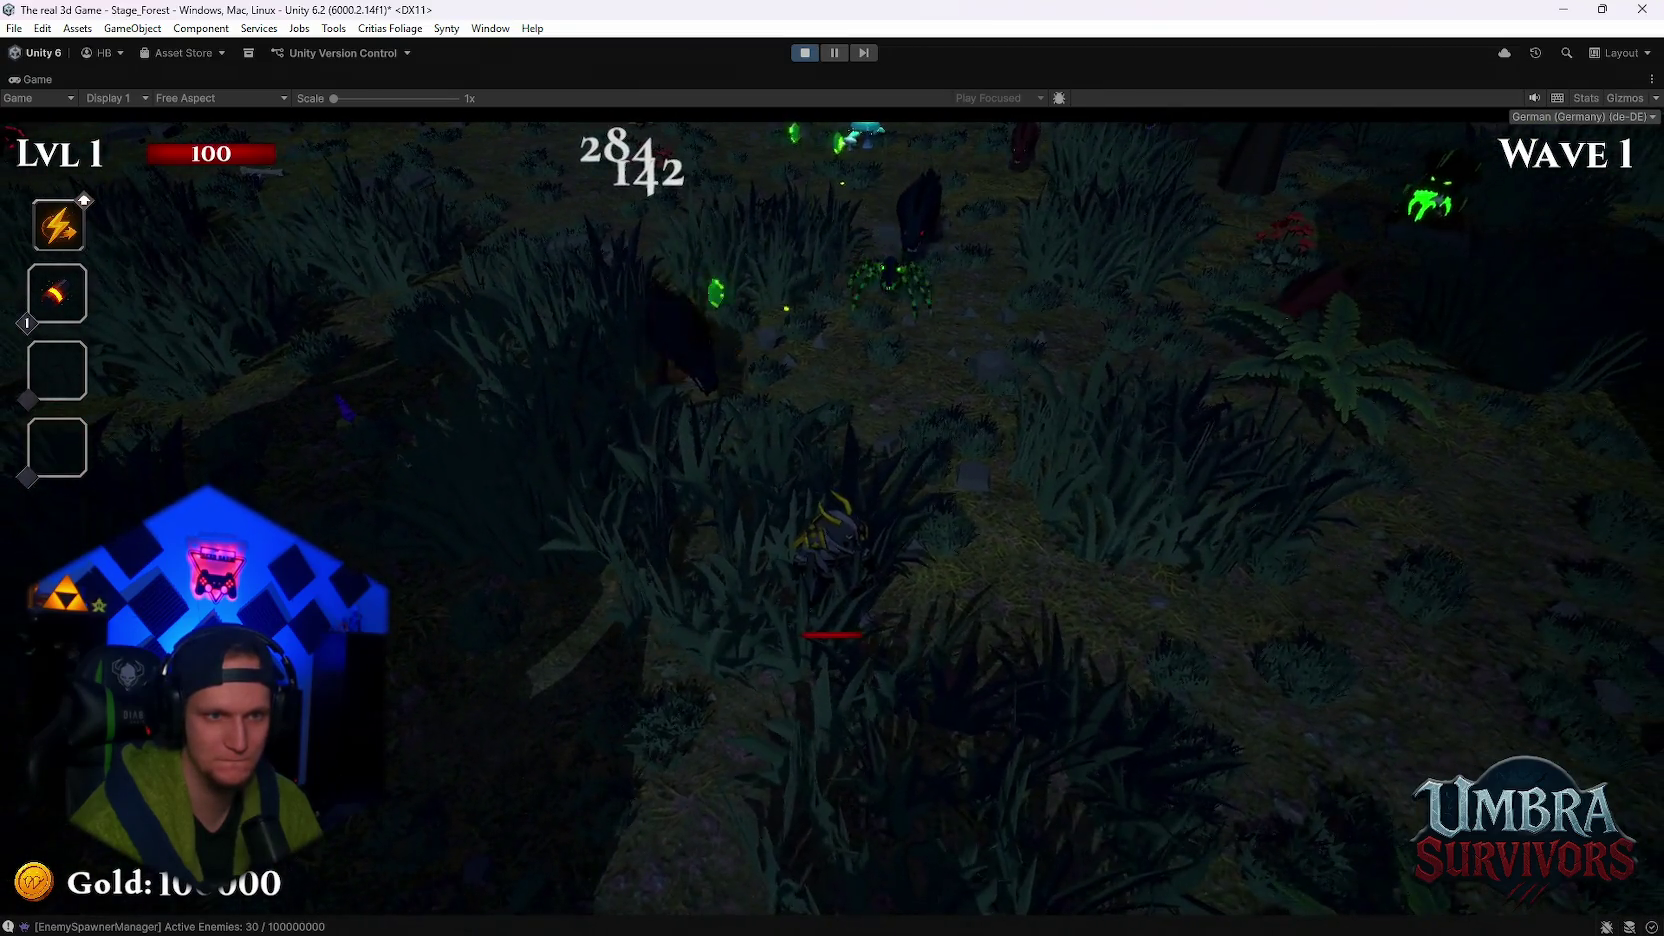
pyautogui.press('d')
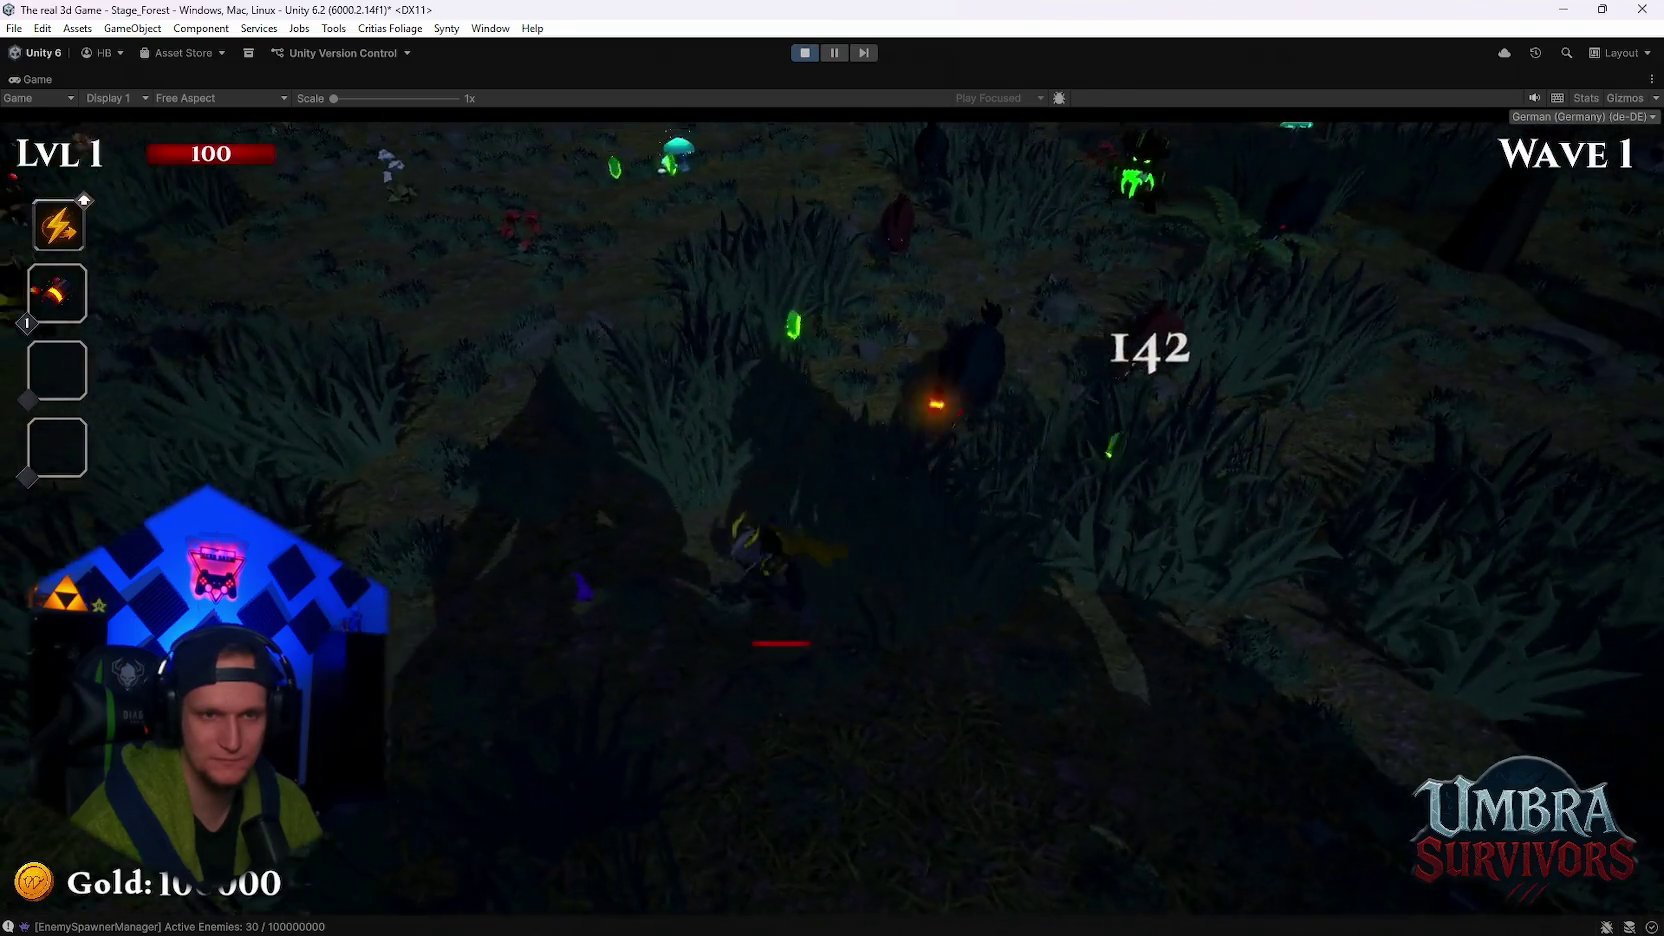
pyautogui.press('d')
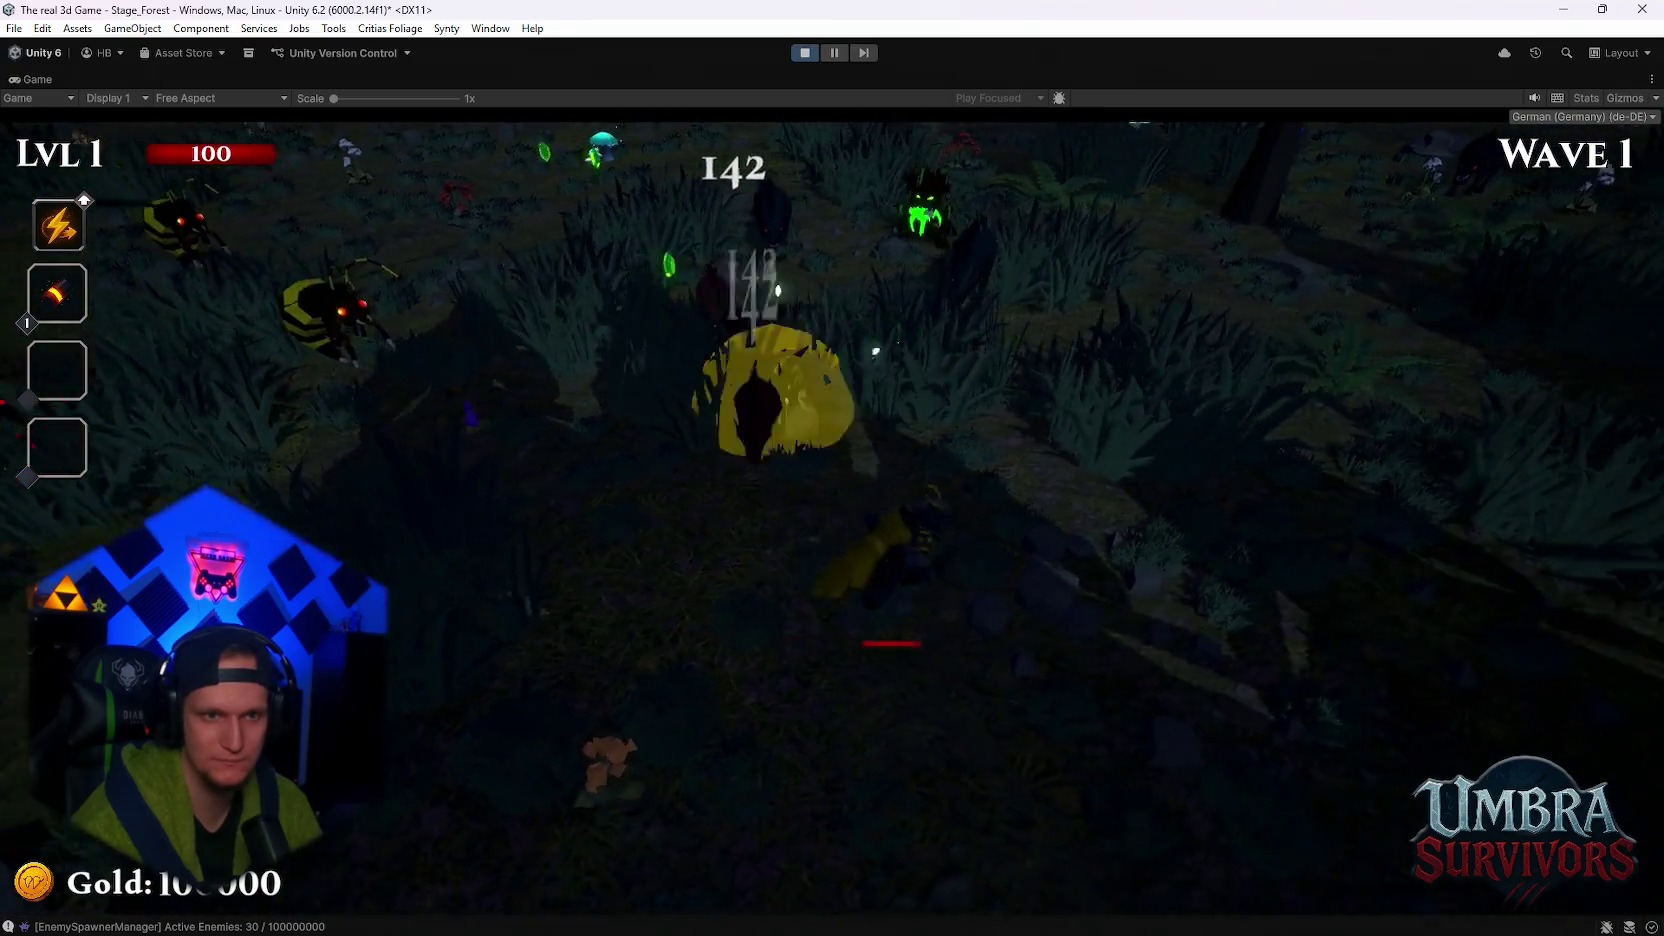
pyautogui.press('s')
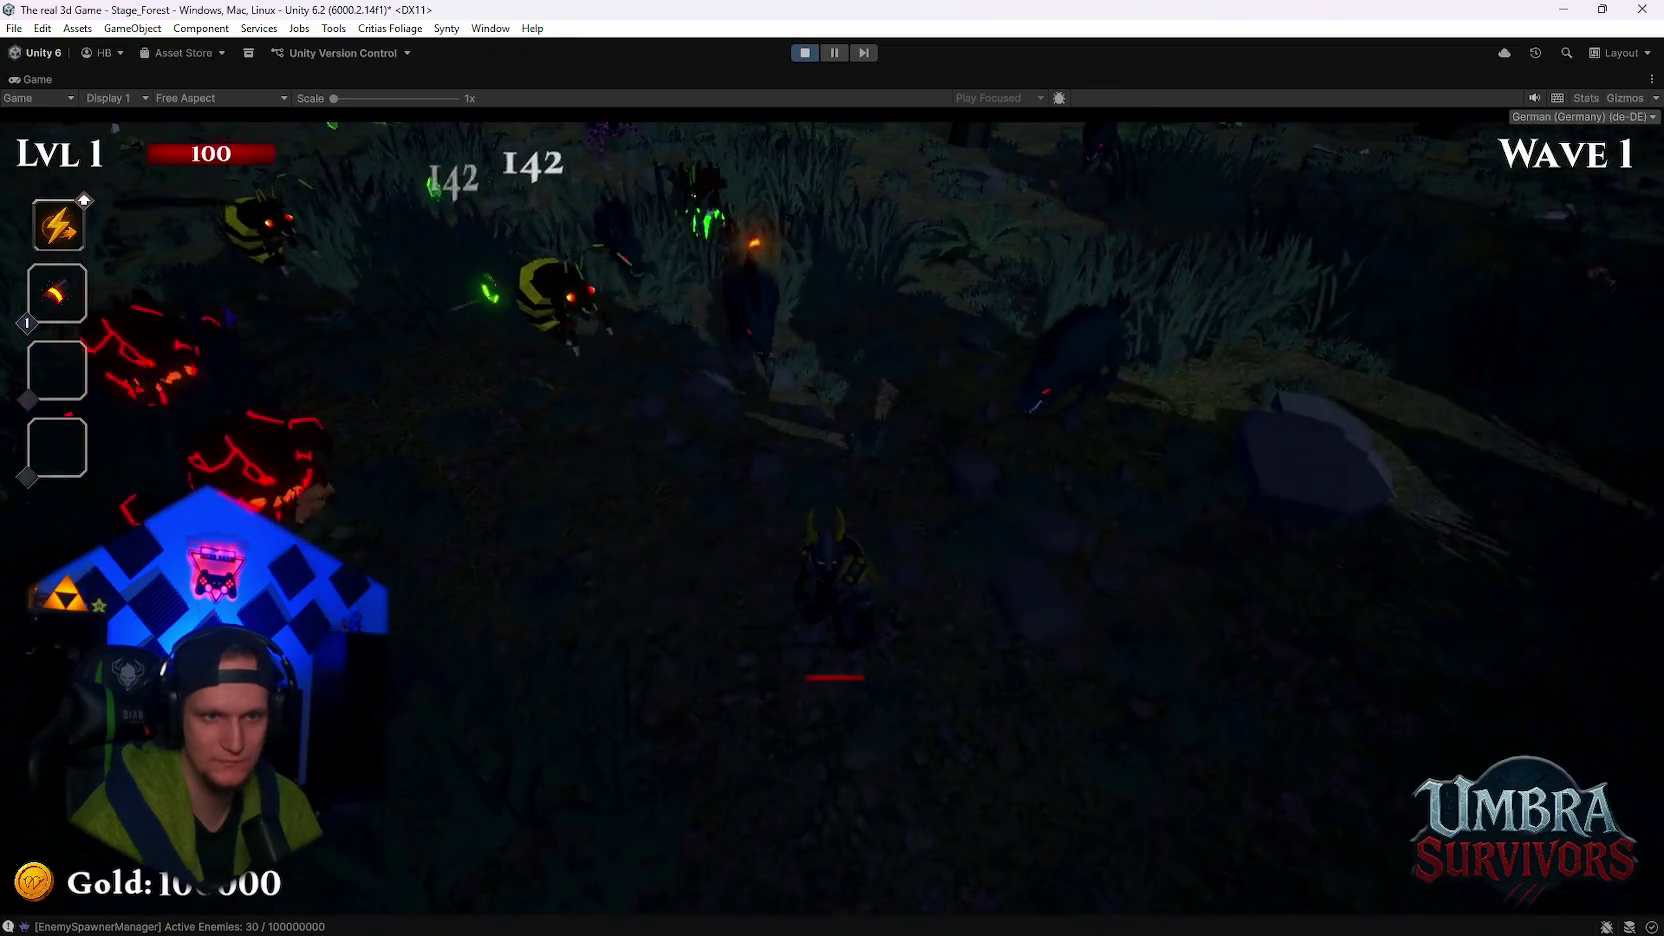
pyautogui.press('s')
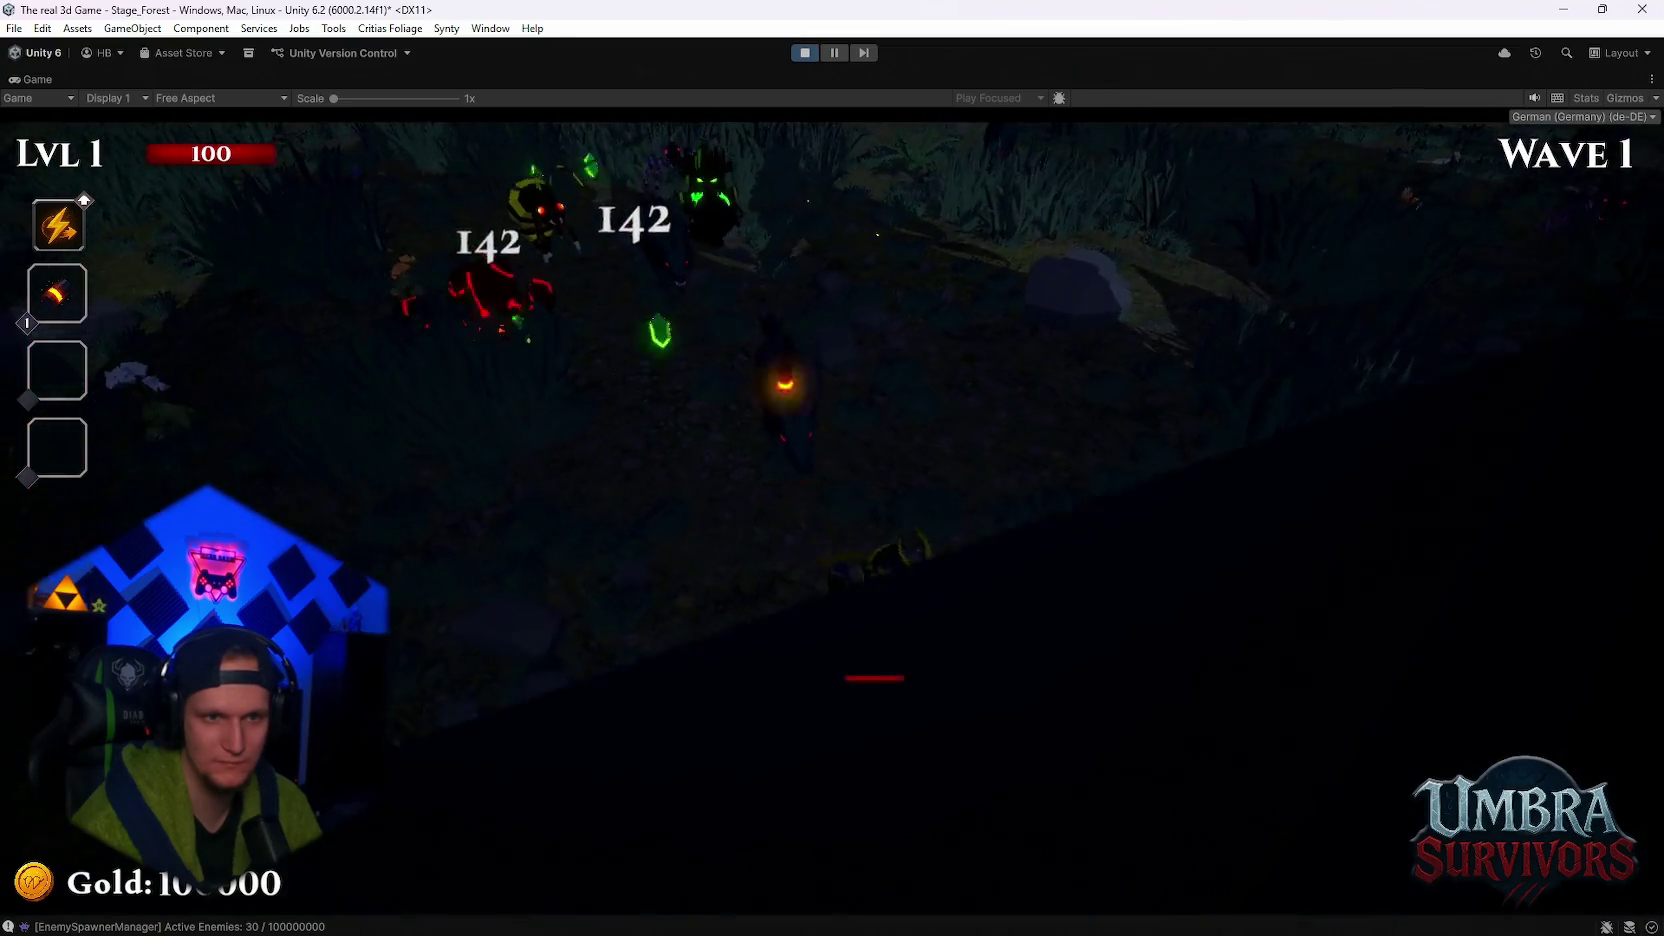
# - Keep fighting and dodging enemies across the map until wave 3, then pause and stop Play mode
pyautogui.press('w')
pyautogui.press('space')
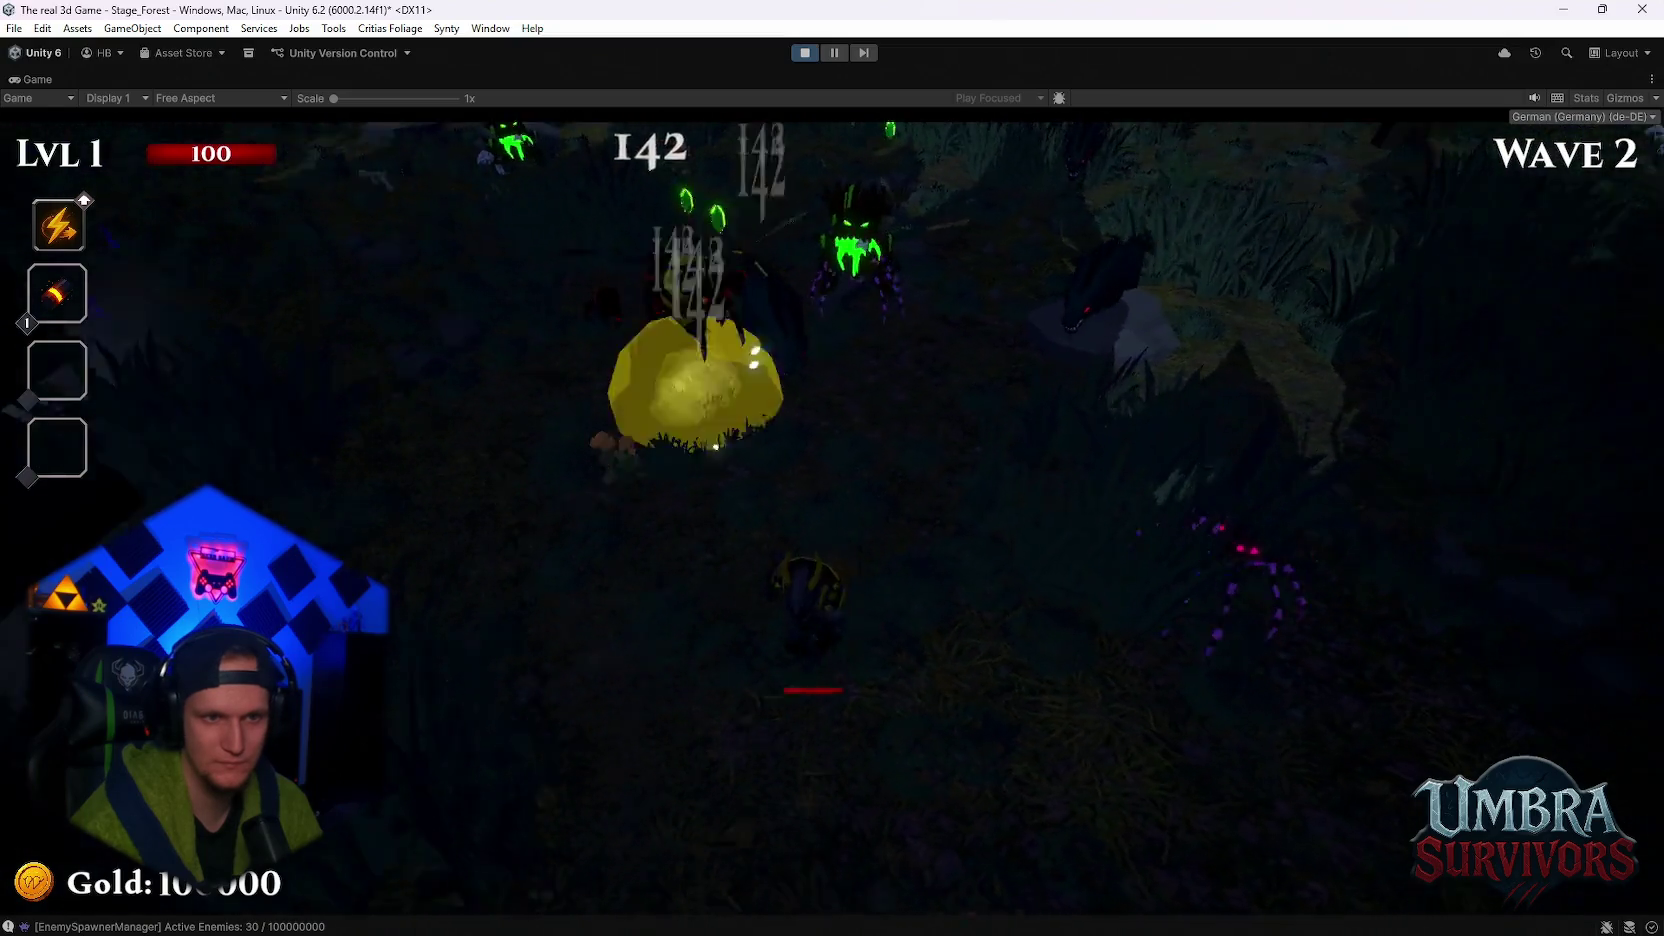
pyautogui.press('d')
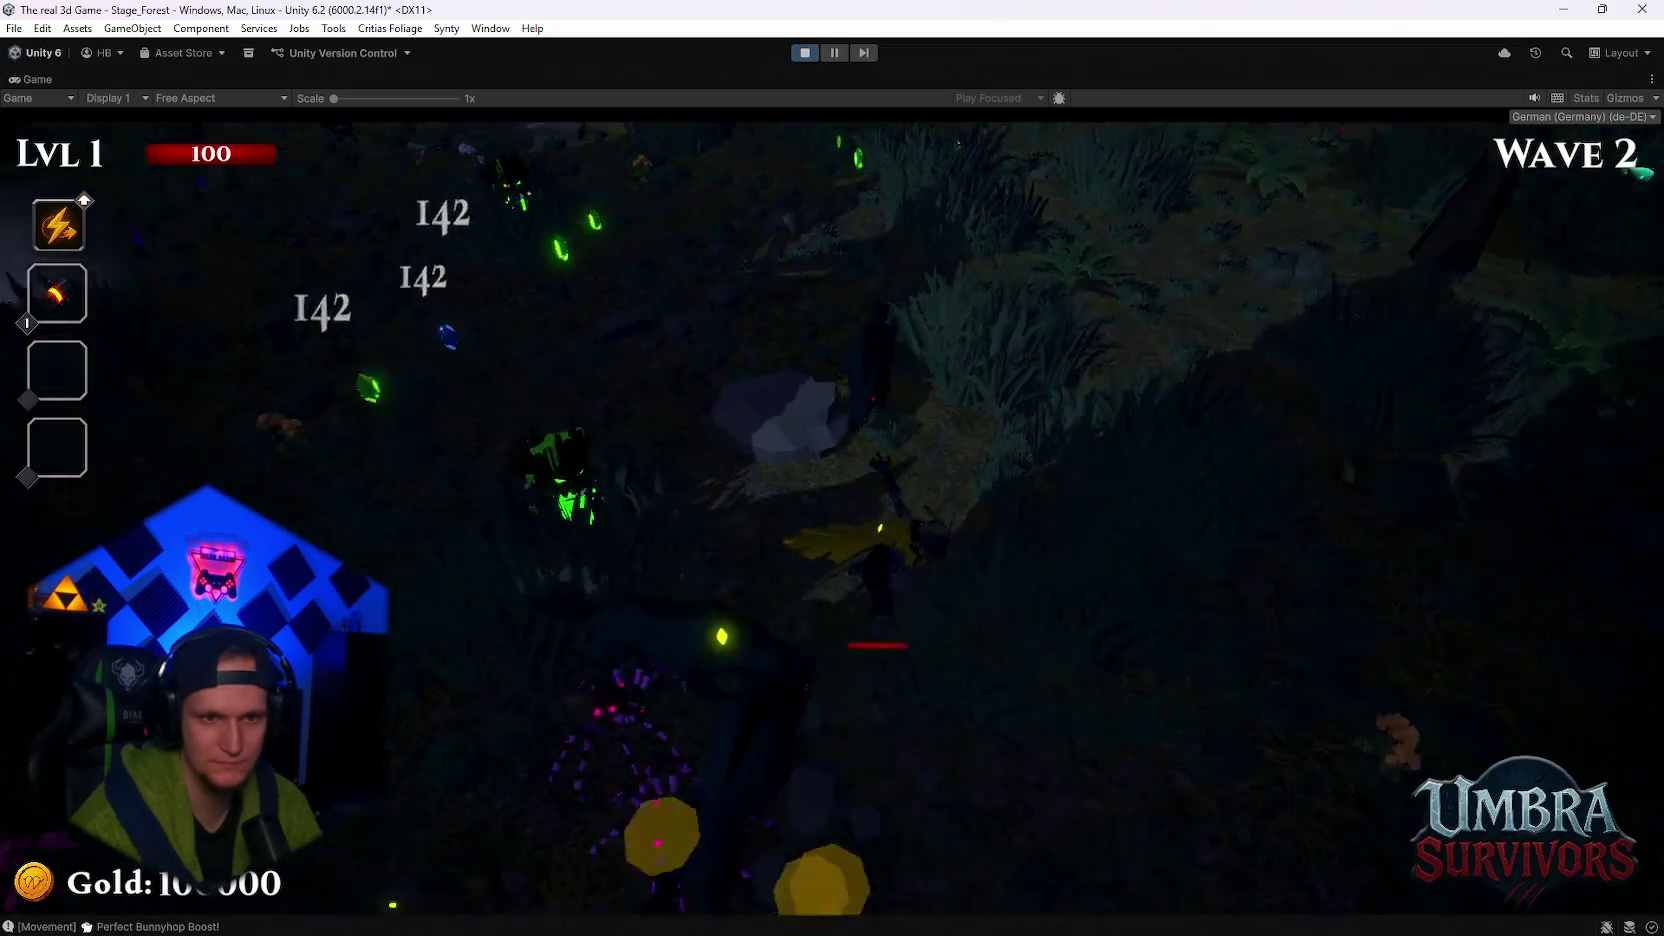
pyautogui.press('s')
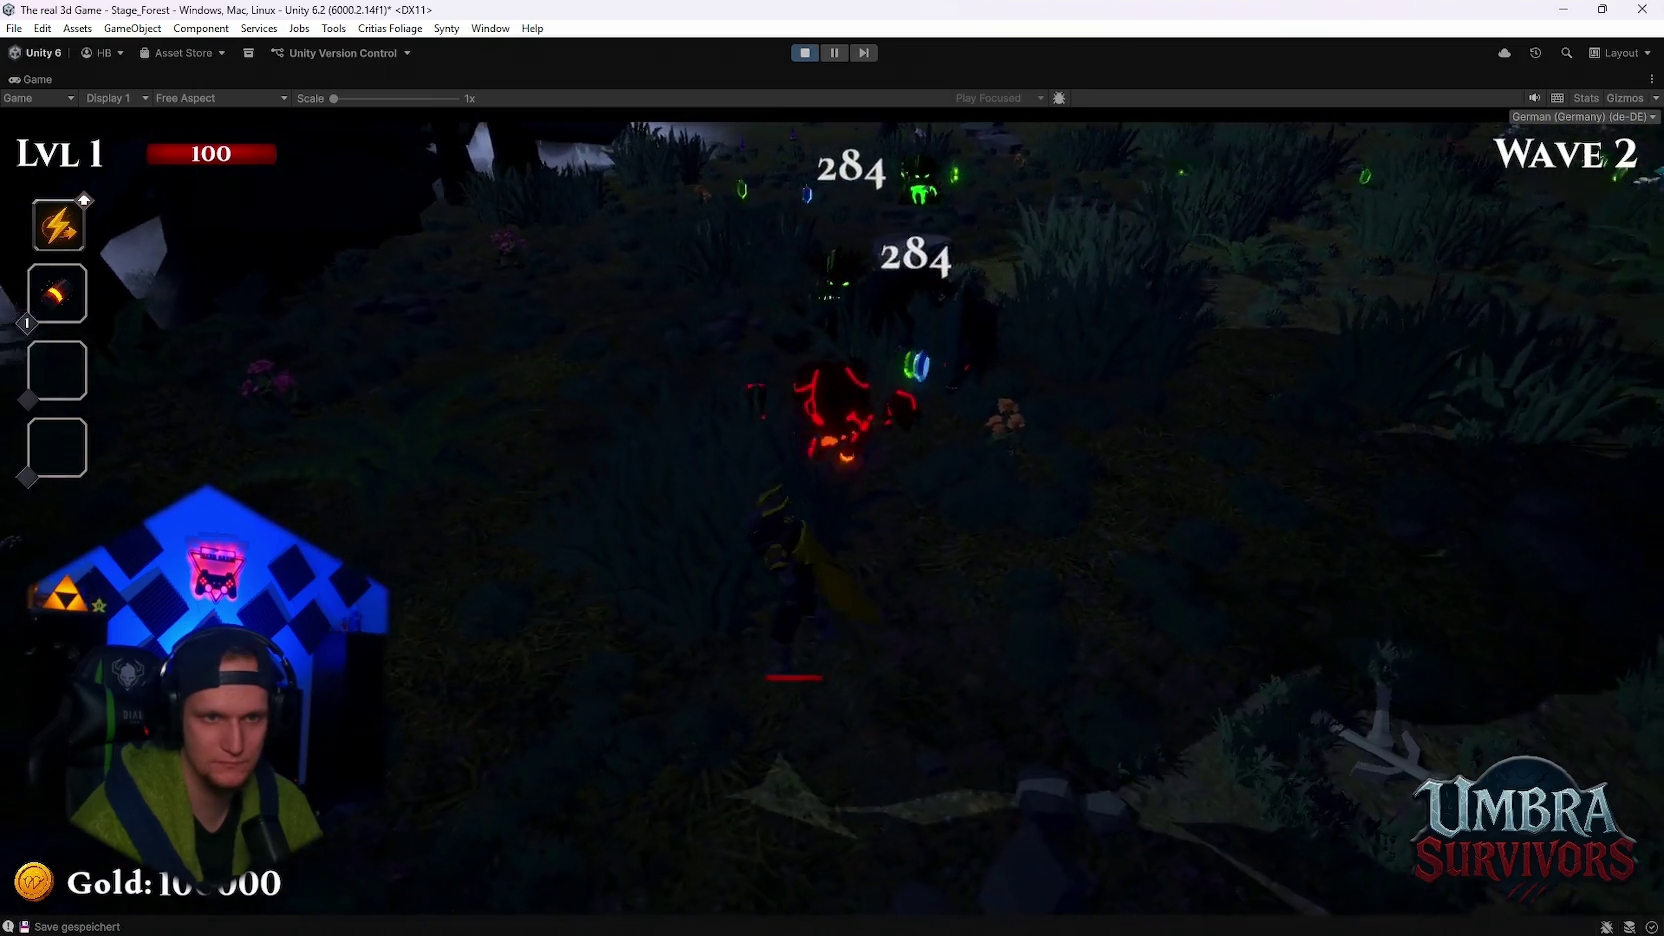
pyautogui.press('s')
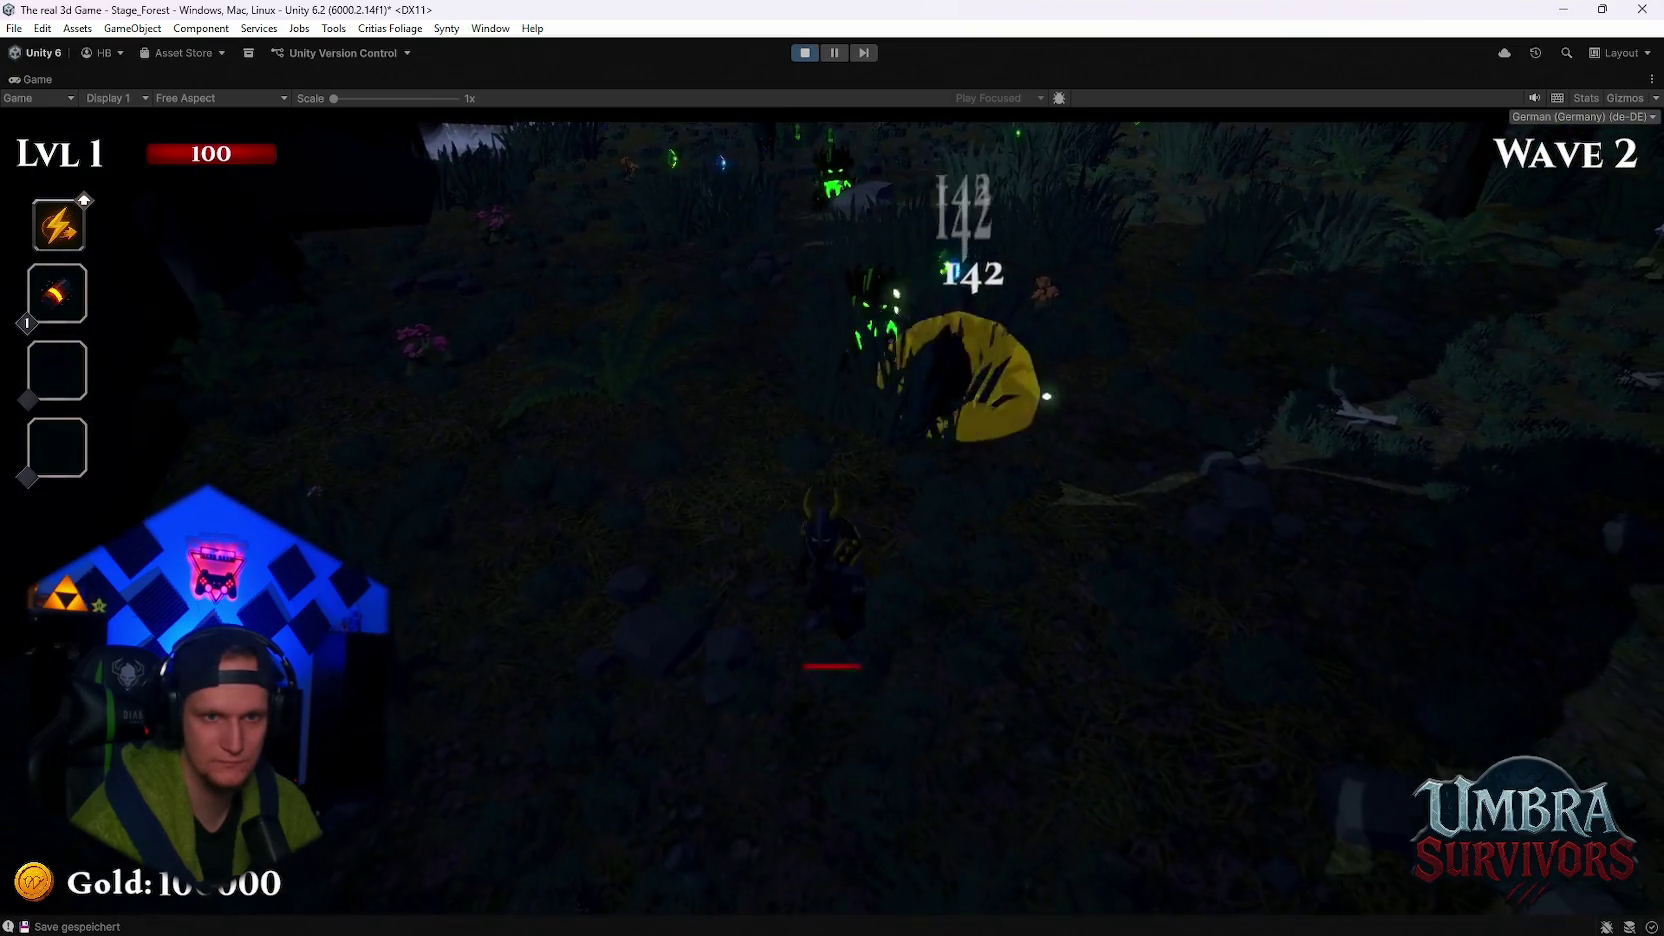
pyautogui.press('d')
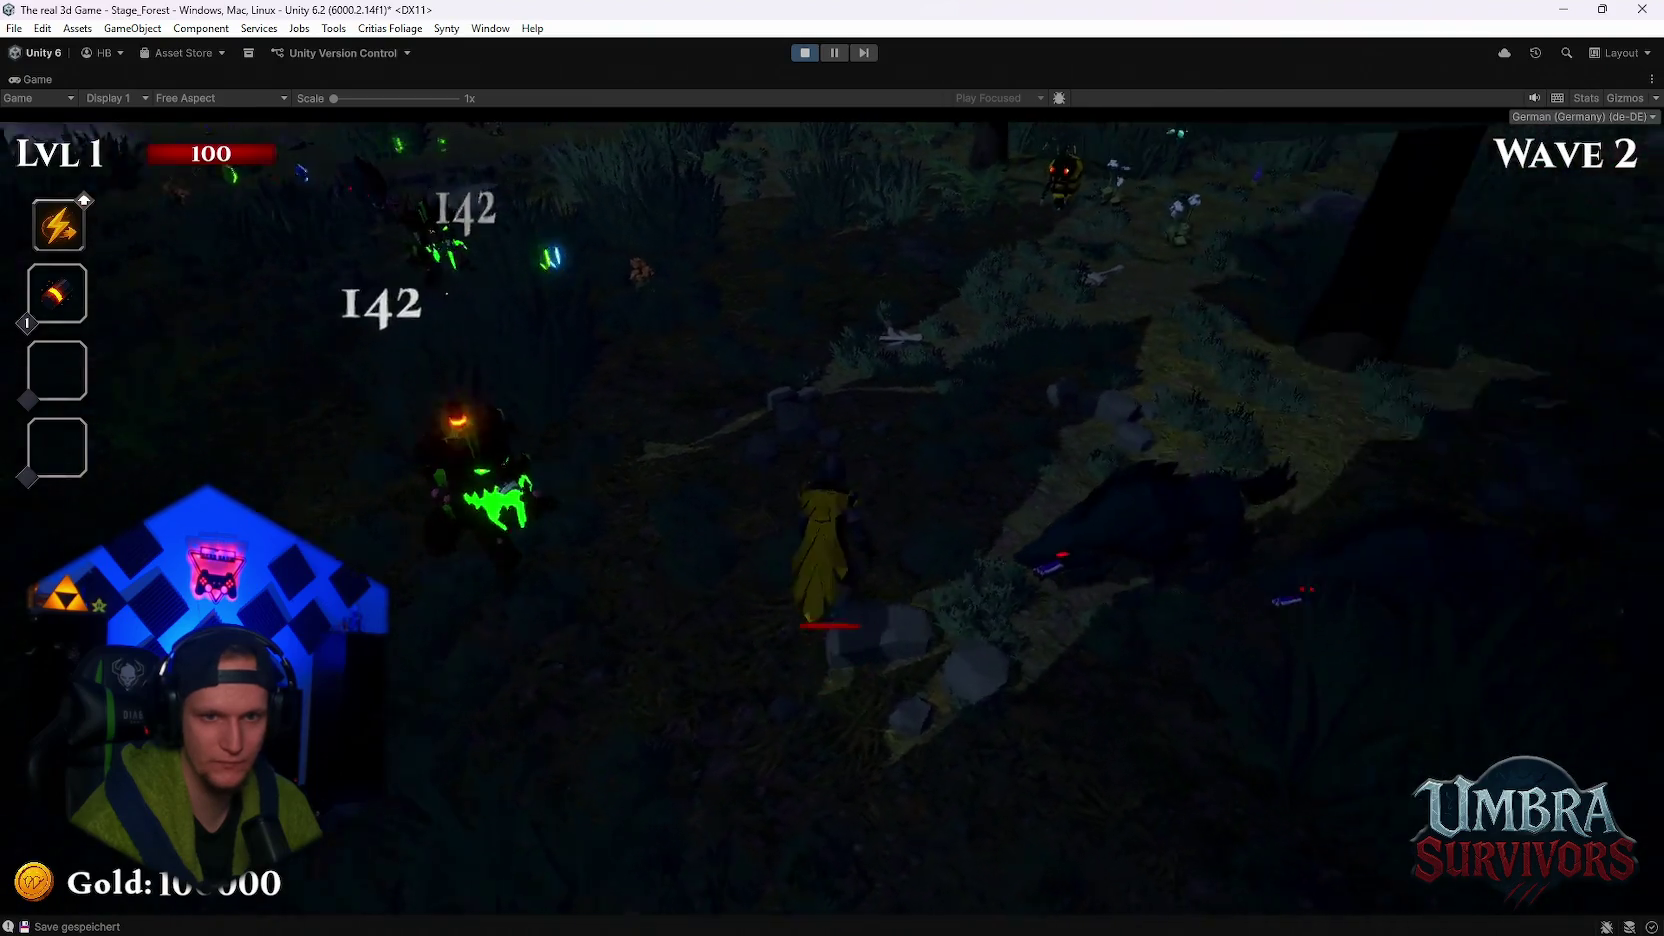
pyautogui.press('d')
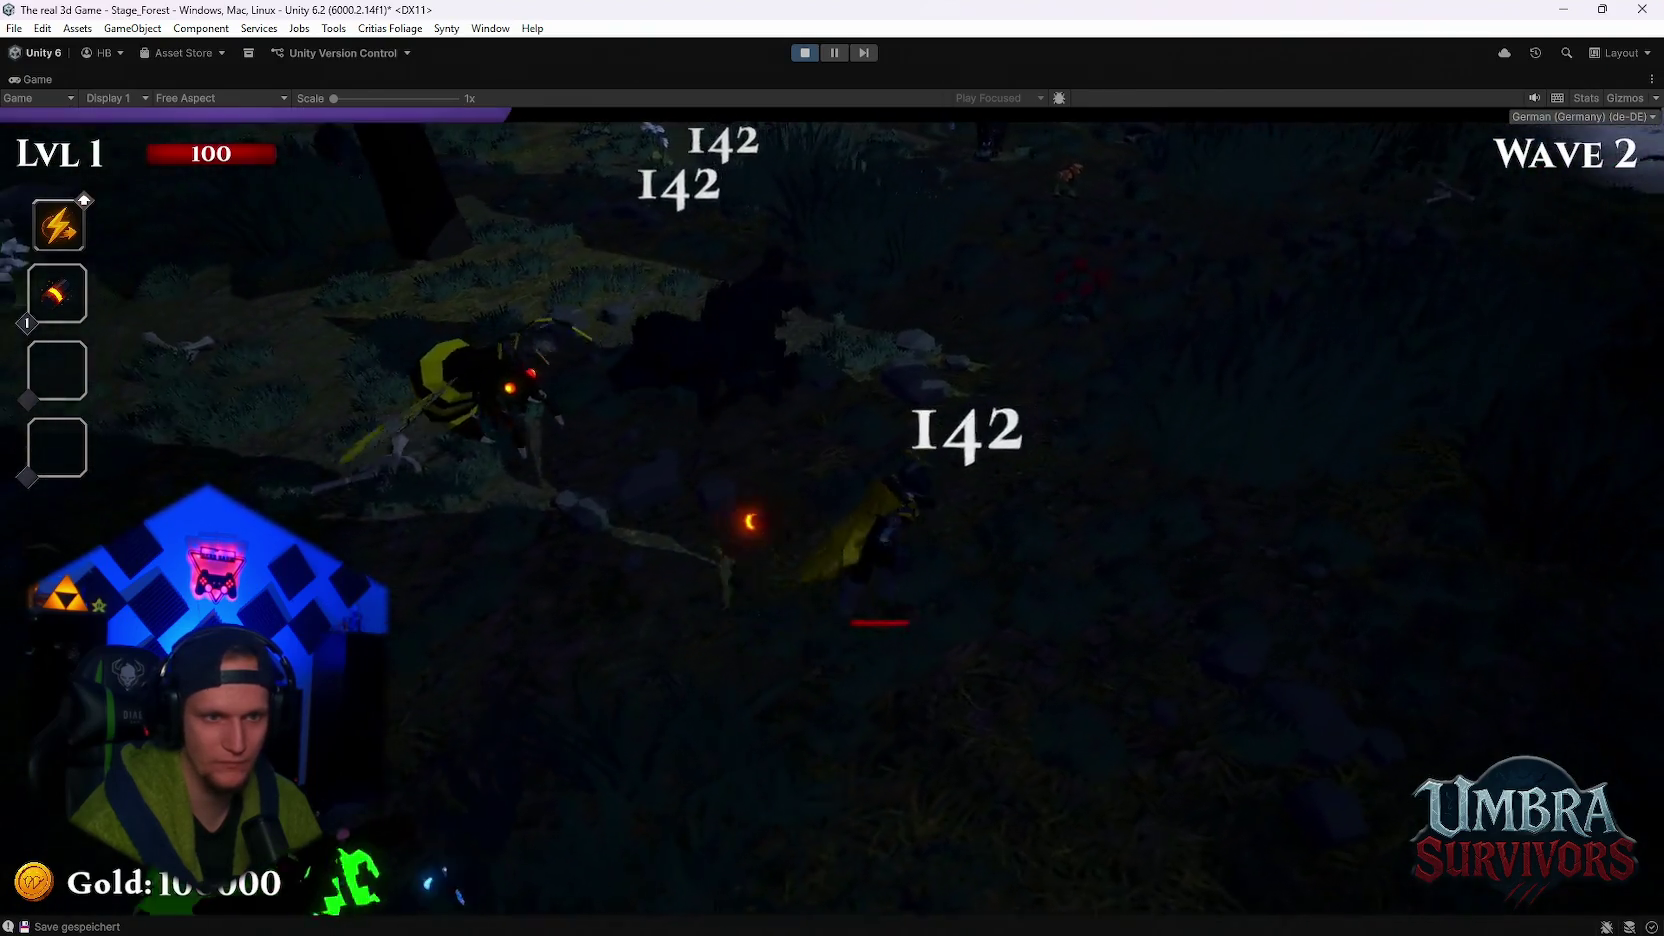
pyautogui.press('w')
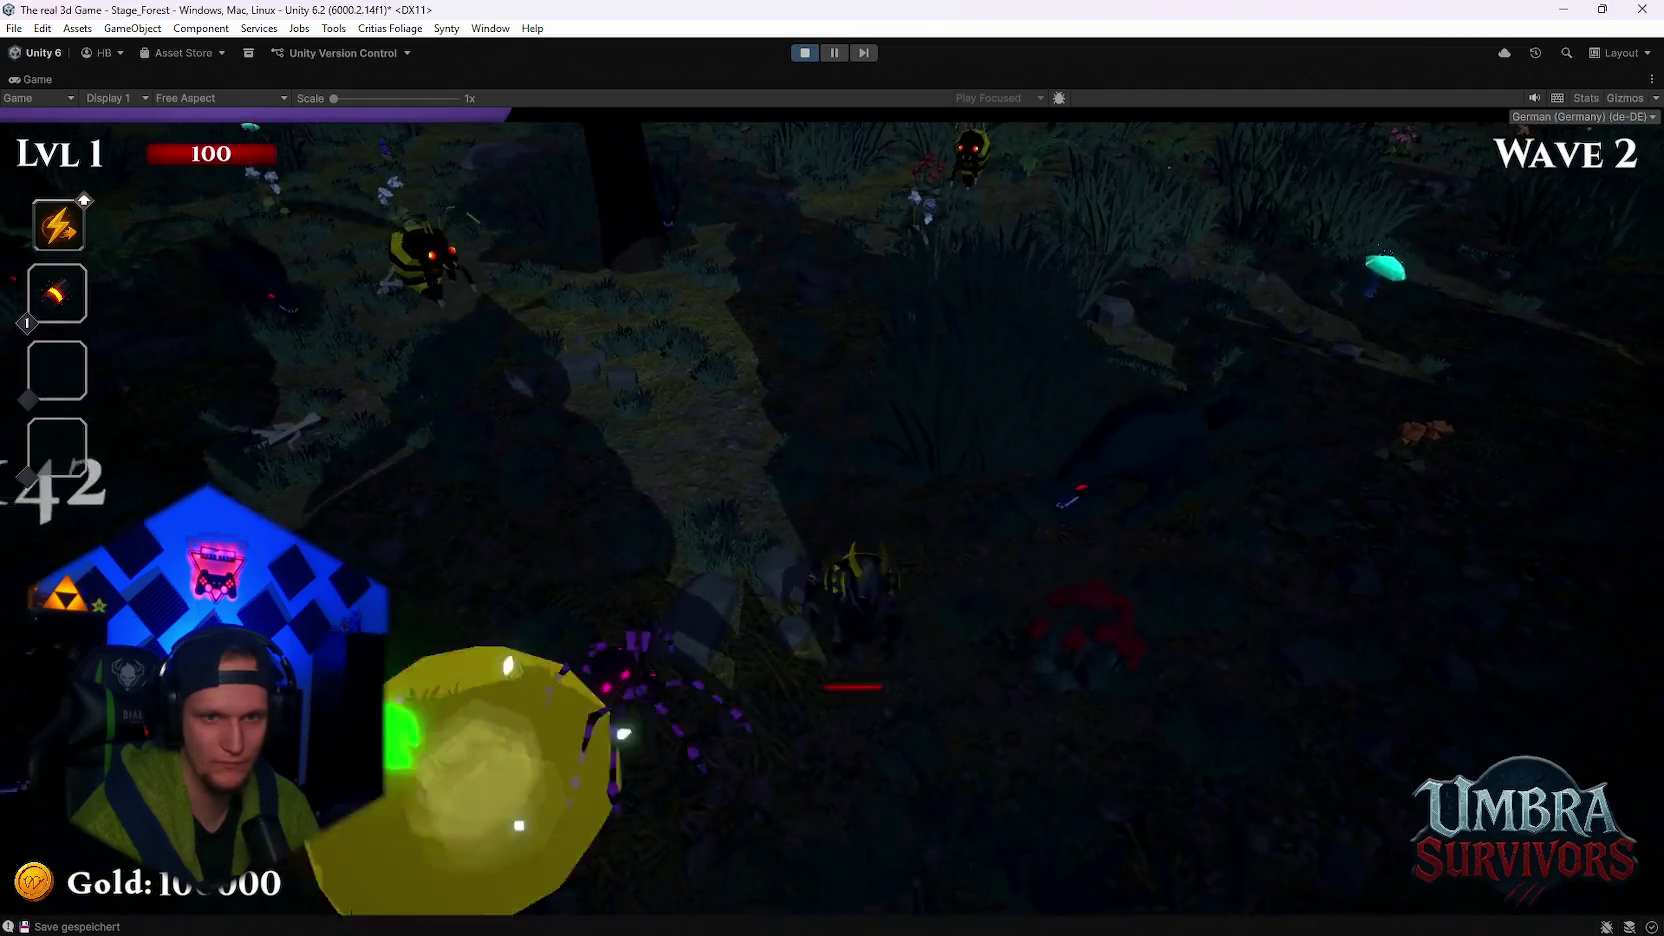
pyautogui.press('w')
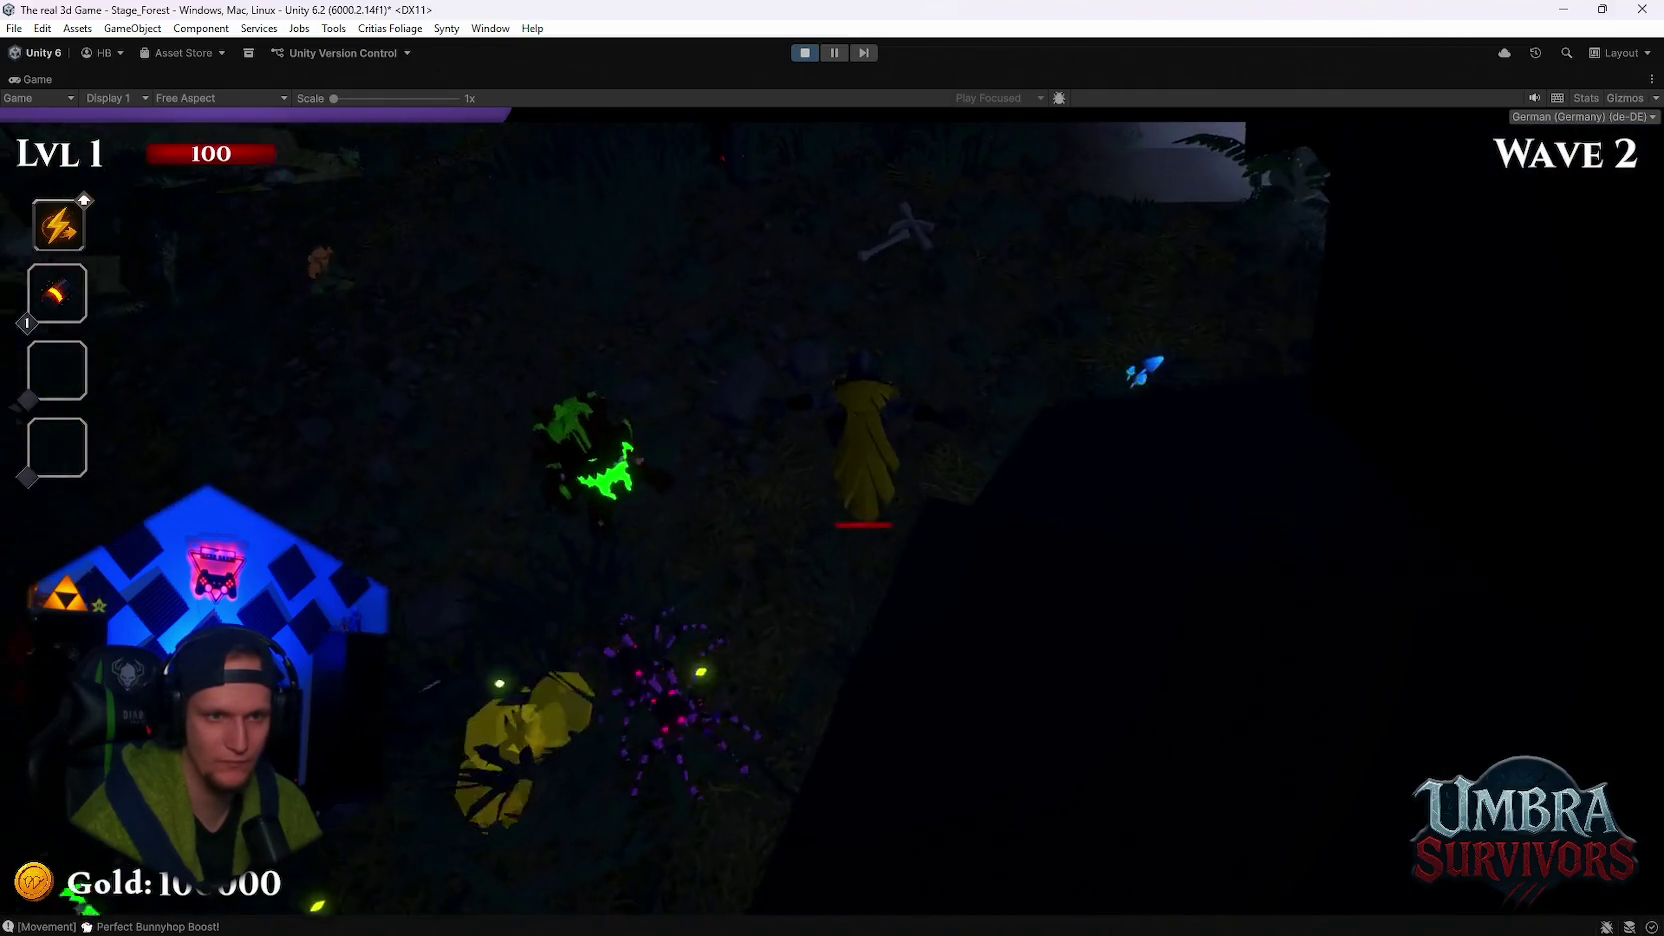
pyautogui.press('space')
pyautogui.press('d')
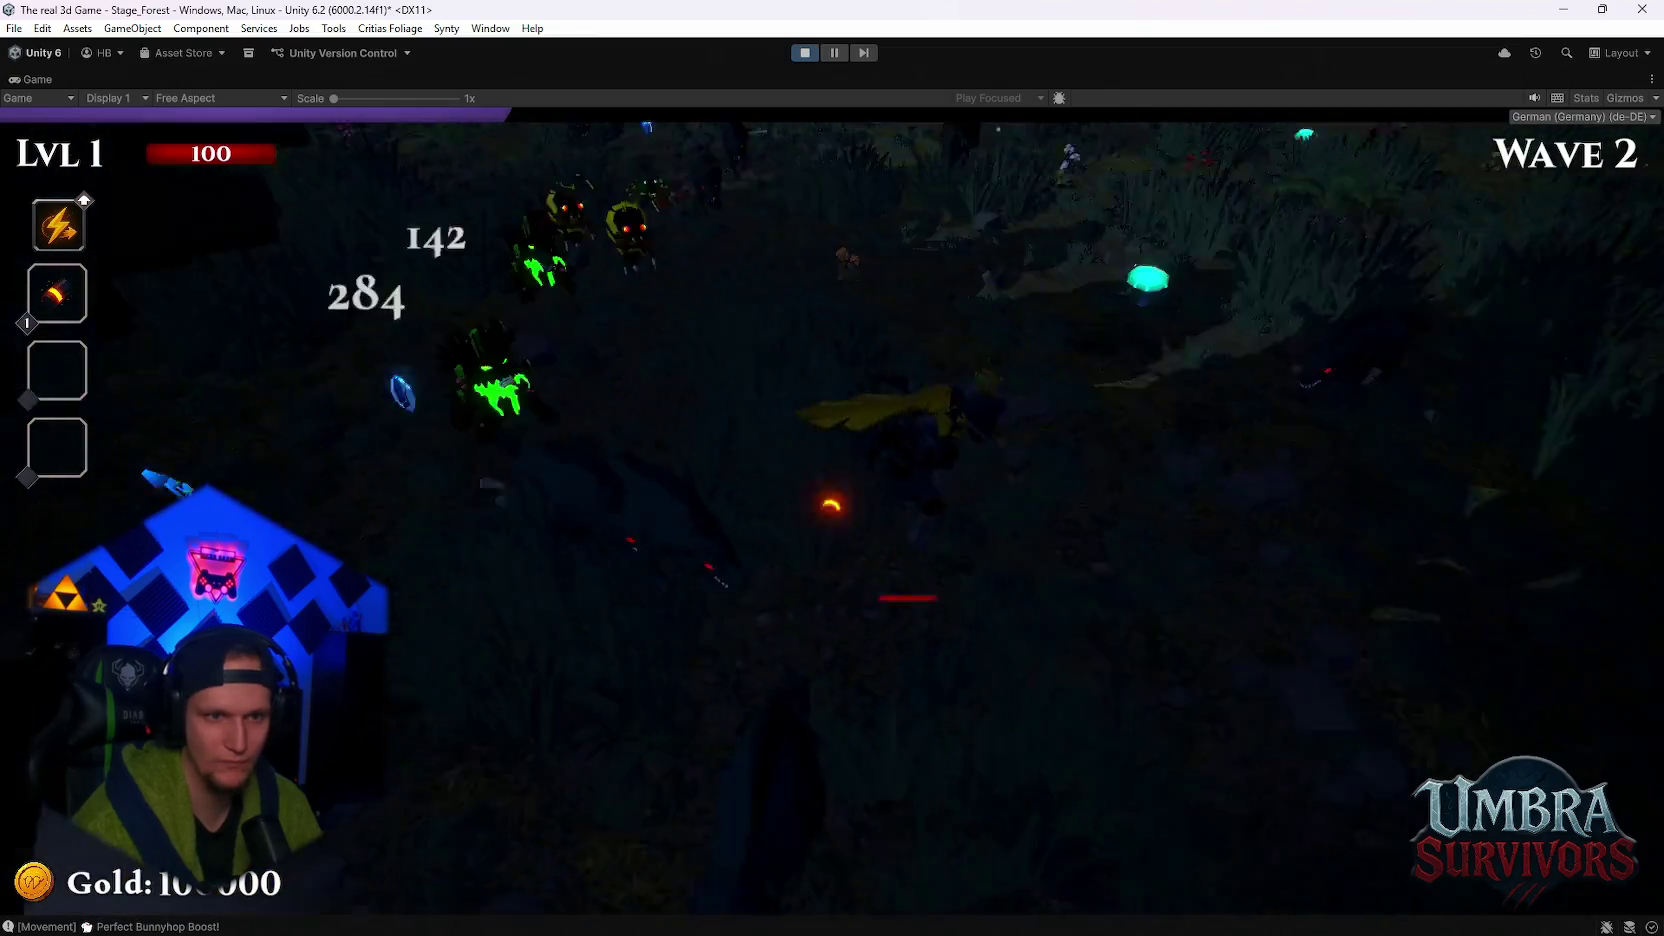
pyautogui.press('s')
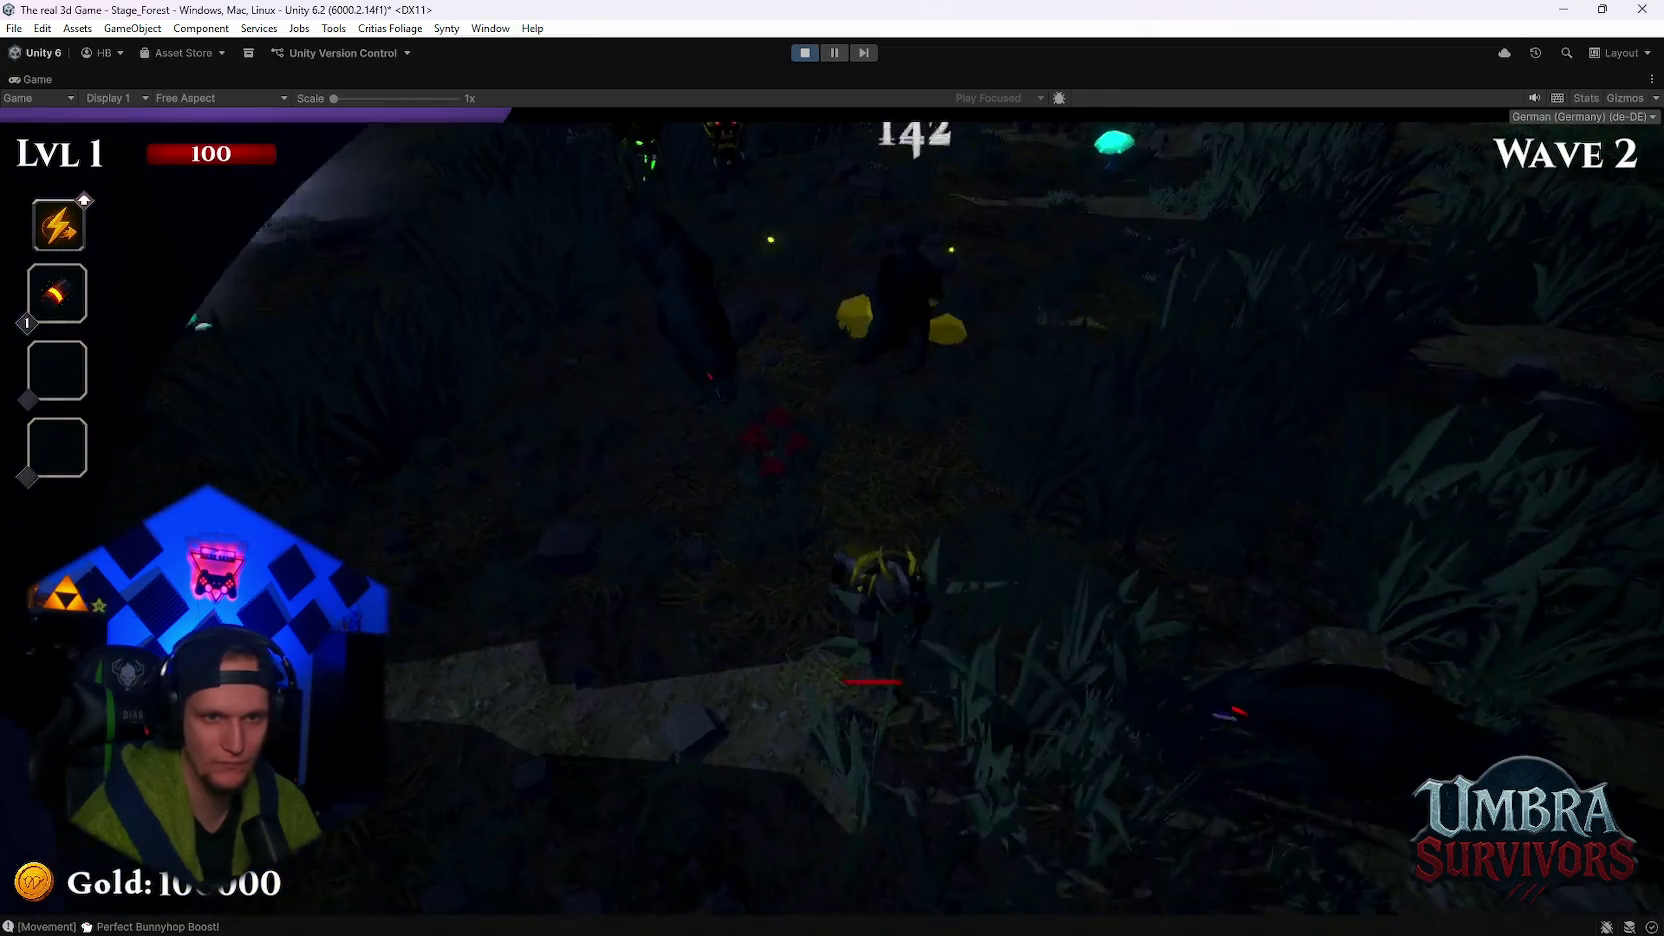
pyautogui.press('s')
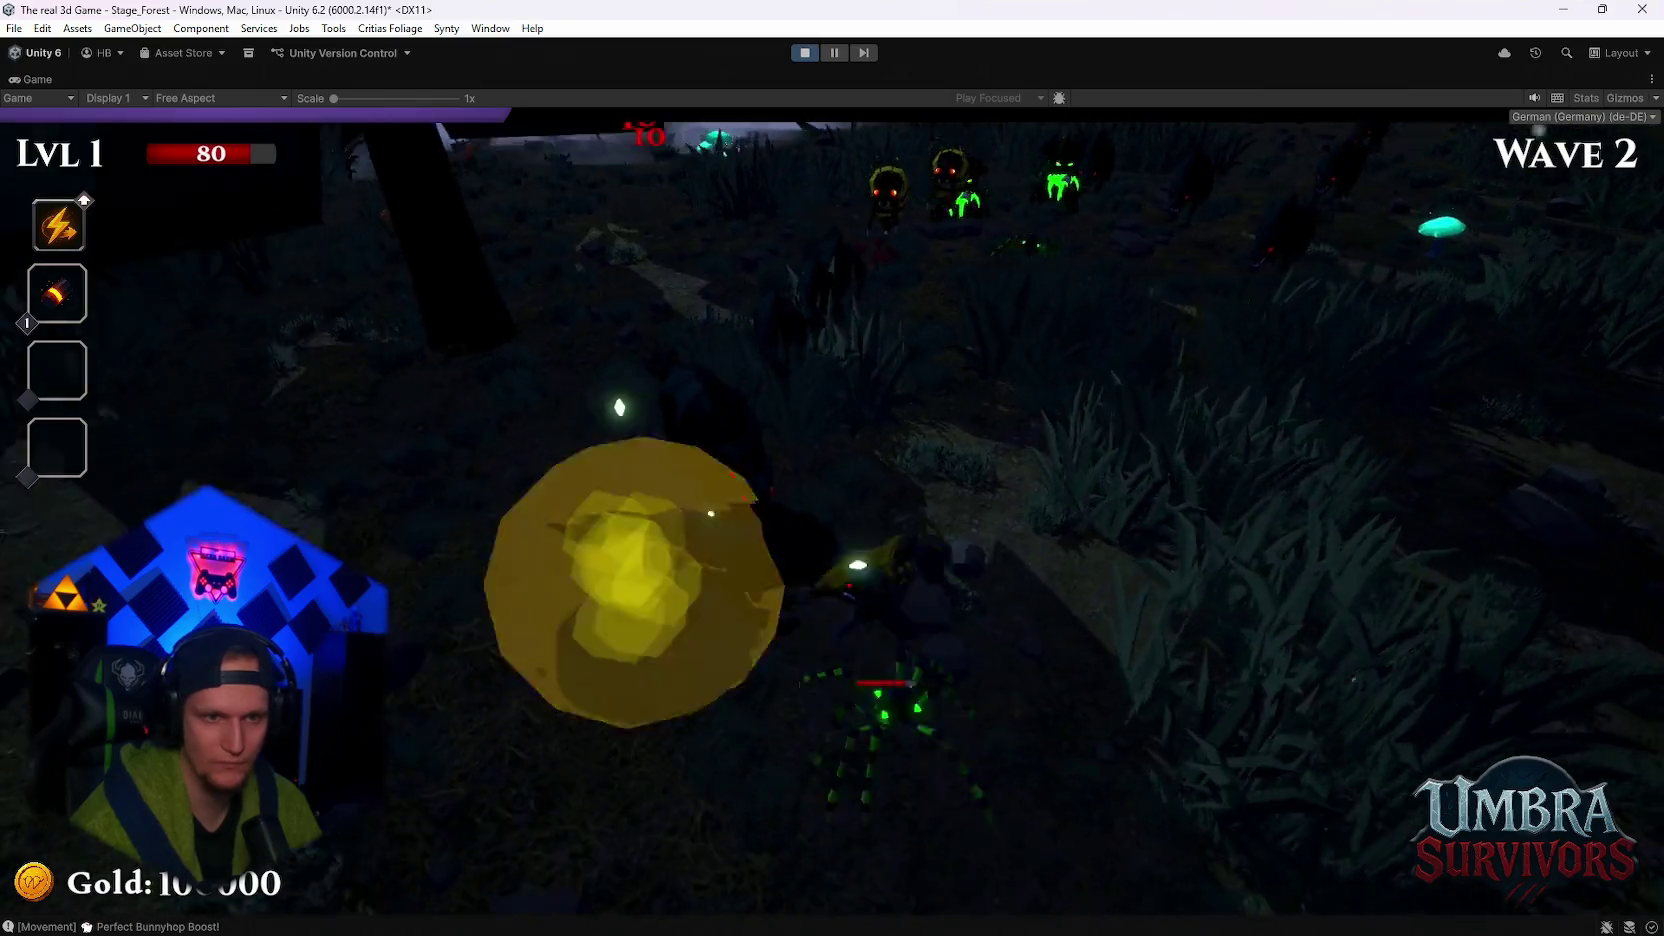
pyautogui.press('s')
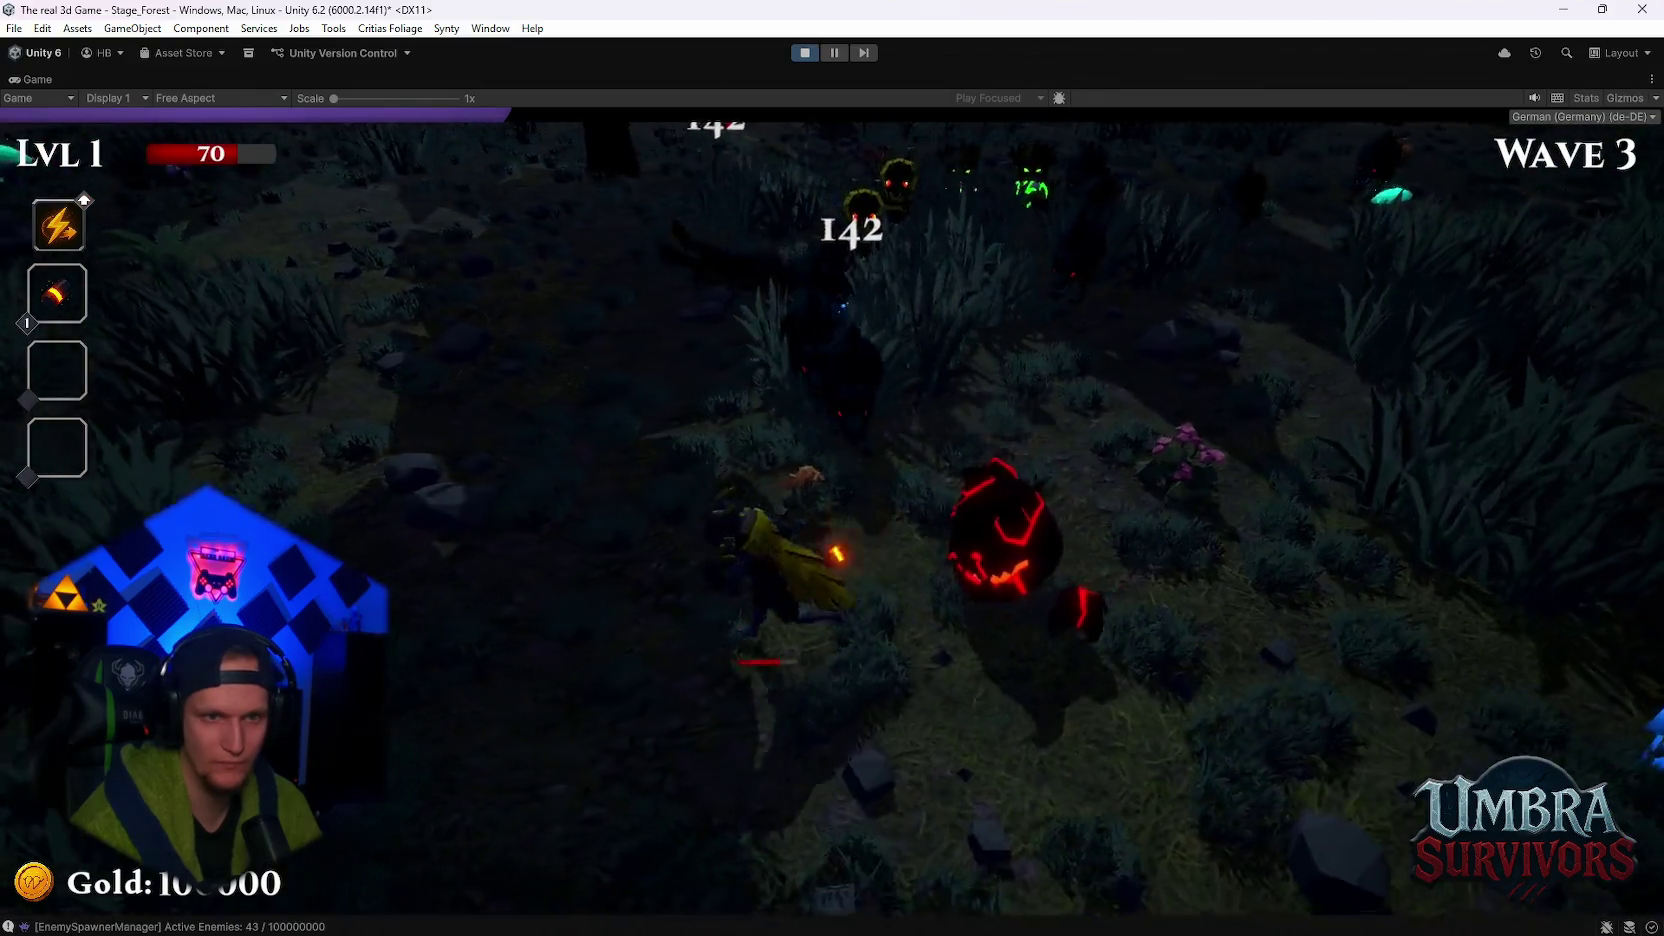
pyautogui.press('Escape')
pyautogui.click(798, 54)
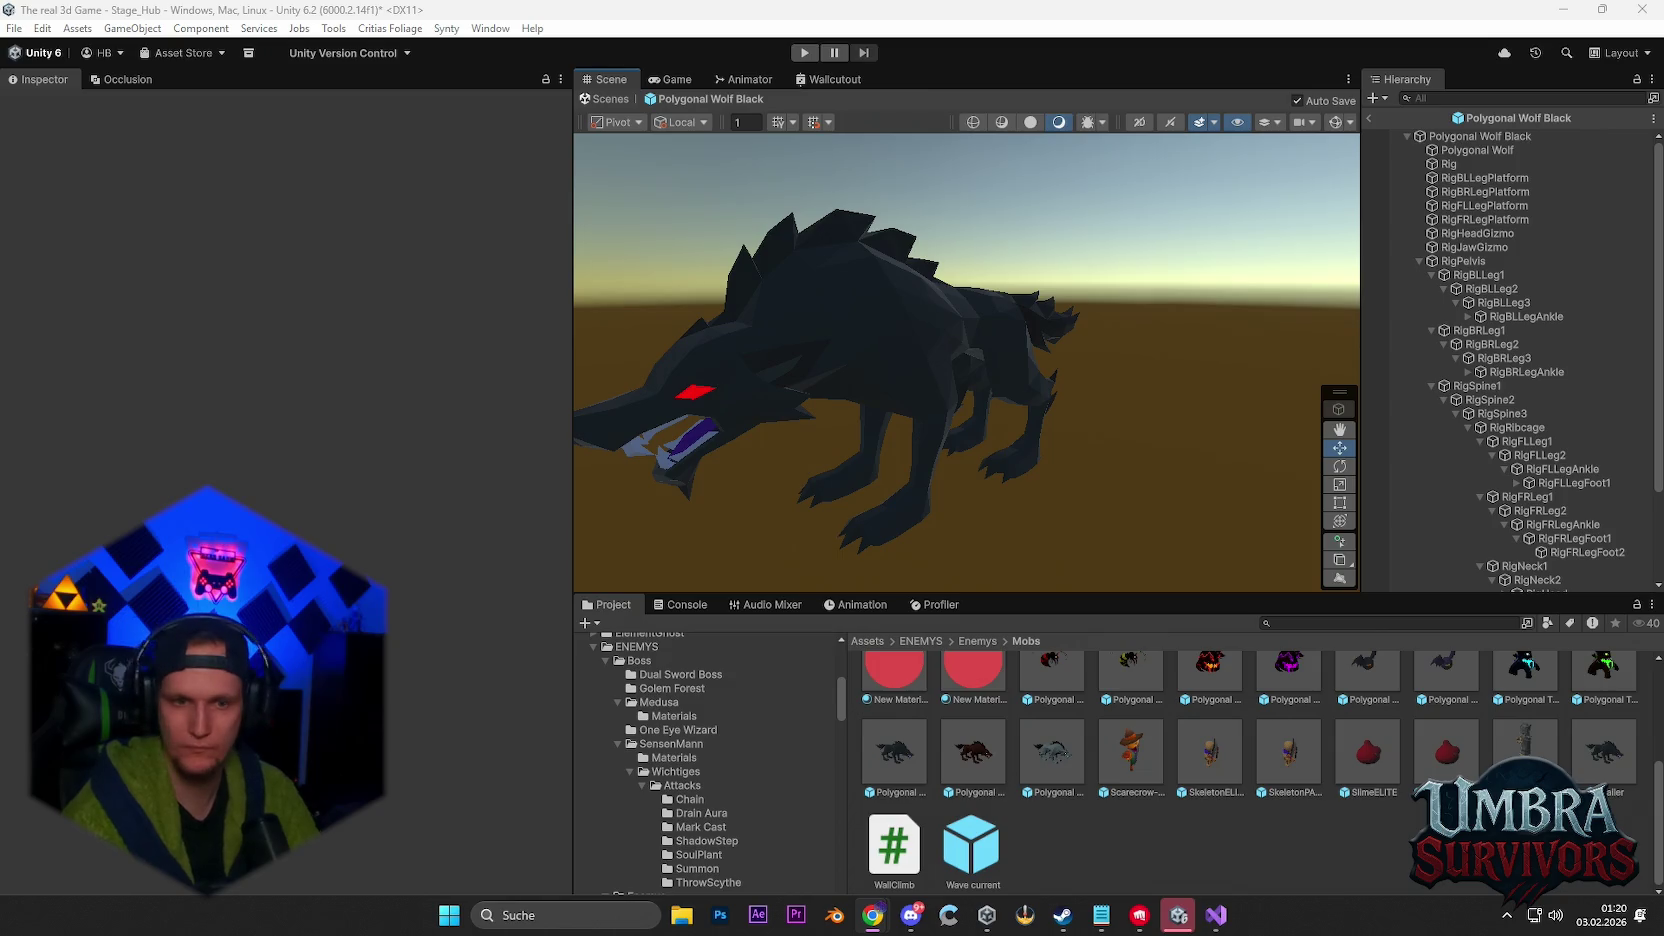
# - Zoom the Scene view on the Polygonal Wolf Black prefab's rigged bones
pyautogui.scroll(1, 1020, 812)
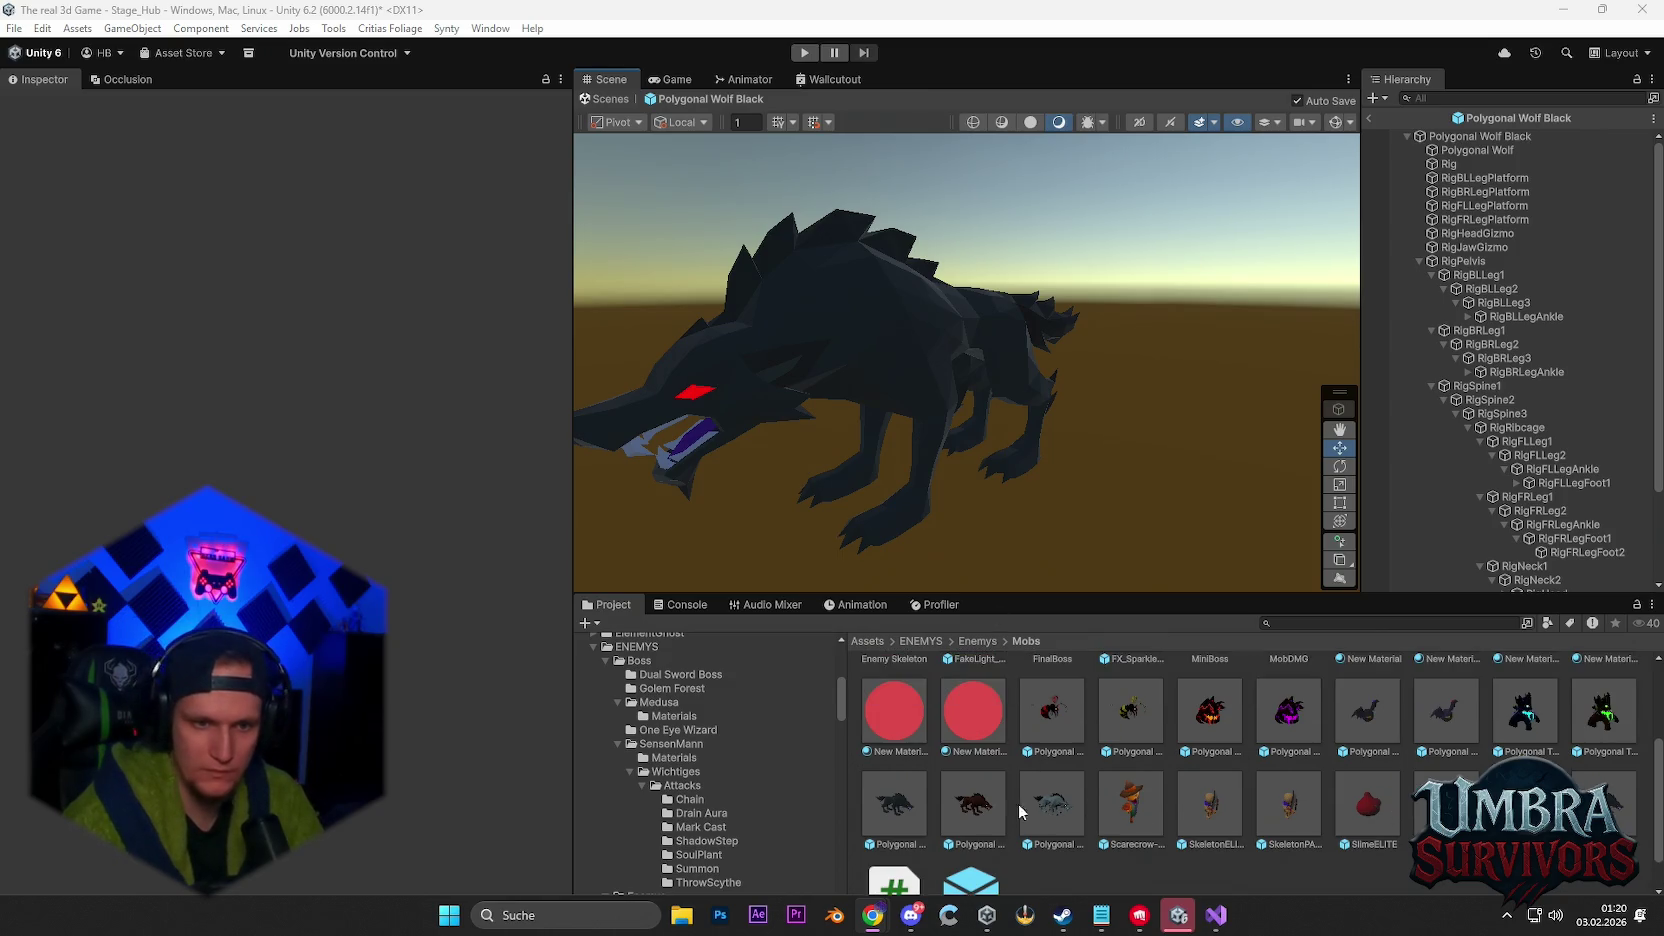
pyautogui.click(906, 807)
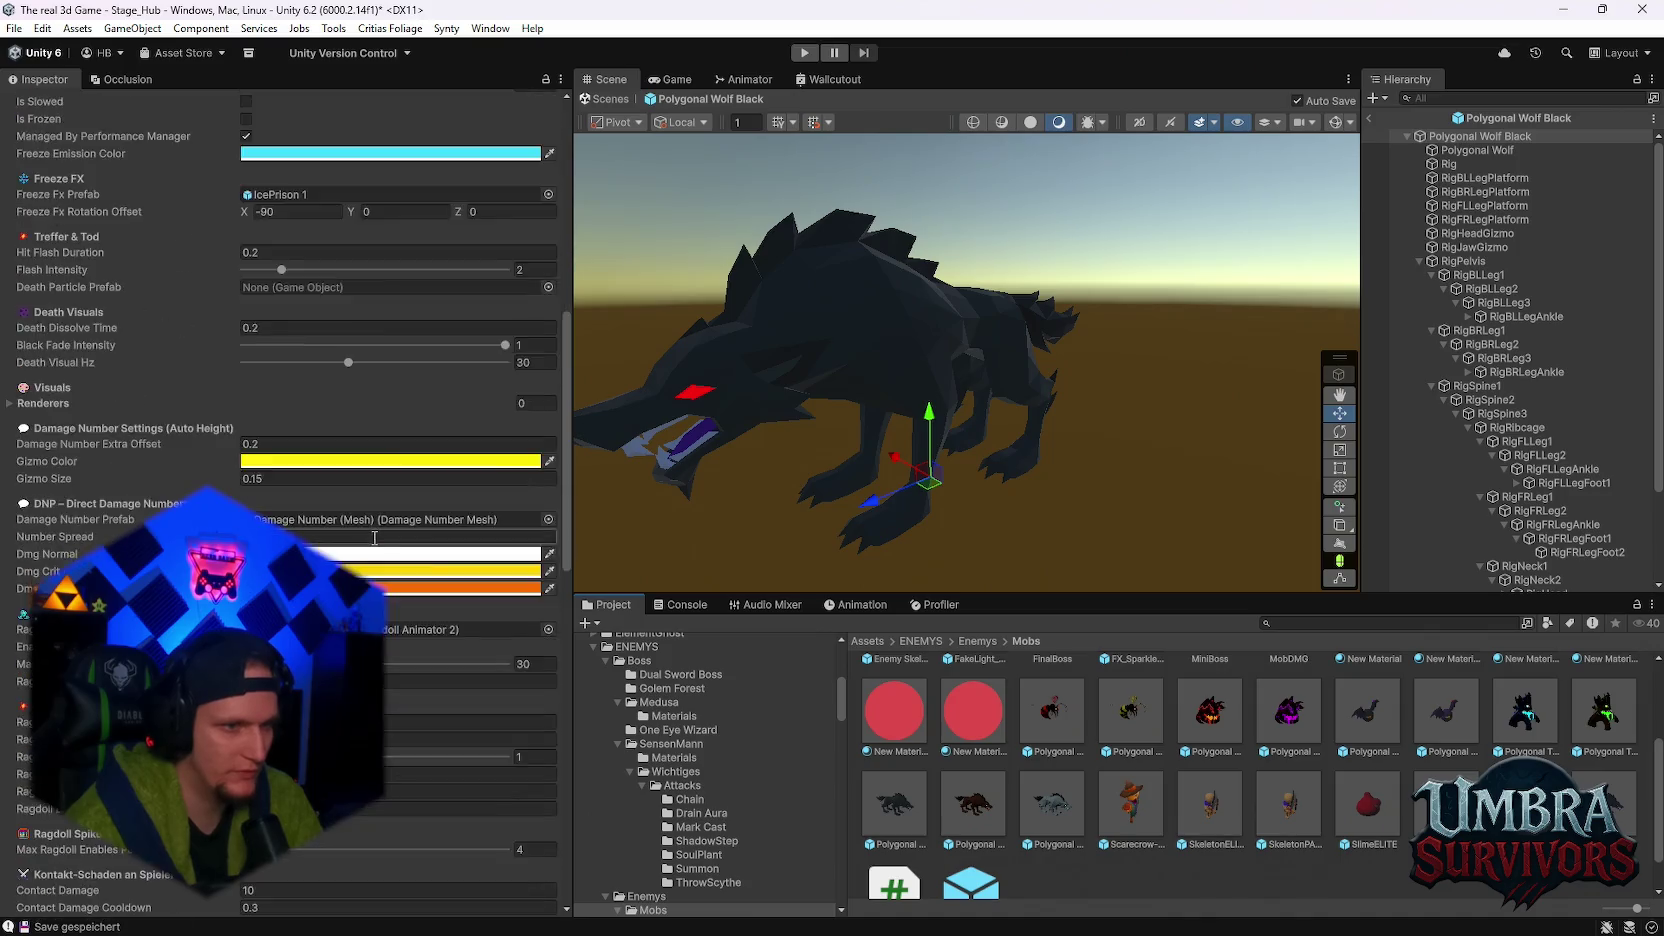
pyautogui.scroll(-3, 374, 537)
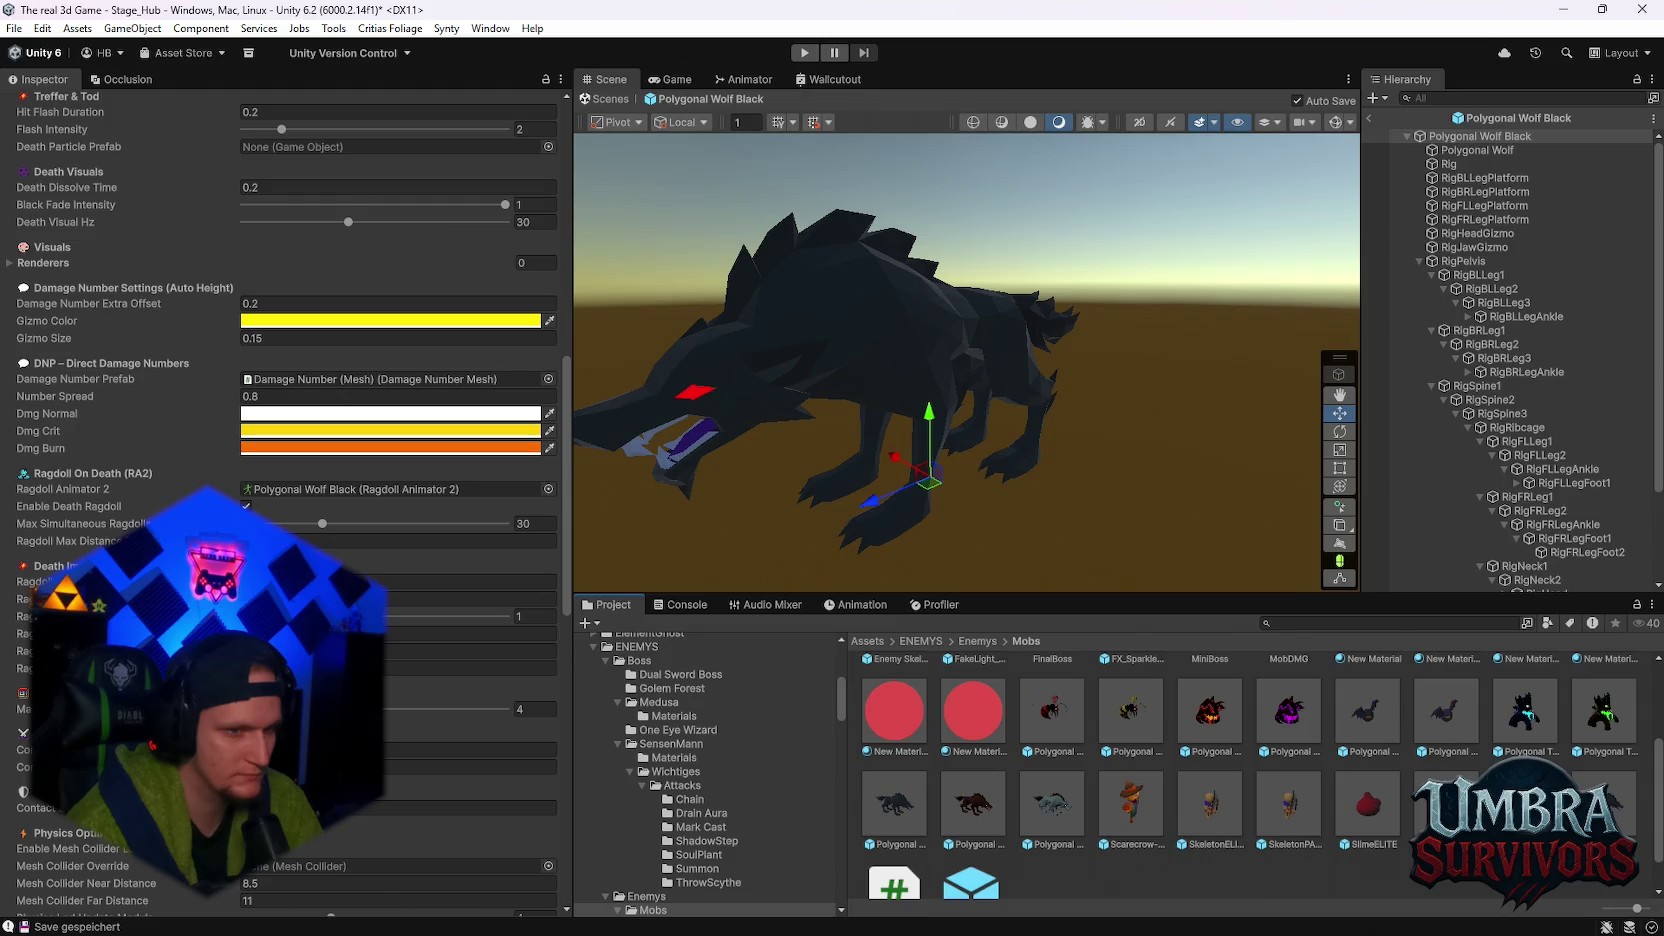
pyautogui.scroll(-4, 300, 450)
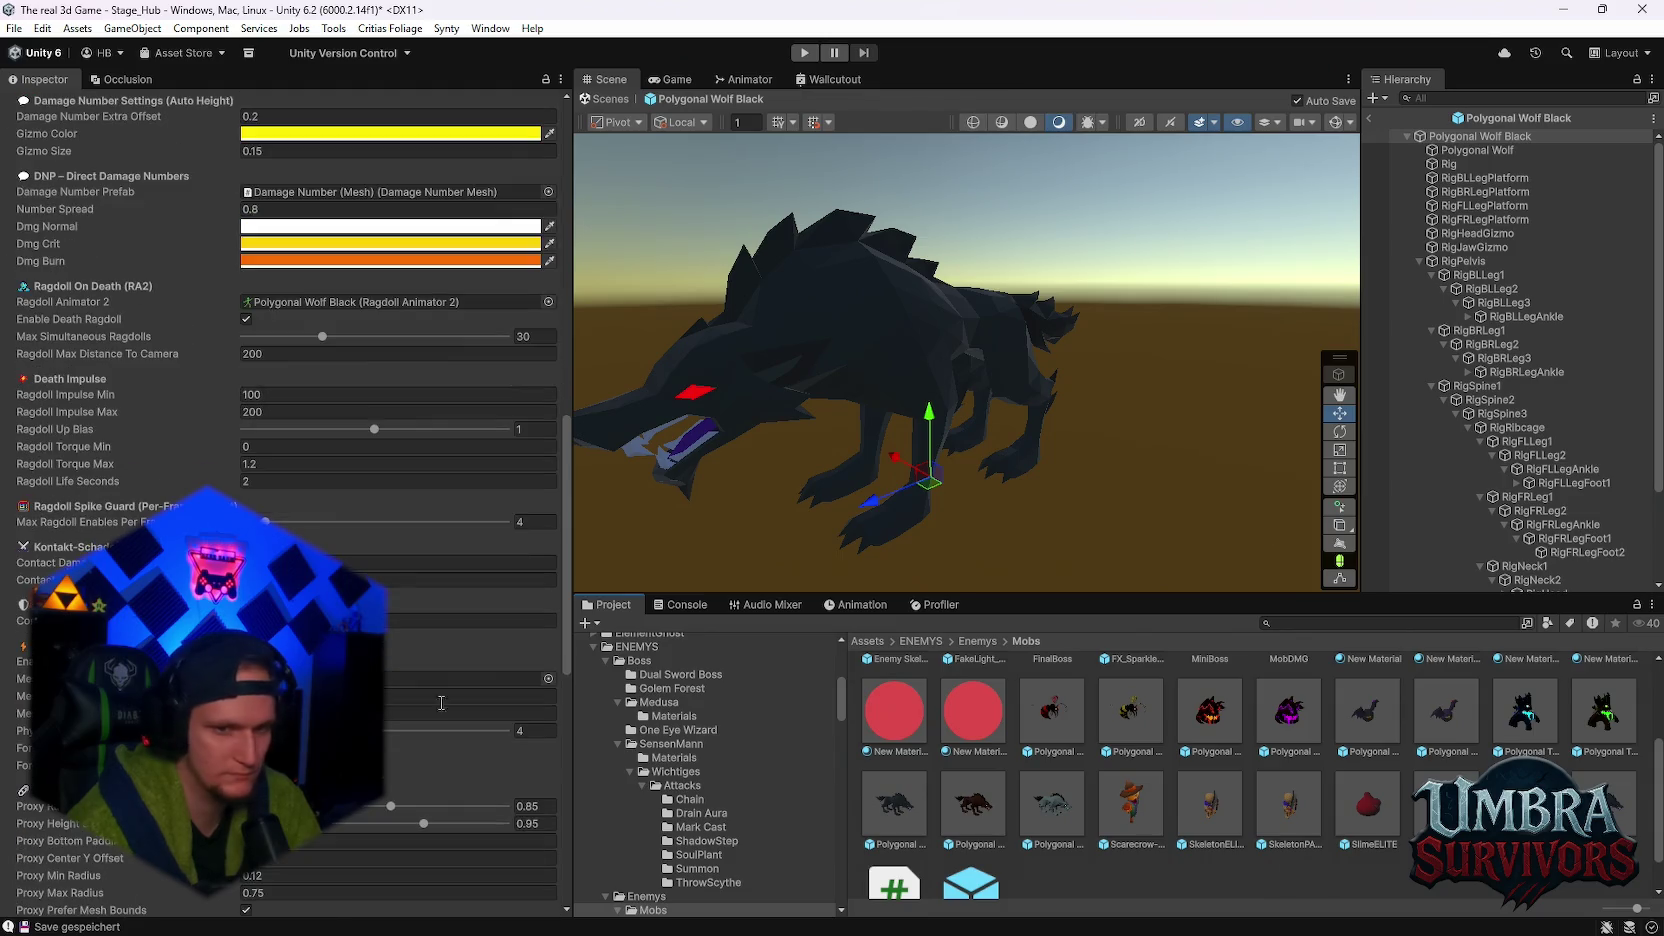
pyautogui.click(1627, 817)
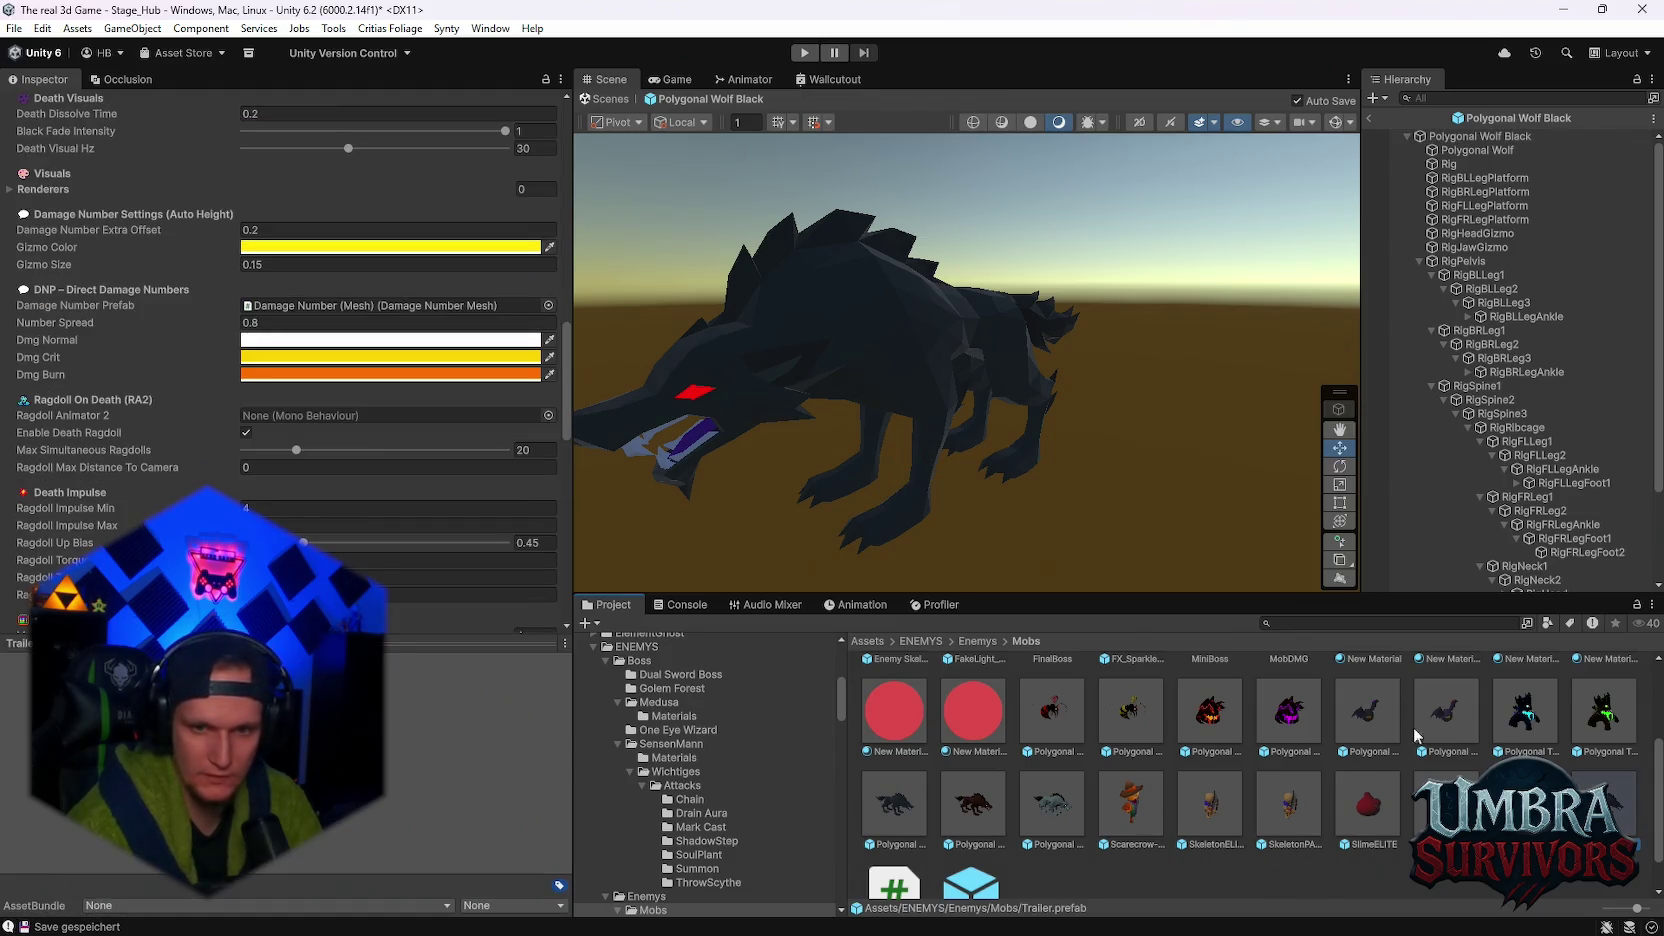
pyautogui.click(894, 803)
pyautogui.scroll(-10, 300, 538)
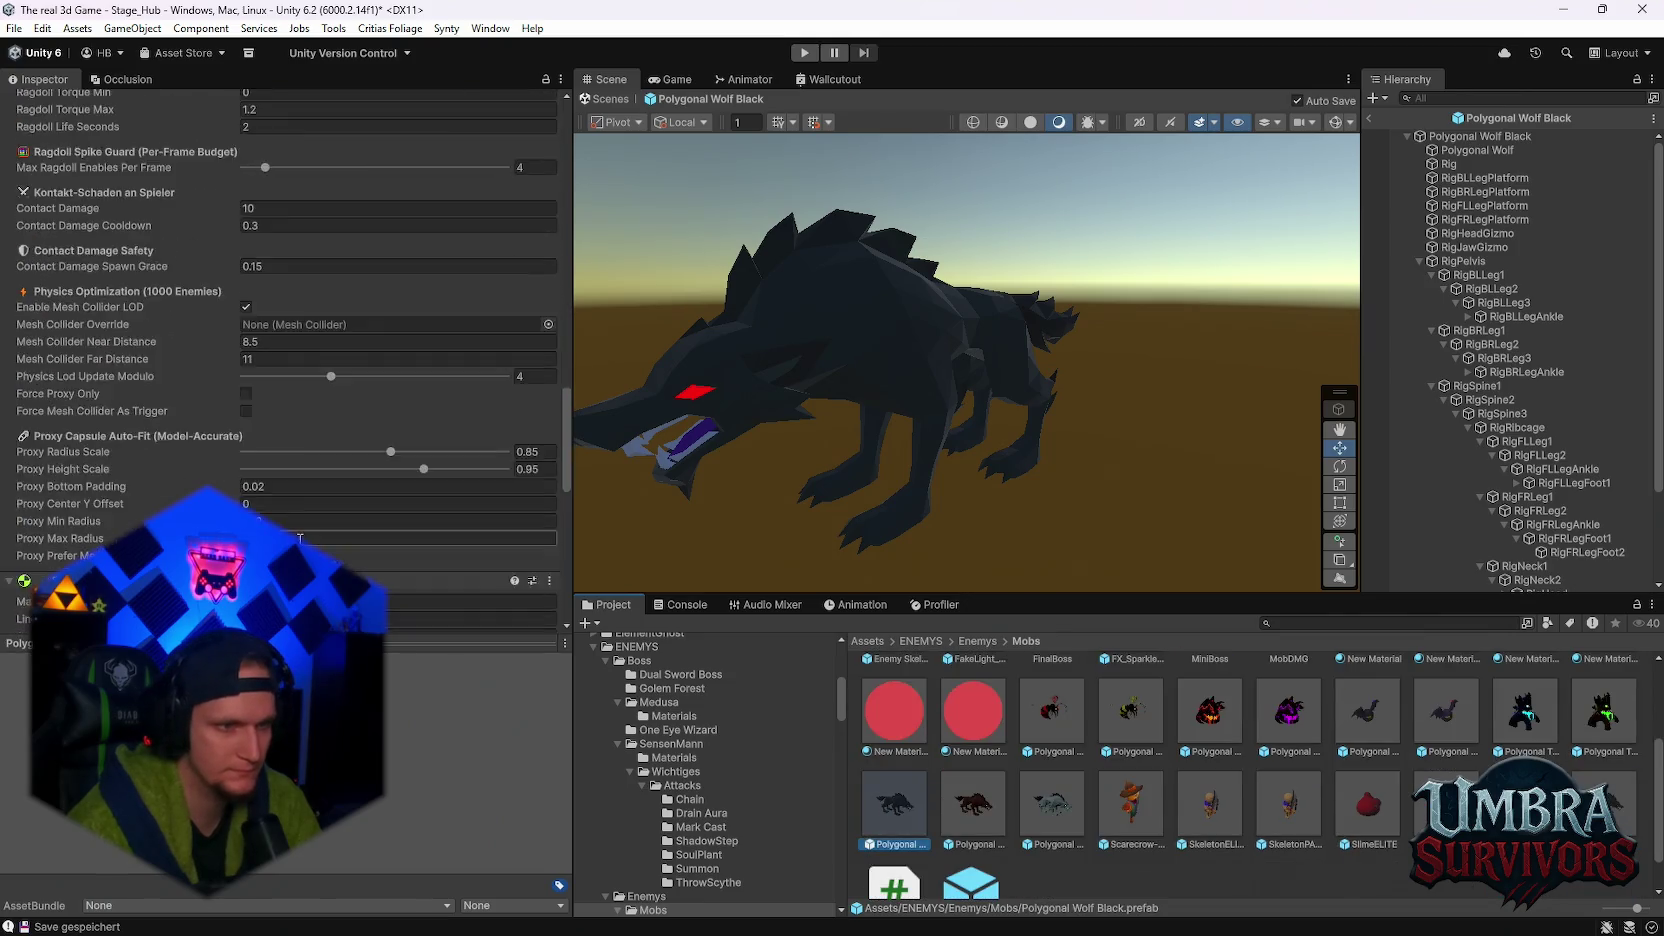
pyautogui.scroll(-10, 300, 538)
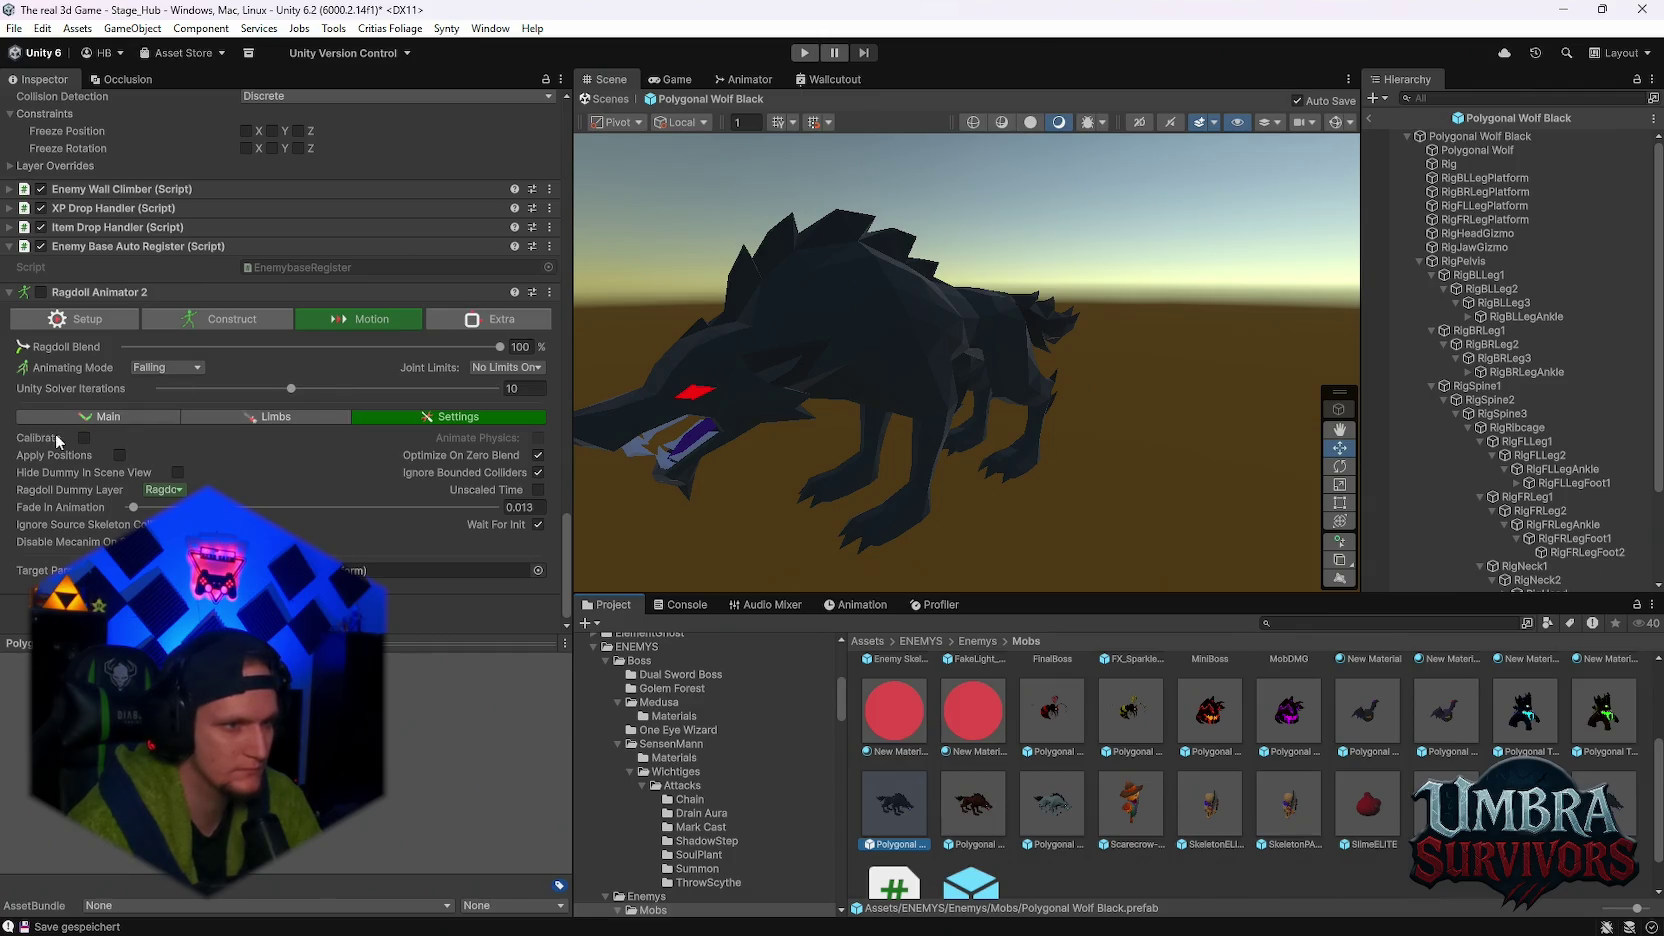
pyautogui.moveTo(40, 443)
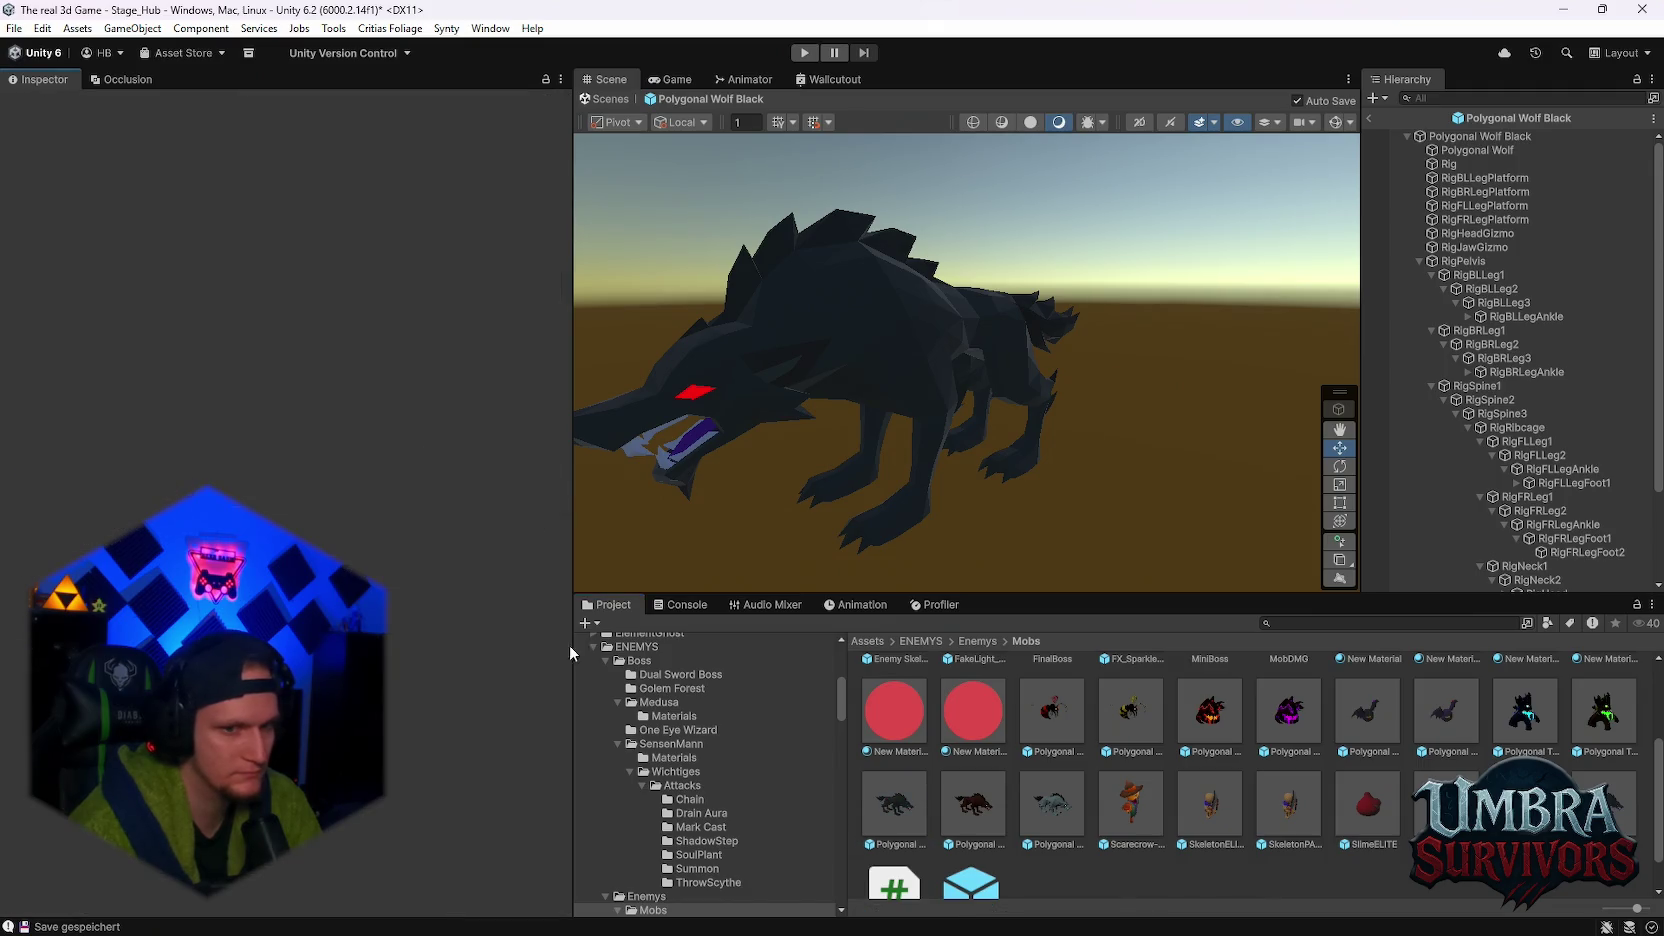
pyautogui.click(908, 808)
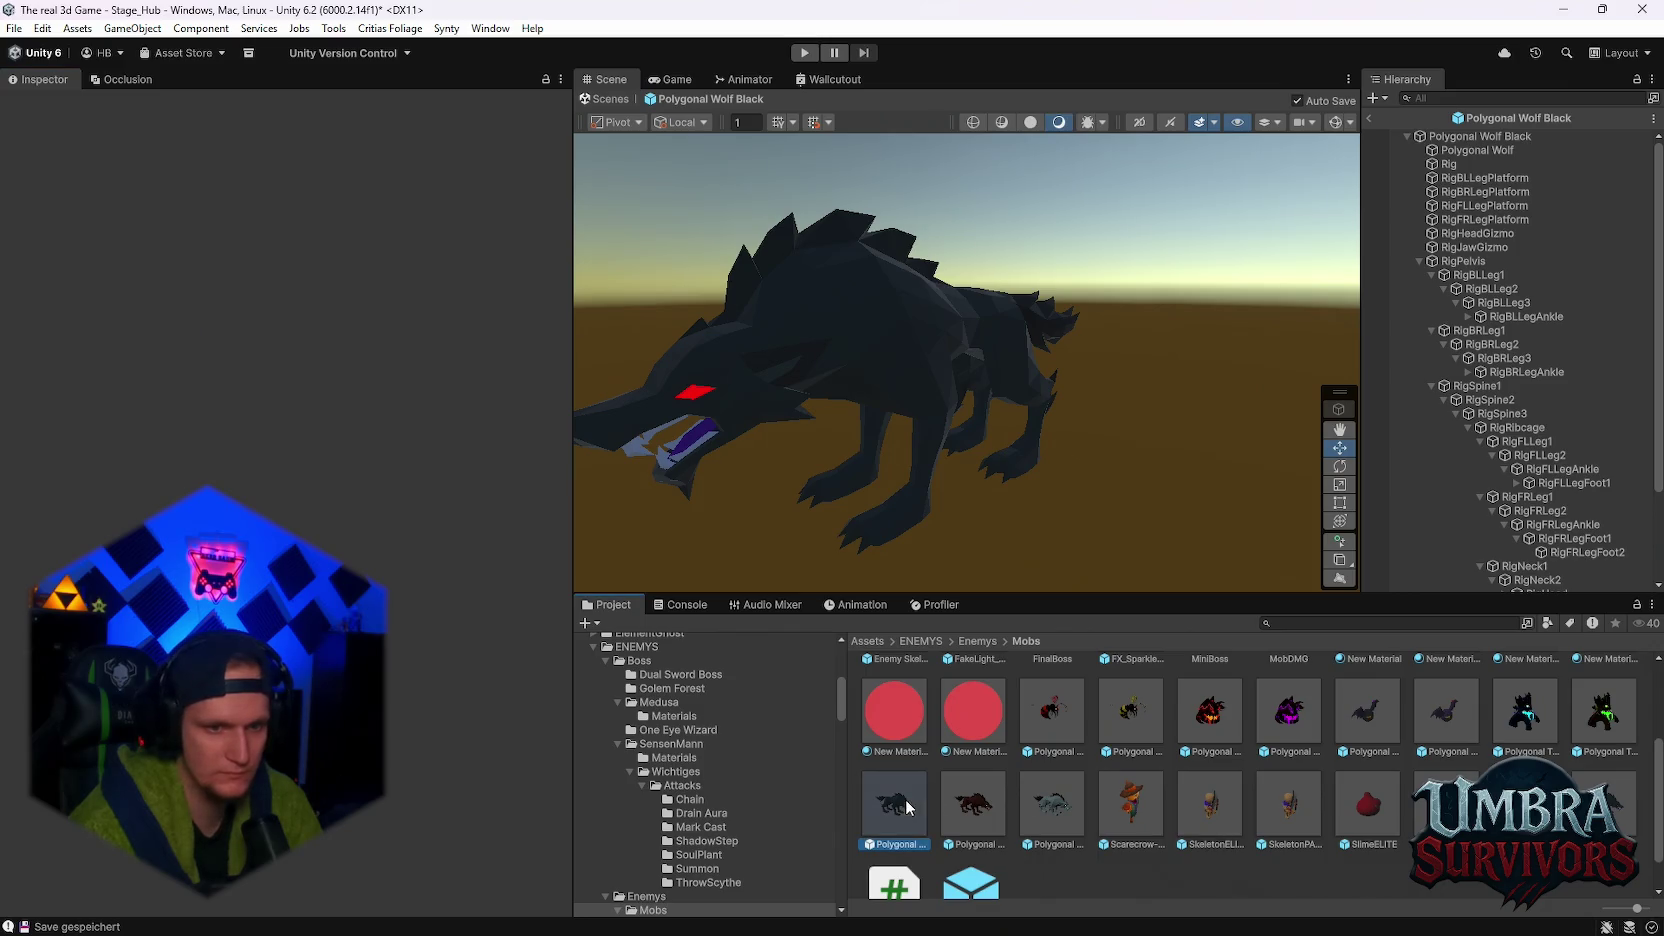
pyautogui.scroll(-15, 358, 485)
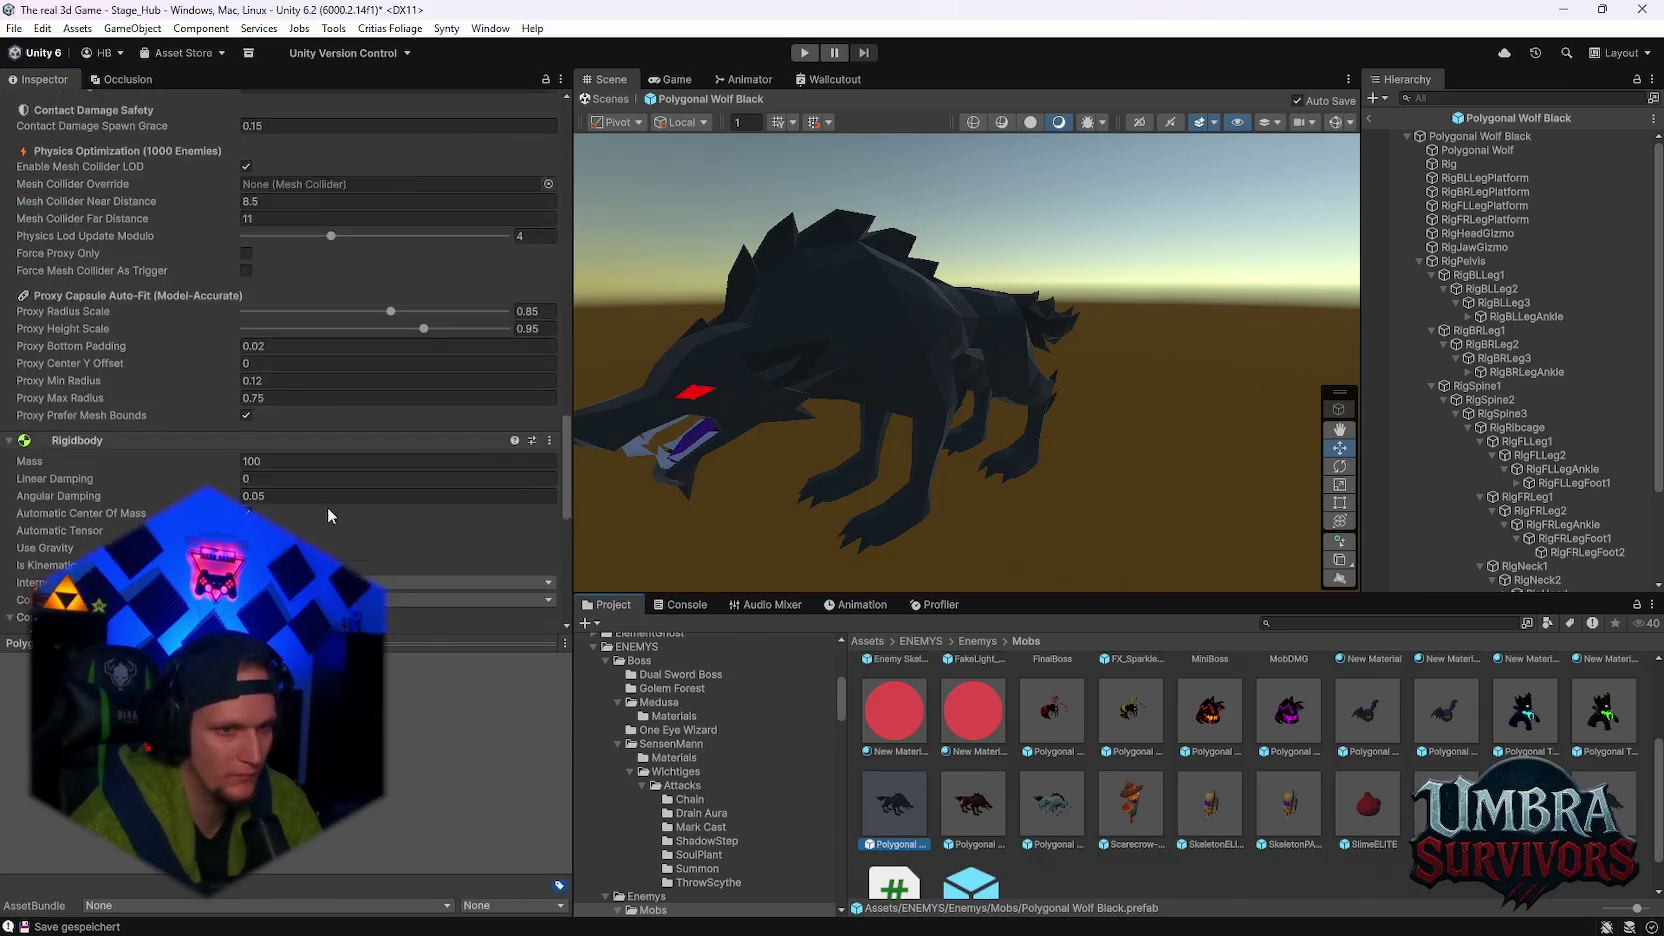
pyautogui.scroll(-10, 326, 512)
pyautogui.click(1050, 698)
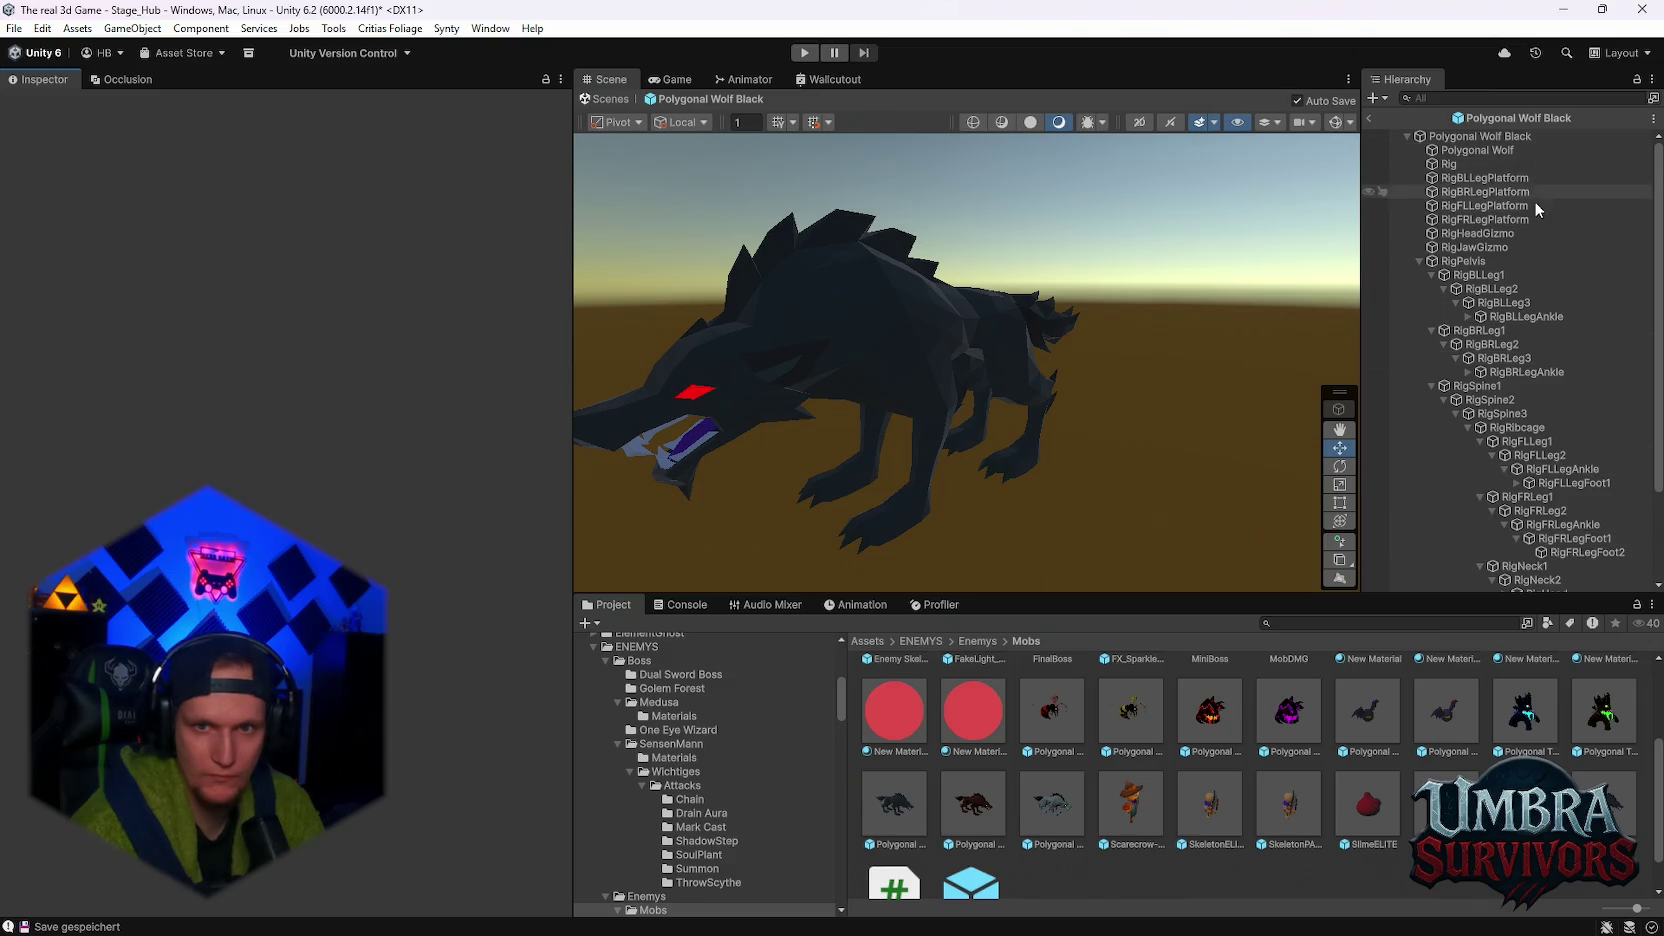
pyautogui.click(1480, 136)
pyautogui.scroll(-20, 372, 533)
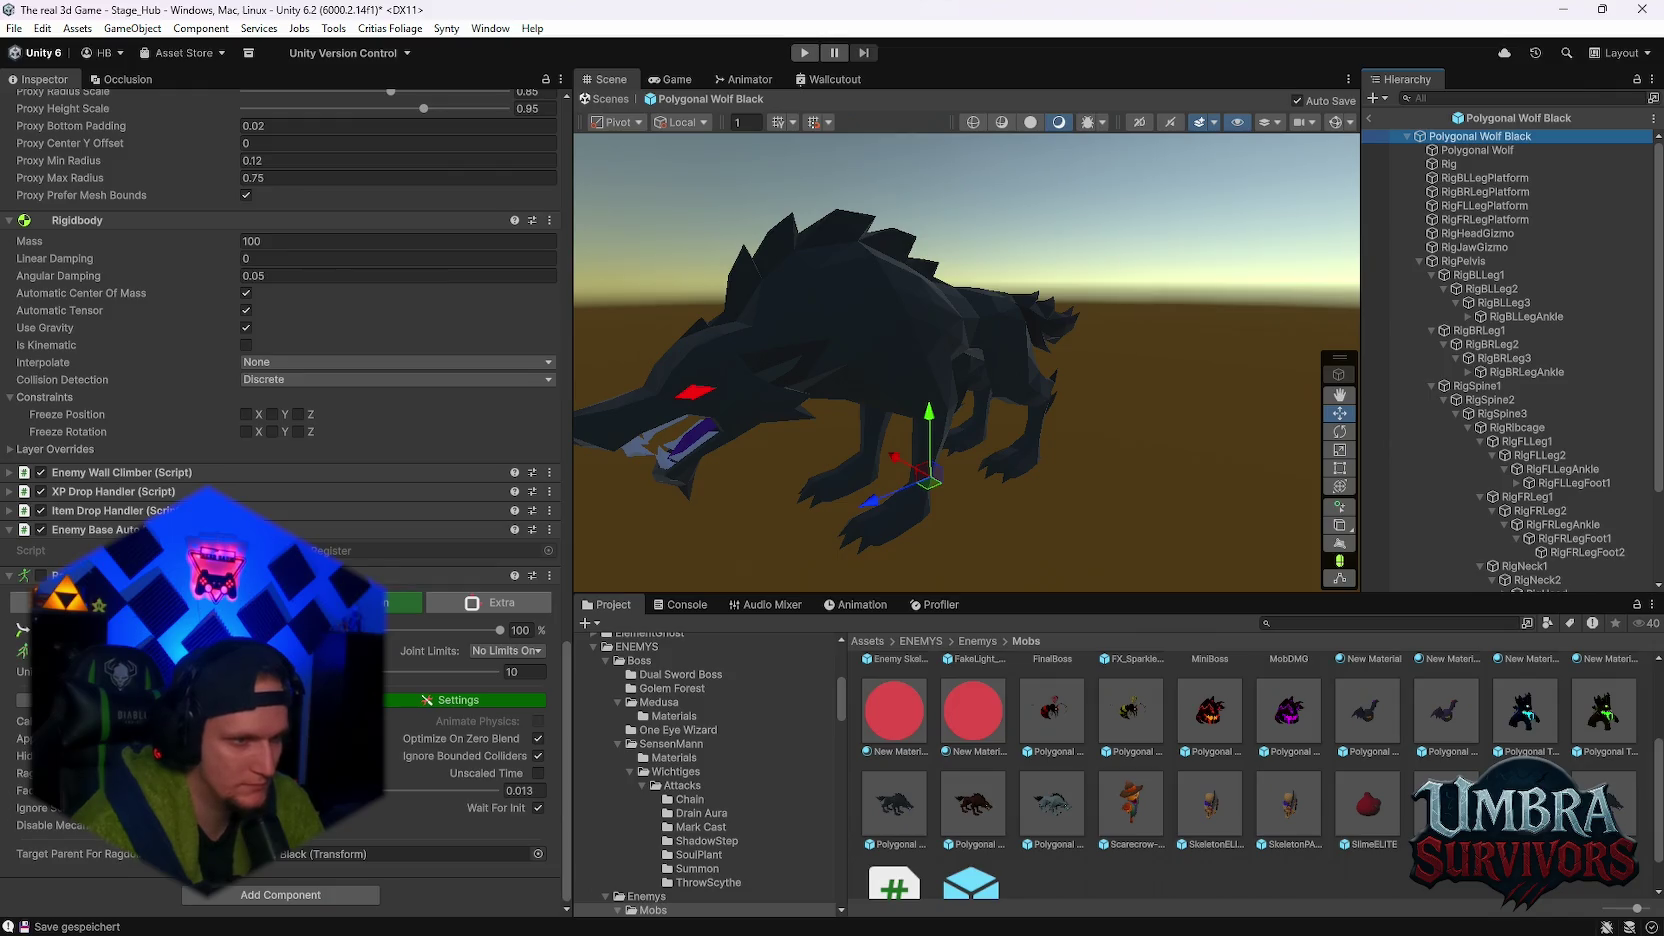
# - Go through Ragdoll Animator 2's Setup and Construct sections to the Core chain's Physics tab
pyautogui.click(75, 602)
pyautogui.scroll(-2, 75, 602)
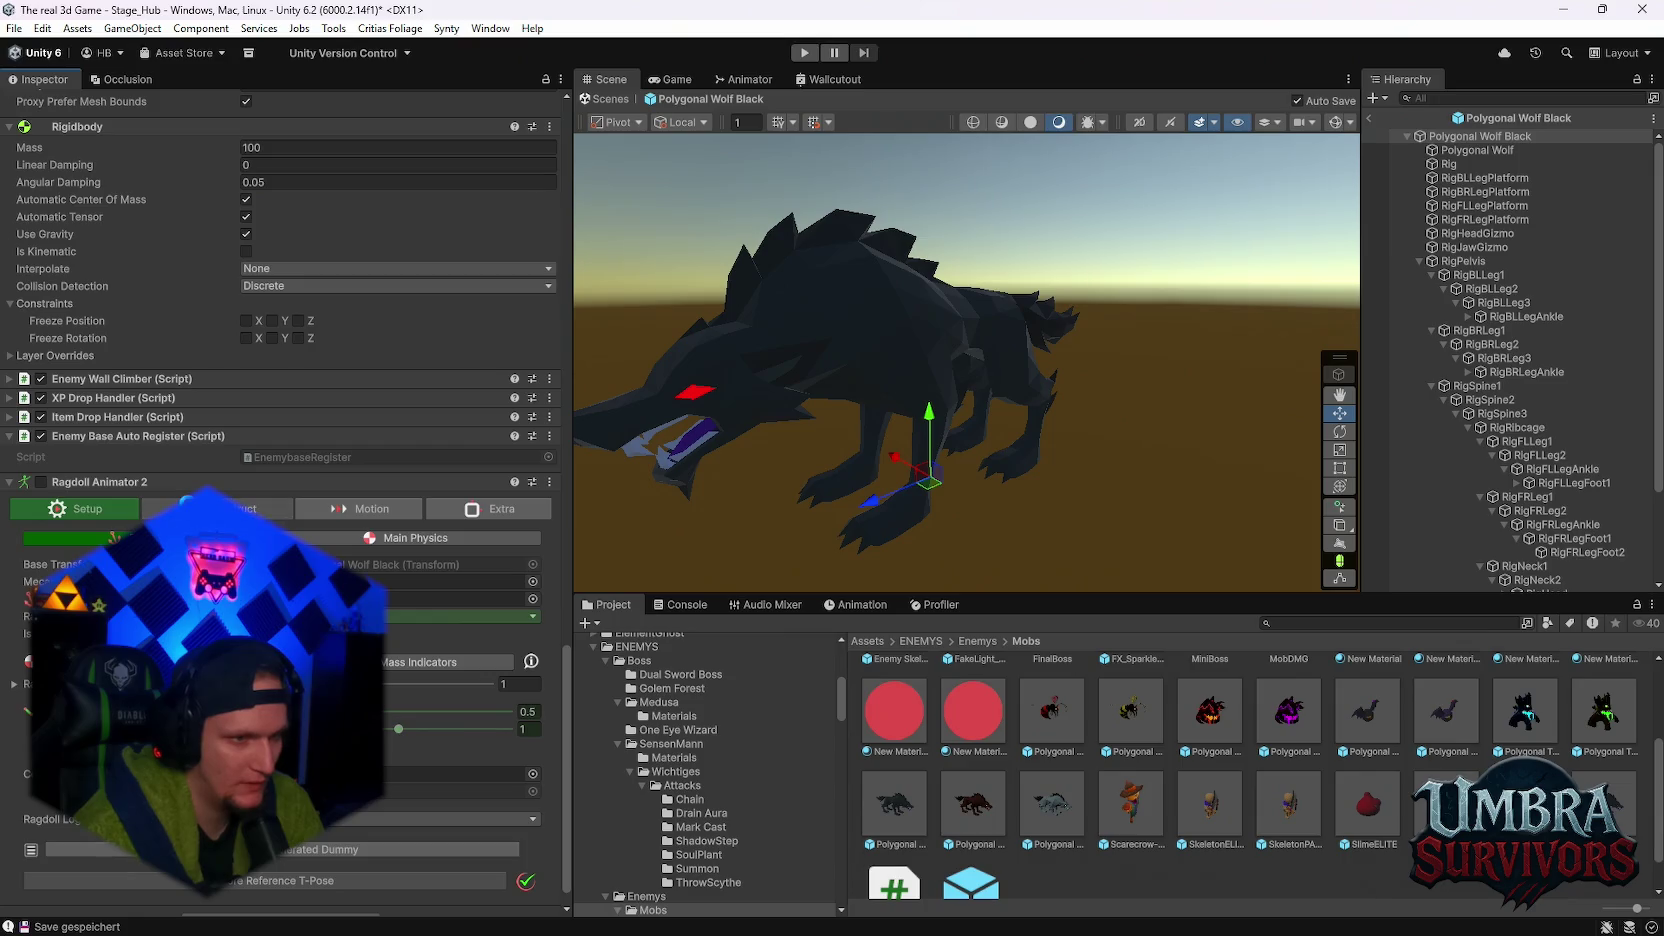
pyautogui.click(217, 508)
pyautogui.scroll(-1, 217, 508)
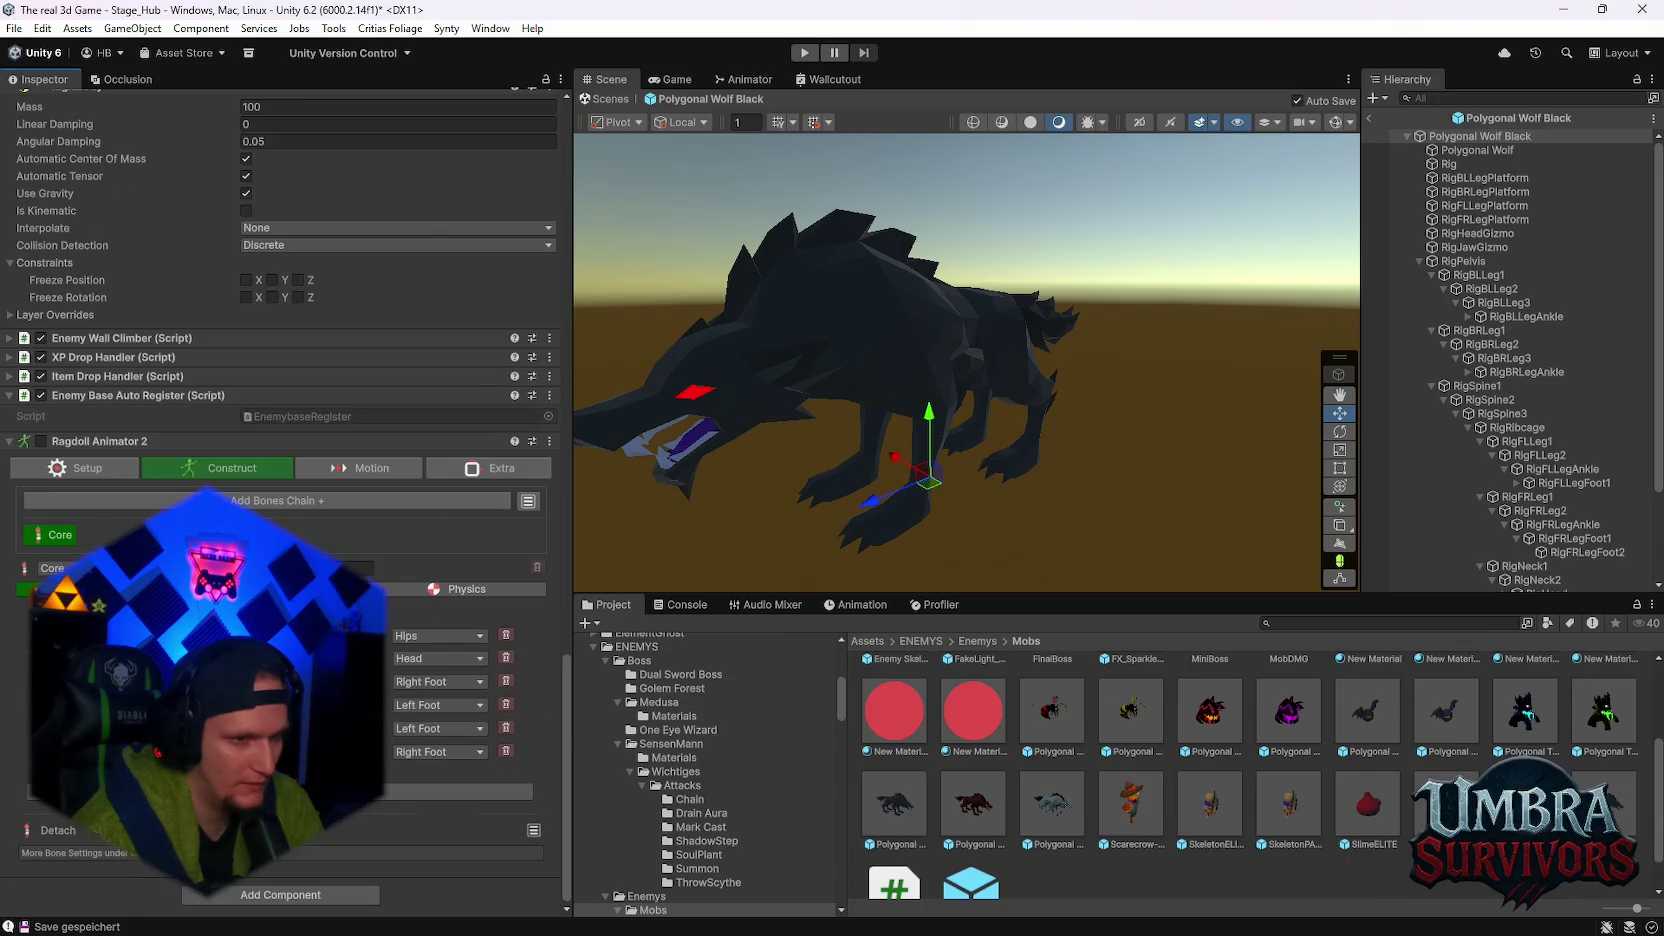
pyautogui.click(445, 589)
pyautogui.scroll(-2, 445, 589)
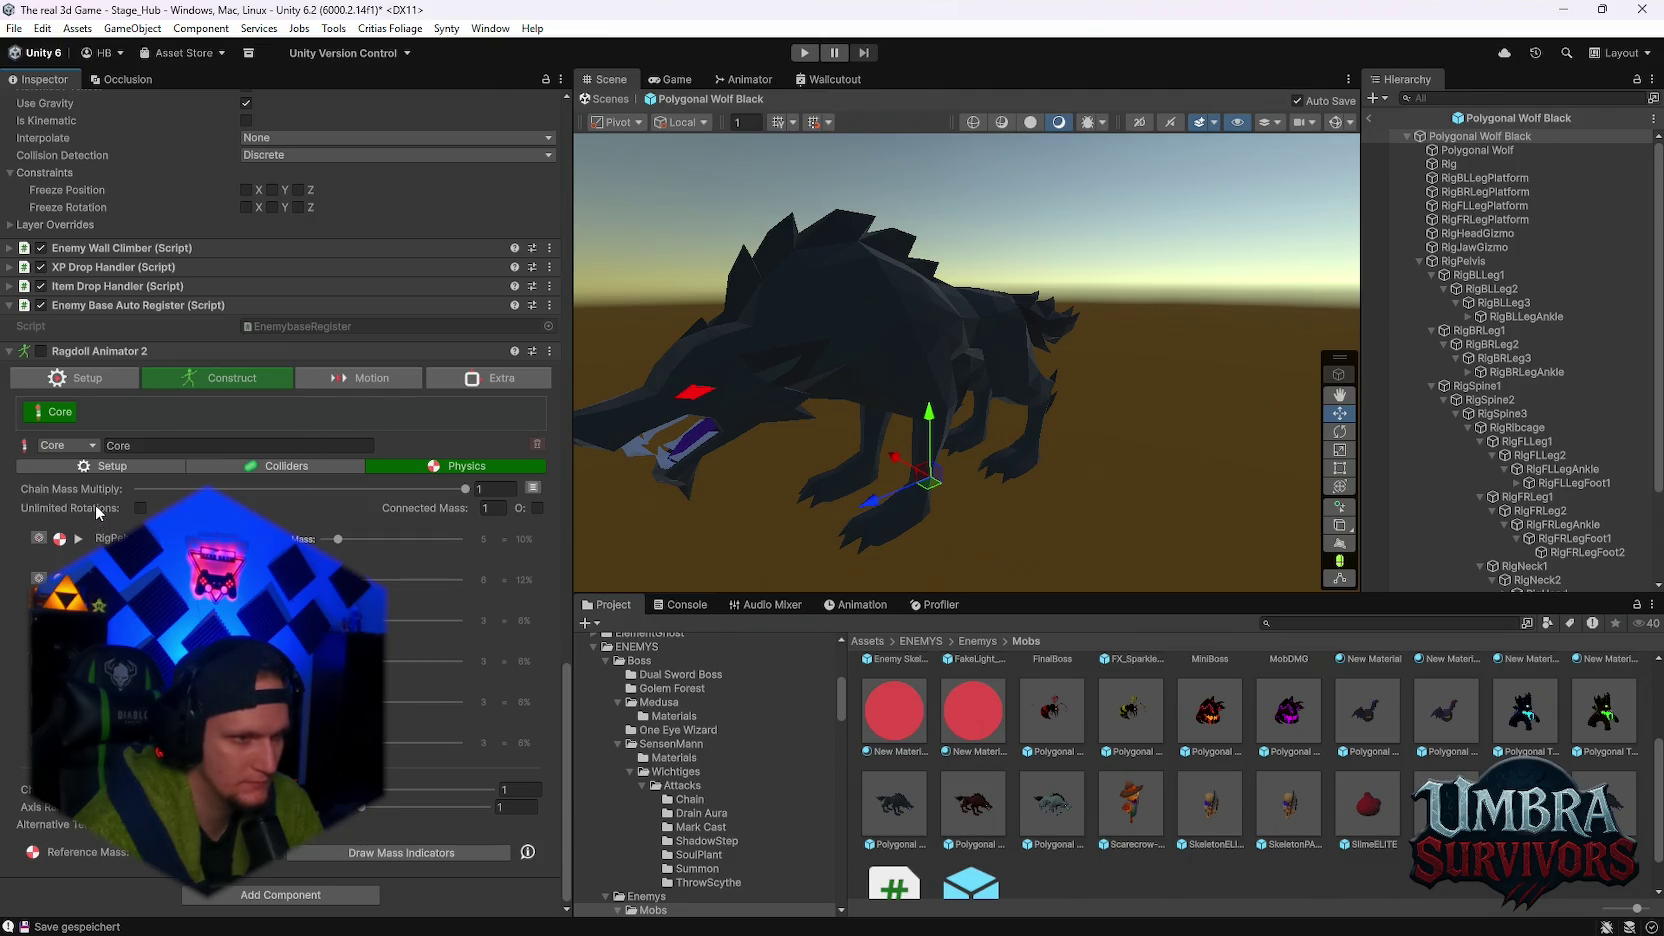
# - Expand and collapse the RigPelvis and another bone foldout to check their mass settings
pyautogui.click(79, 539)
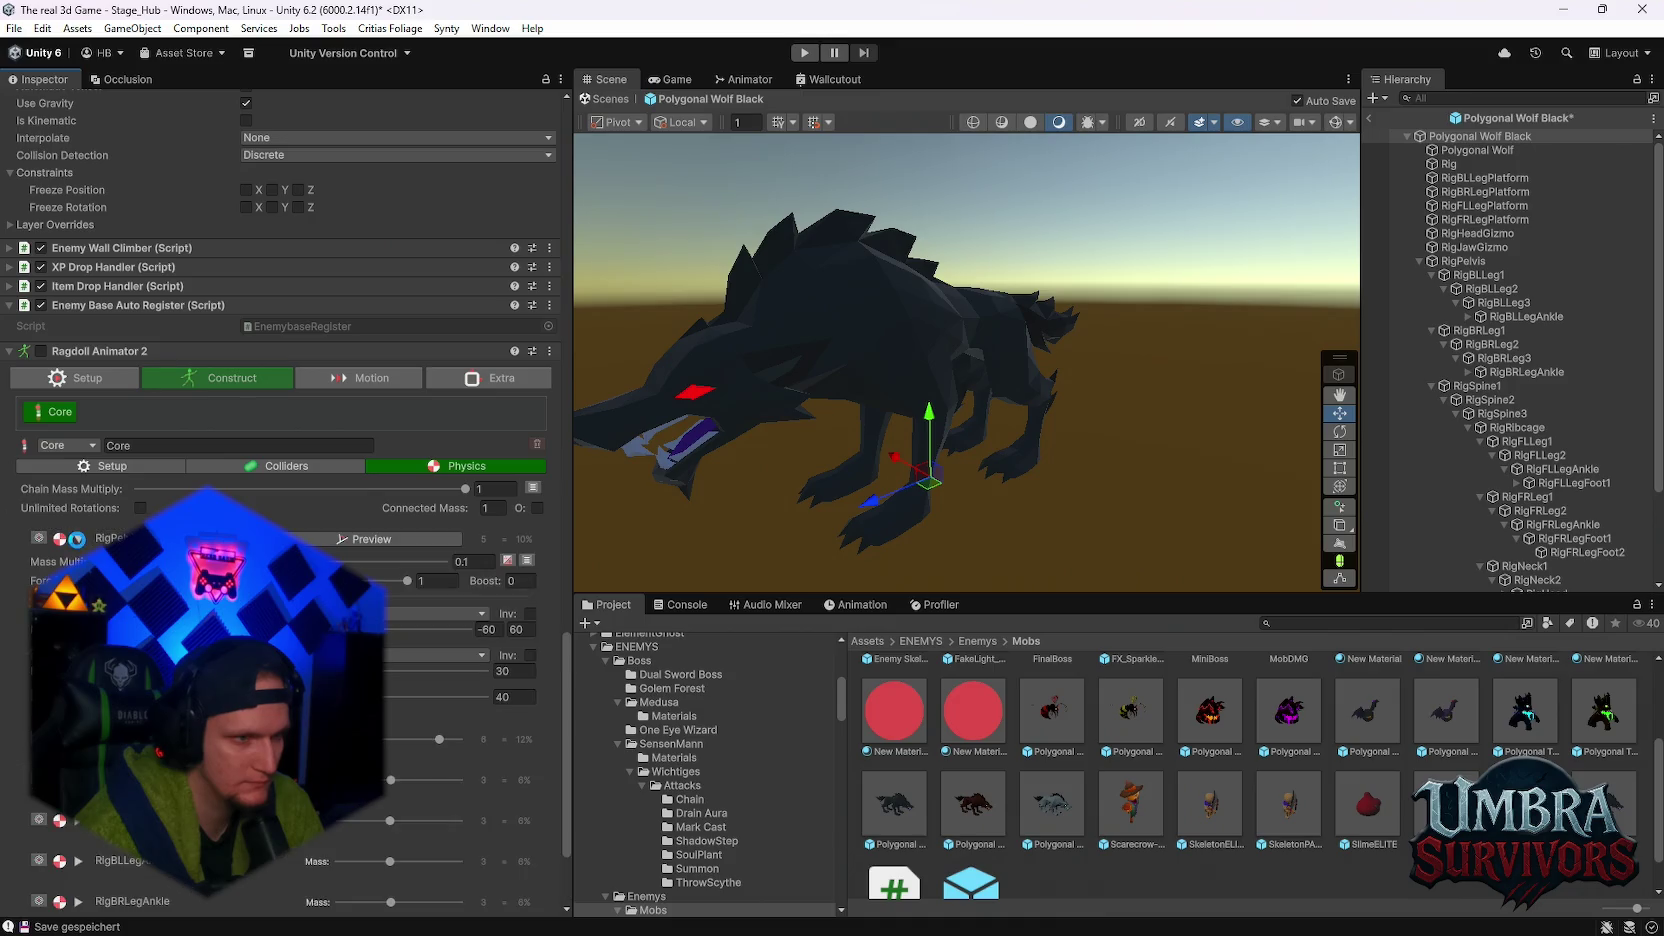
pyautogui.click(79, 539)
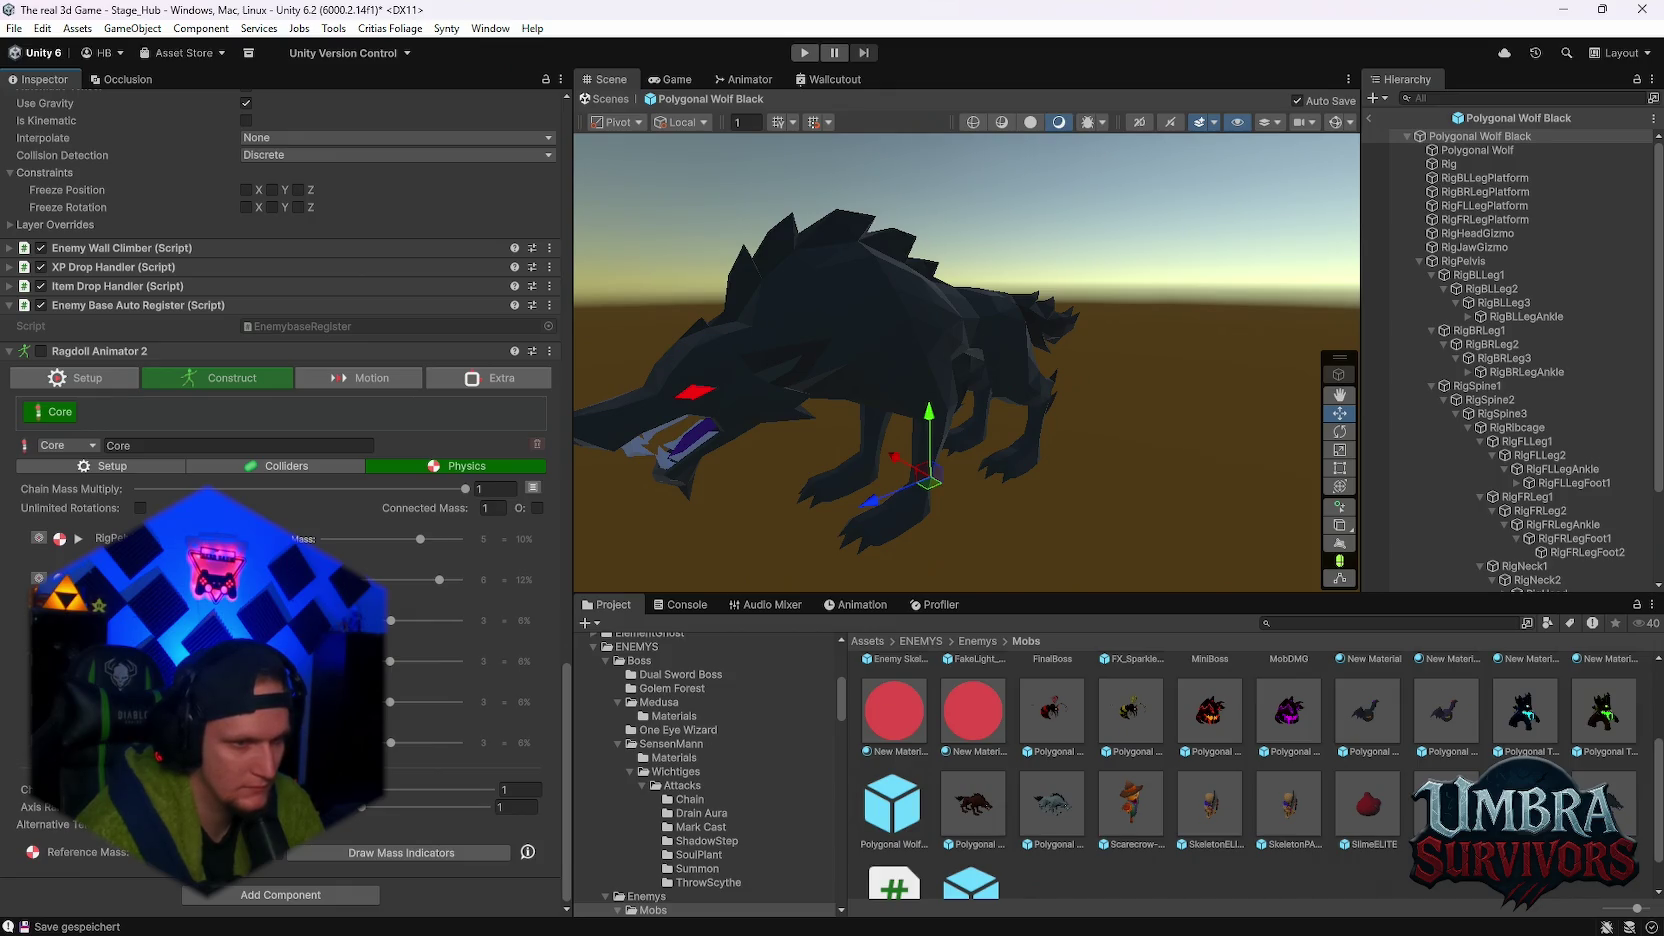
pyautogui.click(79, 620)
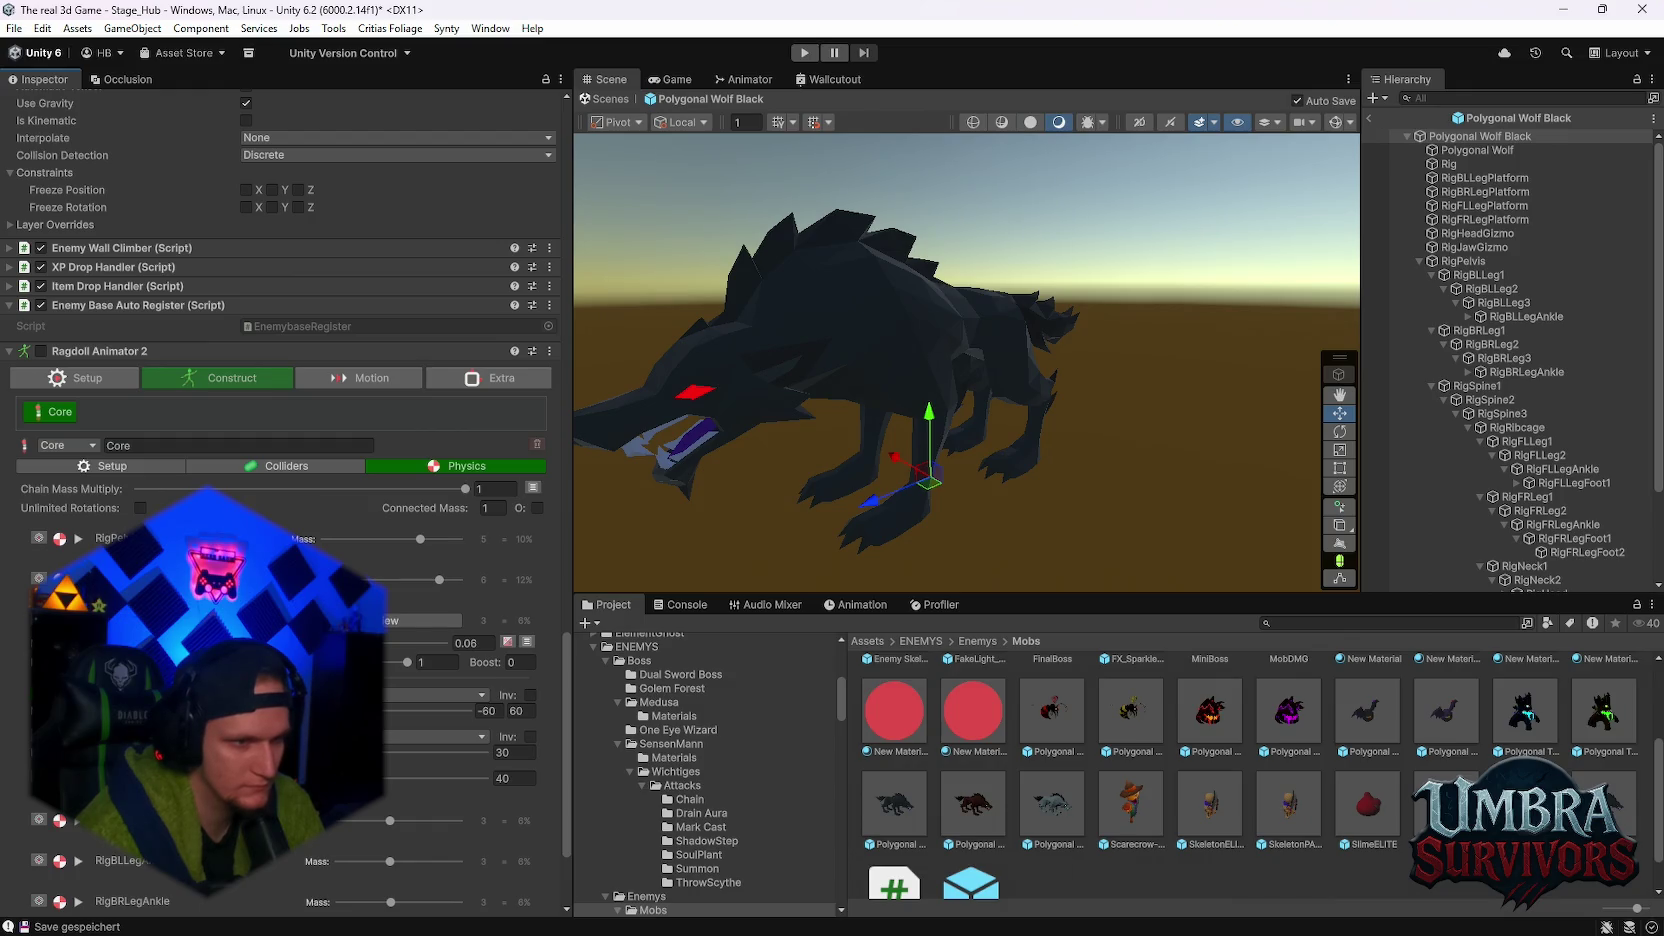
pyautogui.click(79, 620)
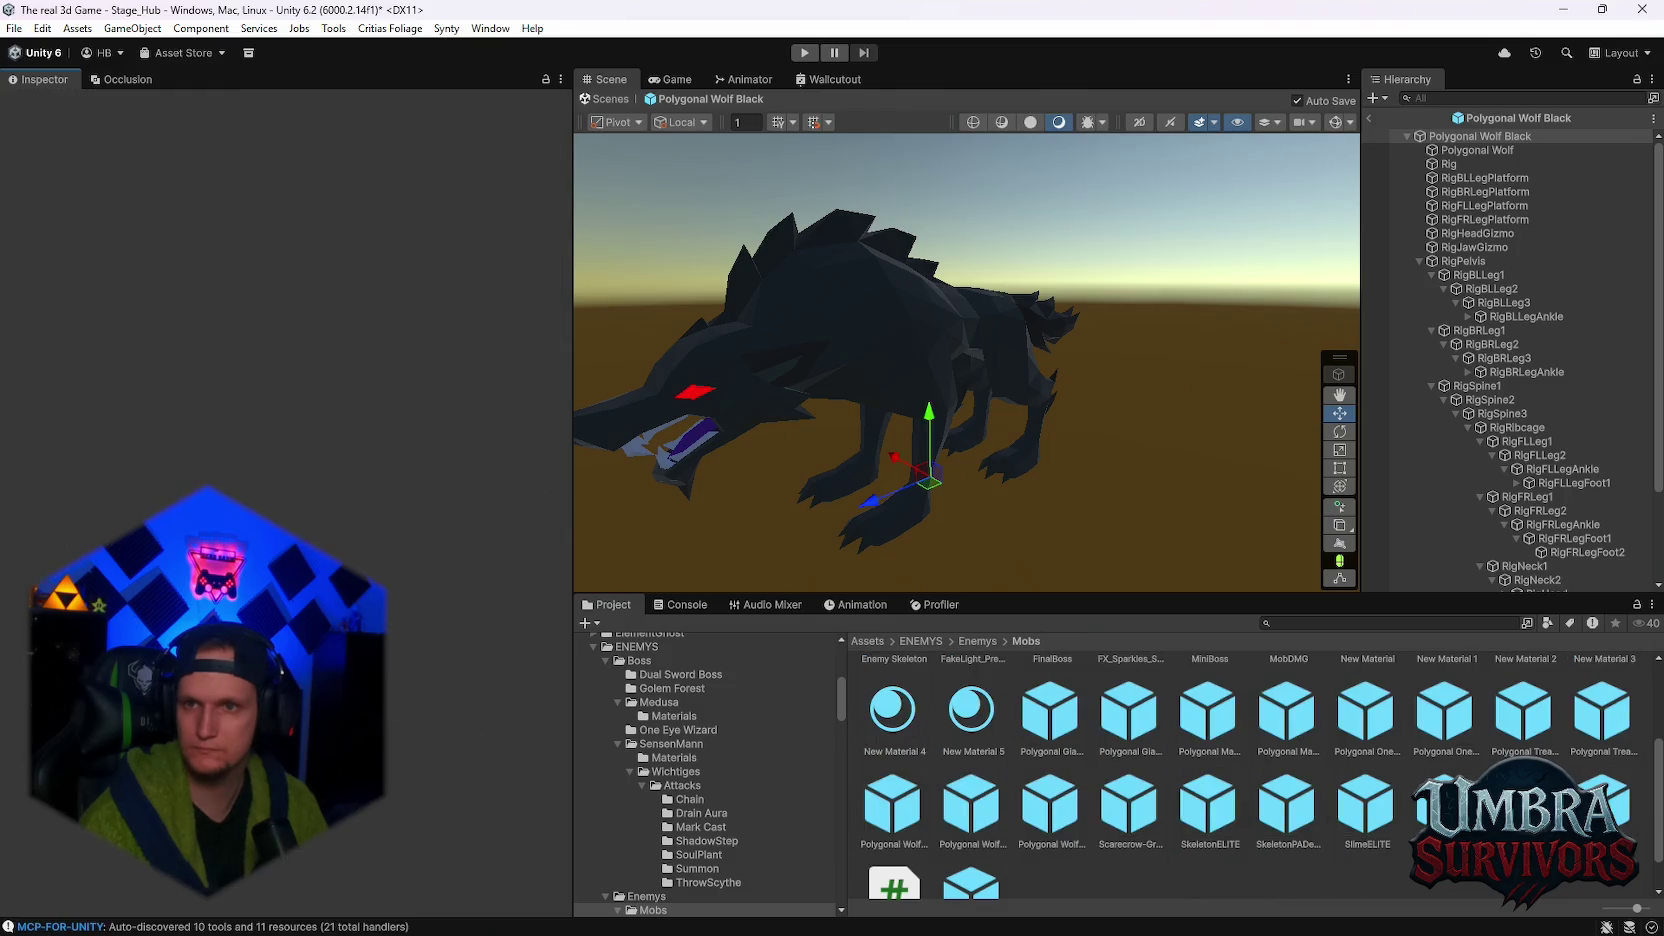
# - Deselect the wolf by clicking empty space in the Project window's asset grid
pyautogui.click(1209, 805)
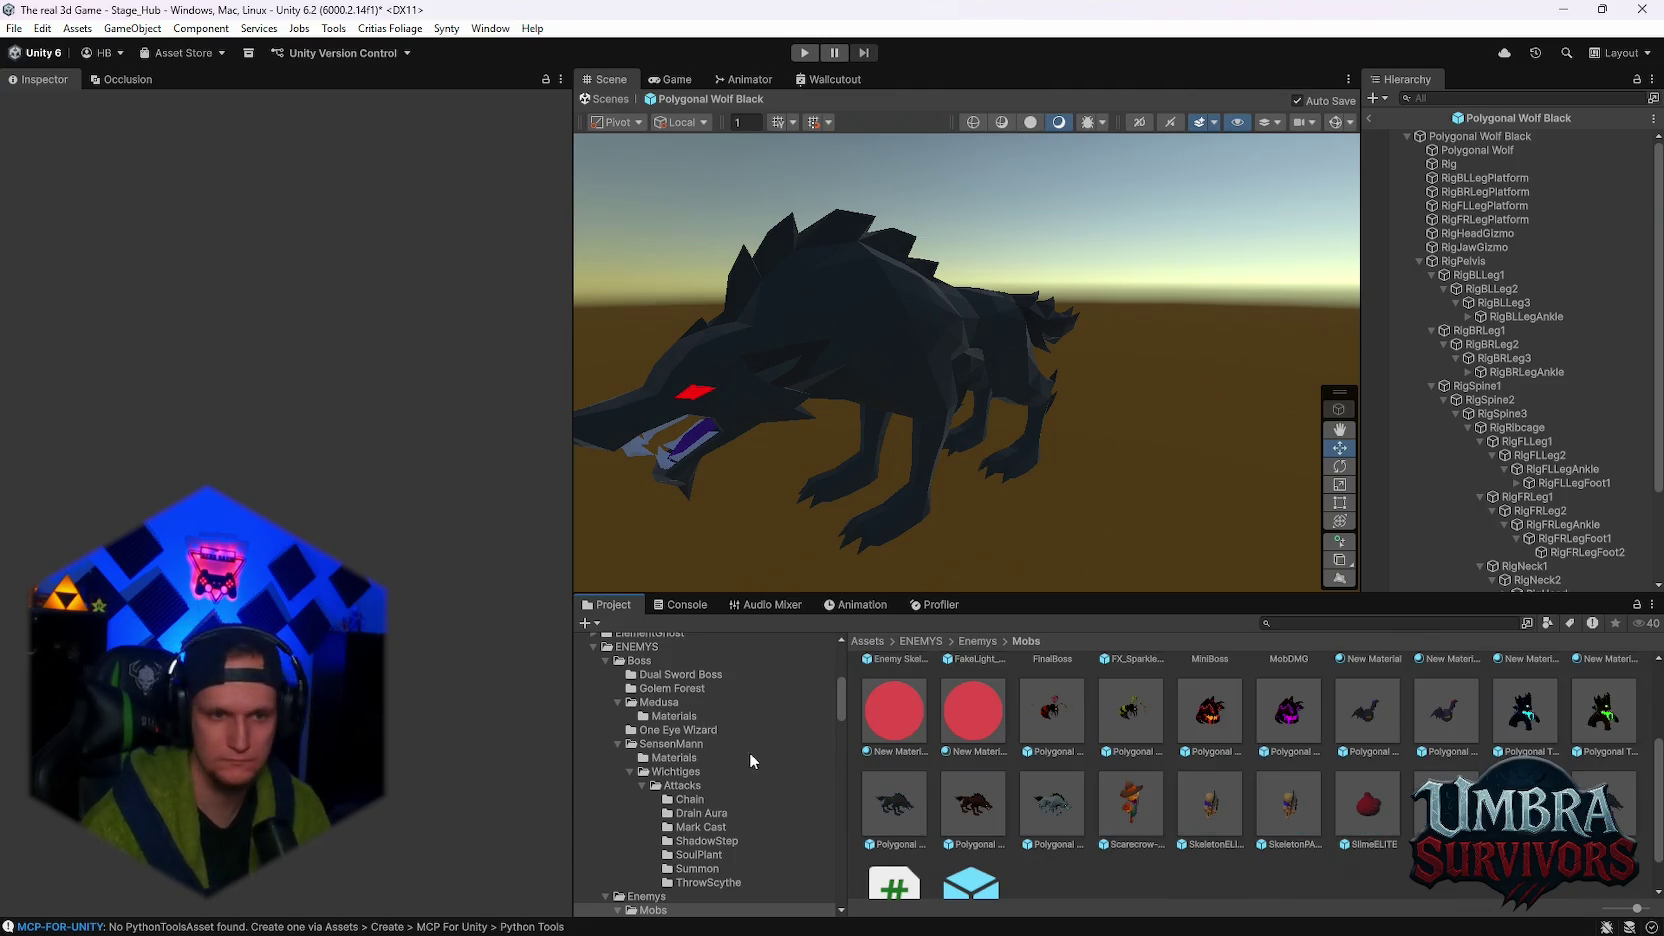
# - Select Polygonal Wolf Black, review its Death Impulse and Ragdoll Animator 2 settings, then enter Play mode
pyautogui.click(895, 803)
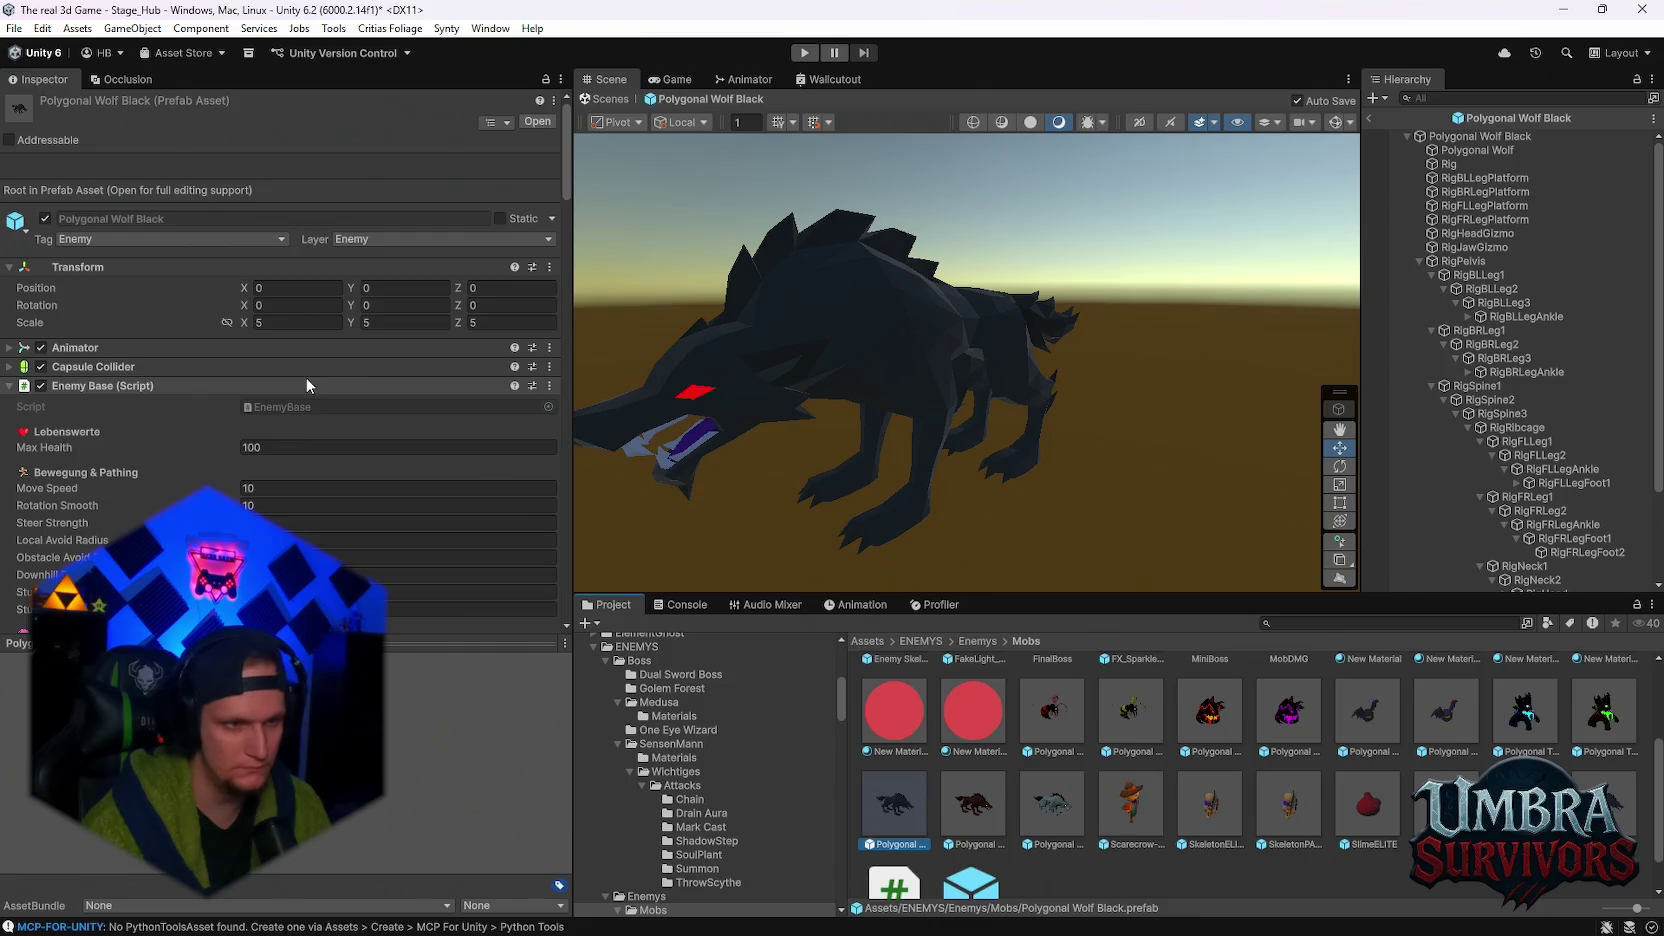
pyautogui.scroll(-10, 296, 432)
pyautogui.scroll(-10, 296, 432)
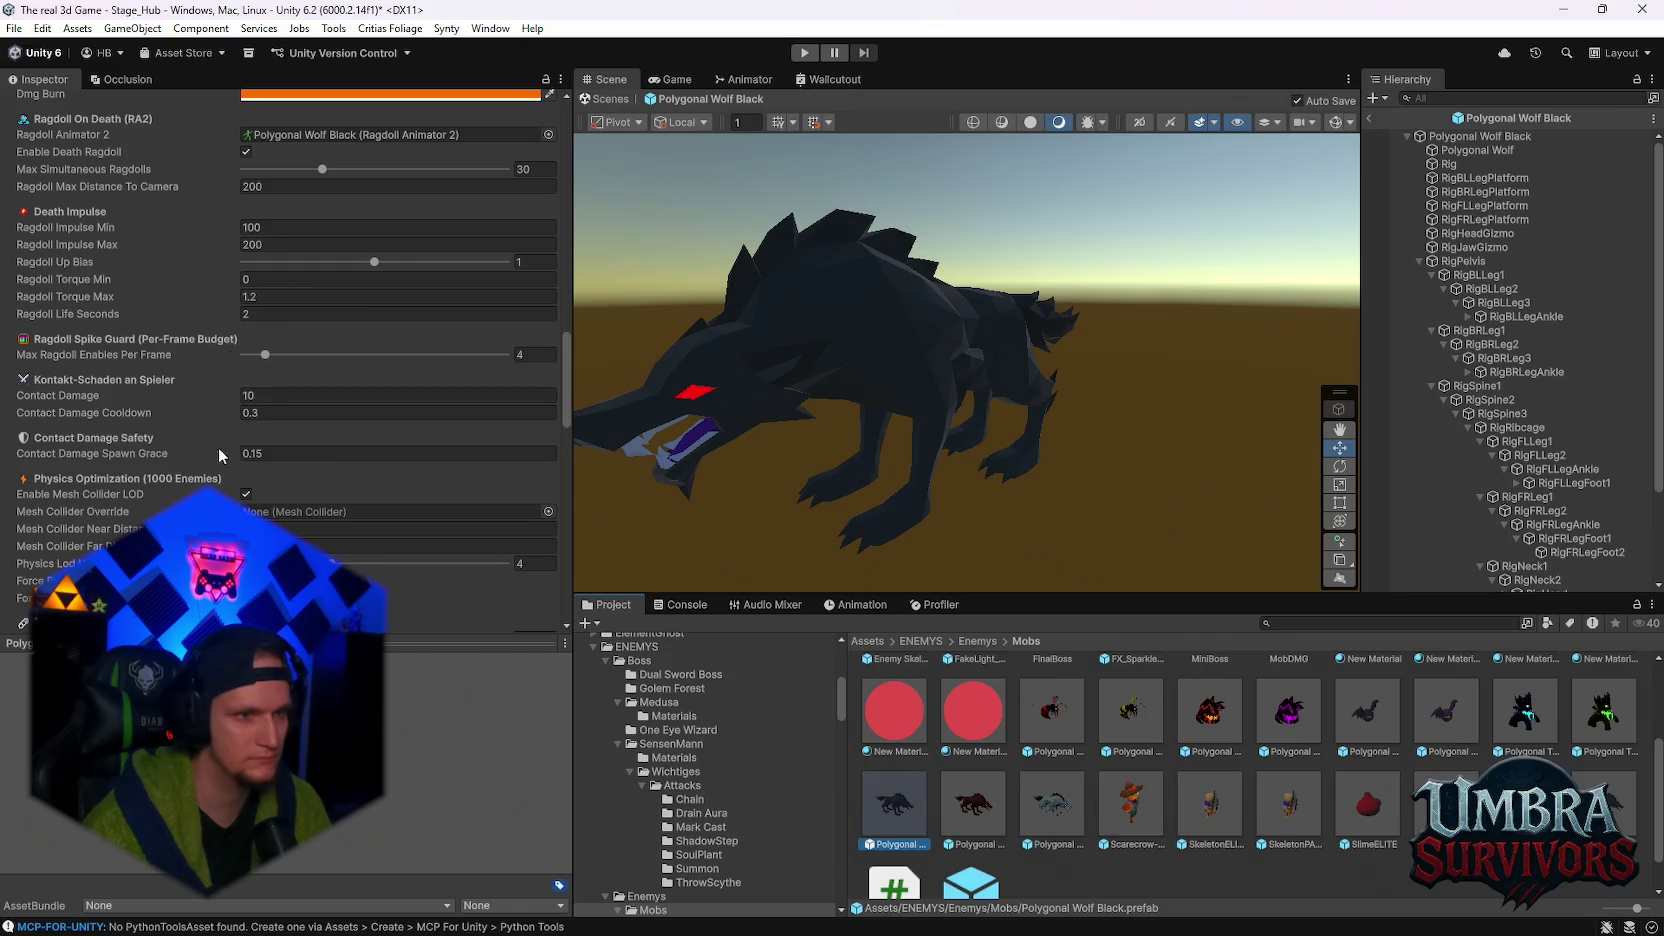
pyautogui.scroll(-15, 218, 447)
pyautogui.scroll(-5, 270, 442)
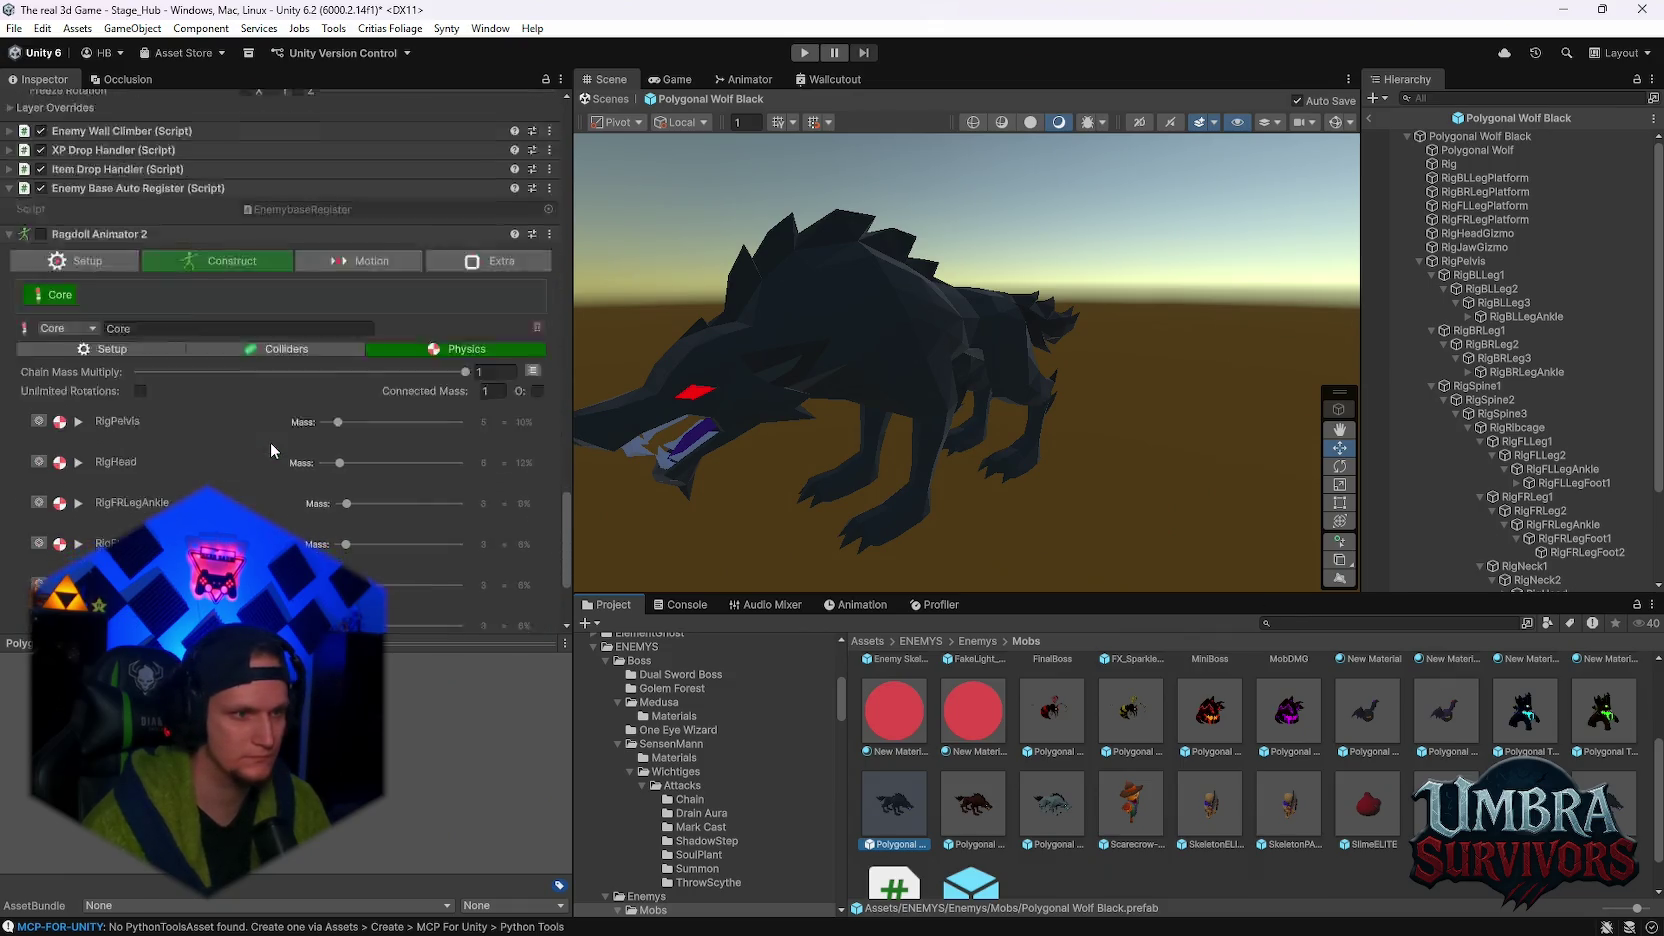
pyautogui.click(804, 52)
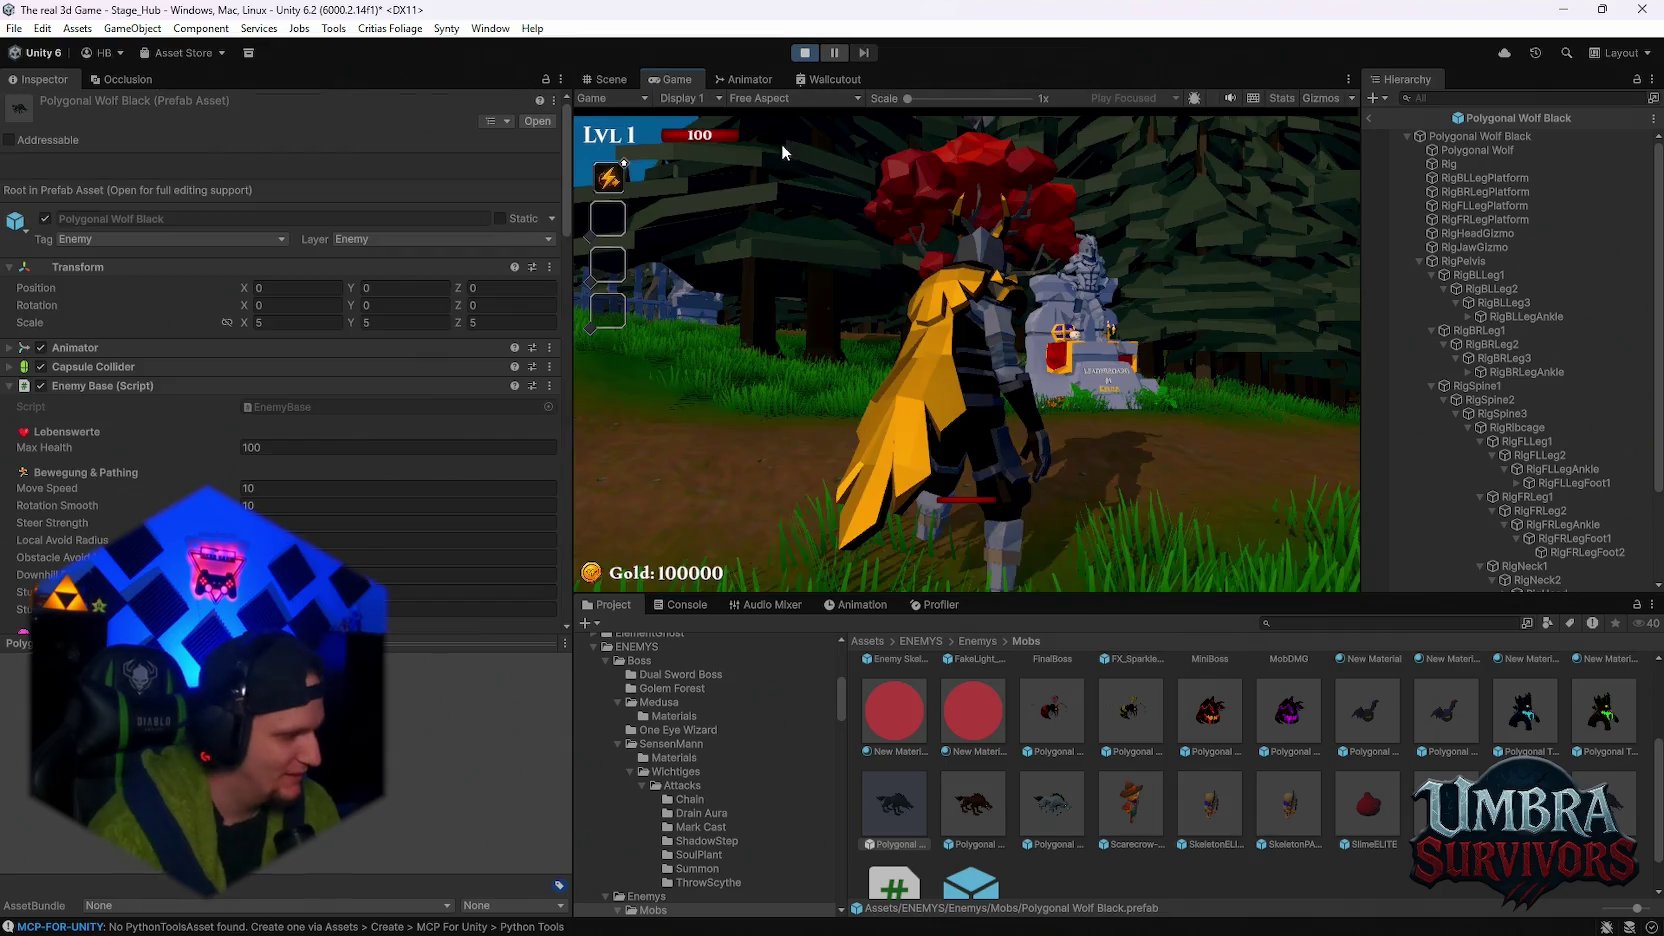
# - Take the Poison Trail upgrade and run the player up the path into the crypt
pyautogui.press('w')
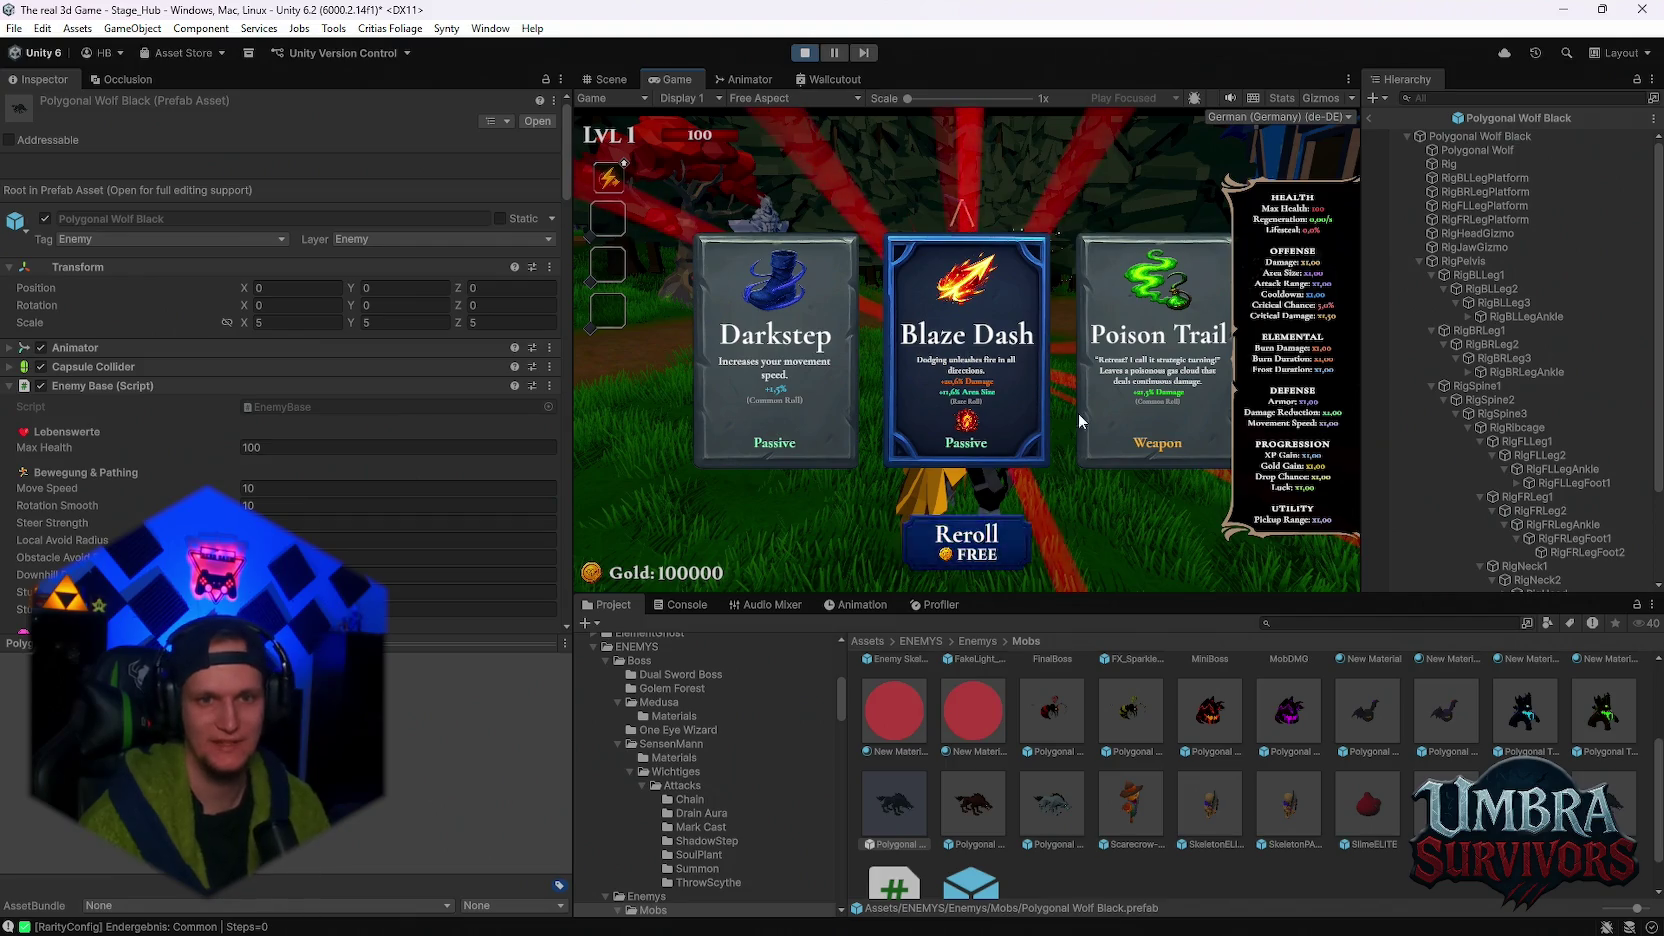
pyautogui.click(1160, 370)
pyautogui.press('s')
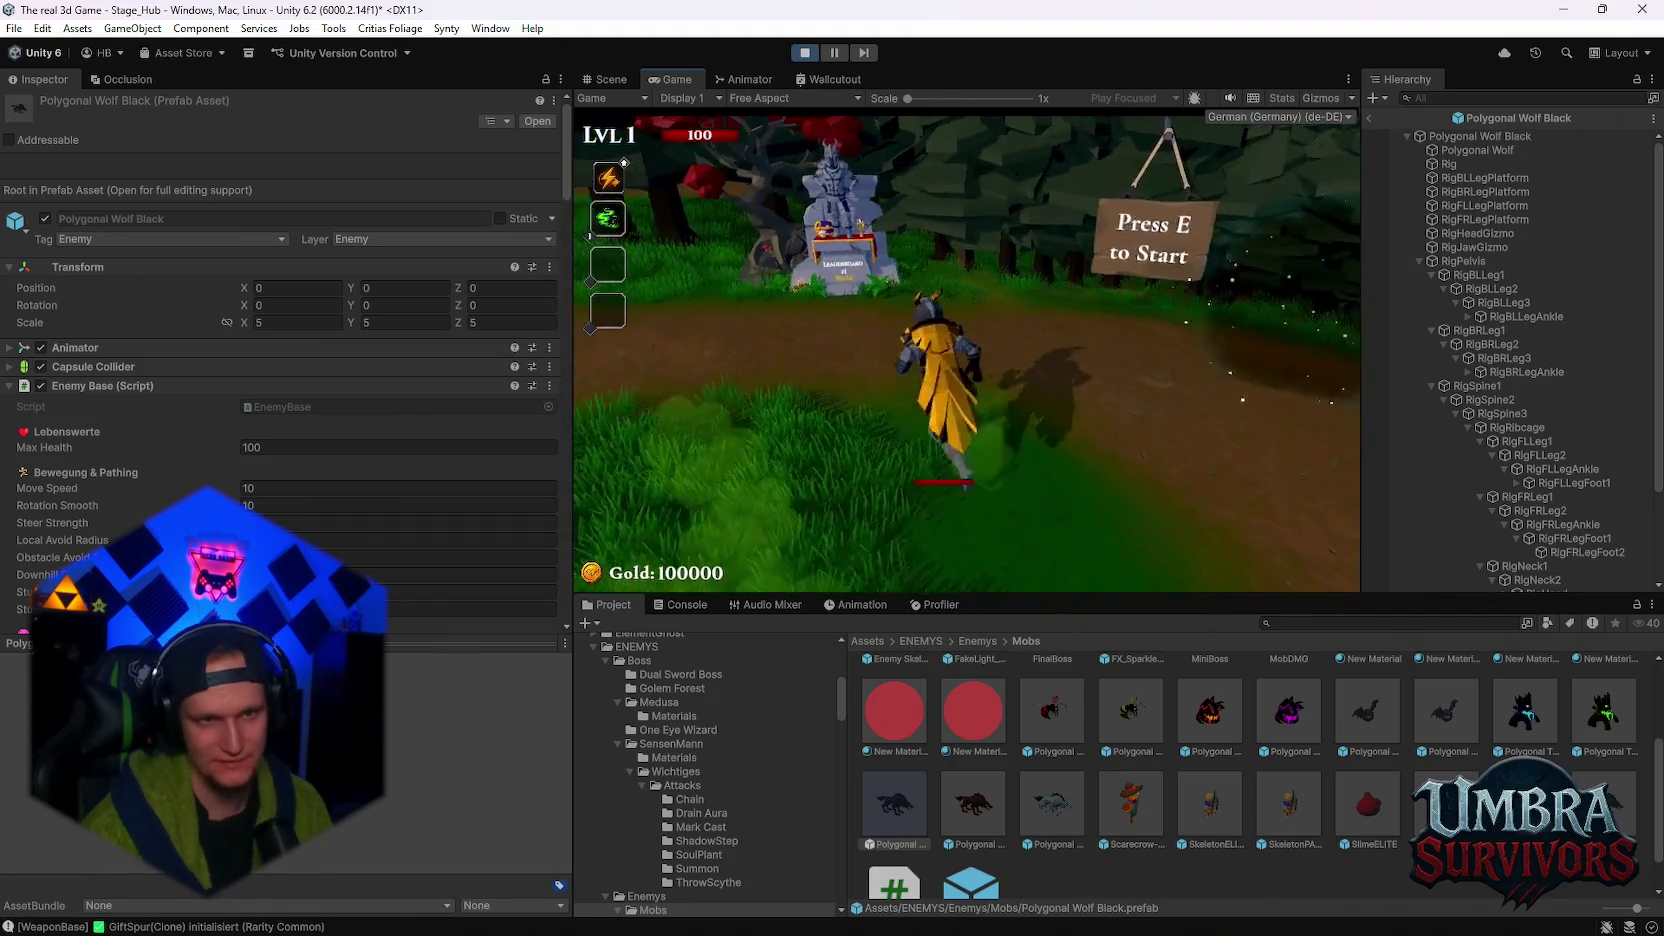
pyautogui.press('w')
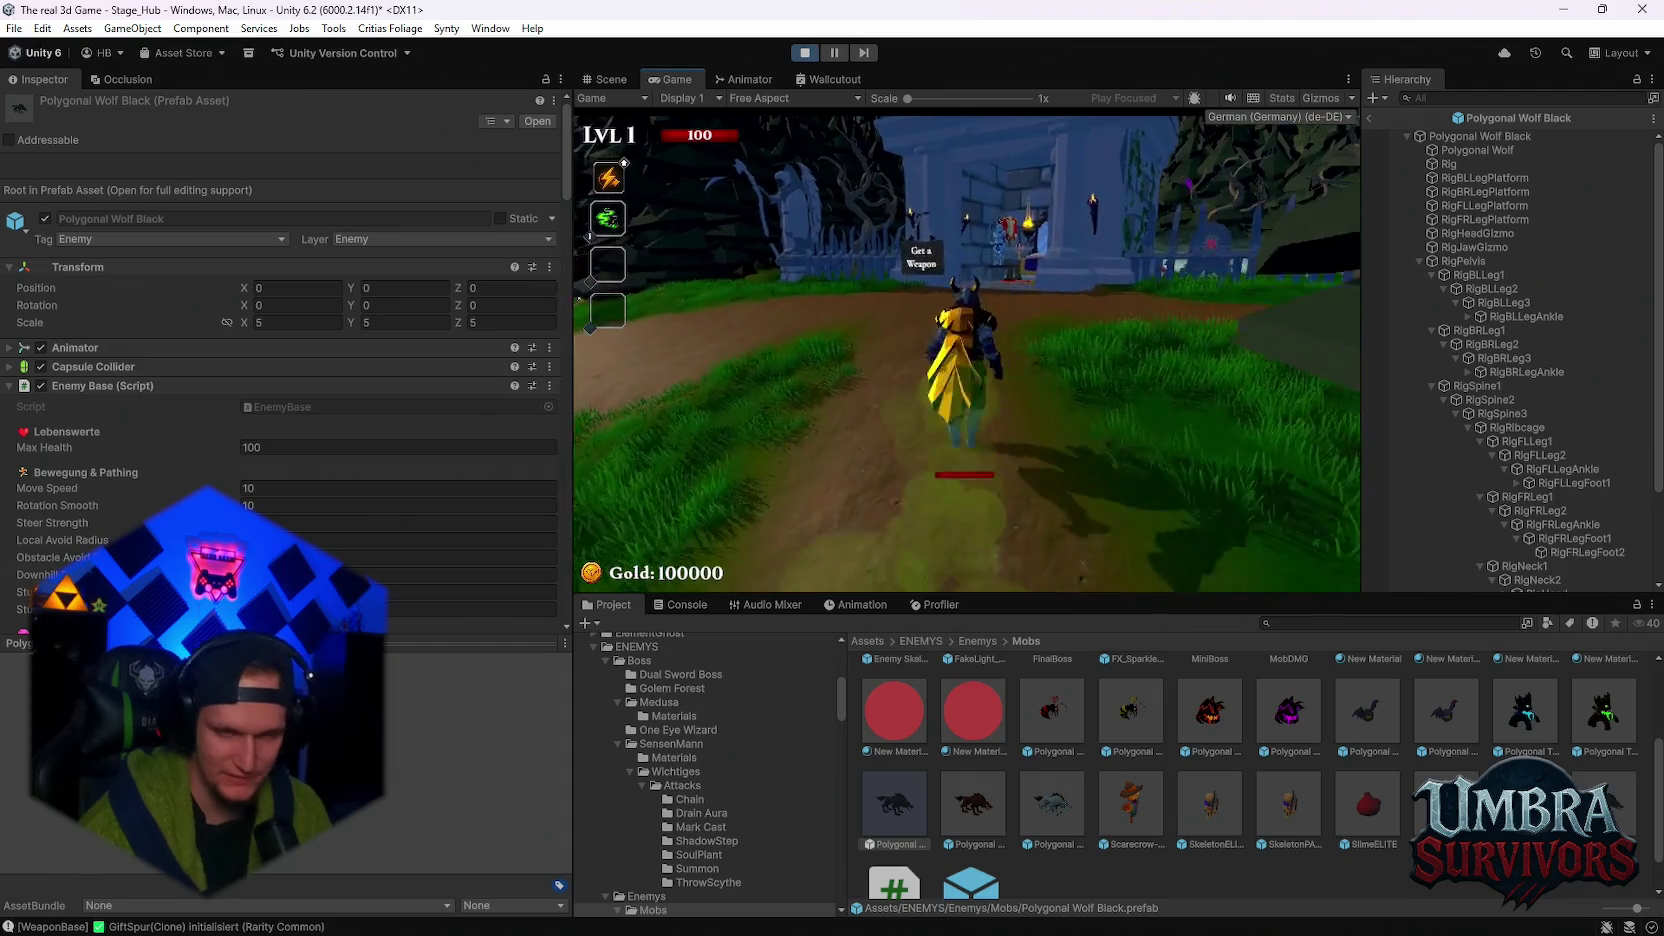
pyautogui.press('w')
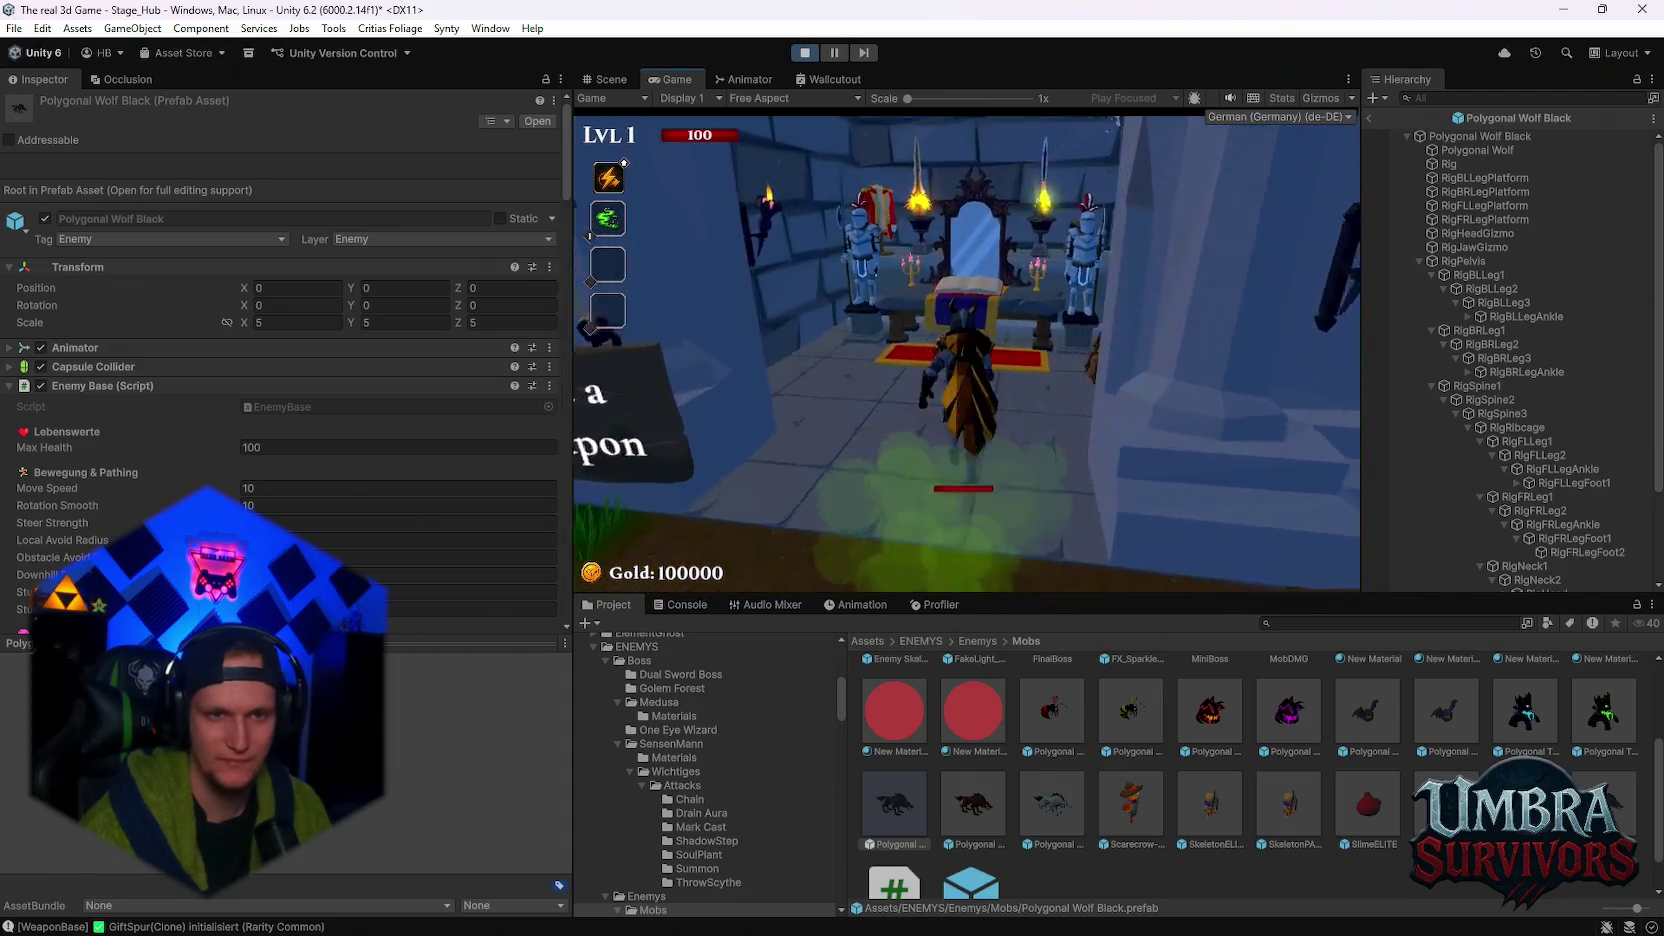
# - Browse the weapon book and equip the Infernal Torch
pyautogui.press('e')
pyautogui.click(766, 236)
pyautogui.click(770, 330)
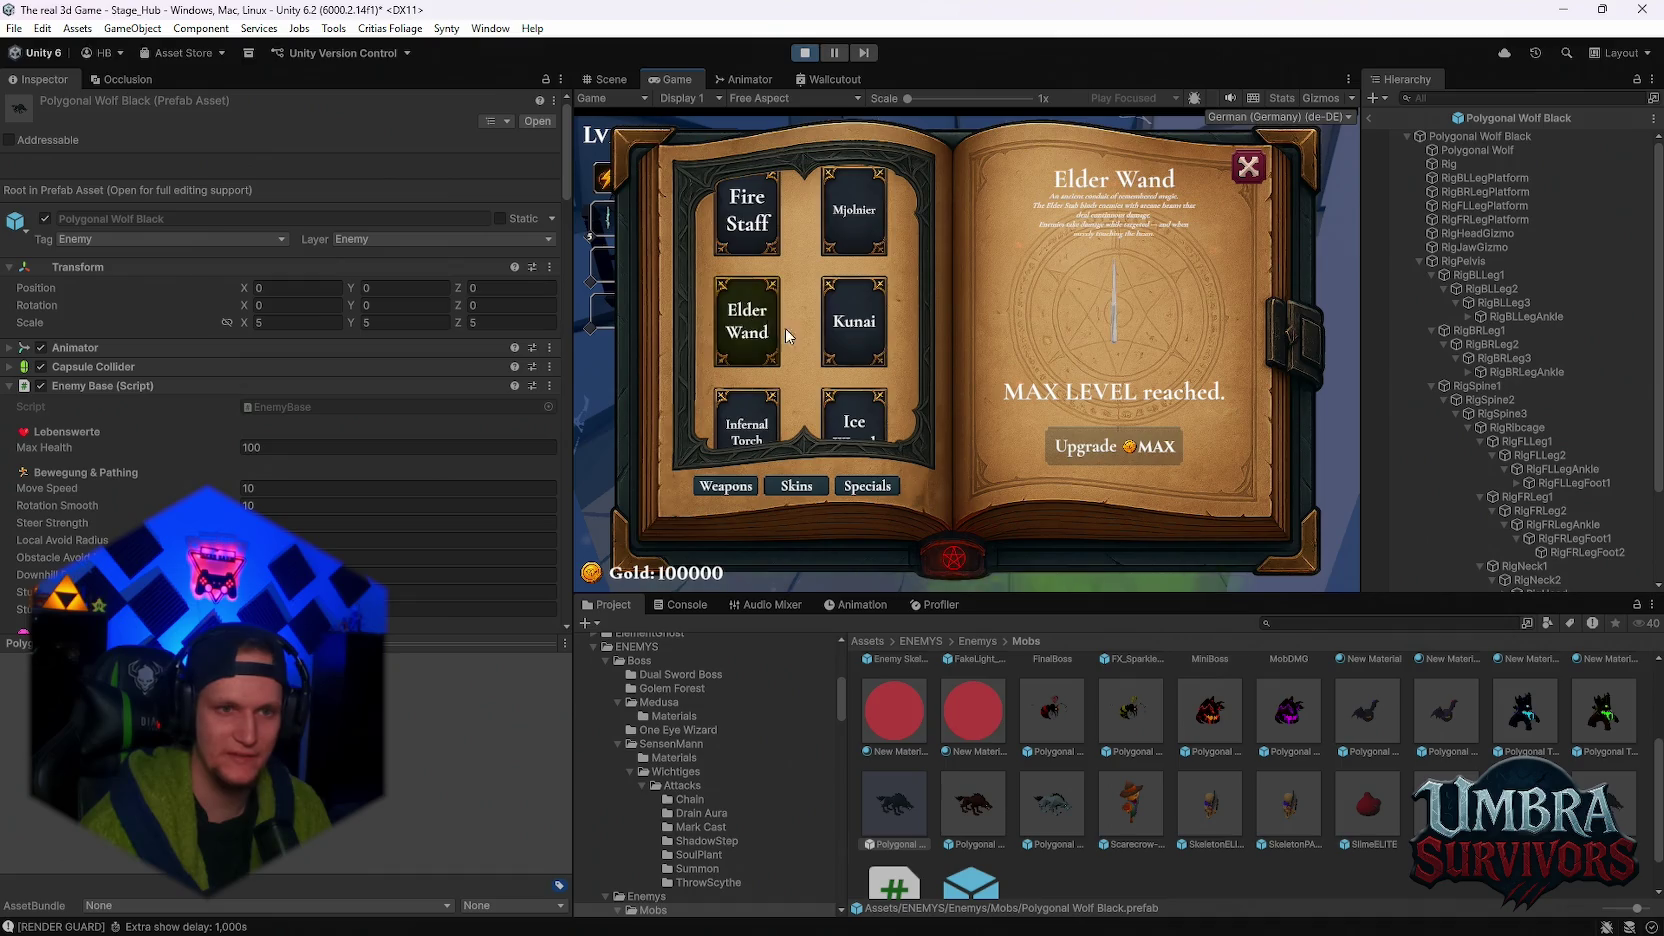
pyautogui.scroll(-1, 800, 370)
pyautogui.click(750, 405)
pyautogui.click(1248, 166)
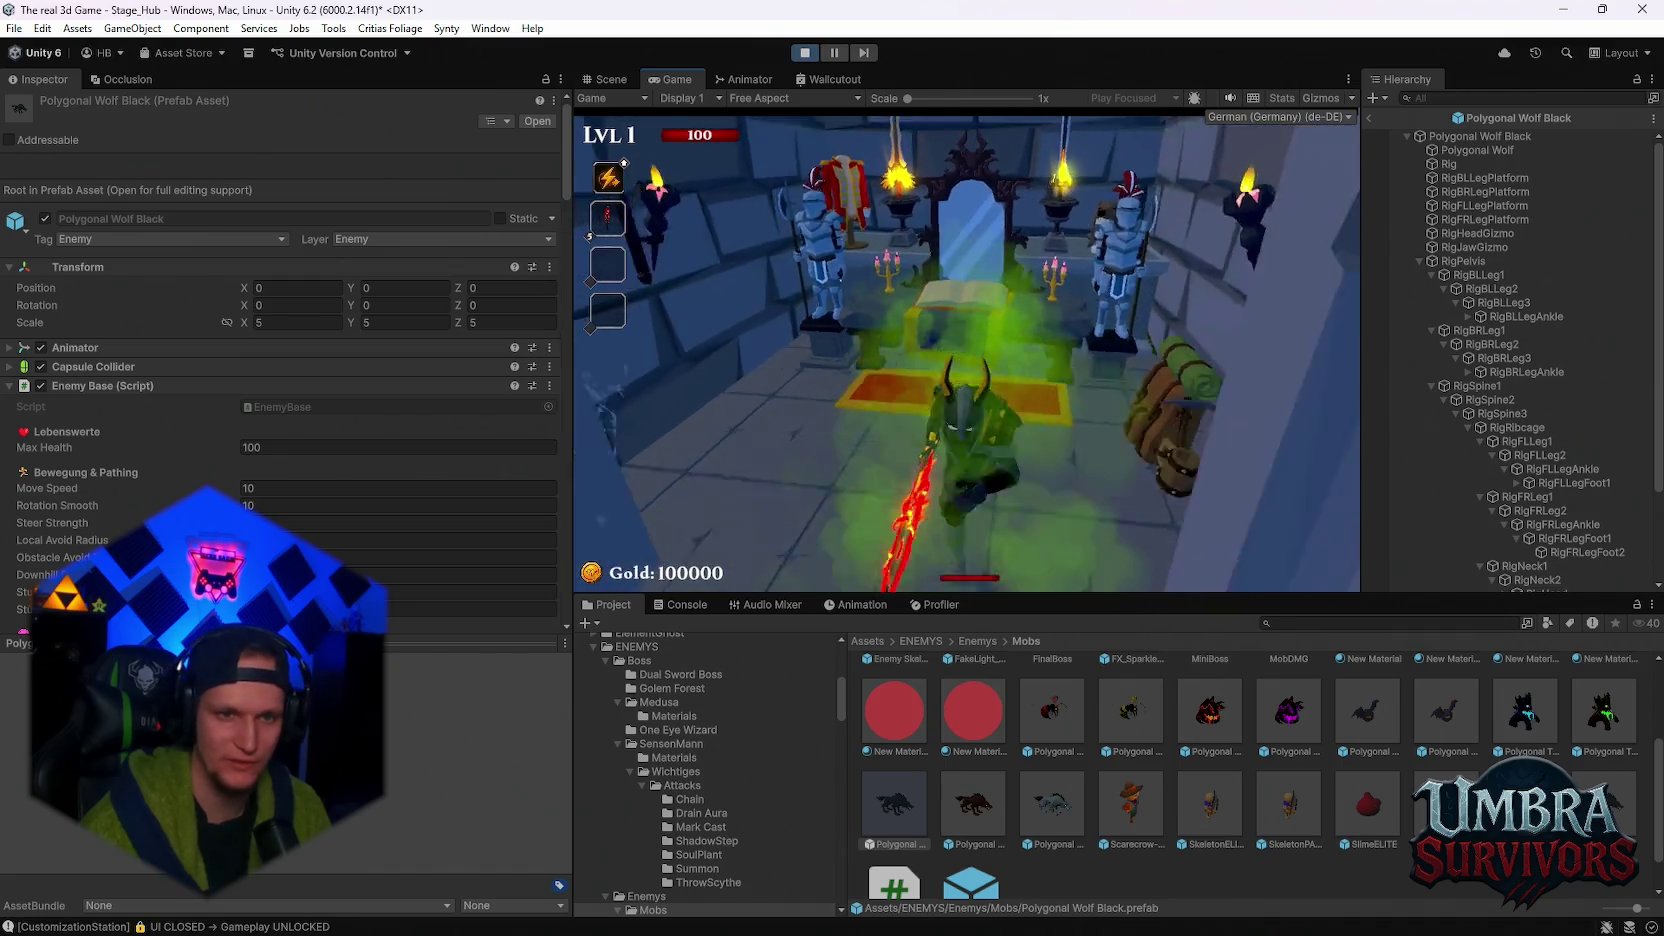
# - Walk out of the crypt to the portal and enter Stage 1
pyautogui.press('w')
pyautogui.press('w')
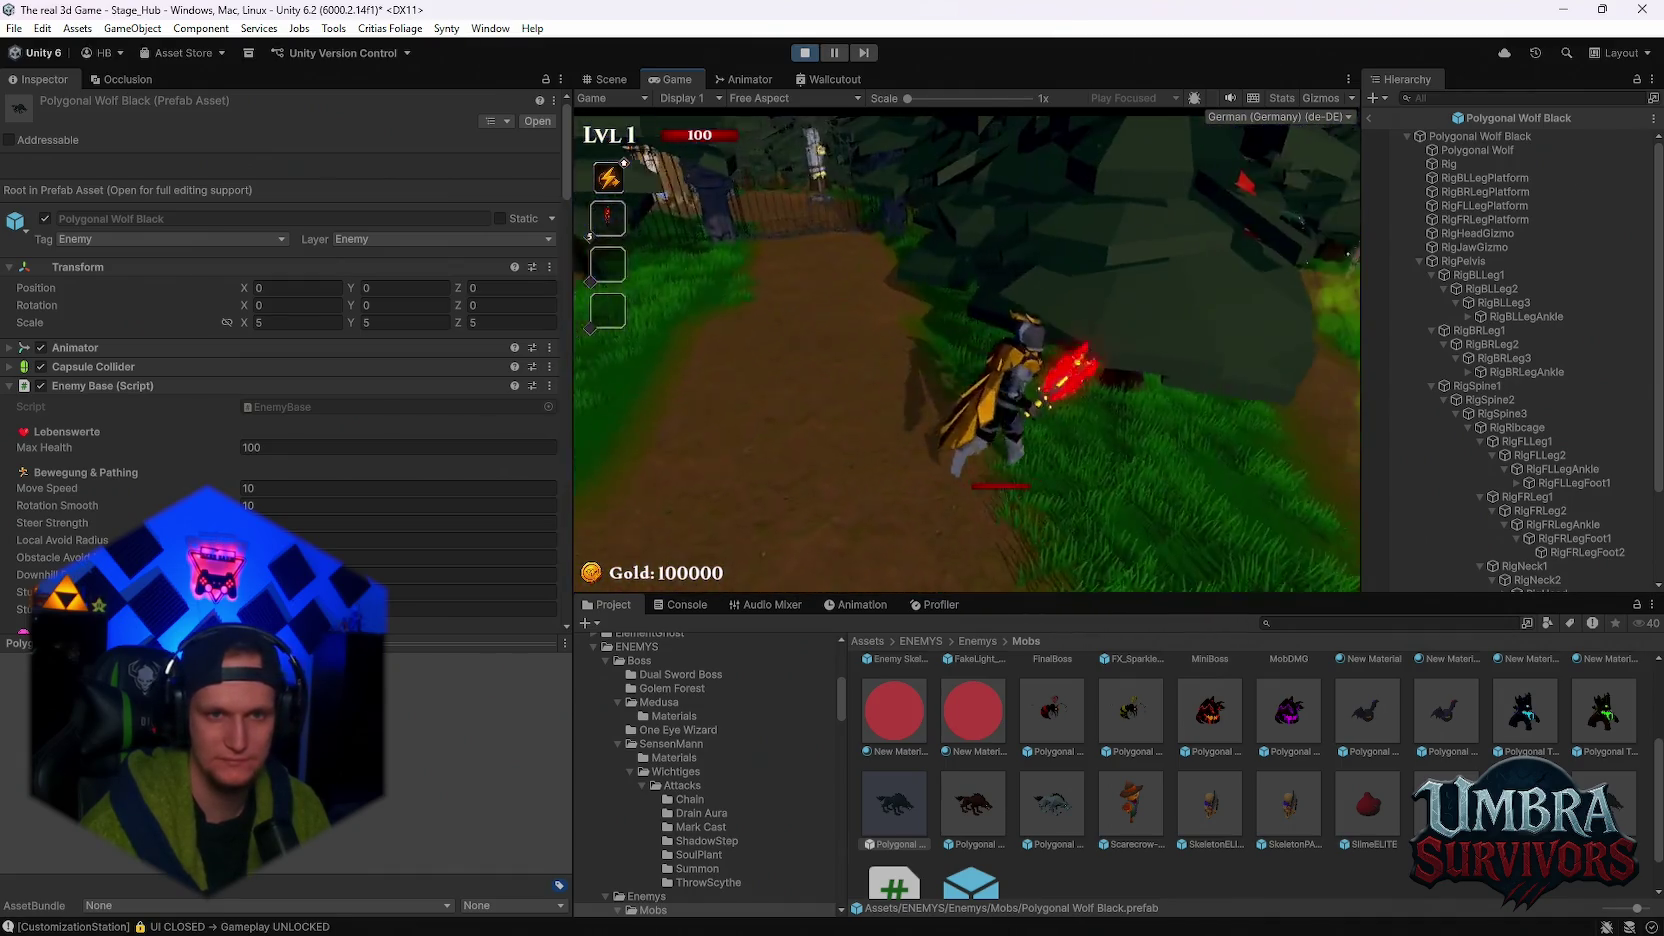
pyautogui.press('w')
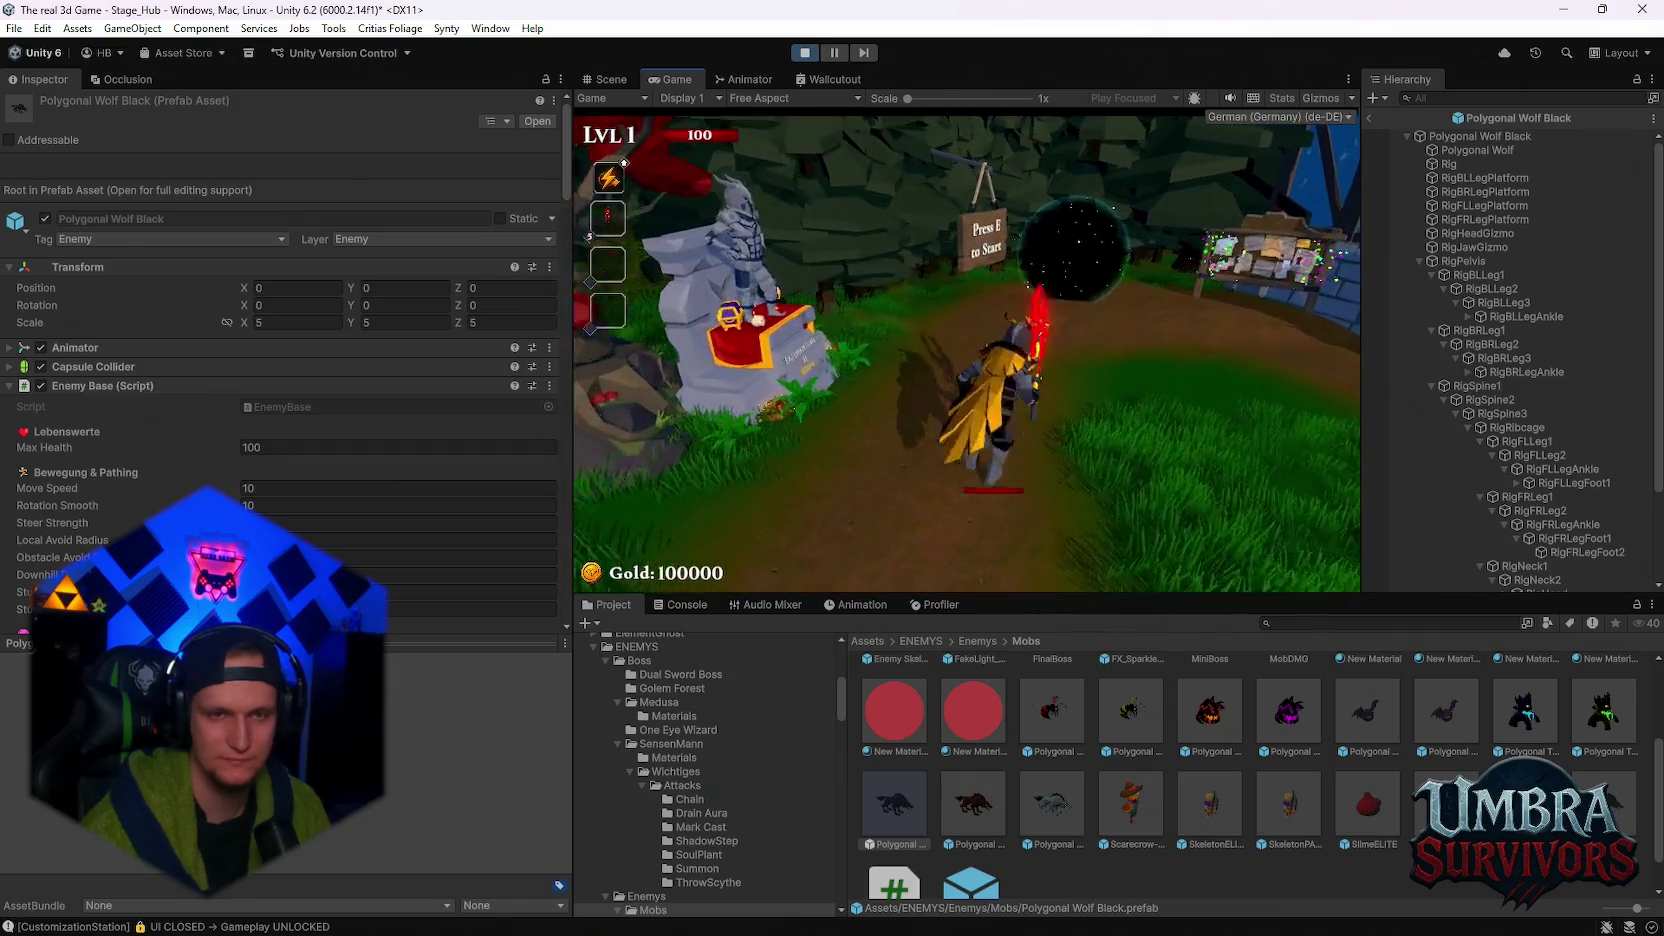
pyautogui.press('e')
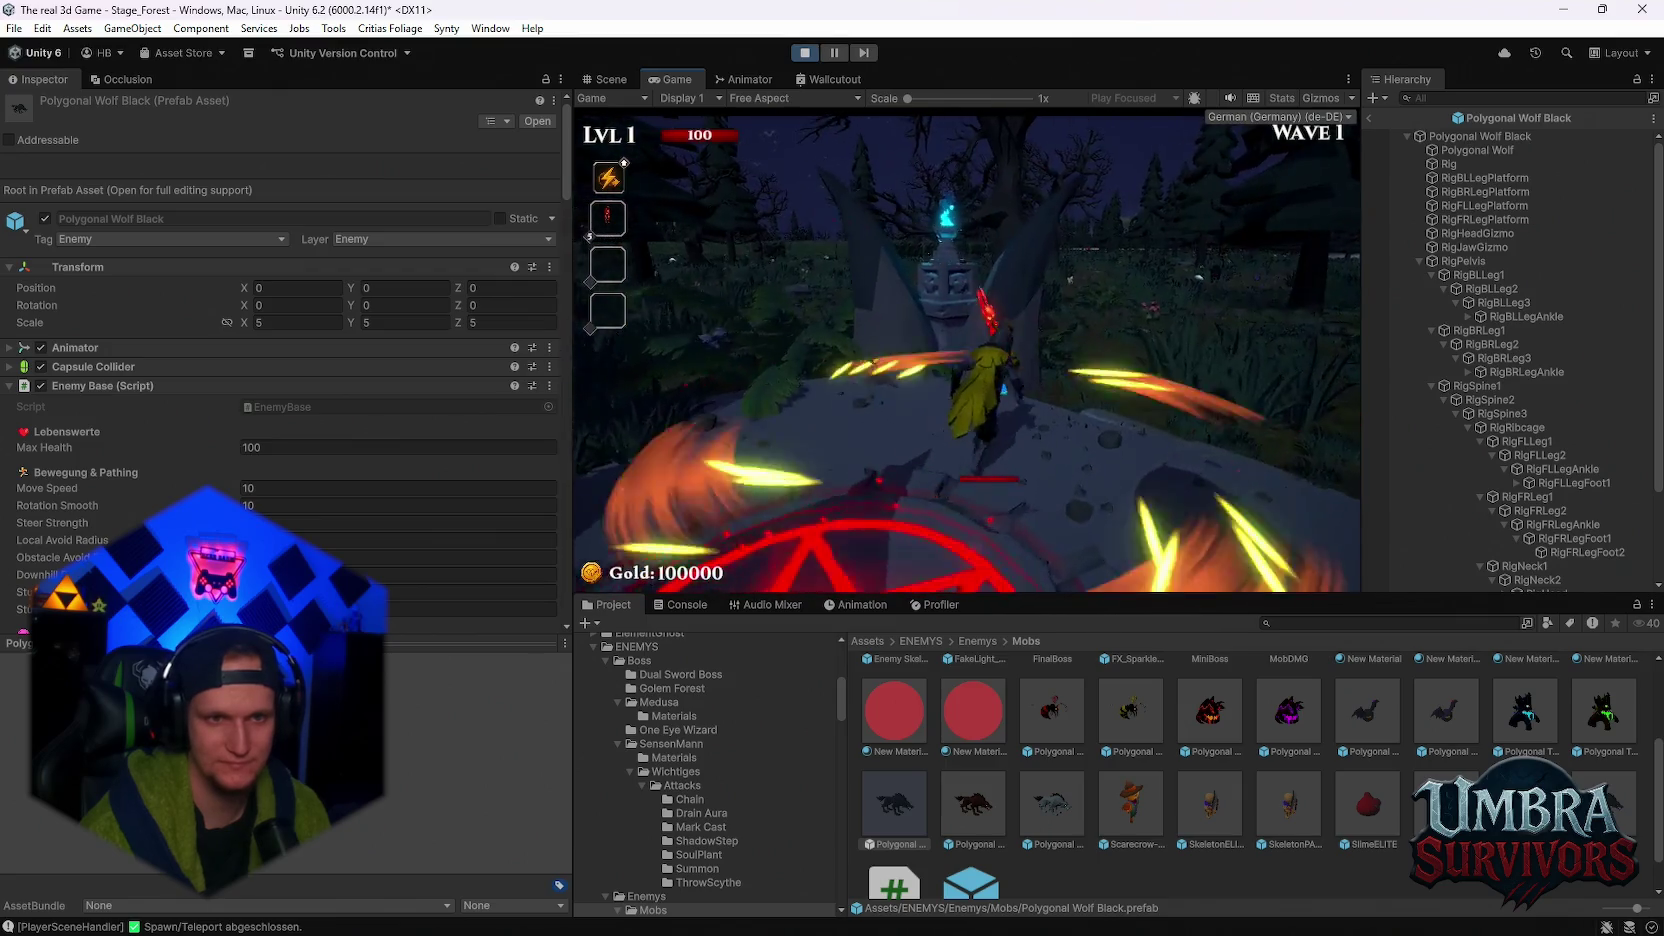
# - Maximize the Game view, roam the forest briefly, then pause and stop the play test with Ctrl+P
pyautogui.press('Escape')
pyautogui.doubleClick(666, 84)
pyautogui.press('Escape')
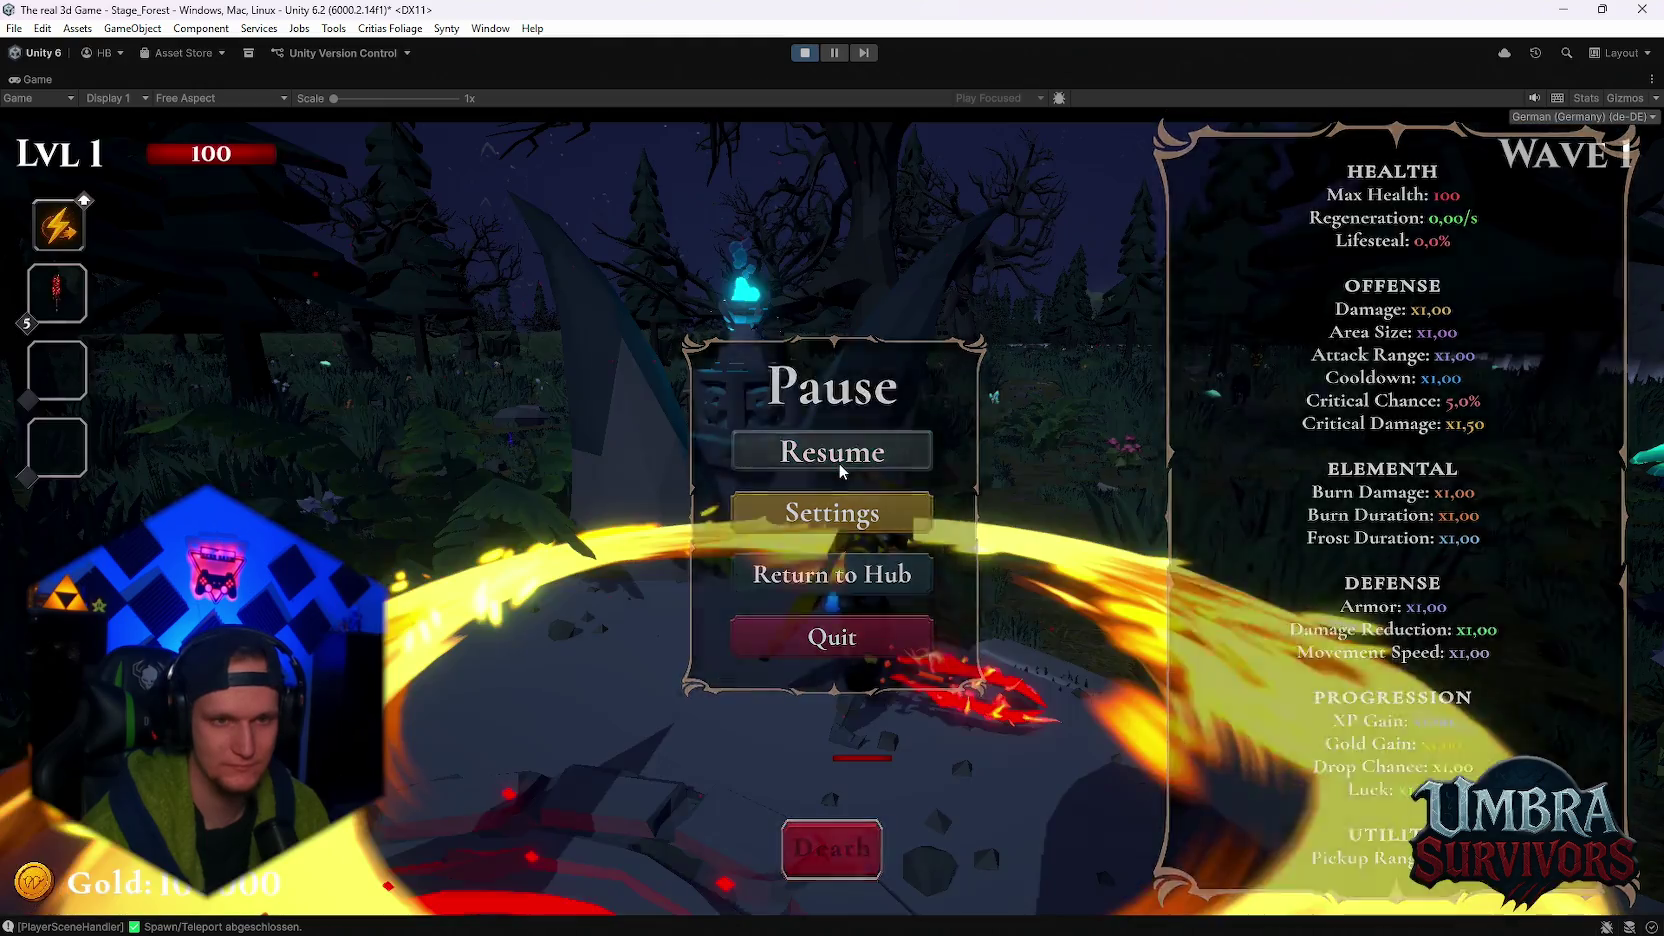
pyautogui.press('w')
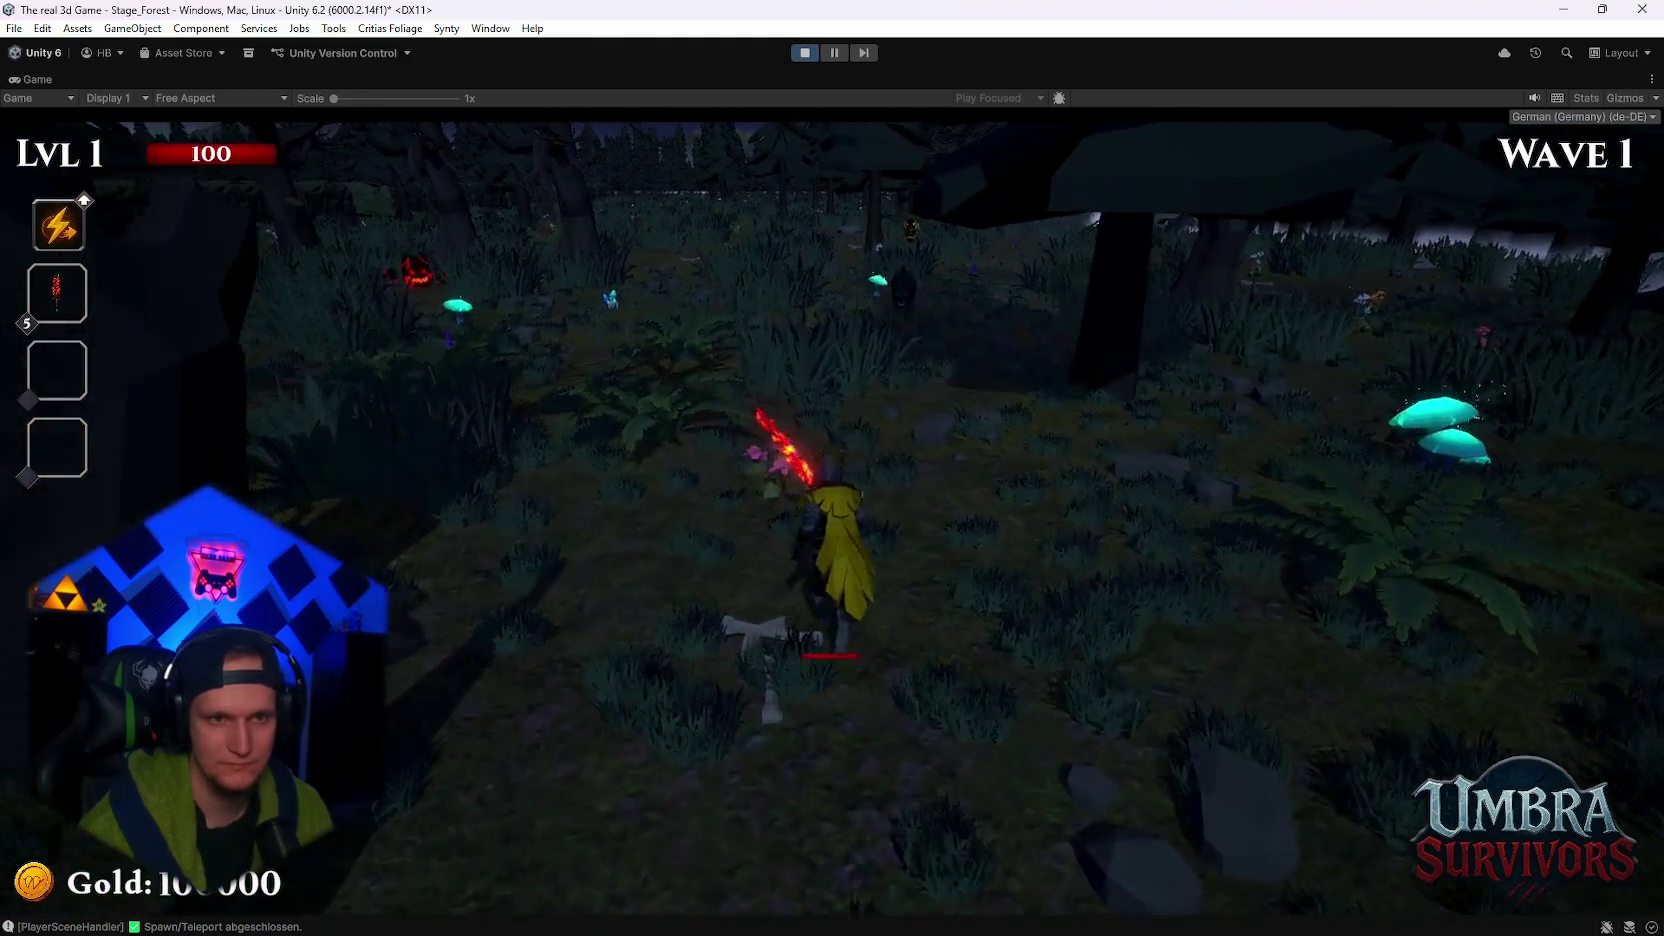
pyautogui.press('s')
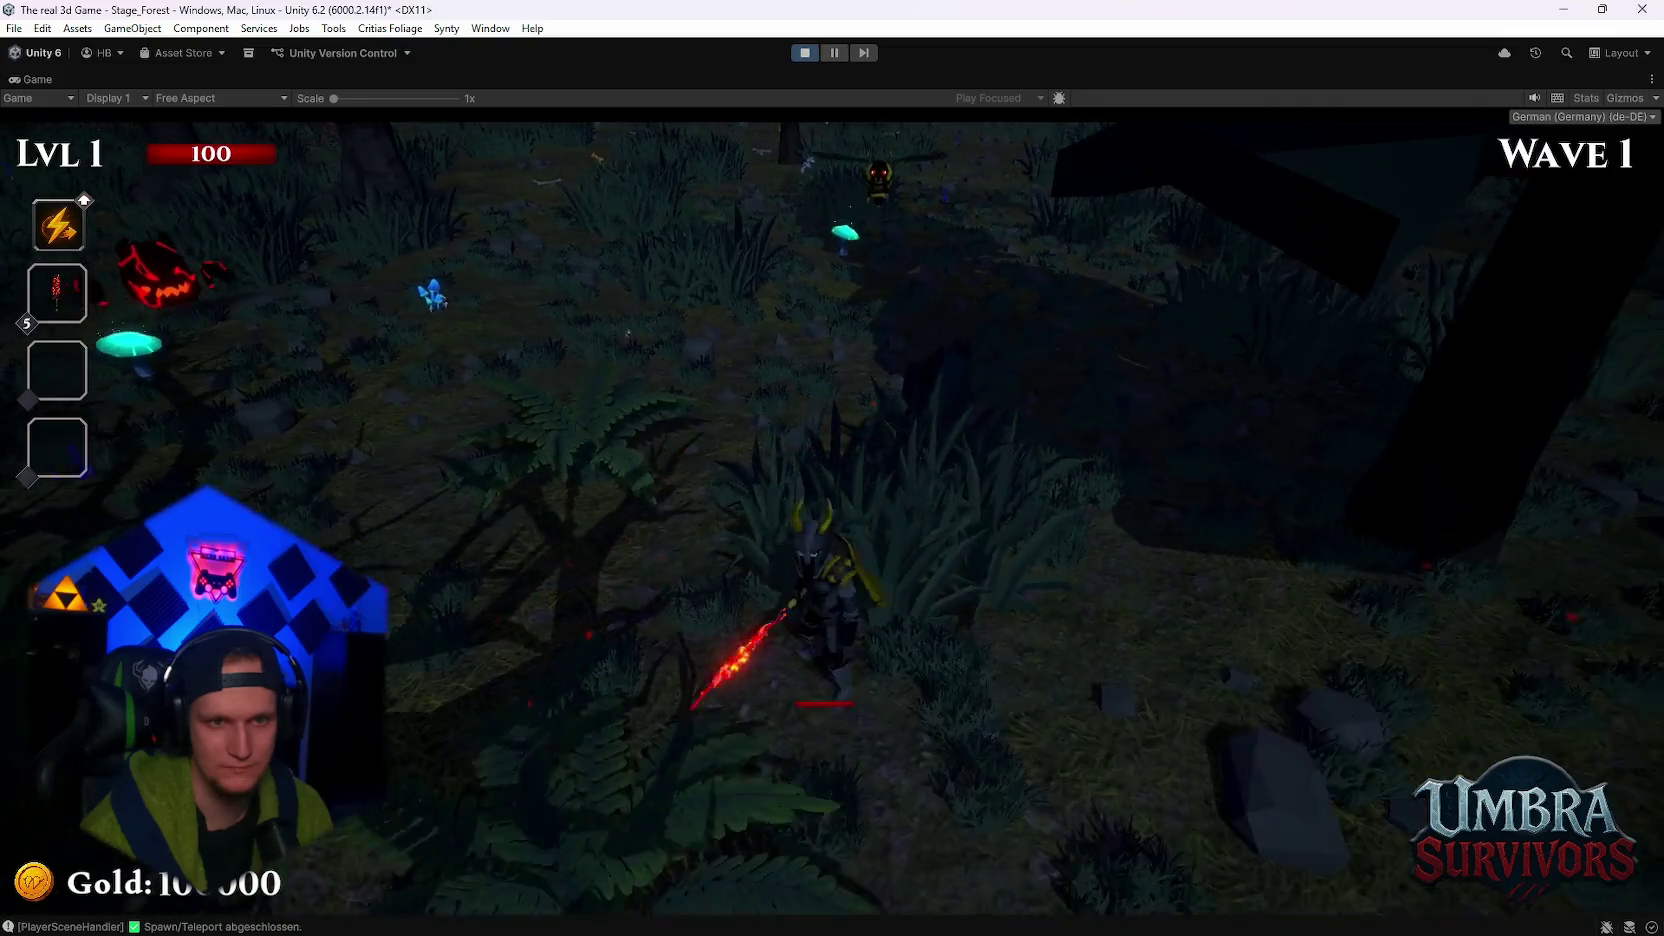
pyautogui.press('w')
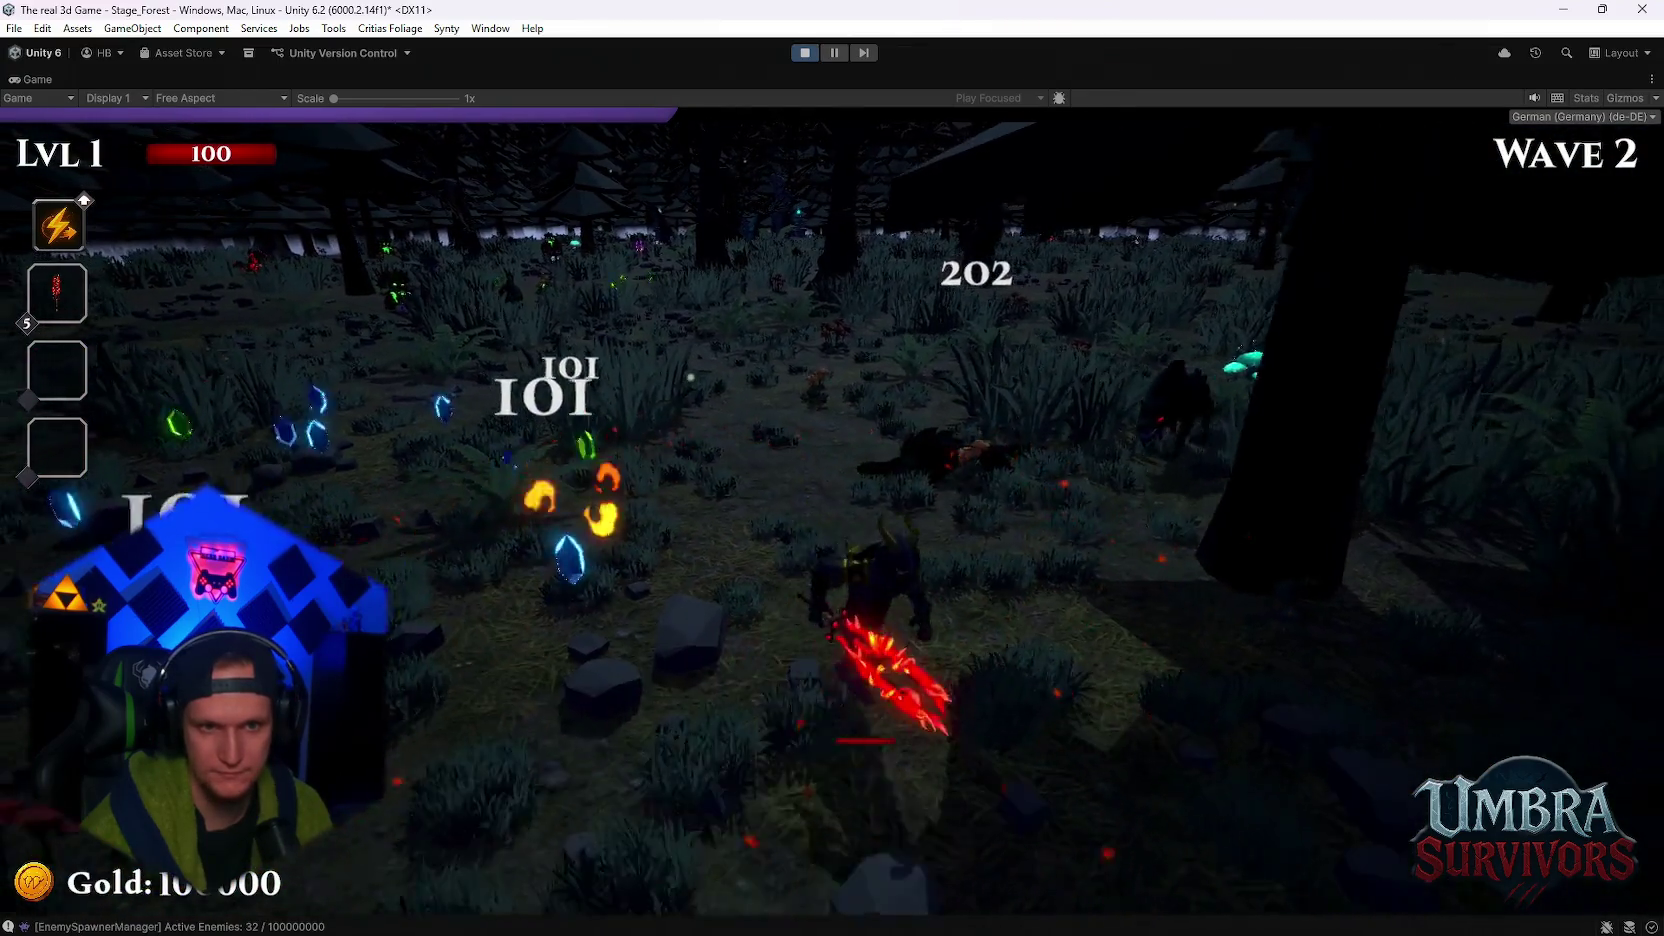
pyautogui.press('Escape')
pyautogui.hotkey('ctrl', 'p')
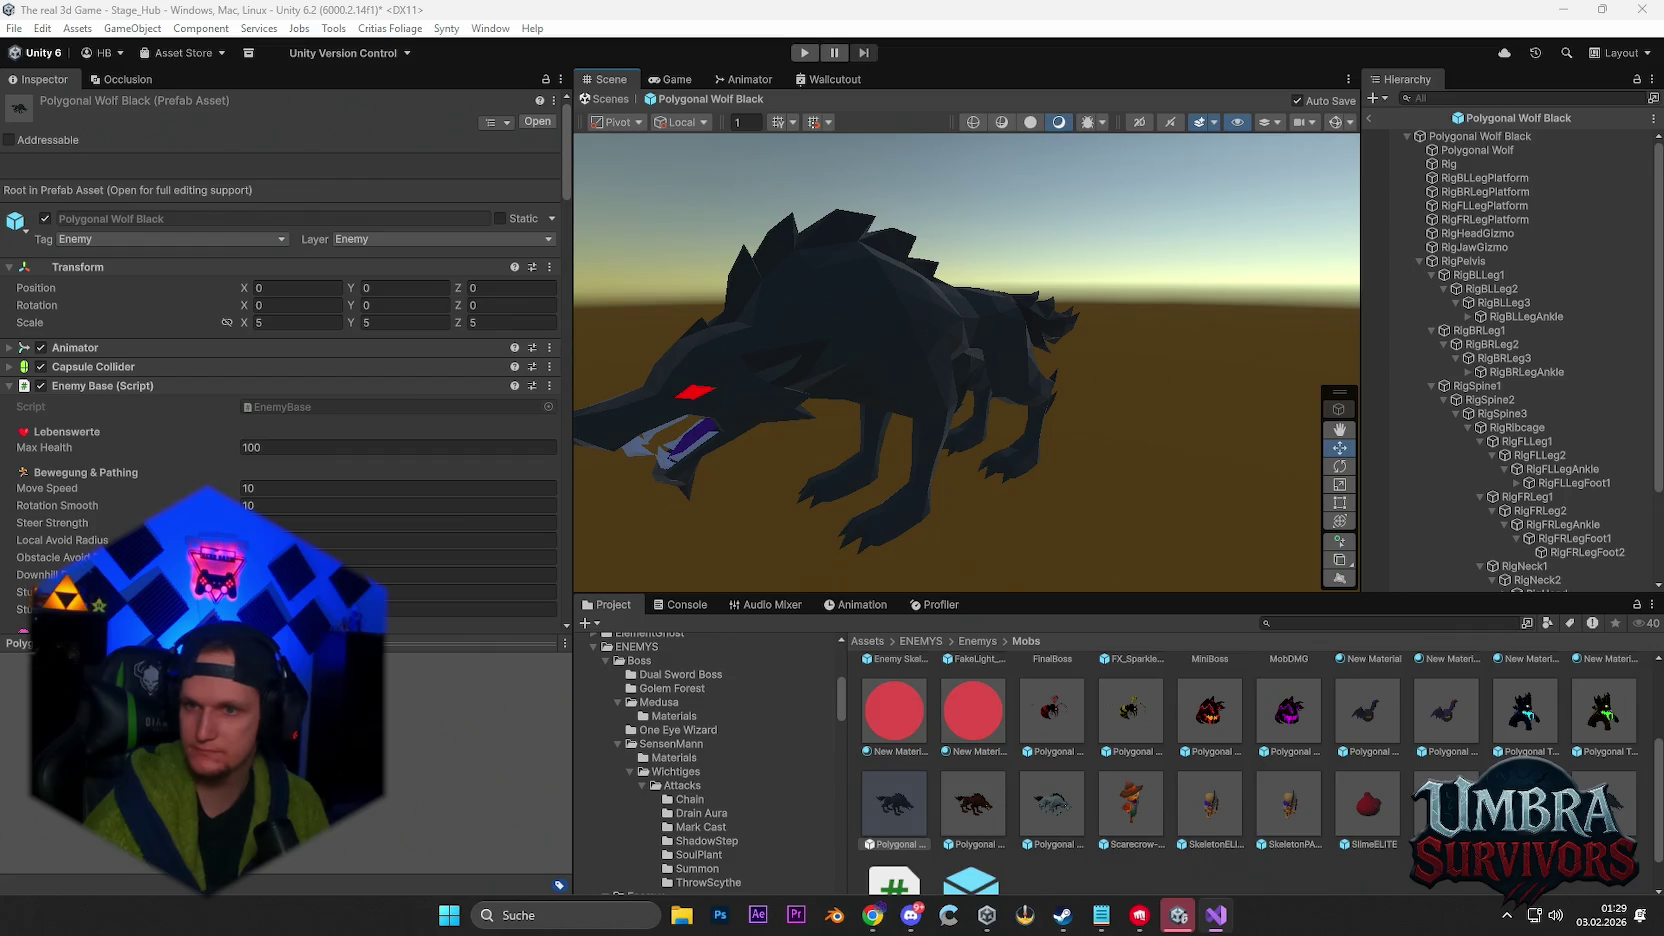
# - Check Chrome and Visual Studio, then show the SlimeELITE prefab (Max Health 50, Move Speed 5) in the Inspector
pyautogui.hotkey('alt', 'Tab')
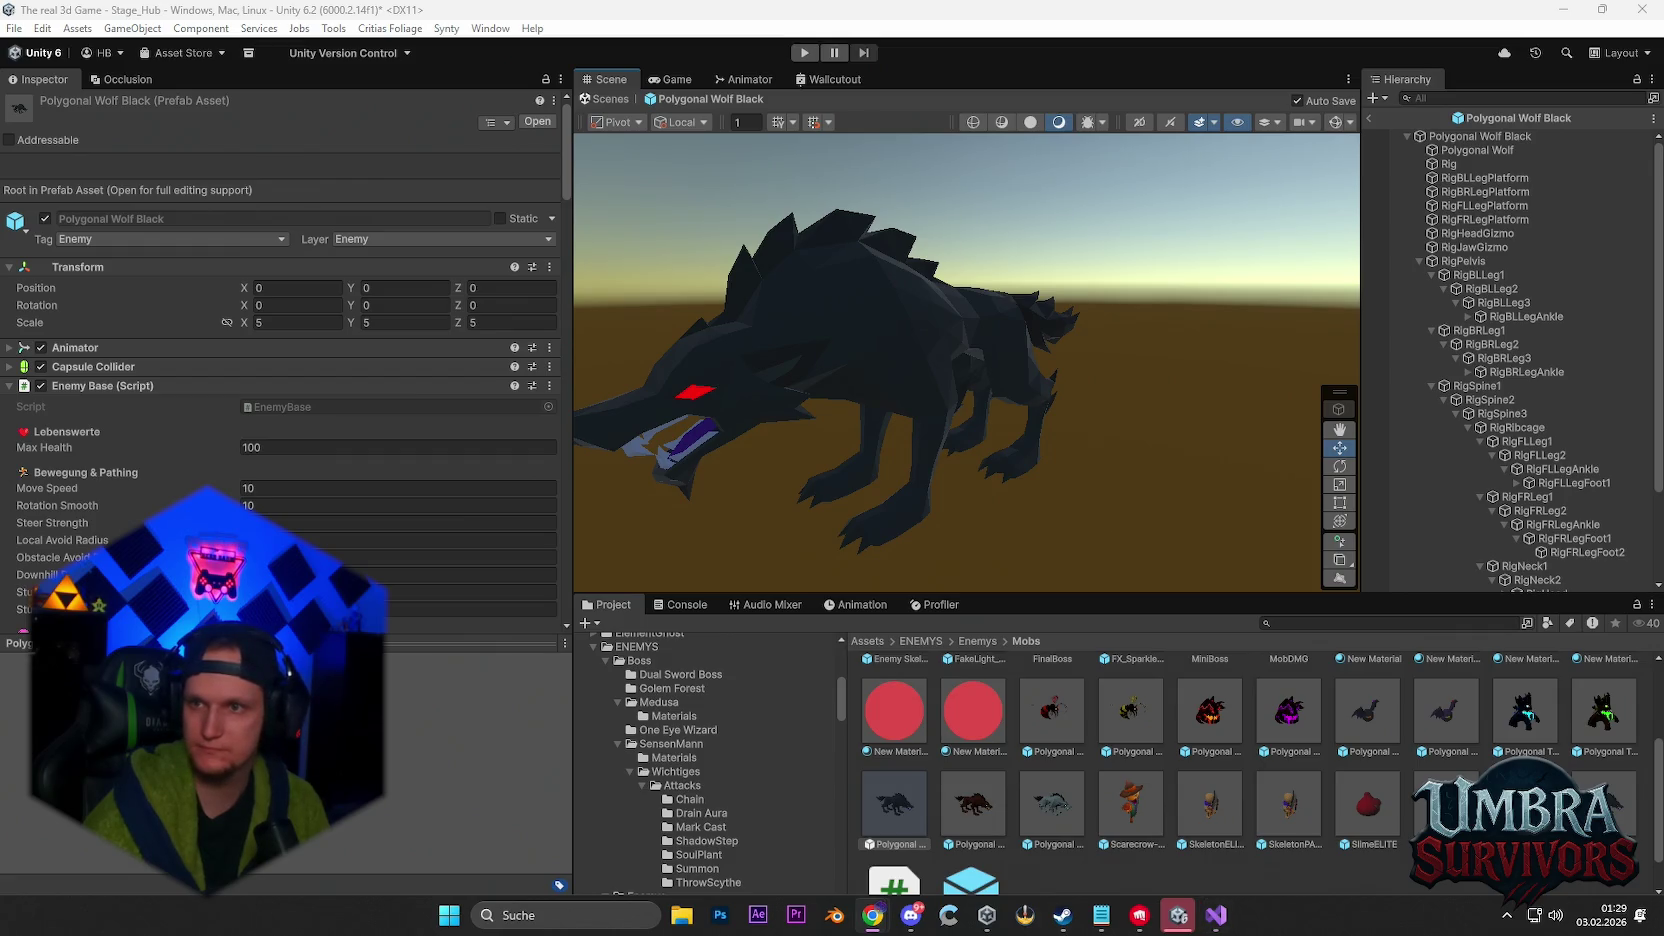
pyautogui.hotkey('alt', 'Tab')
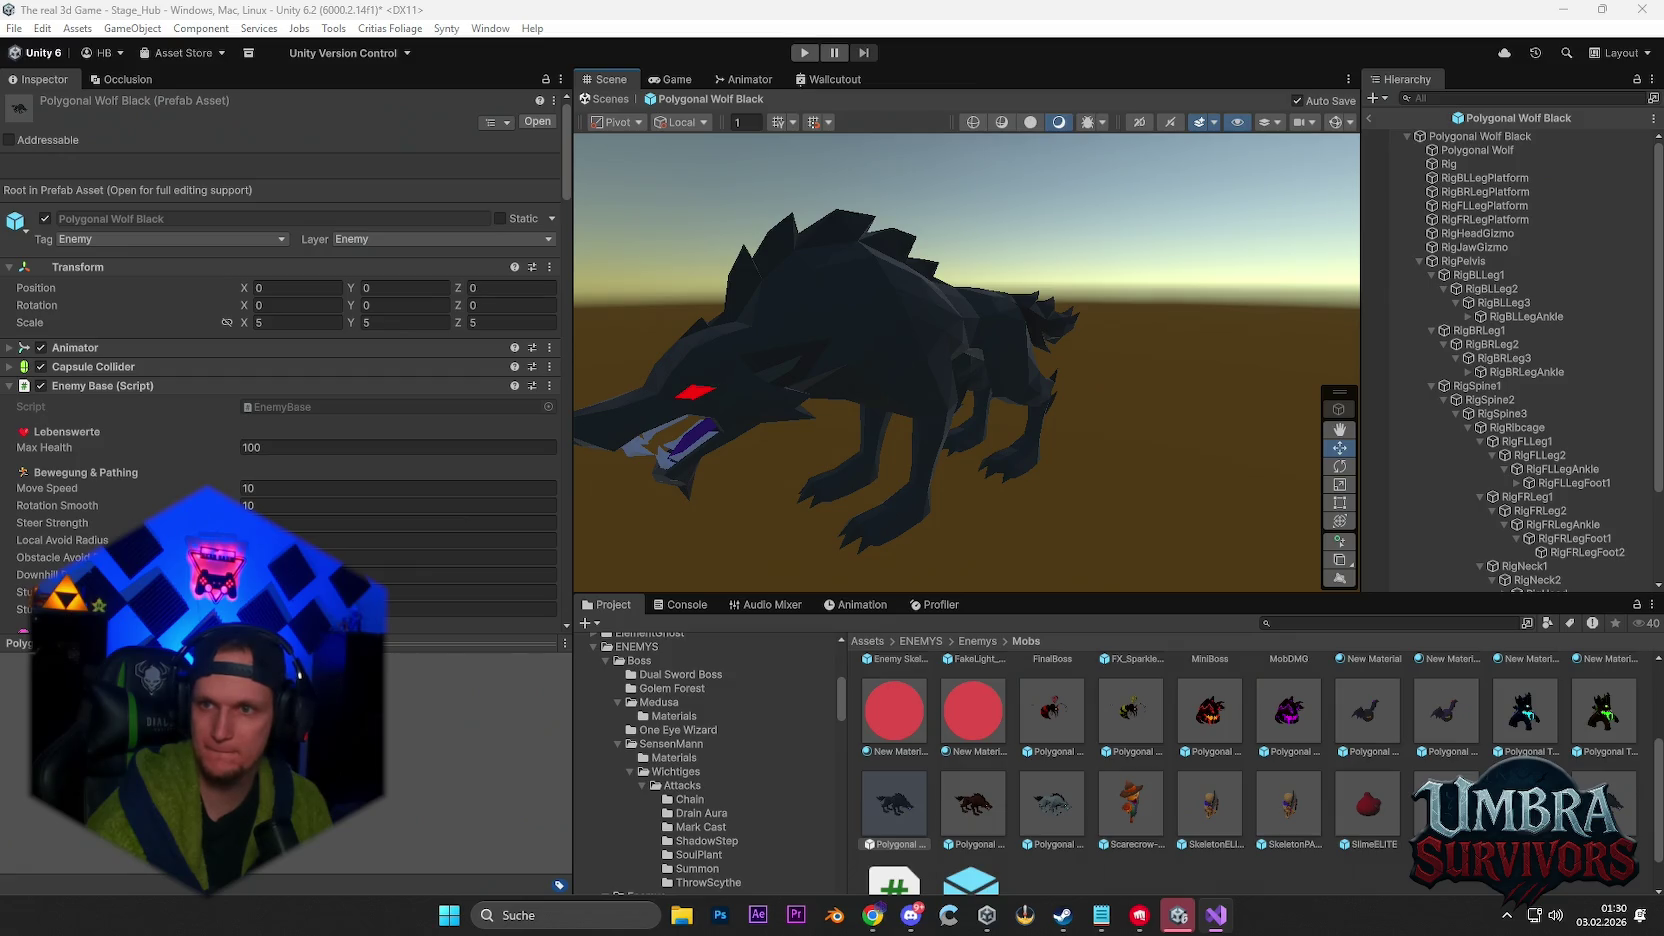
pyautogui.hotkey('alt', 'Tab')
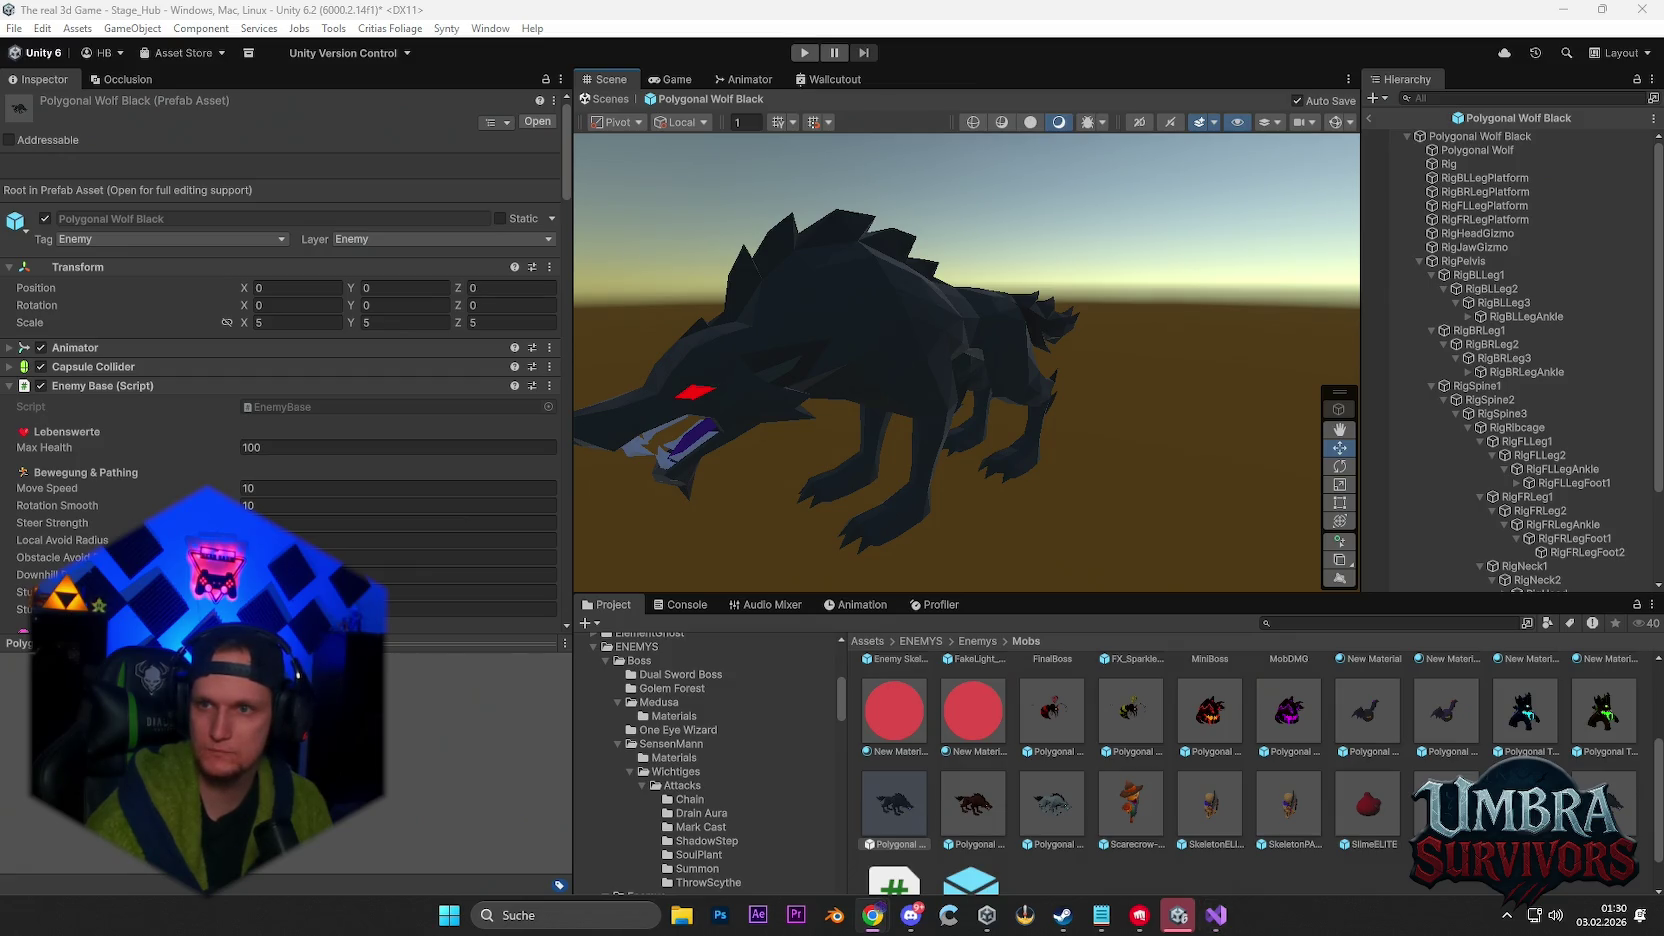
pyautogui.hotkey('alt', 'Tab')
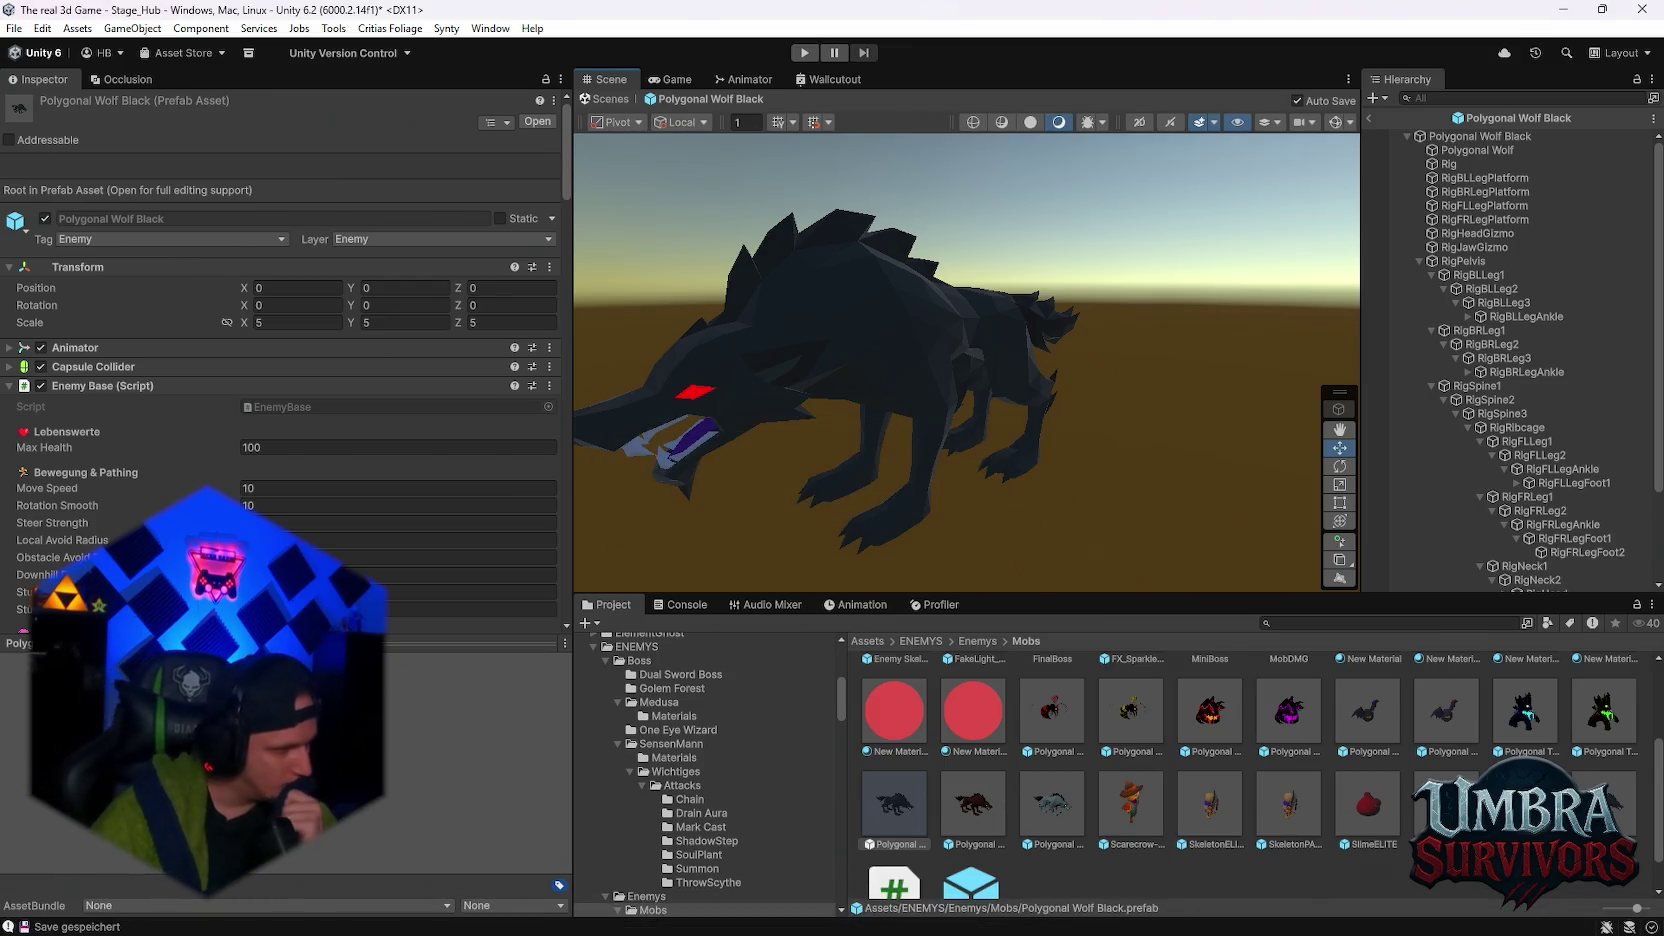
pyautogui.click(1366, 810)
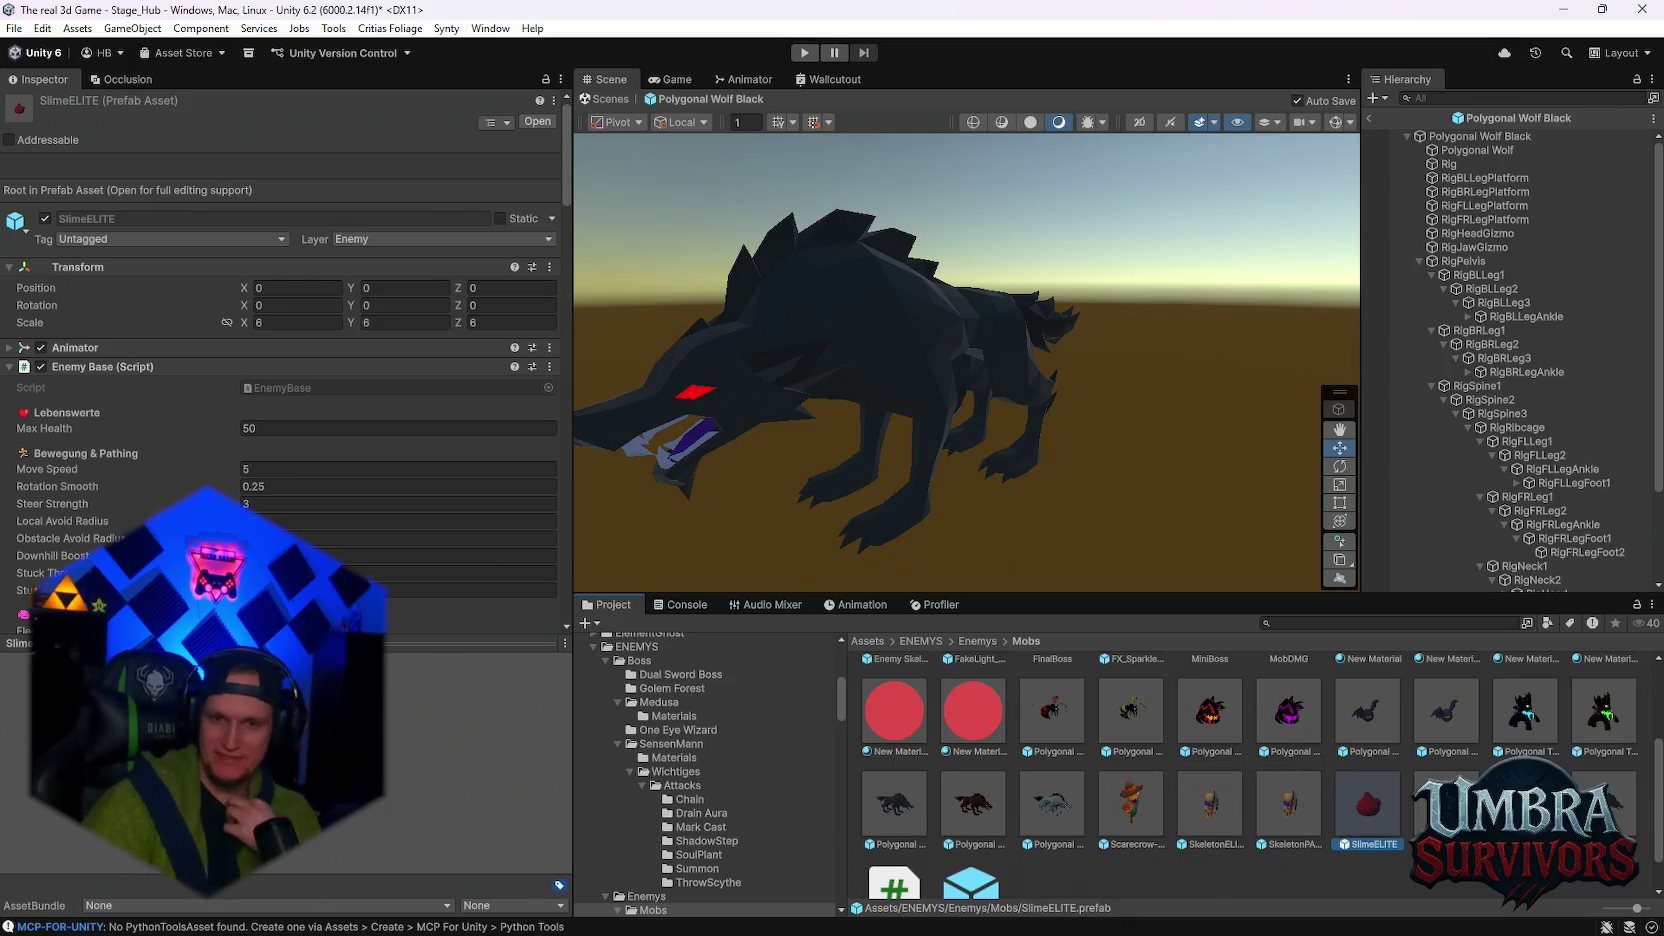
# - Select the Polygonal Wolf Black prefab and clear the Console messages
pyautogui.click(906, 806)
pyautogui.scroll(-10, 348, 514)
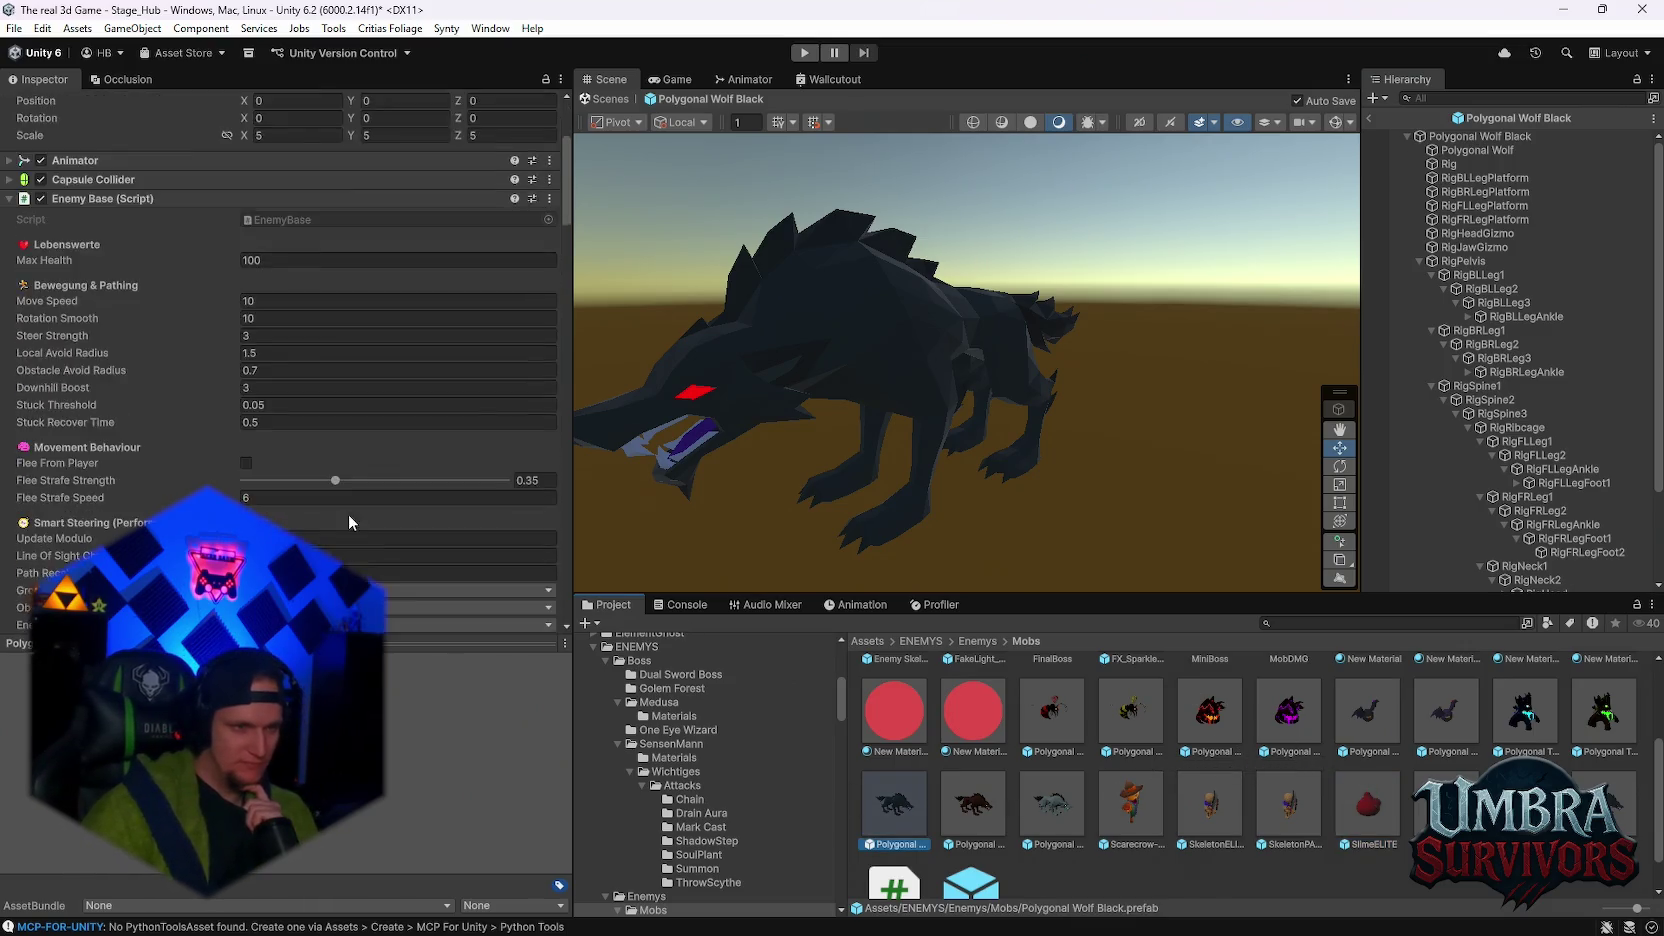
pyautogui.scroll(-10, 348, 514)
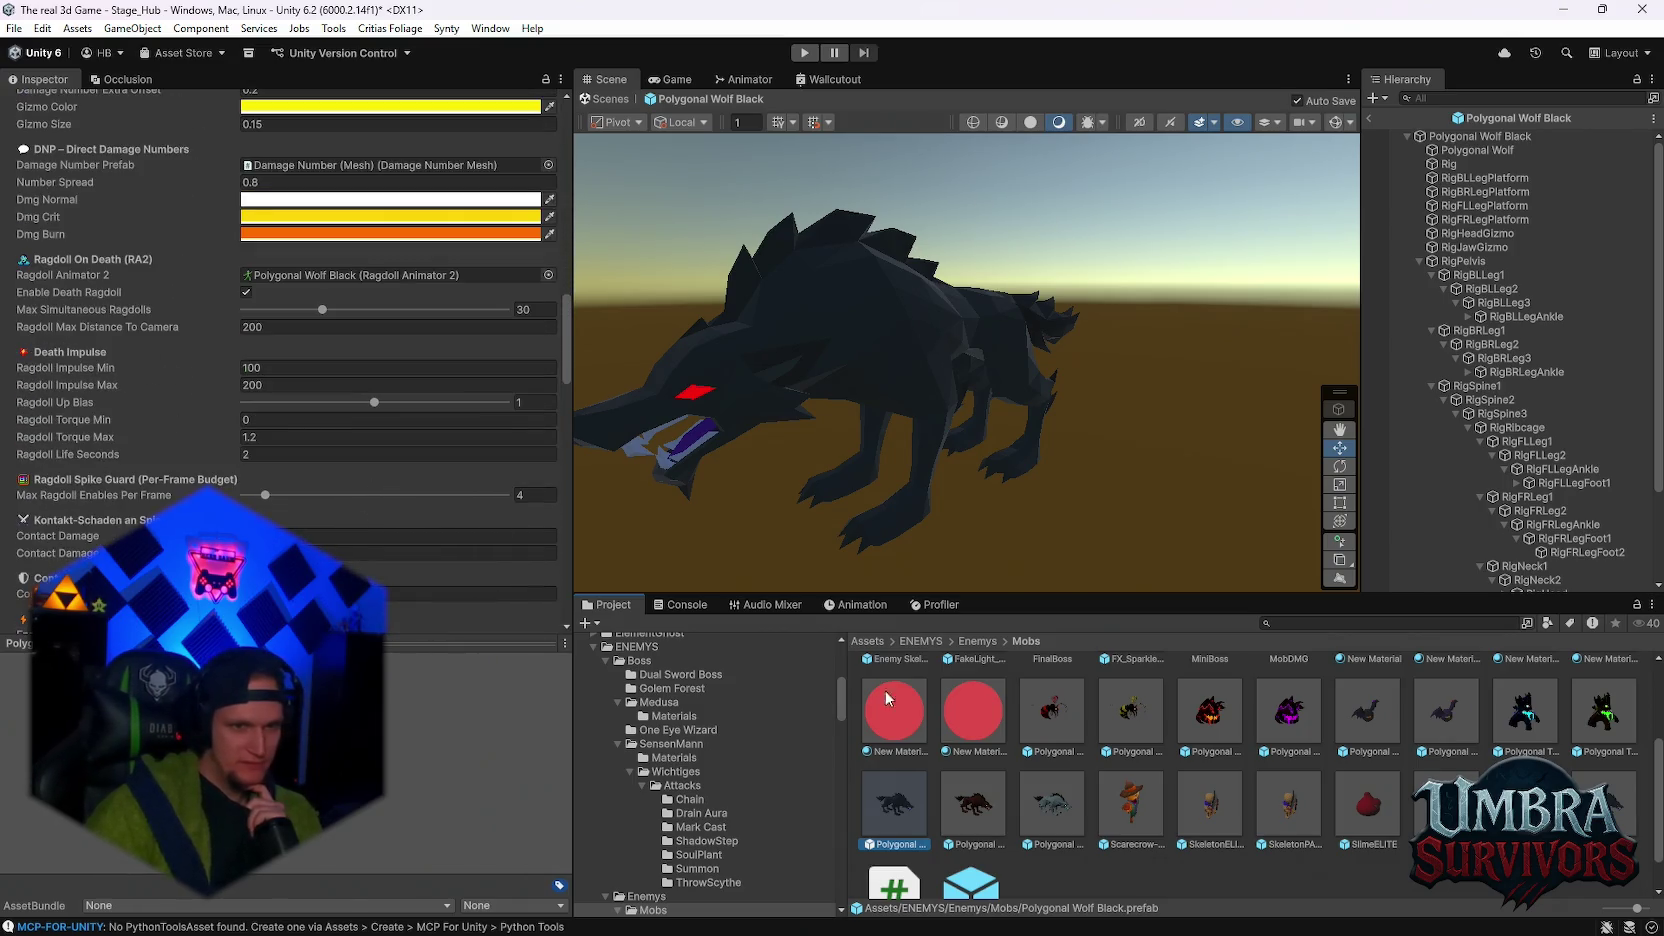
pyautogui.click(686, 606)
pyautogui.click(592, 622)
pyautogui.click(610, 604)
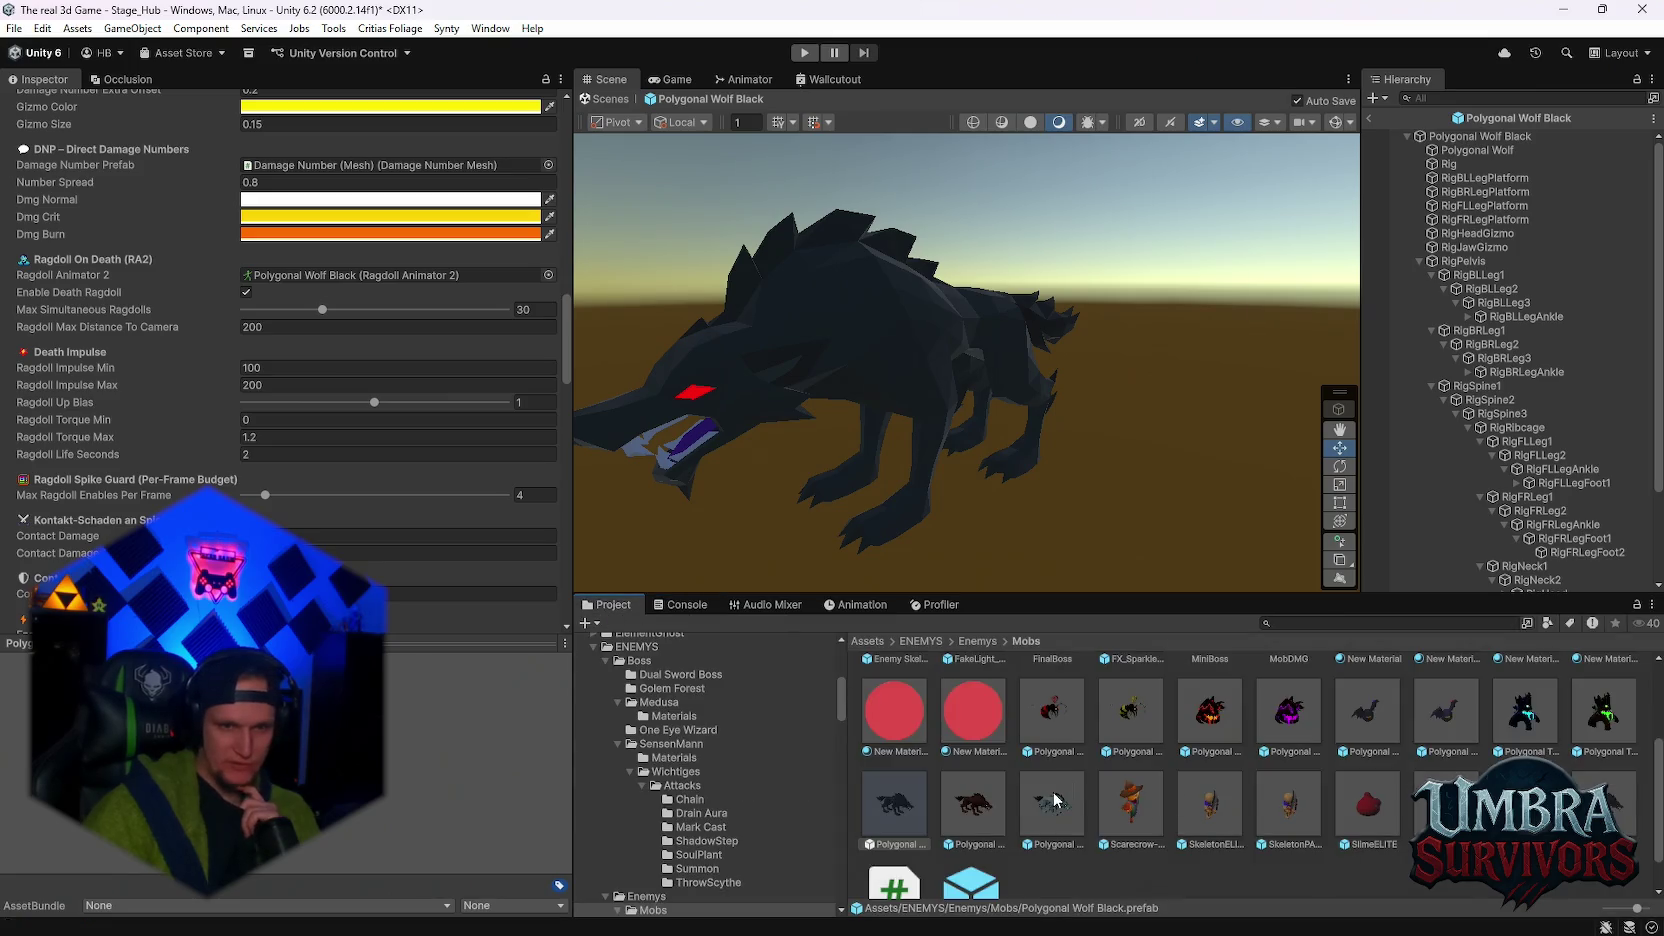
pyautogui.scroll(-5, 289, 504)
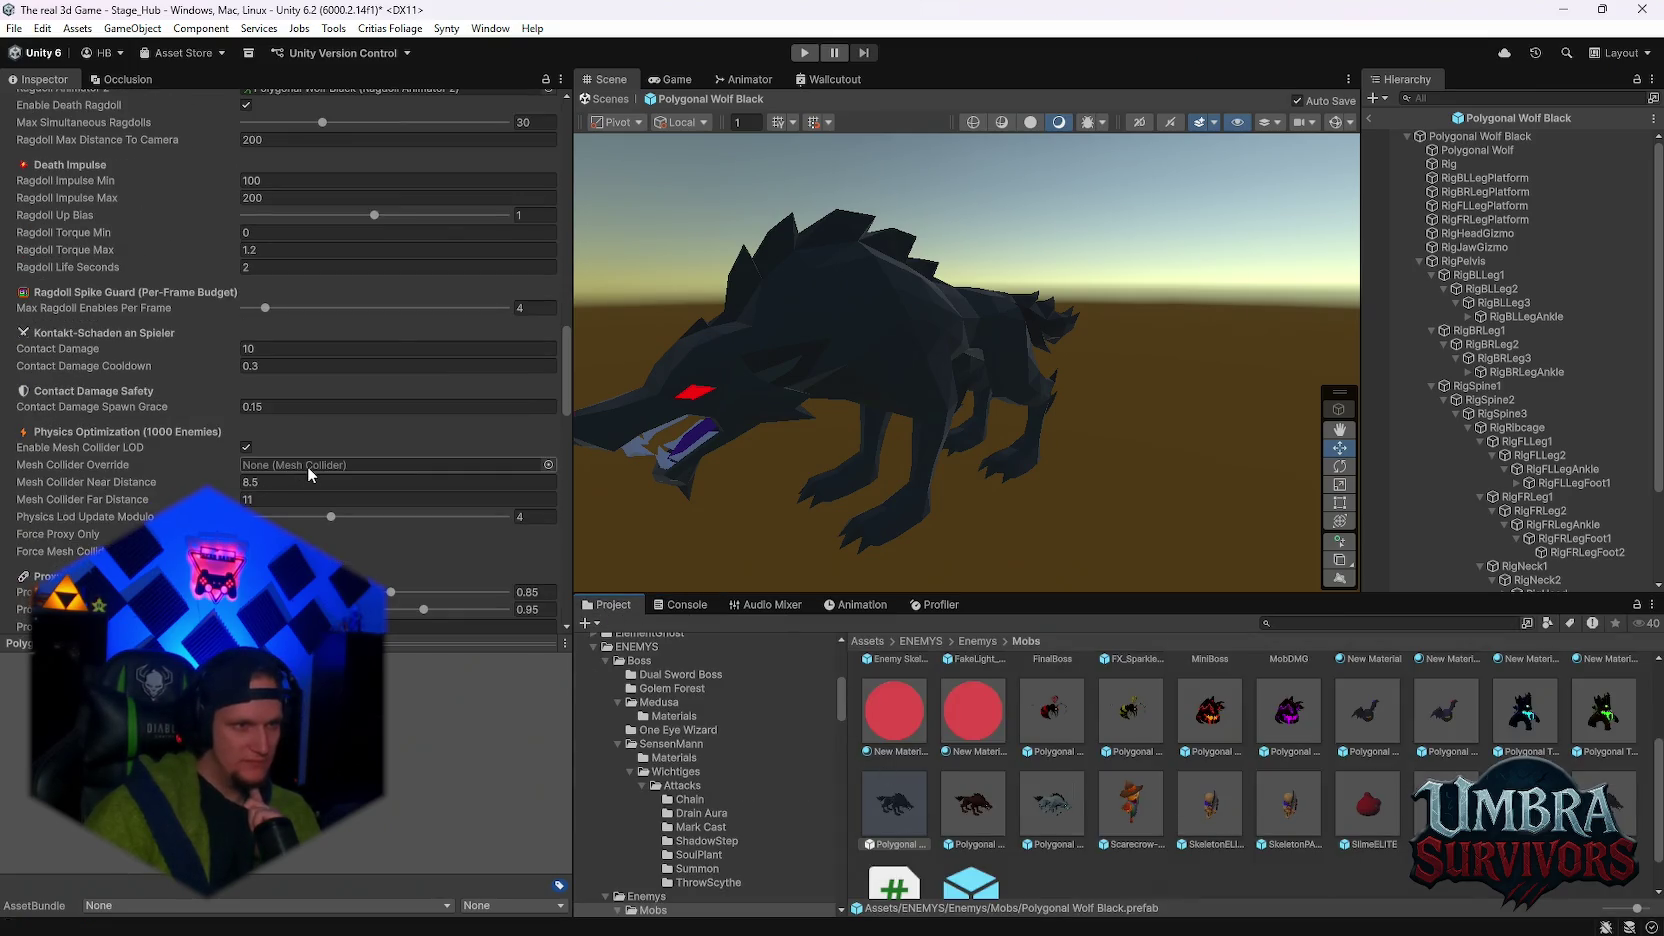
pyautogui.scroll(-4, 307, 465)
pyautogui.click(245, 502)
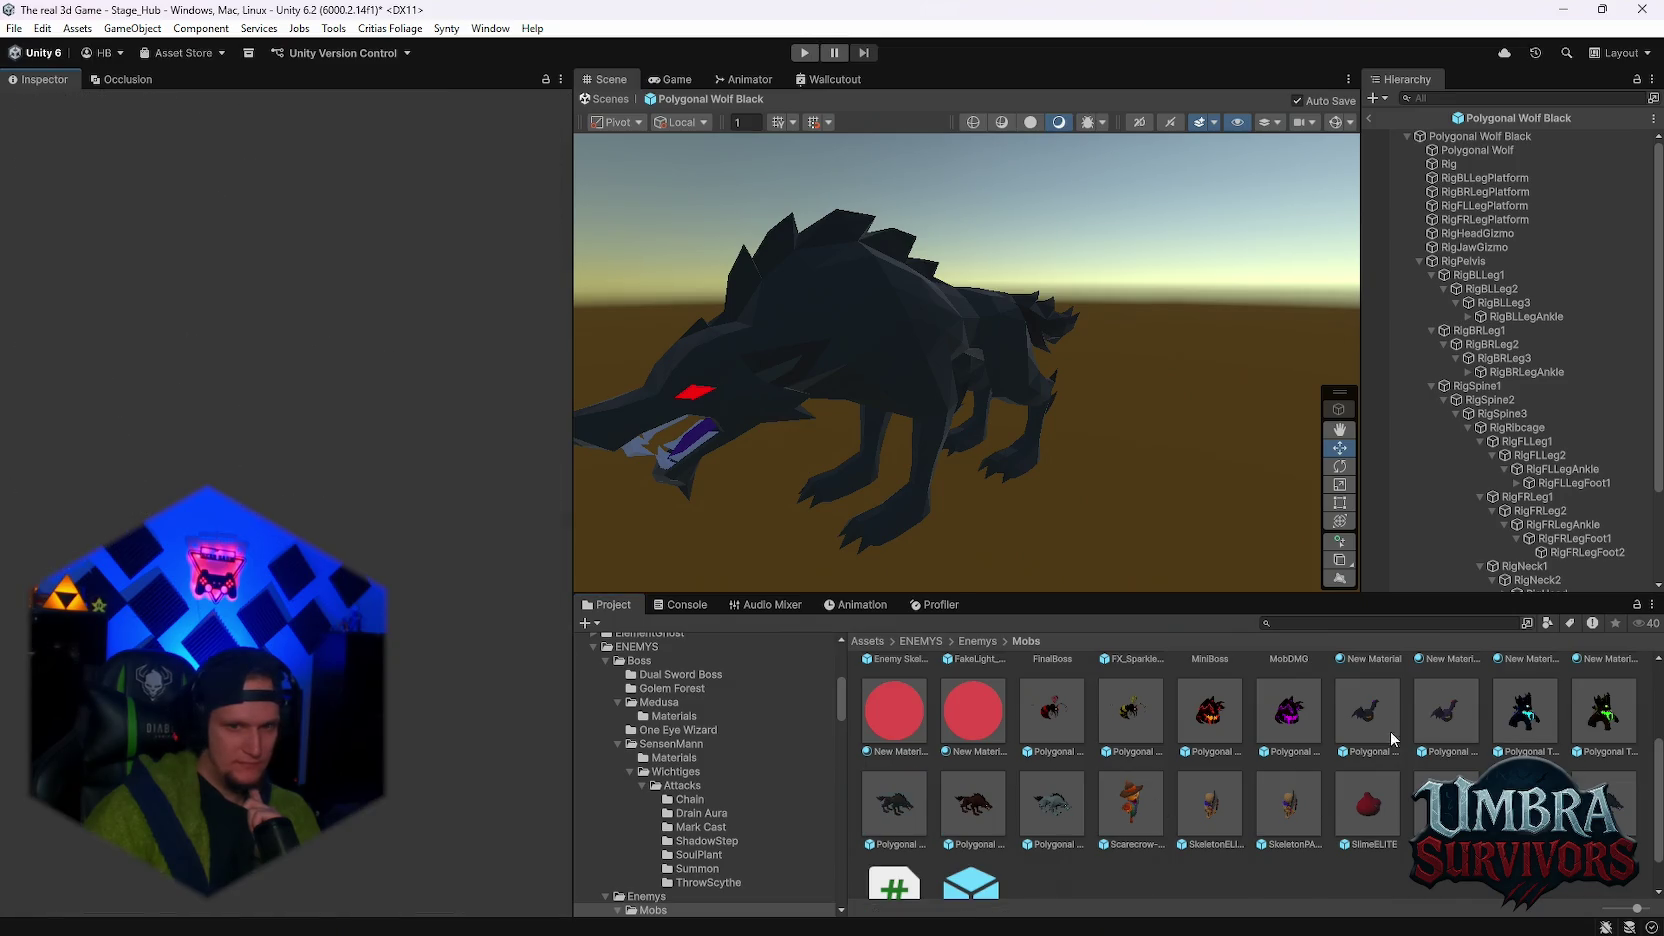
# - Reselect the wolf prefab and bring up Death Impulse, showing Ragdoll Impulse Min 100 and Max 200
pyautogui.click(905, 815)
pyautogui.scroll(-10, 330, 532)
pyautogui.scroll(-12, 329, 530)
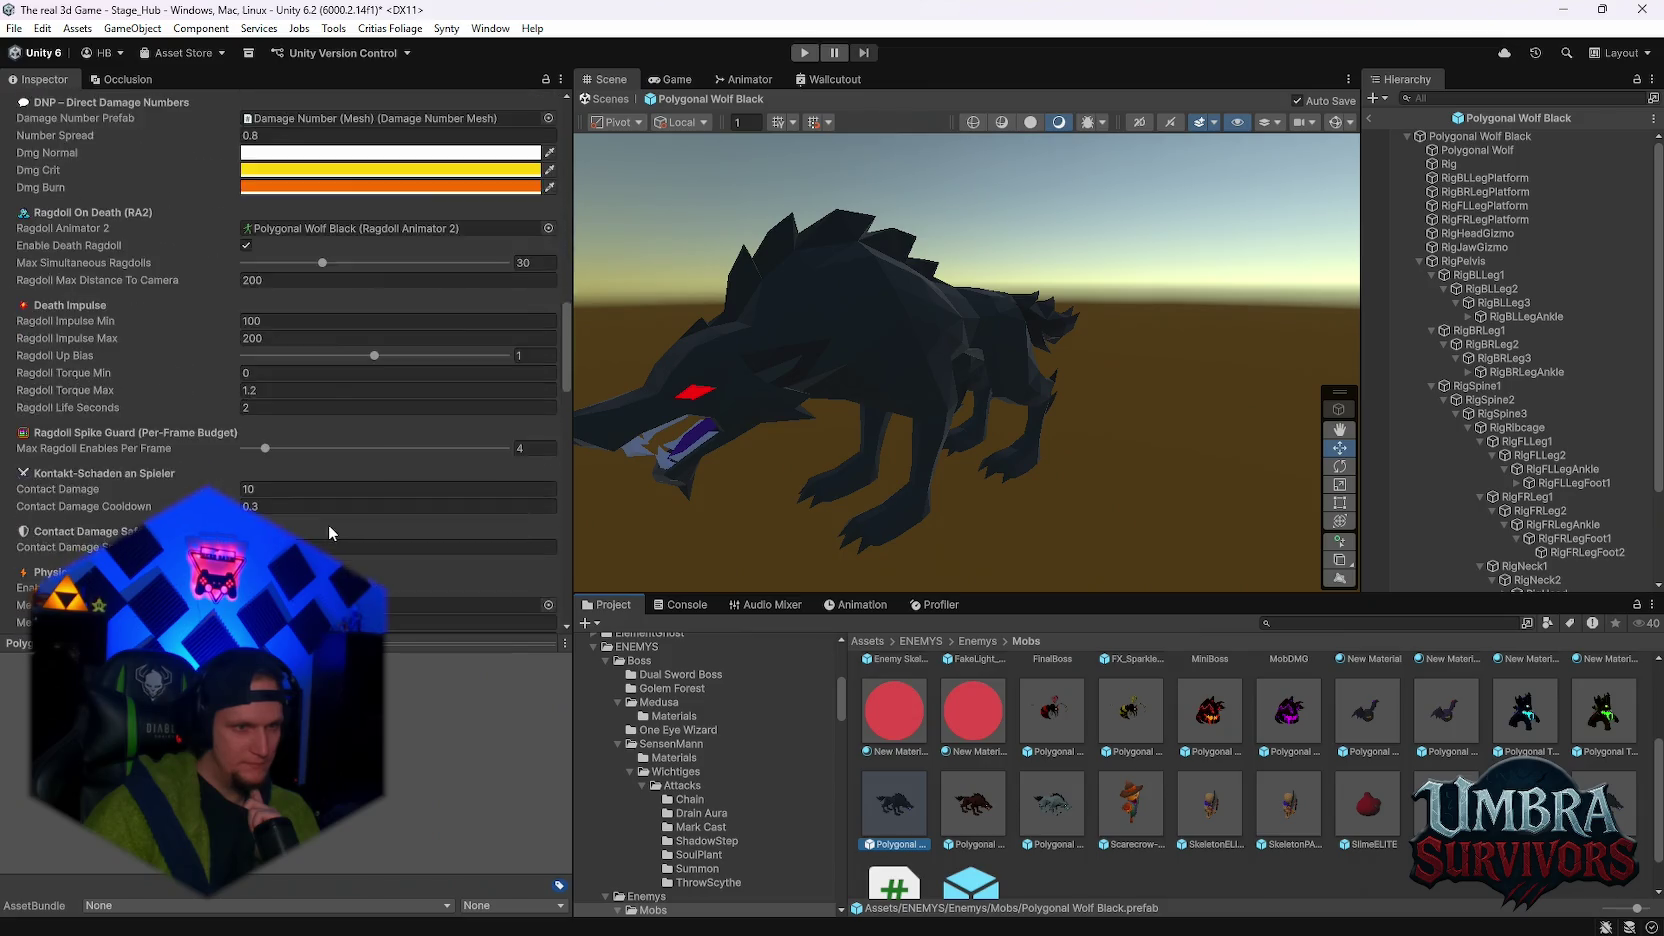
pyautogui.scroll(-5, 288, 502)
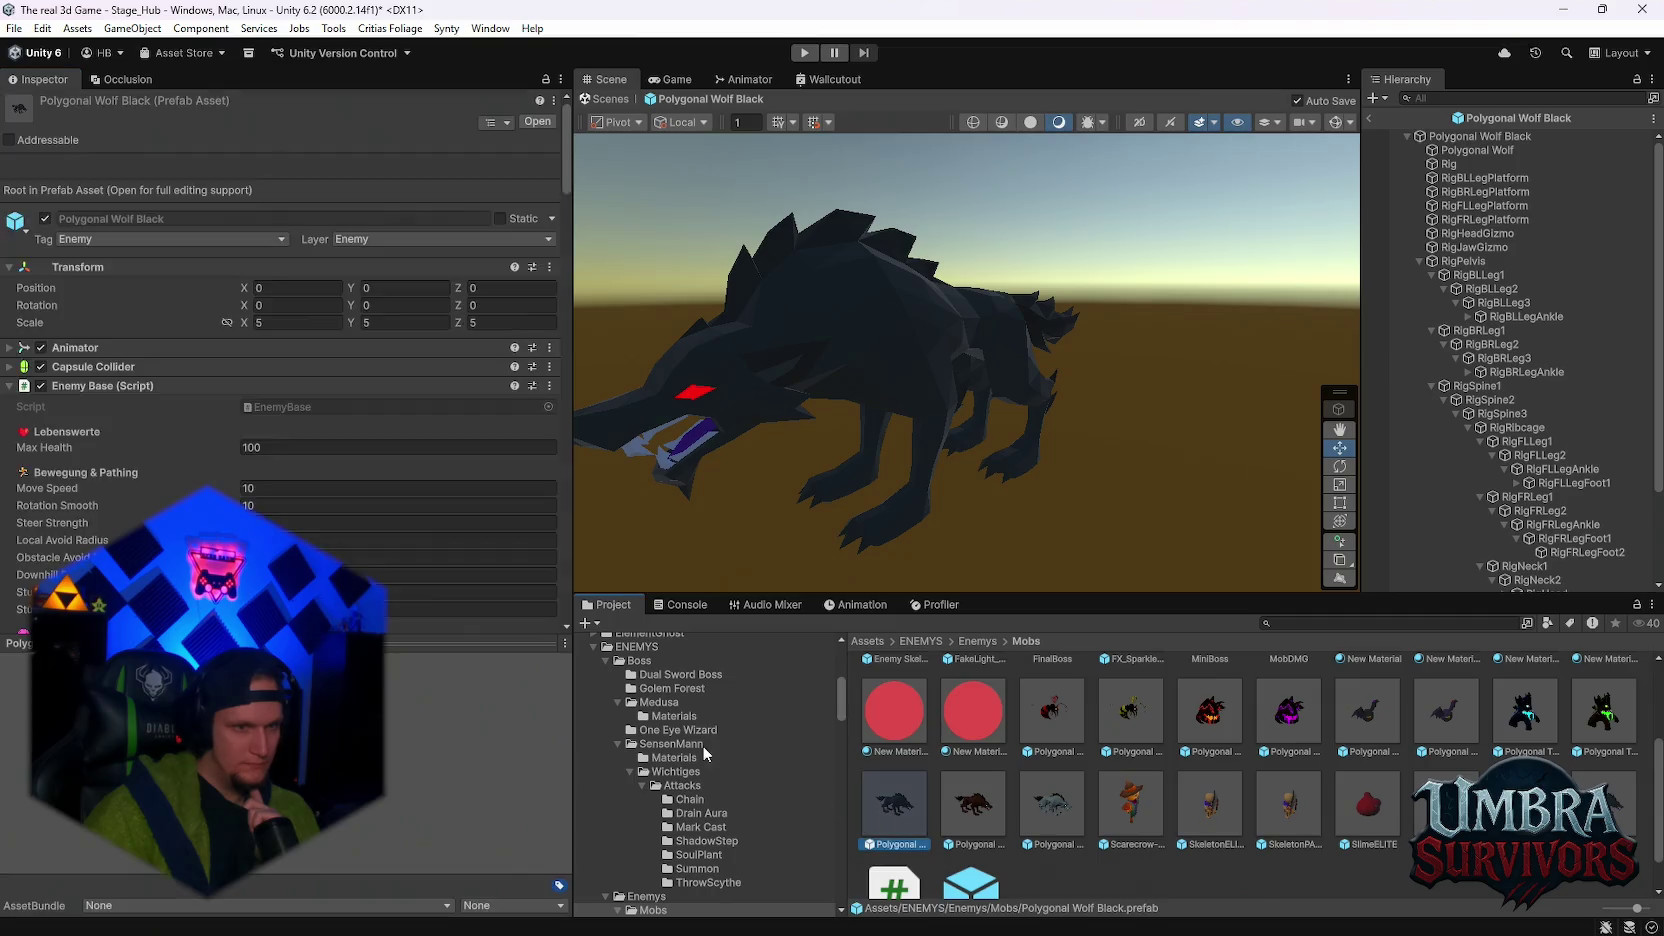
pyautogui.scroll(-5, 361, 556)
pyautogui.scroll(-20, 365, 550)
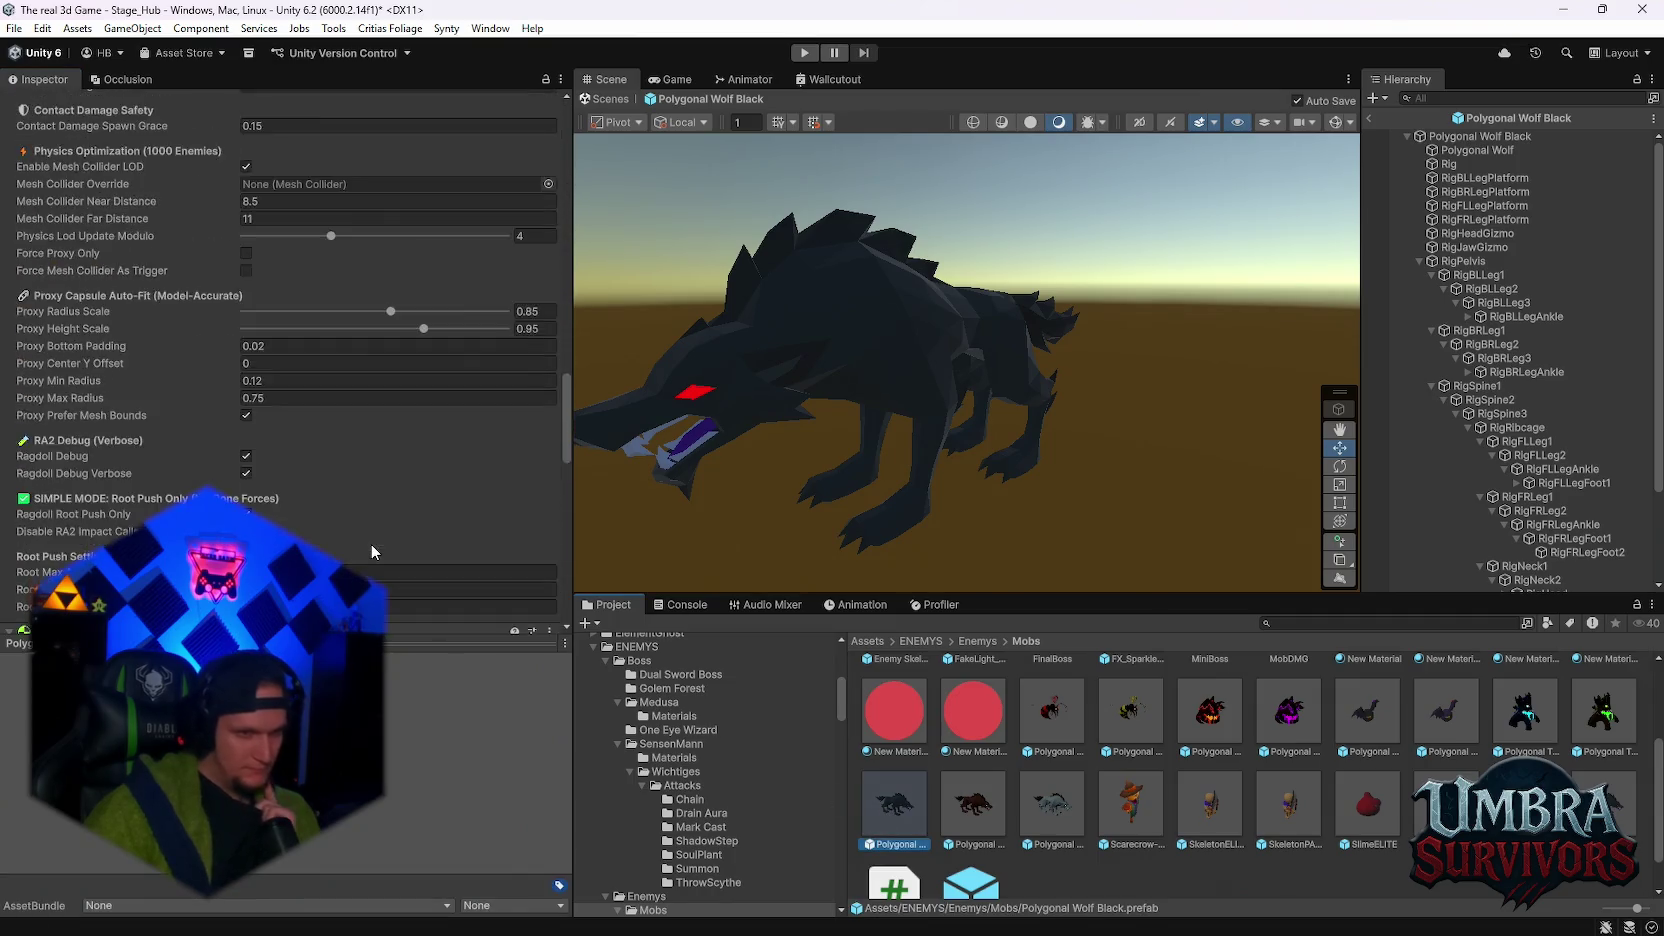
pyautogui.scroll(1, 371, 544)
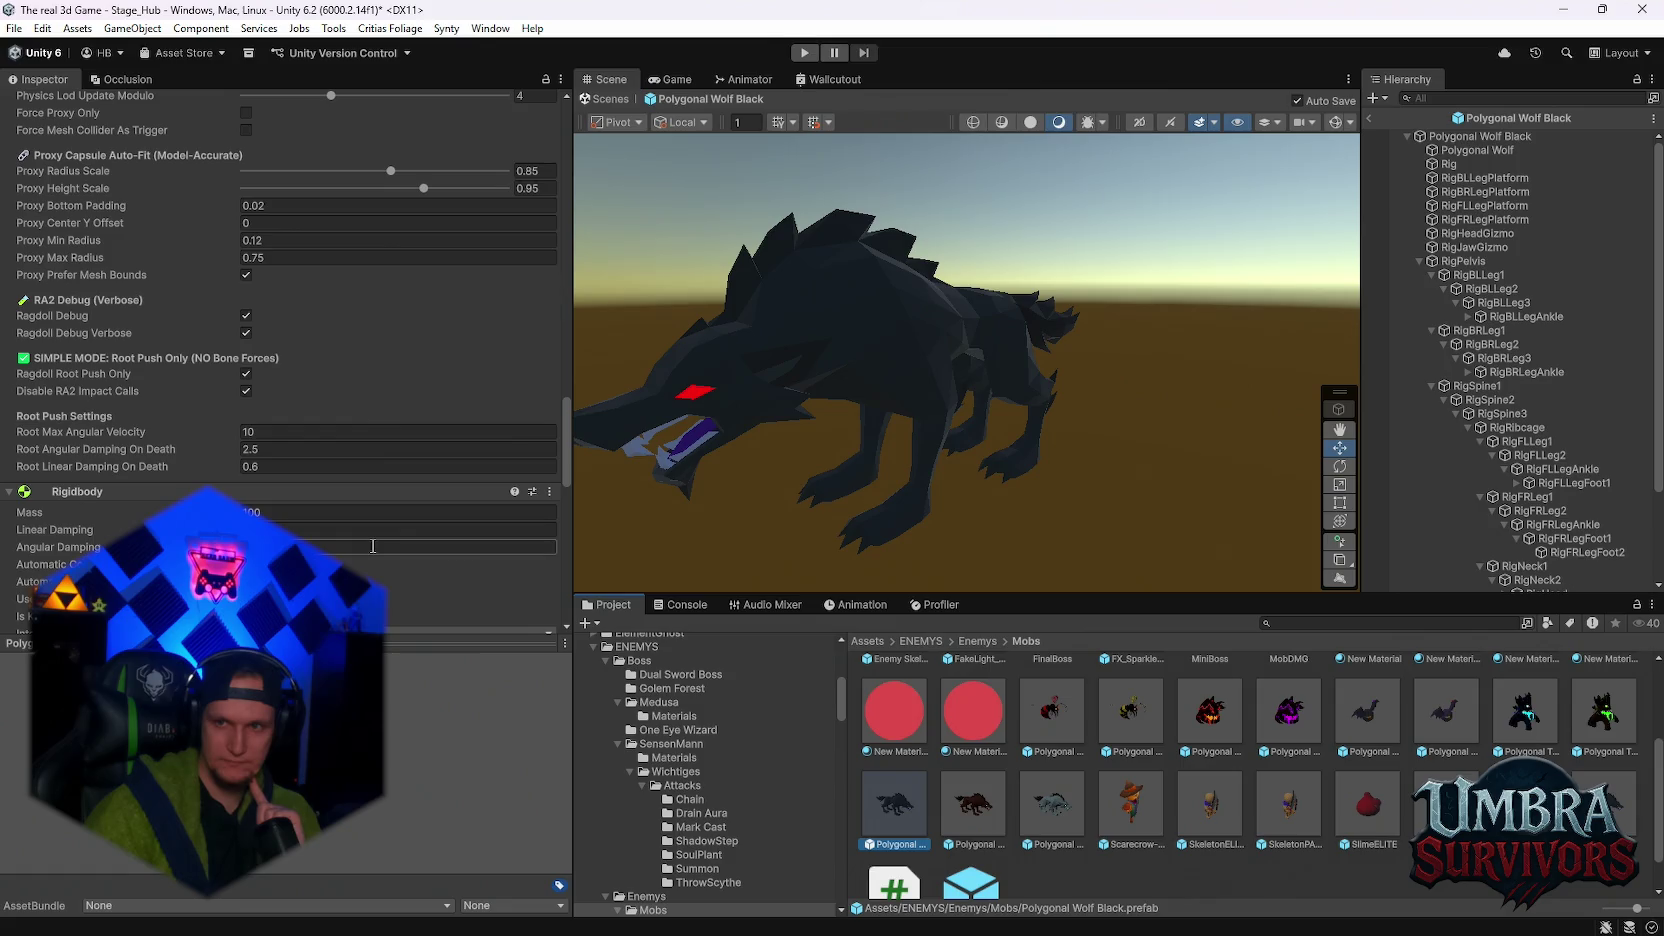
pyautogui.scroll(10, 372, 546)
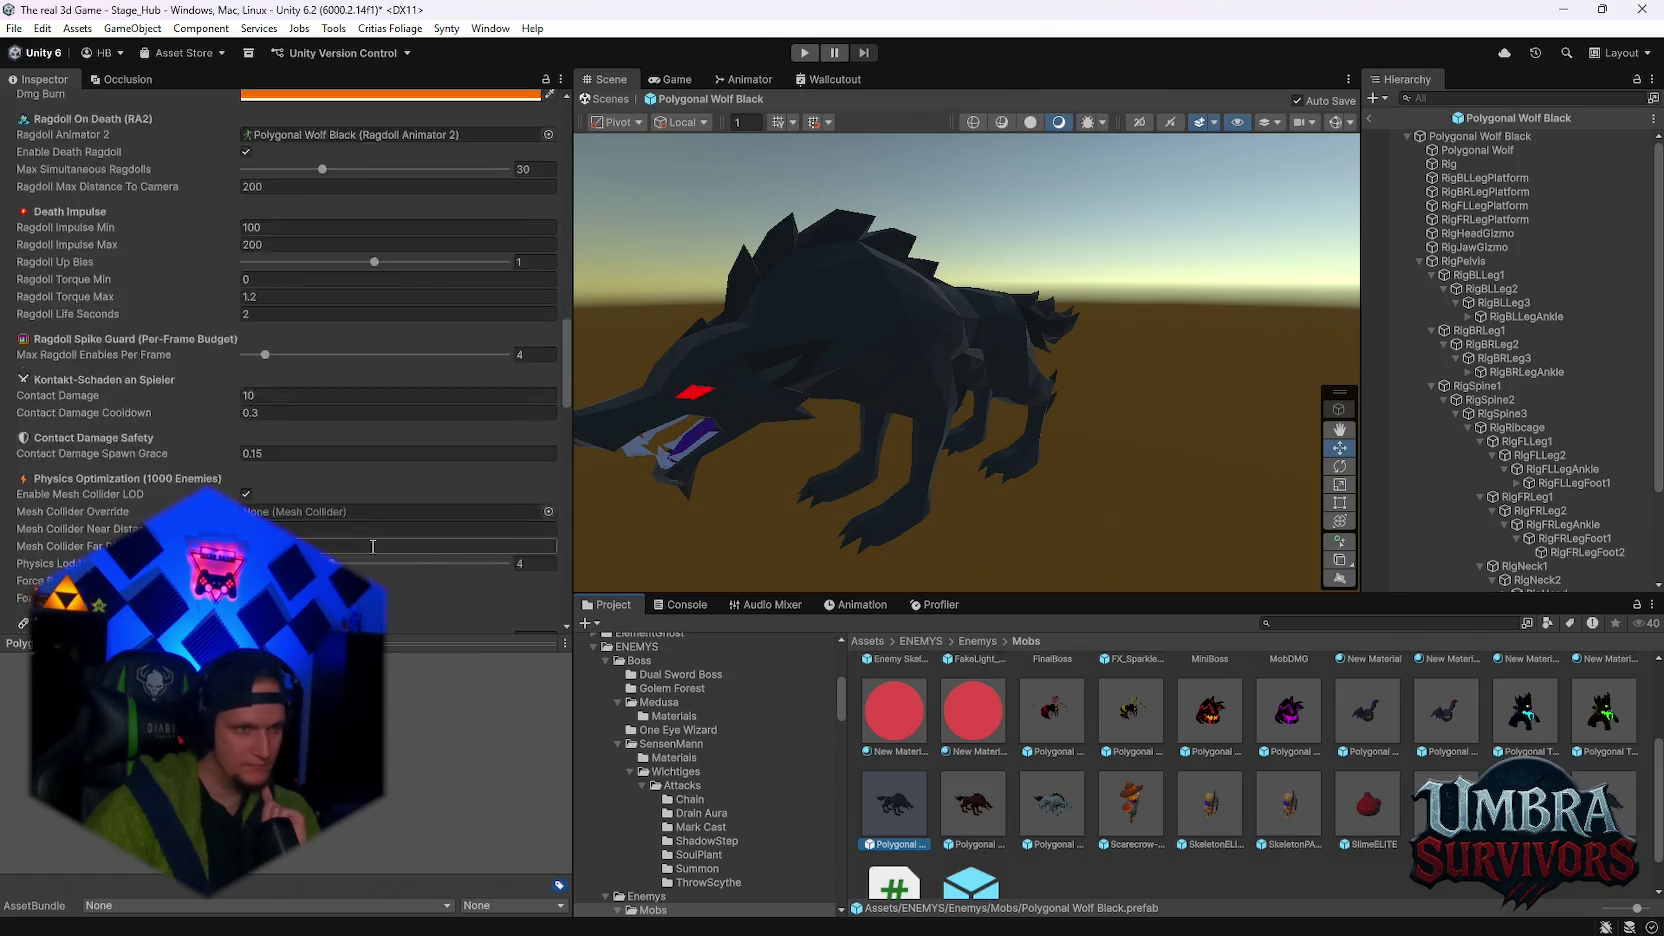
pyautogui.scroll(1, 372, 550)
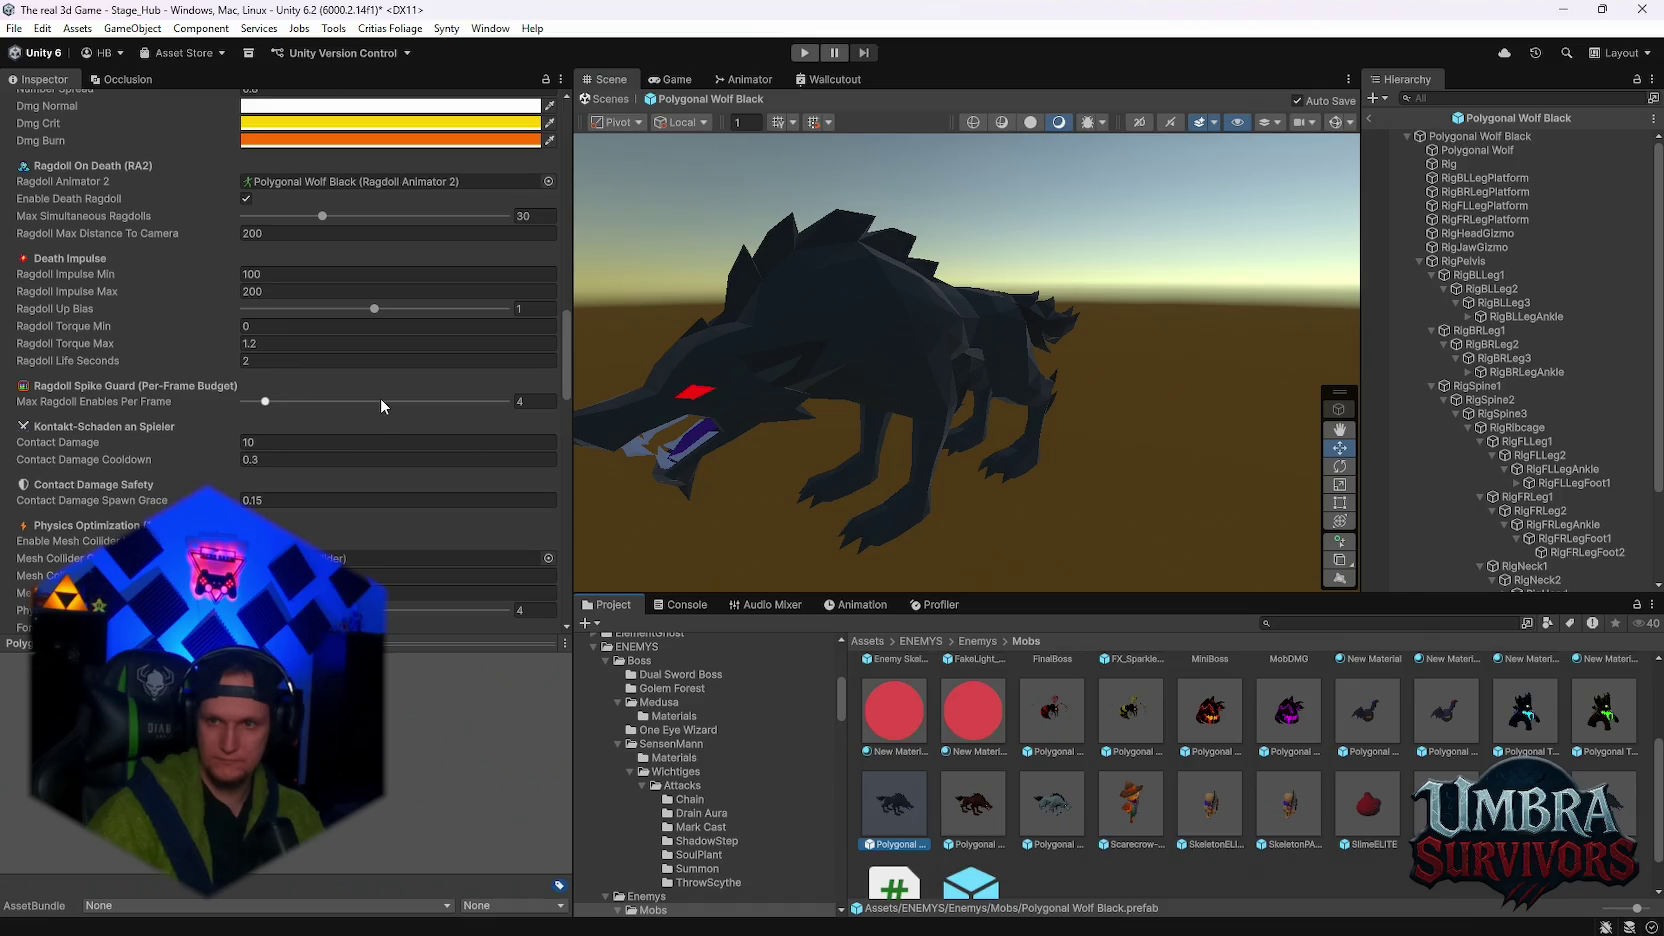
pyautogui.click(275, 273)
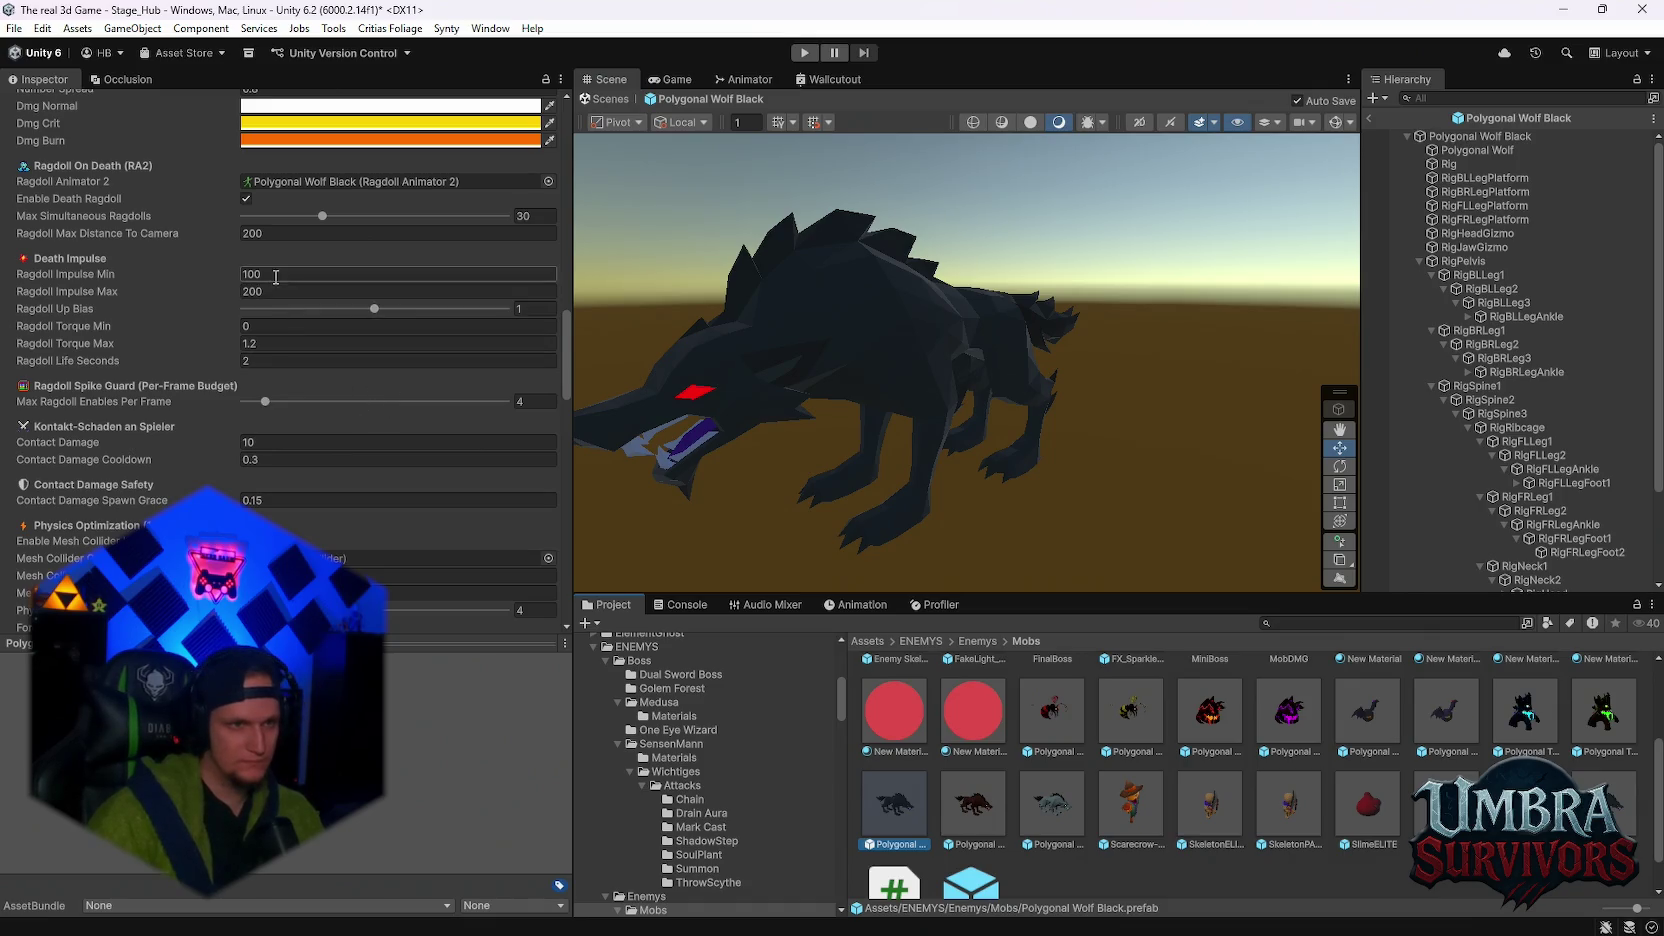
# - Set the wolf prefab's Ragdoll Impulse Min to 10
pyautogui.write('10')
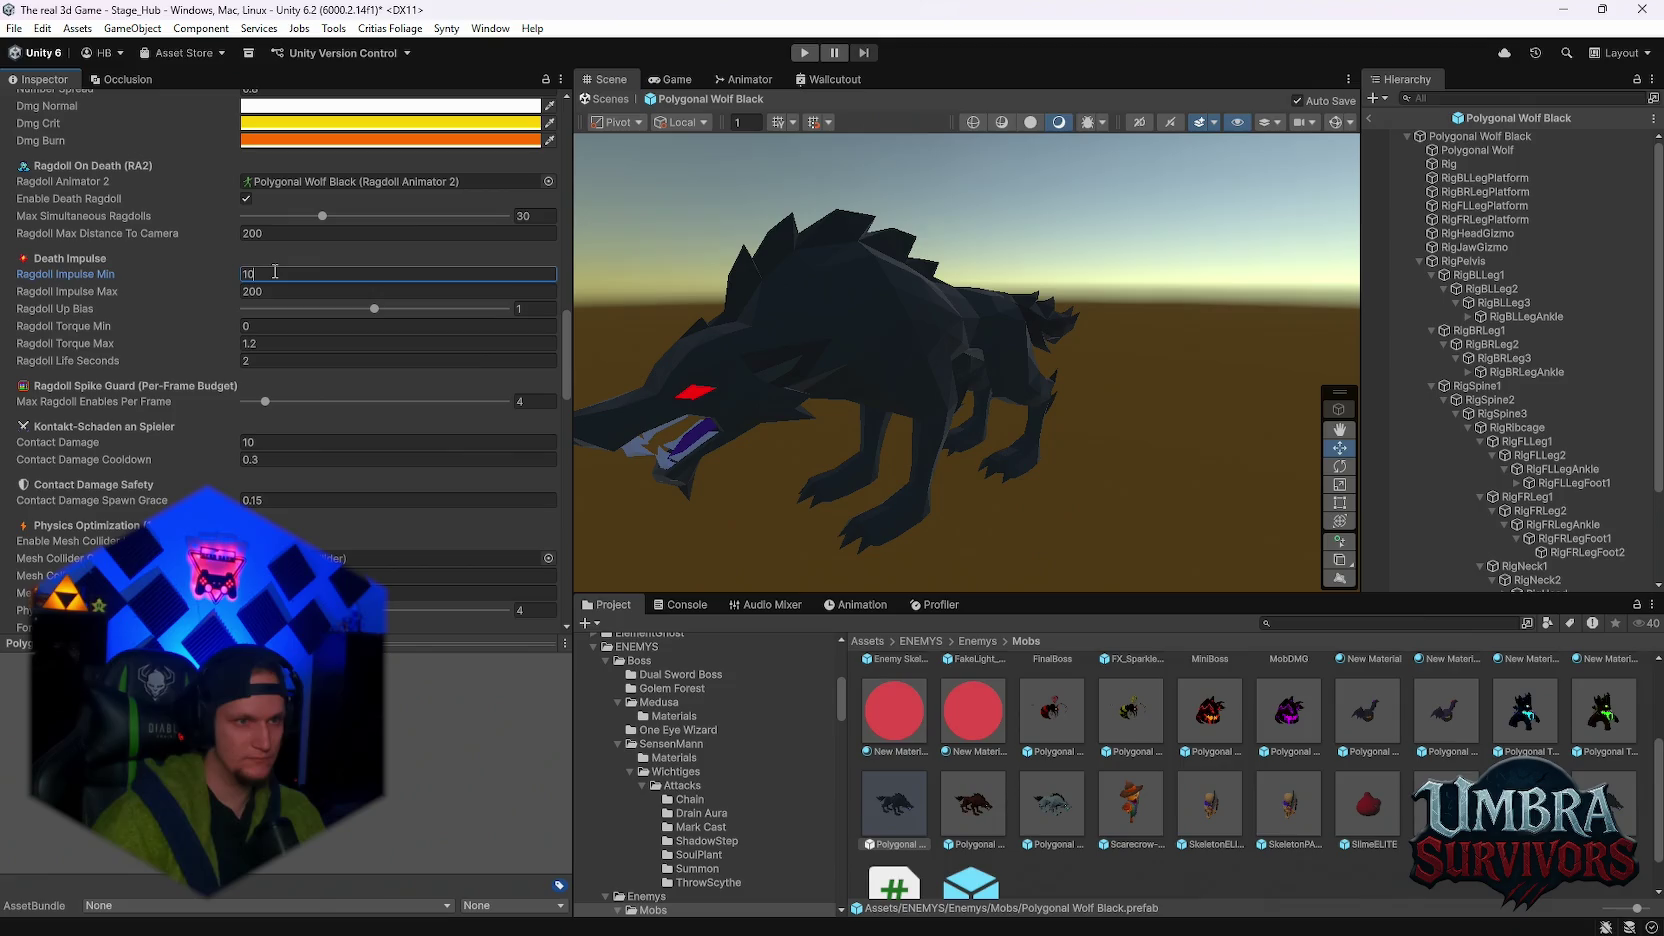
pyautogui.press('Return')
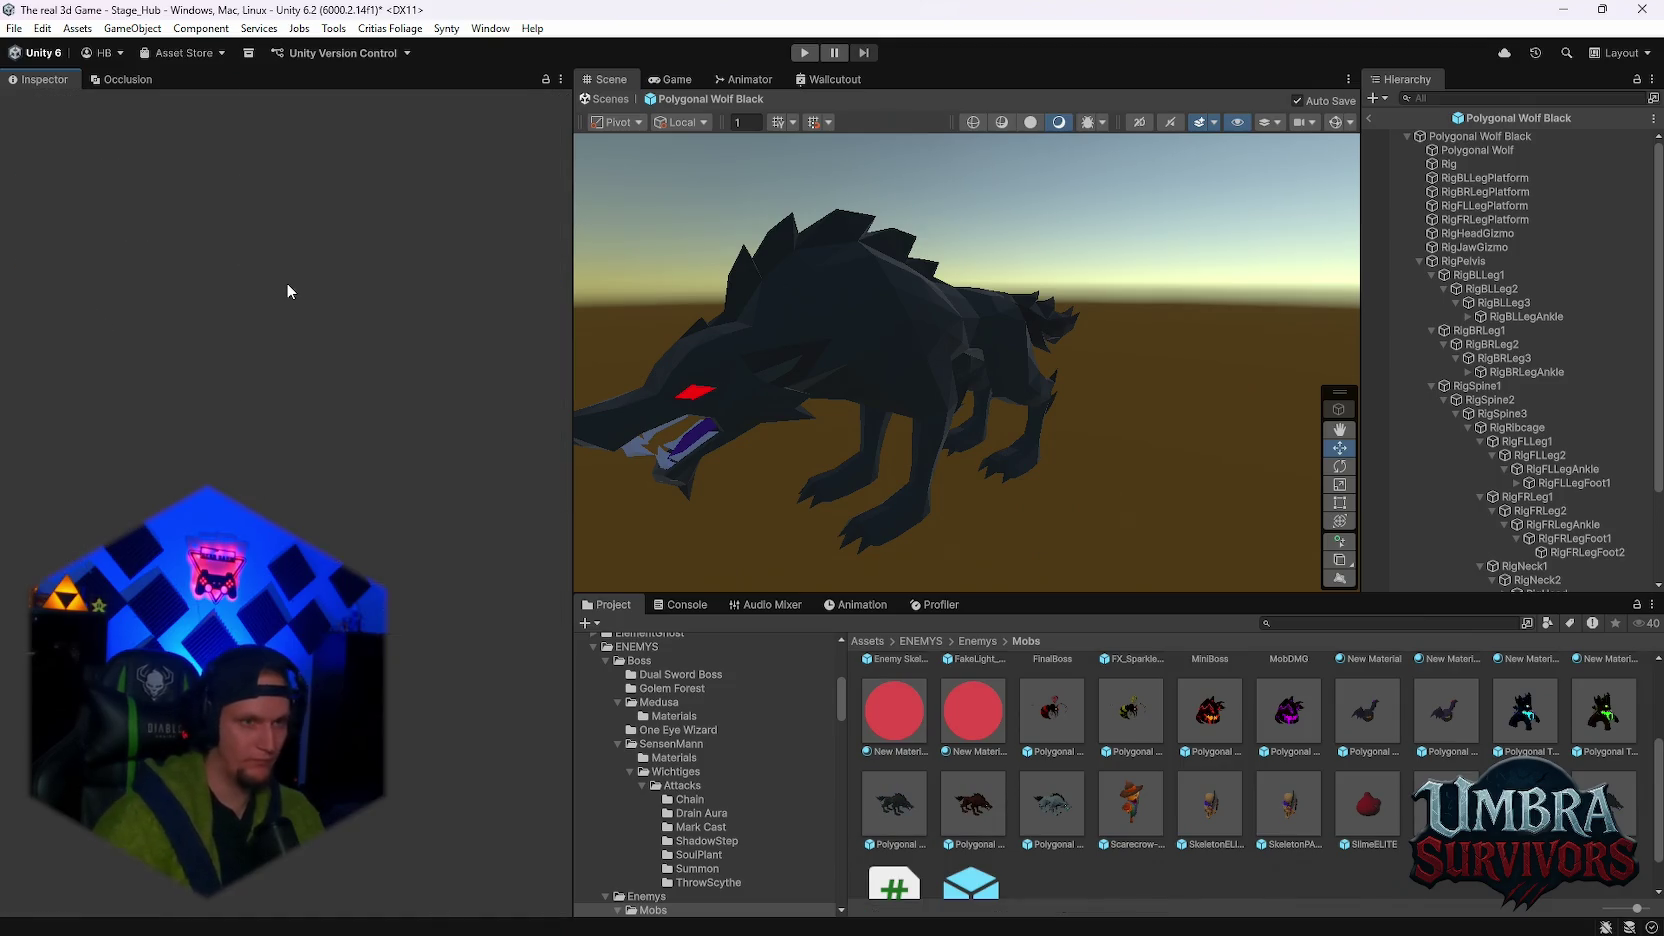
pyautogui.click(894, 803)
pyautogui.scroll(-10, 320, 450)
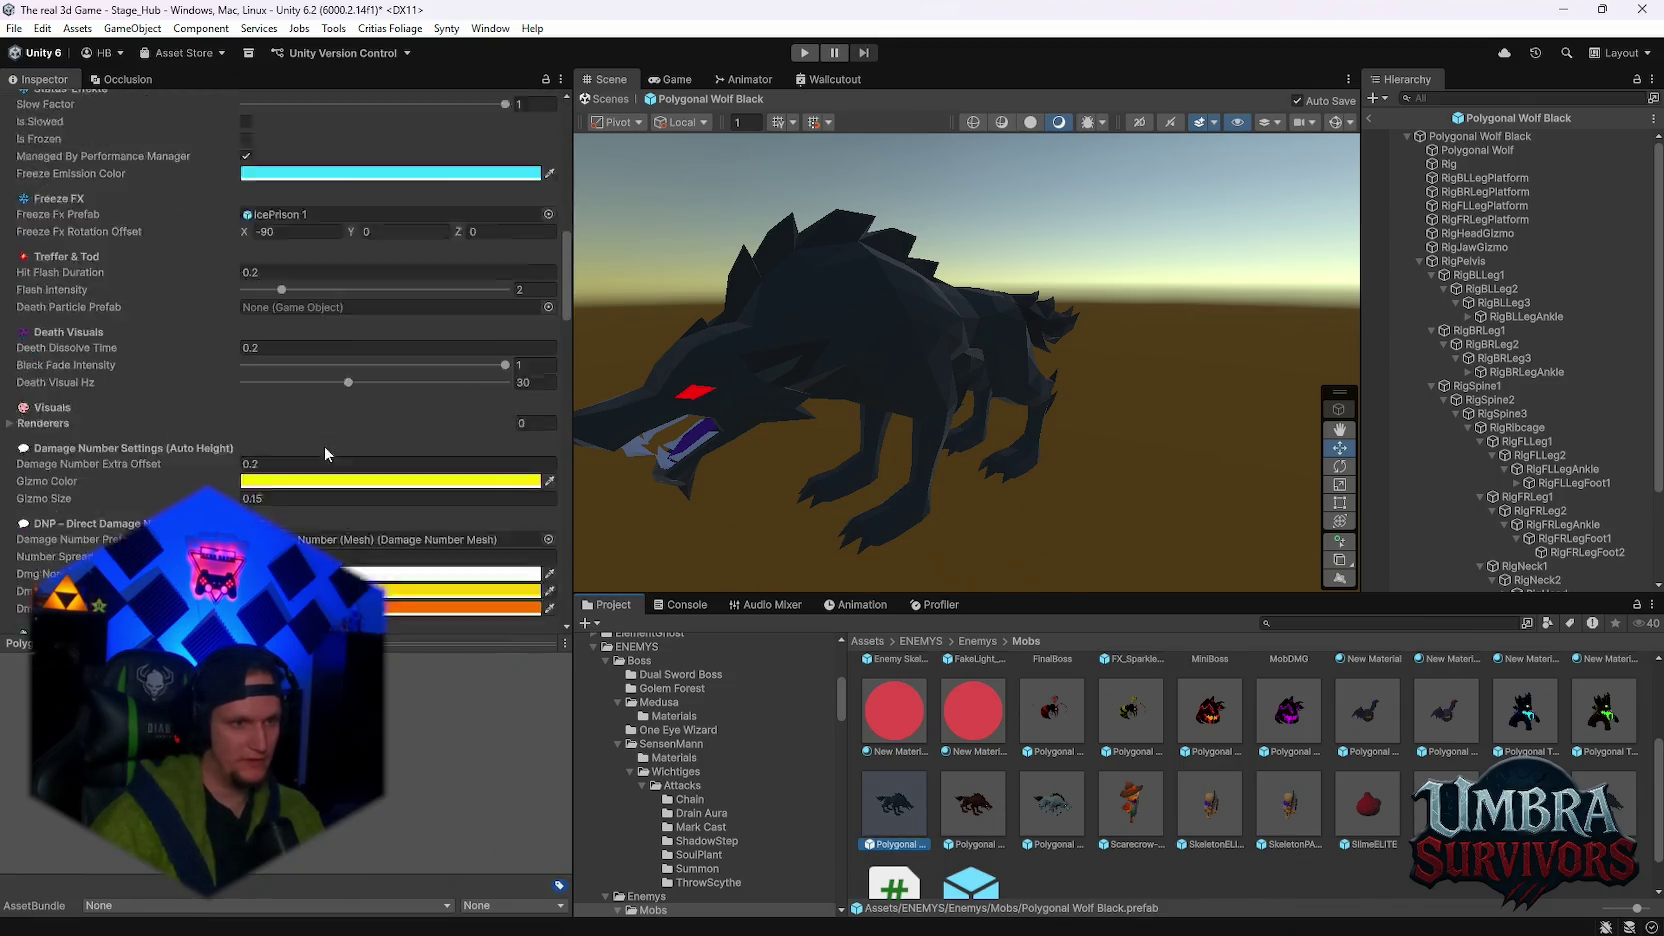
pyautogui.scroll(10, 310, 472)
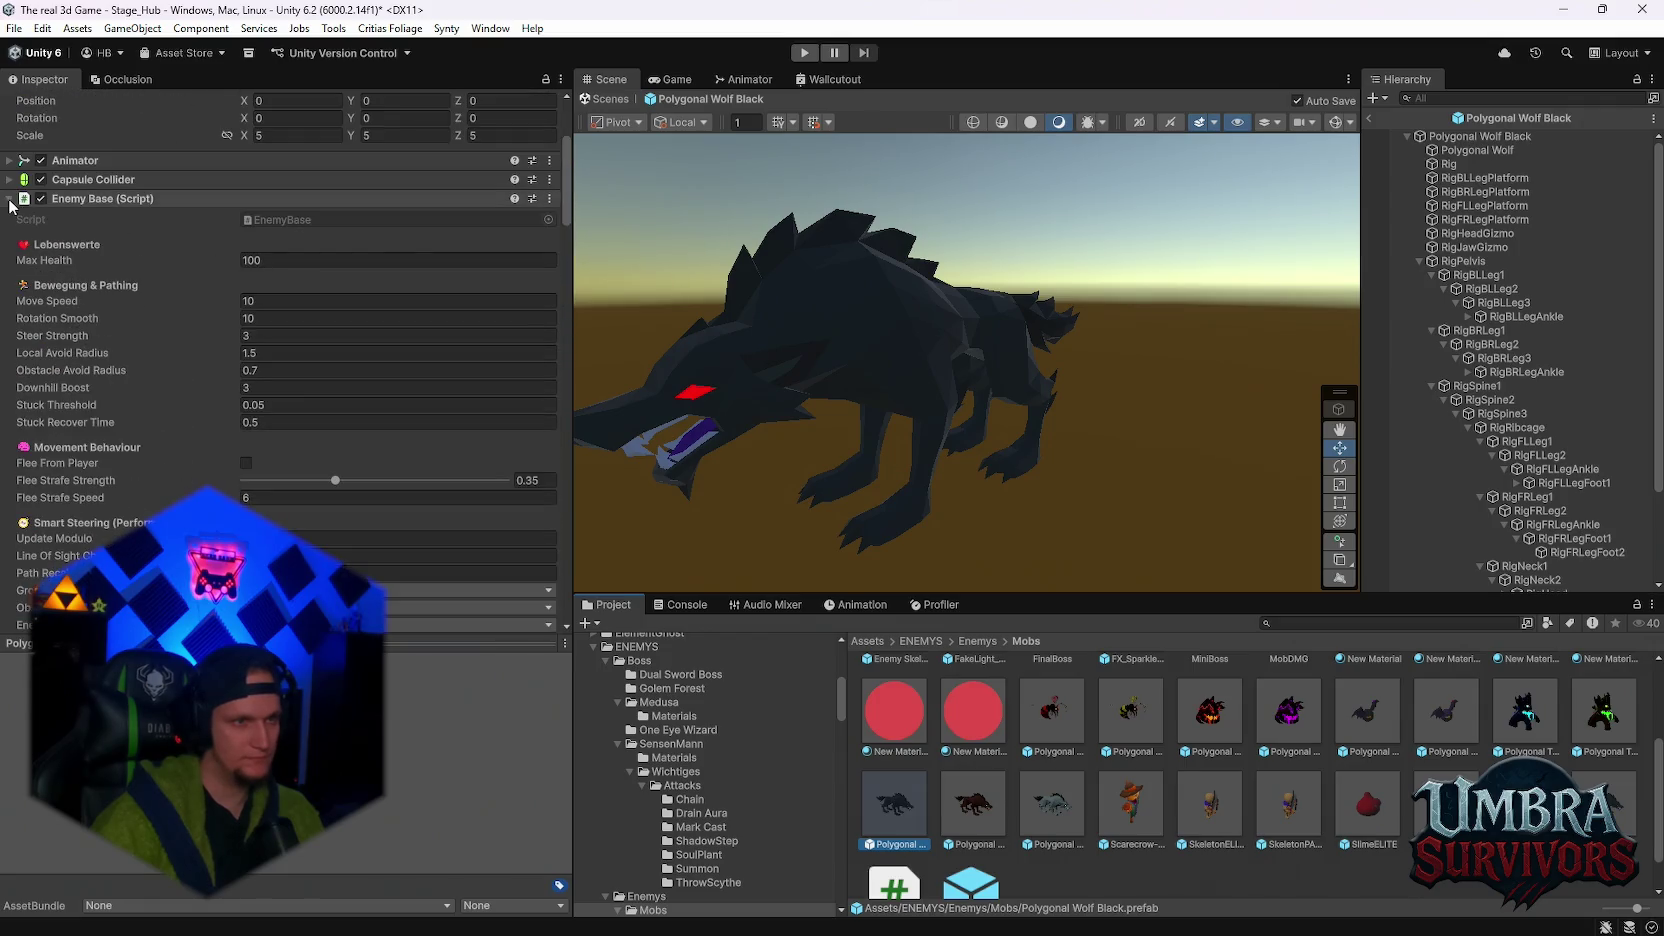
# - Collapse Rigidbody and review the Enemy Base ragdoll options, including Root Push Only and Ragdoll Debug
pyautogui.click(11, 200)
pyautogui.click(11, 217)
pyautogui.click(11, 198)
pyautogui.scroll(-10, 344, 462)
pyautogui.scroll(-15, 347, 466)
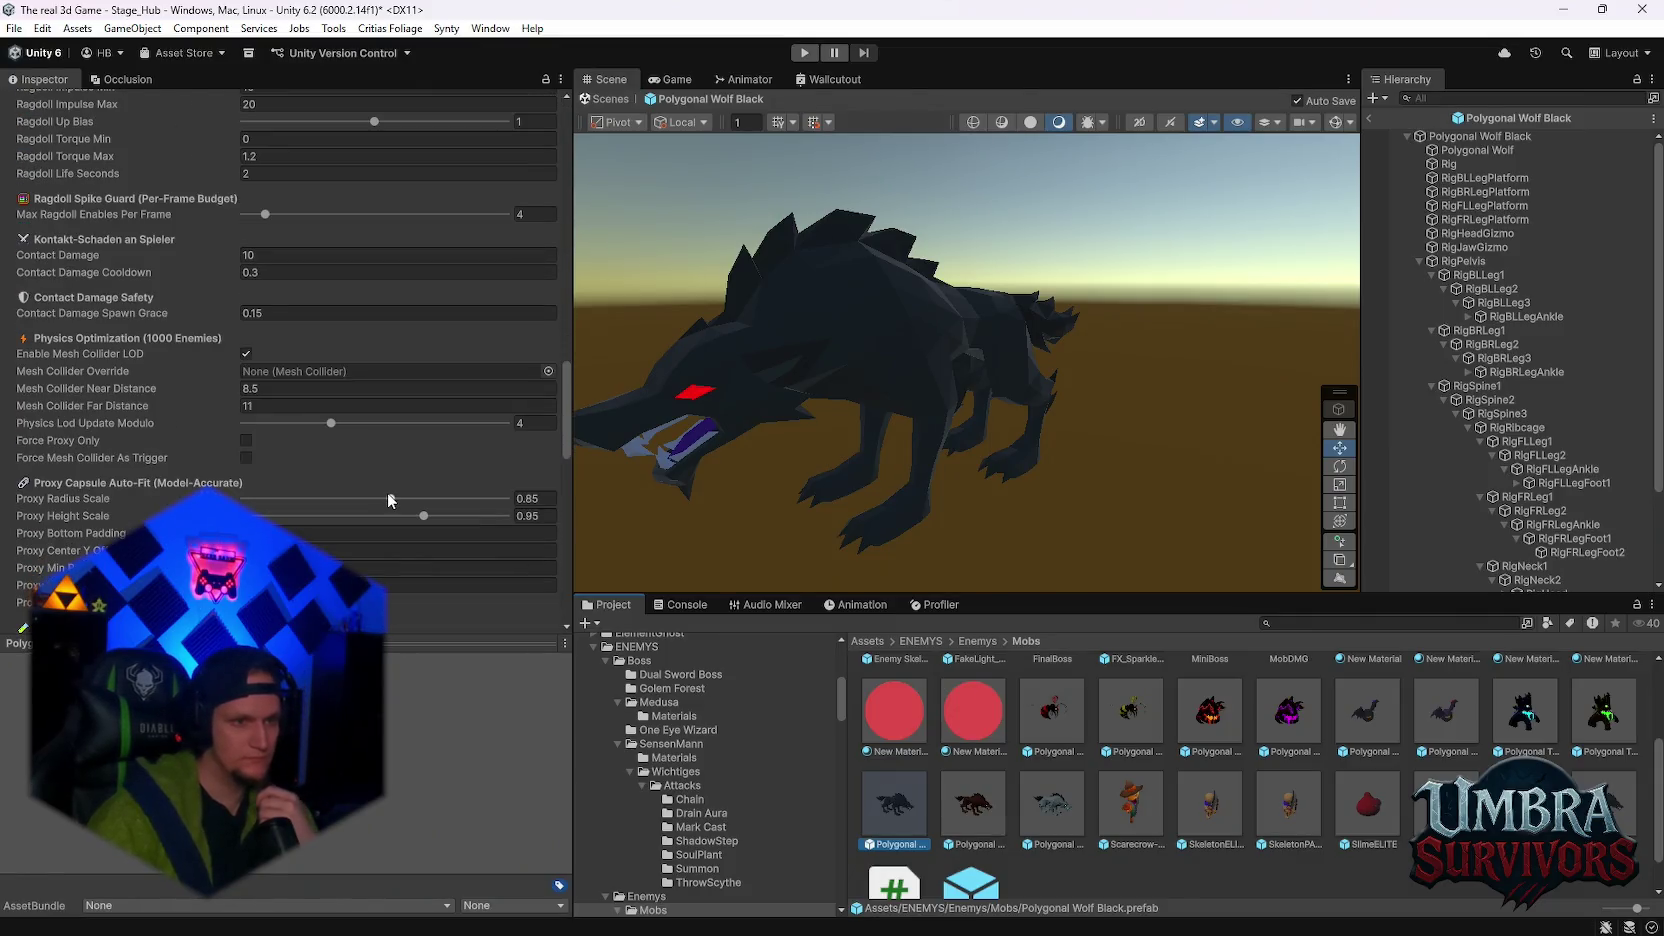
pyautogui.scroll(8, 389, 501)
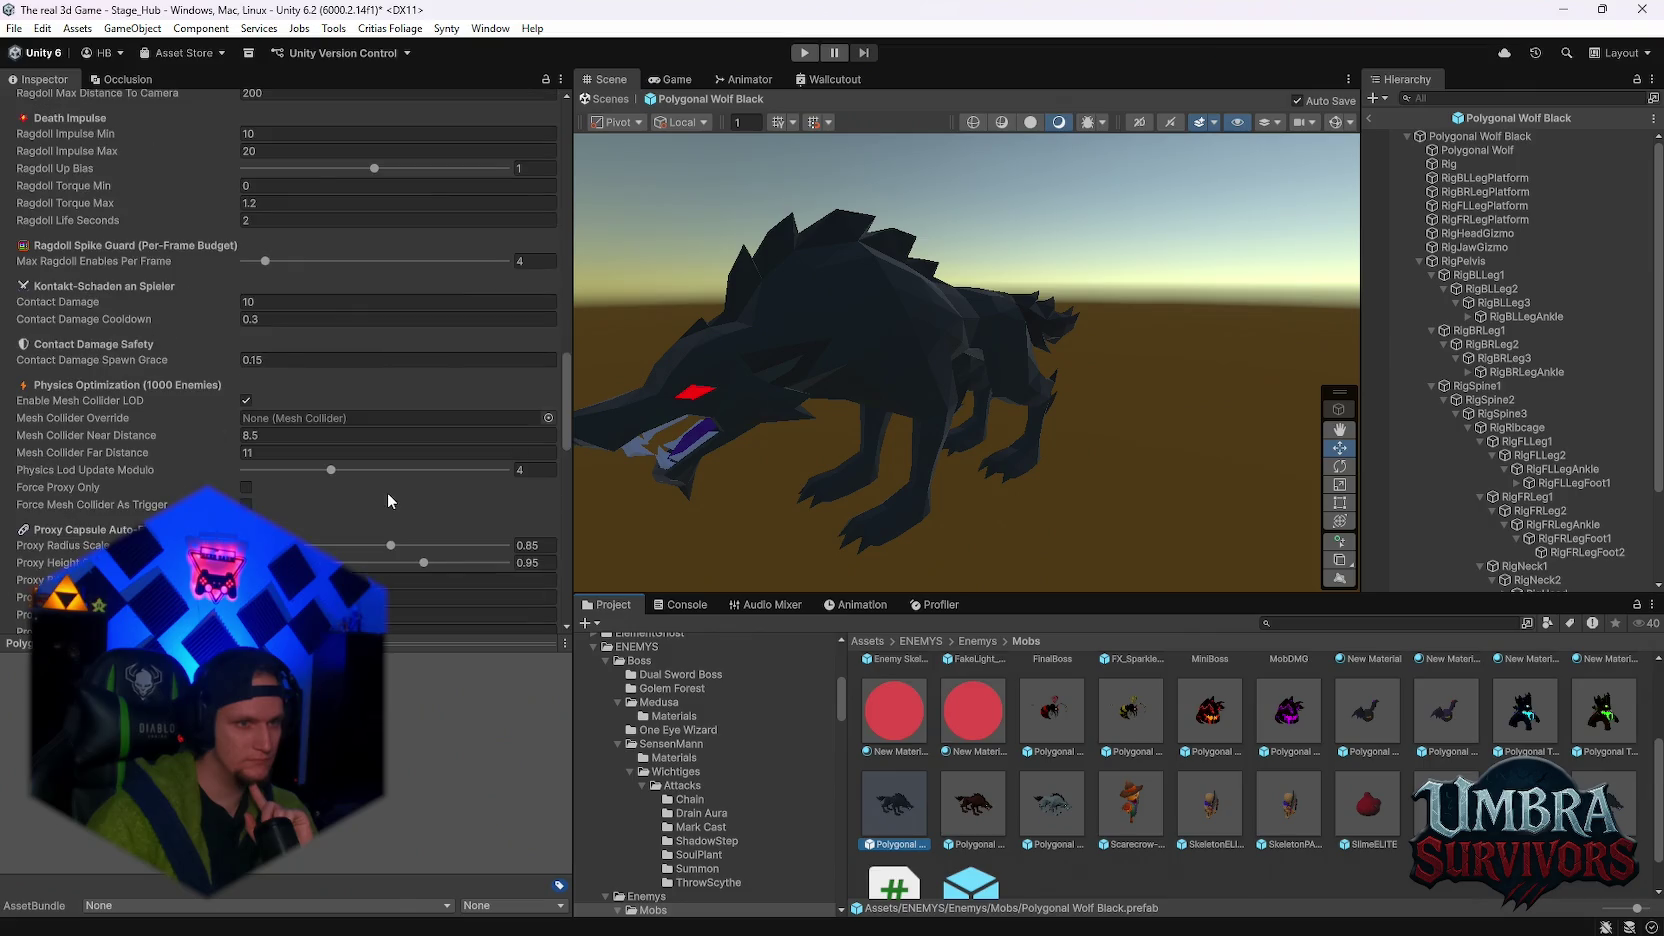
pyautogui.scroll(-8, 389, 493)
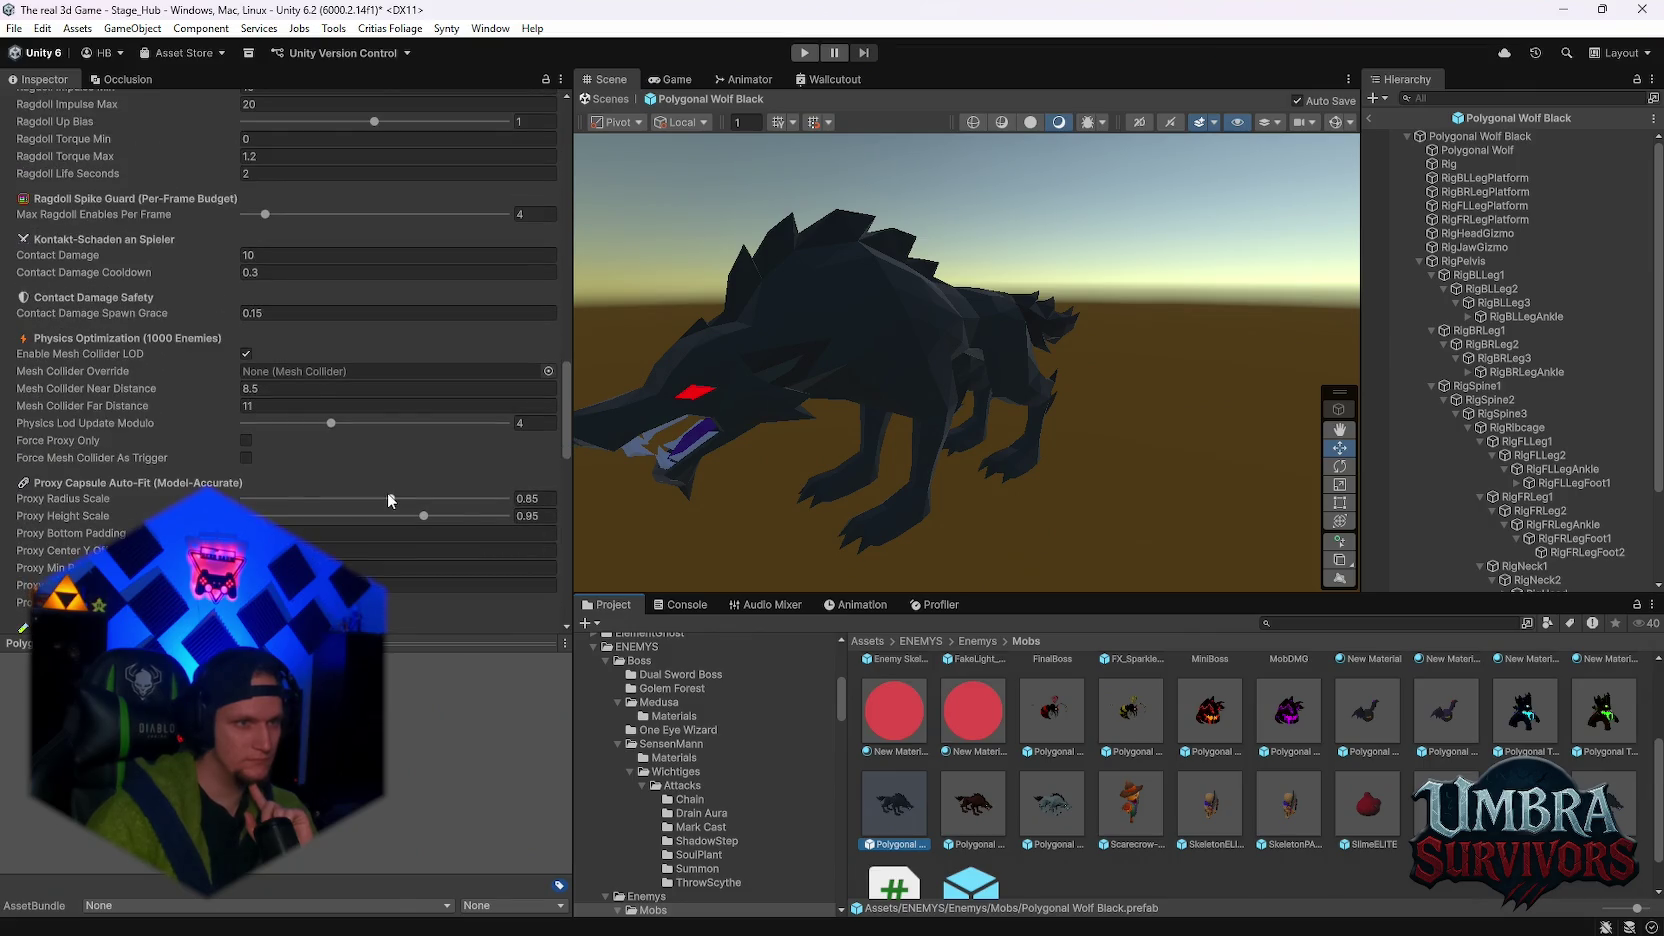
pyautogui.scroll(-1, 388, 501)
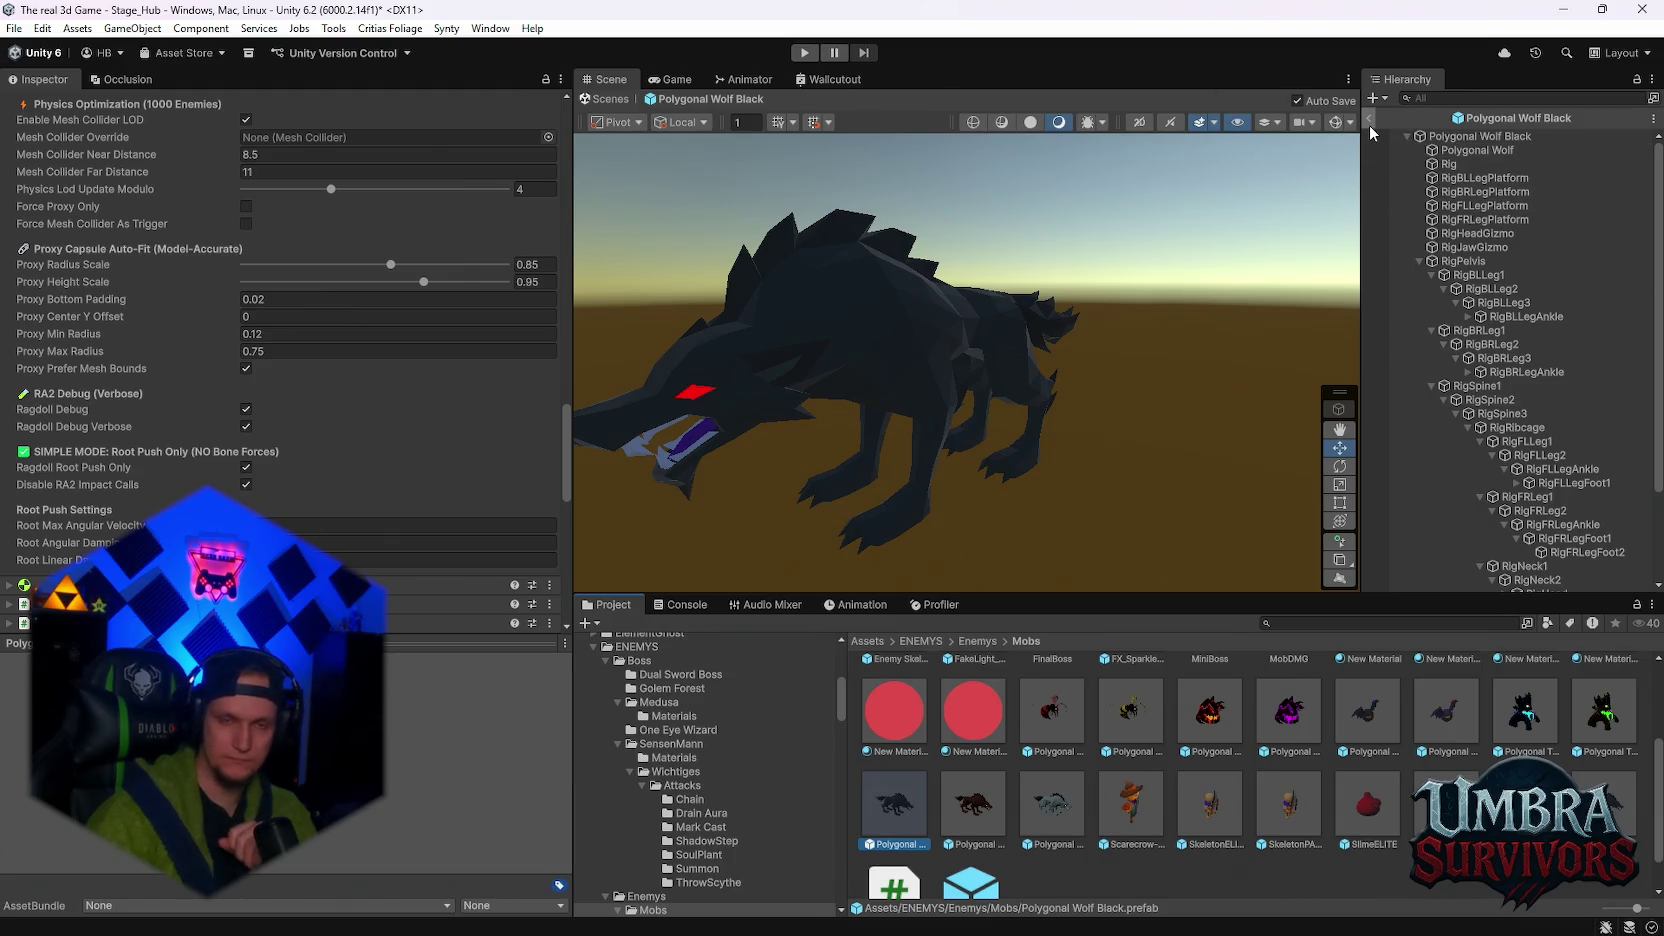
# - Exit the wolf prefab back to the Stage_Hub scene
pyautogui.click(800, 52)
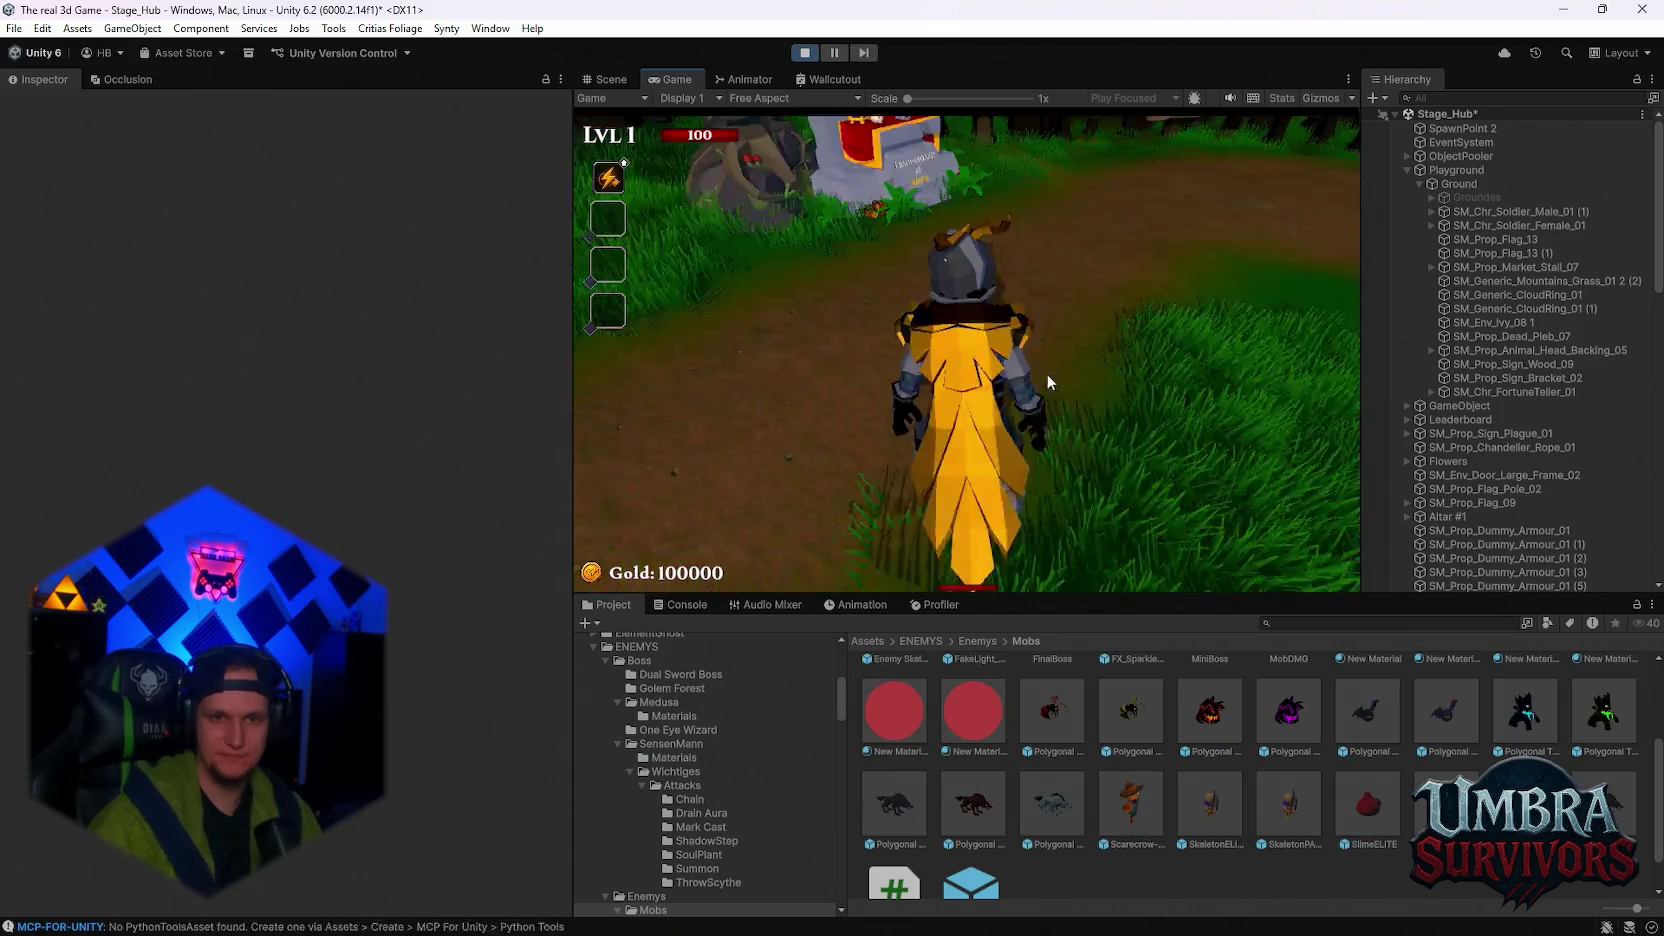
# - Run into the crypt and equip the Infernal Torch from the weapon book
pyautogui.click(1046, 373)
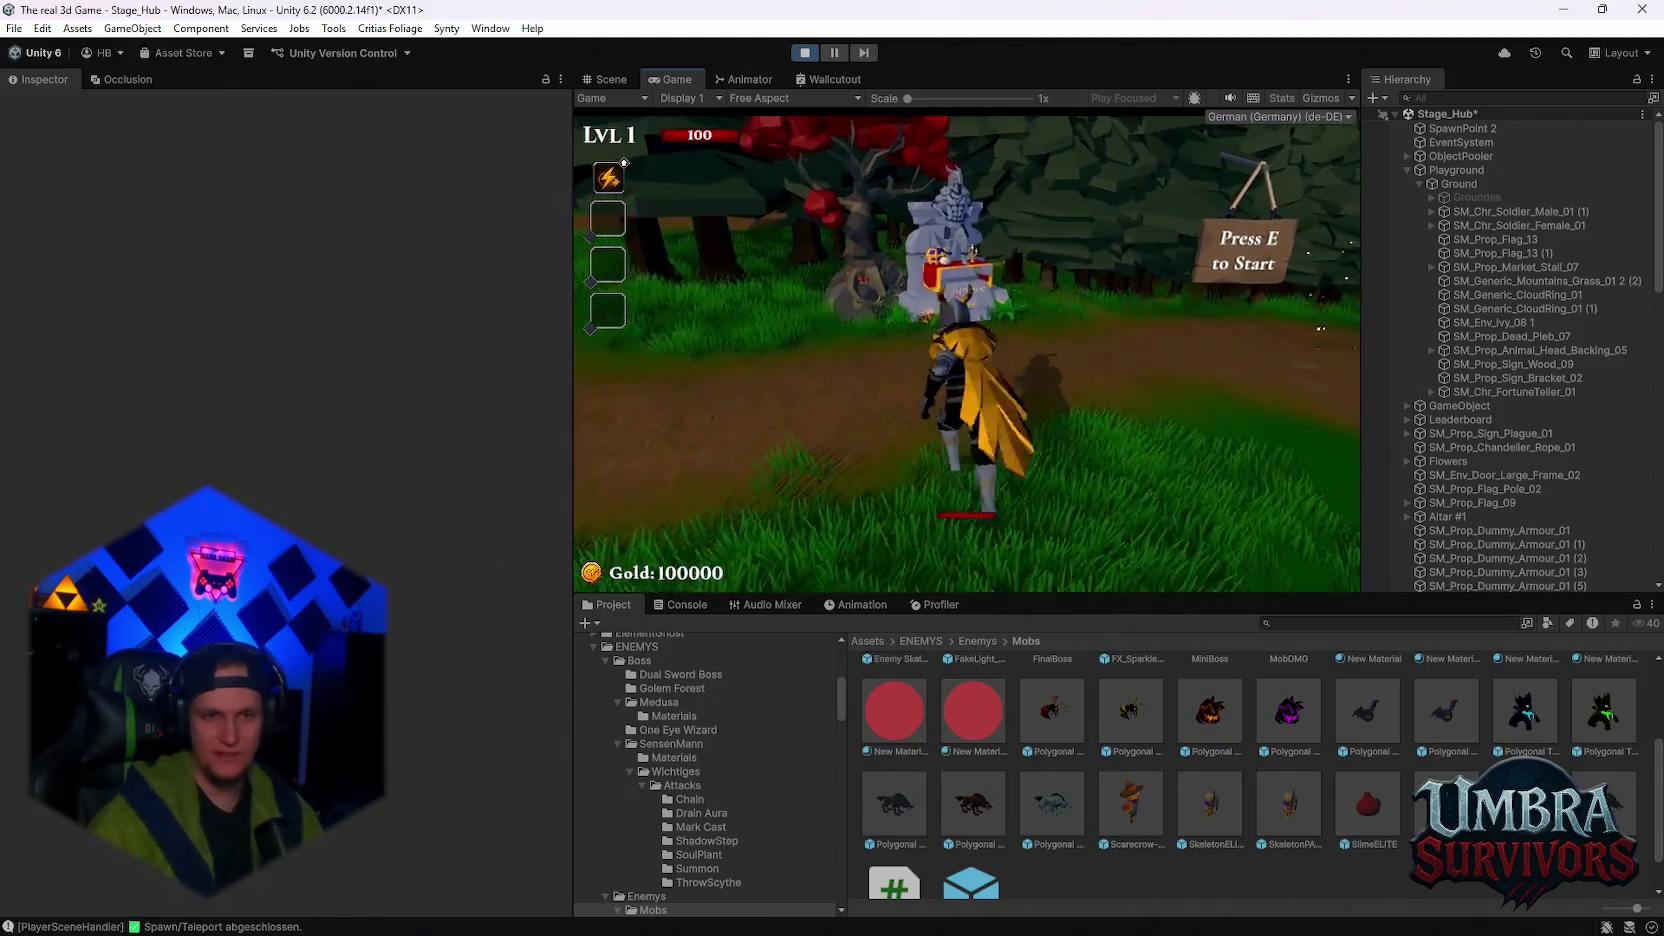
pyautogui.press('w')
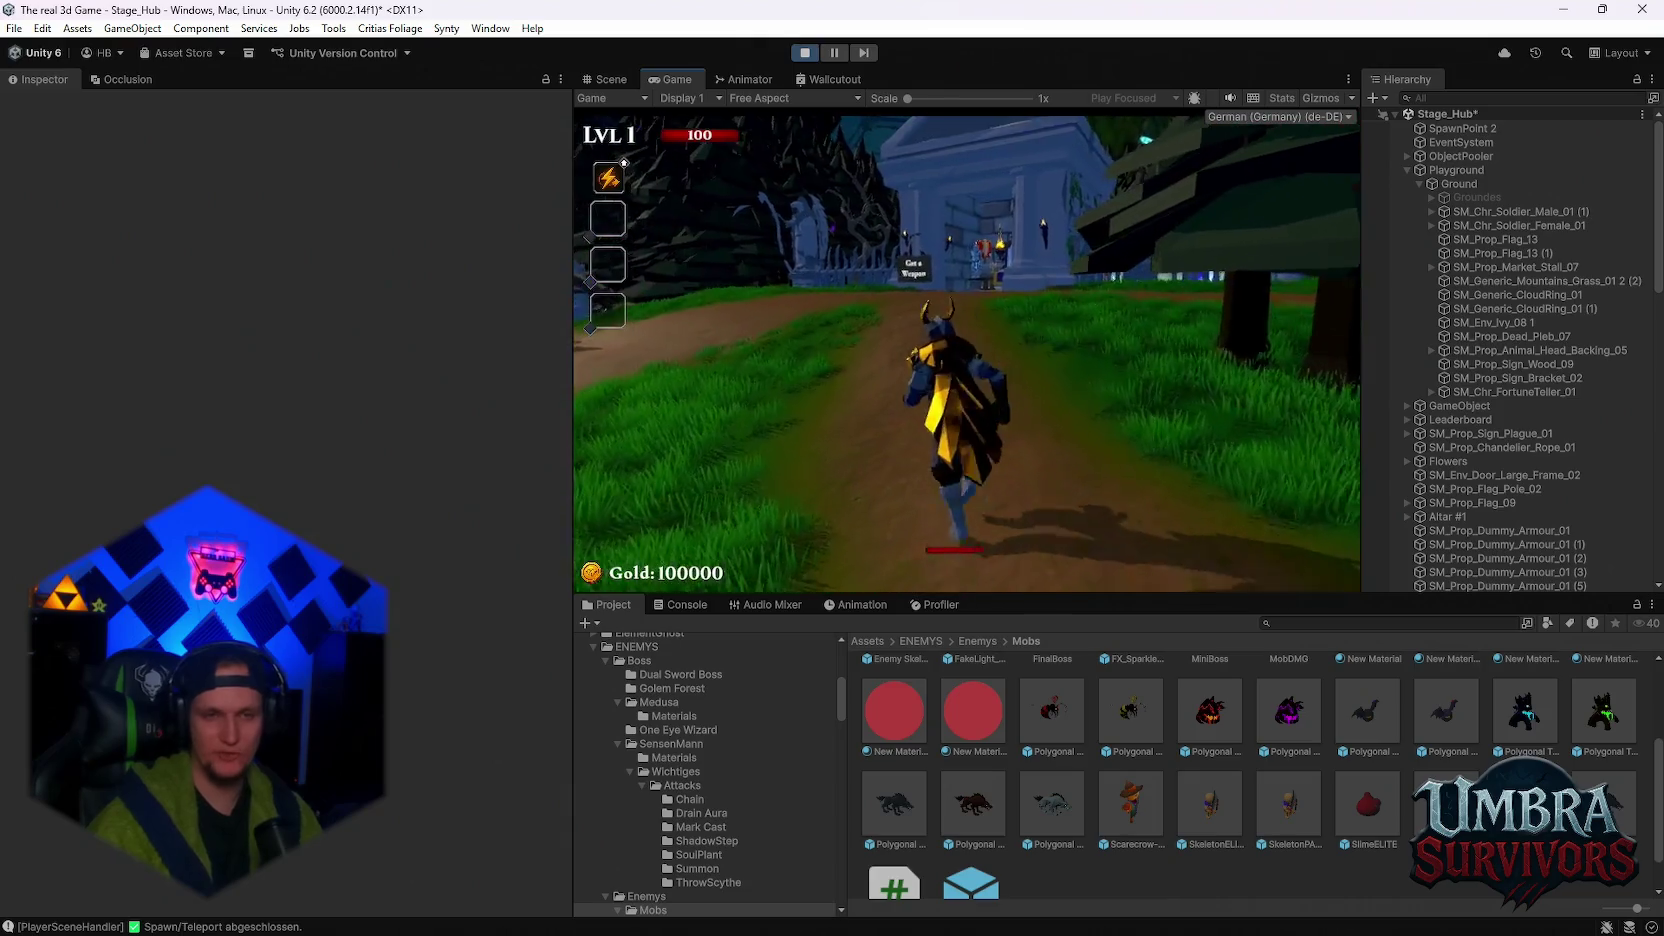
pyautogui.press('w')
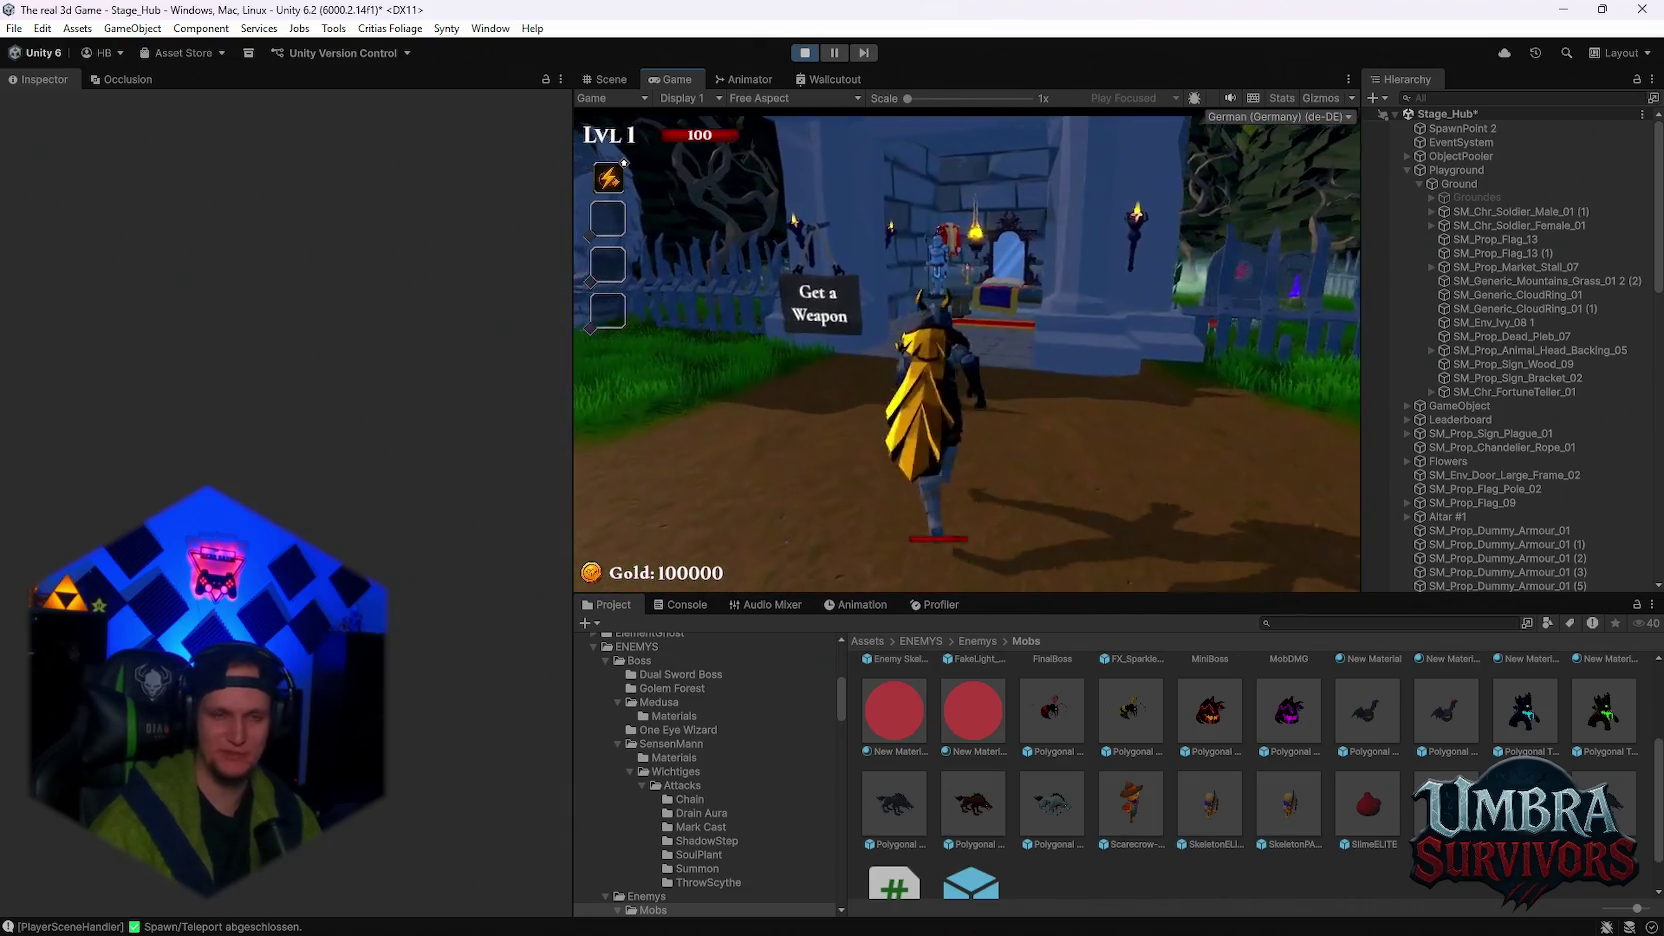
pyautogui.press('w')
pyautogui.press('e')
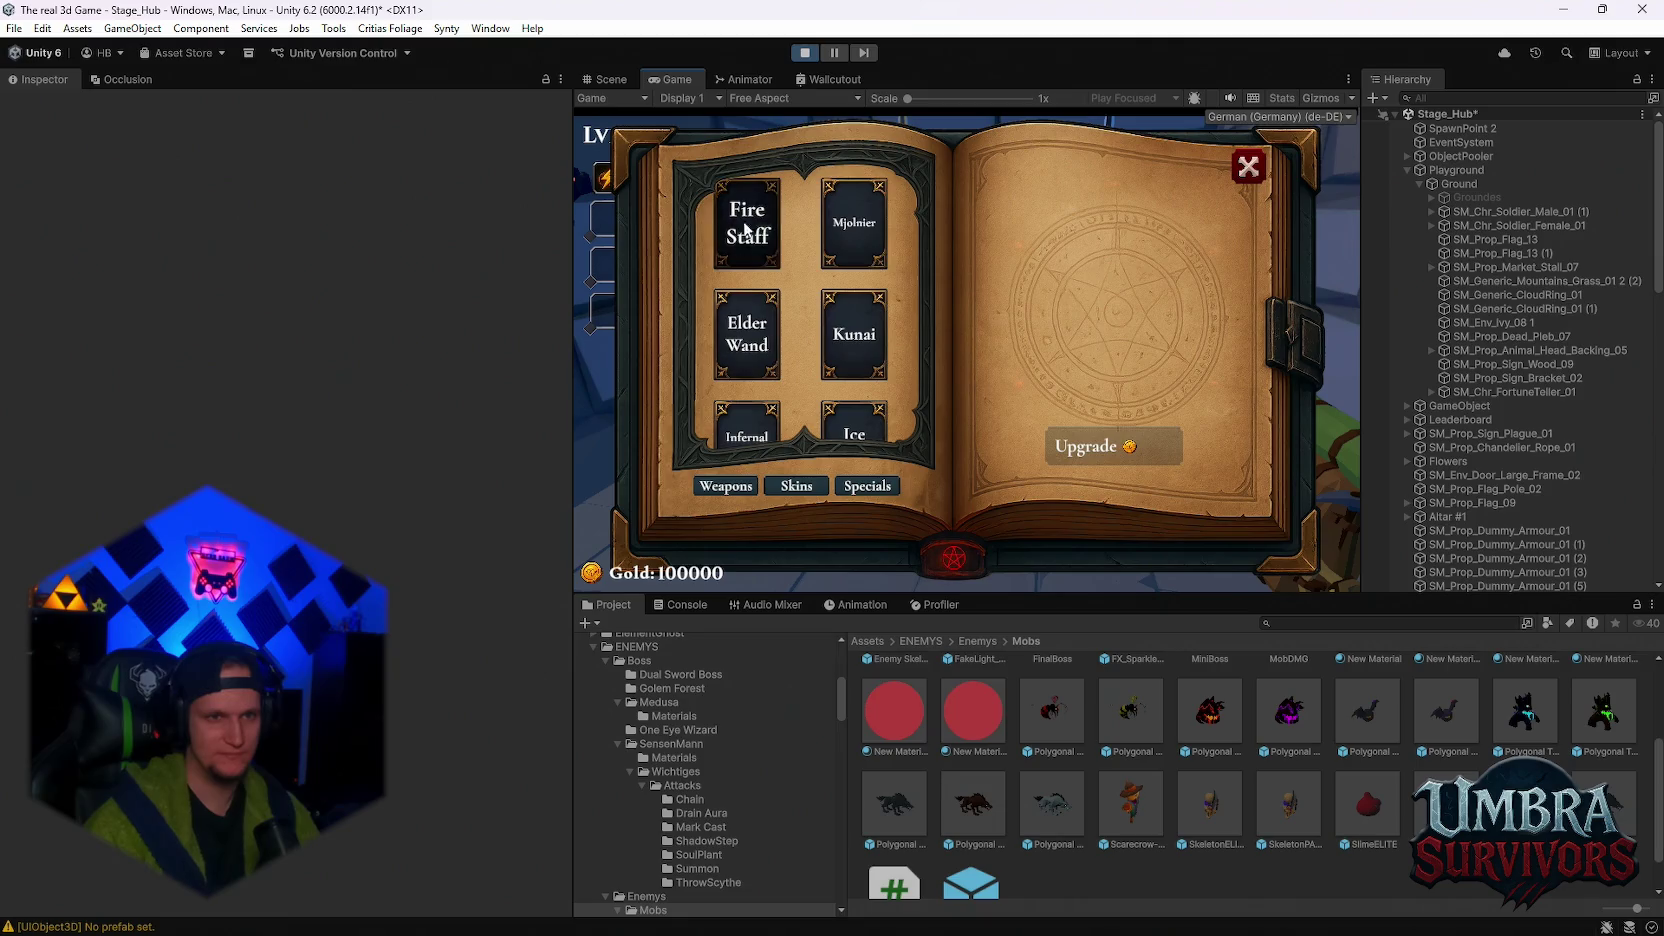
pyautogui.scroll(-1, 750, 320)
pyautogui.click(765, 425)
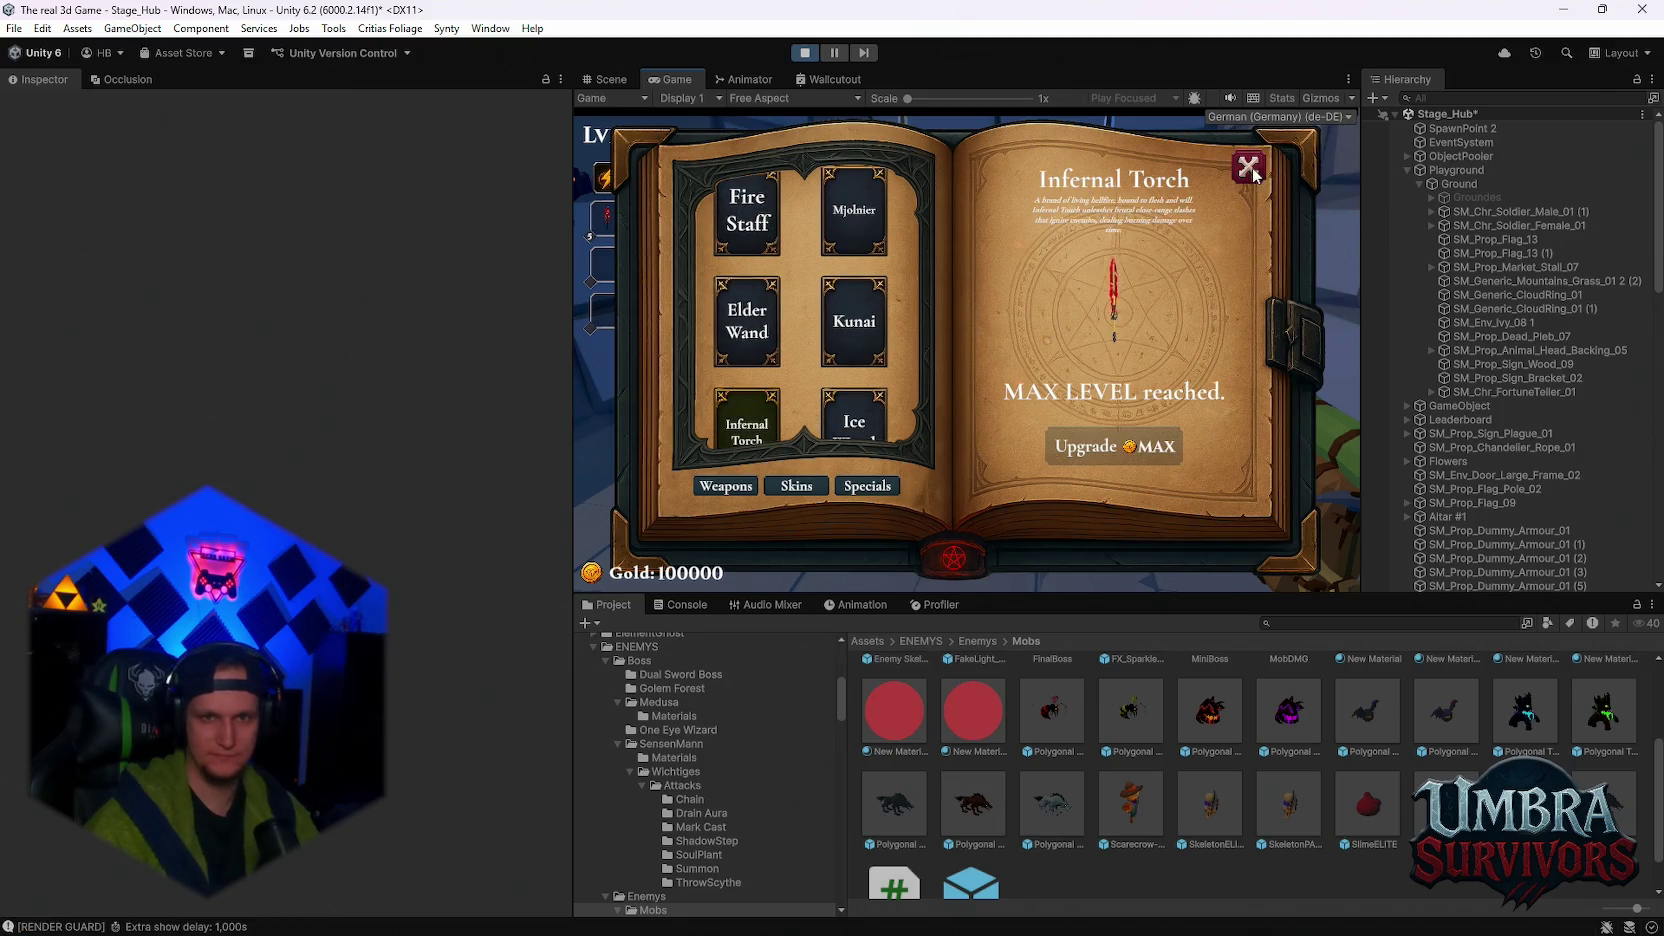
pyautogui.click(1250, 168)
# - Run through the village to the portal and enter it to load Stage_Forest
pyautogui.press('w')
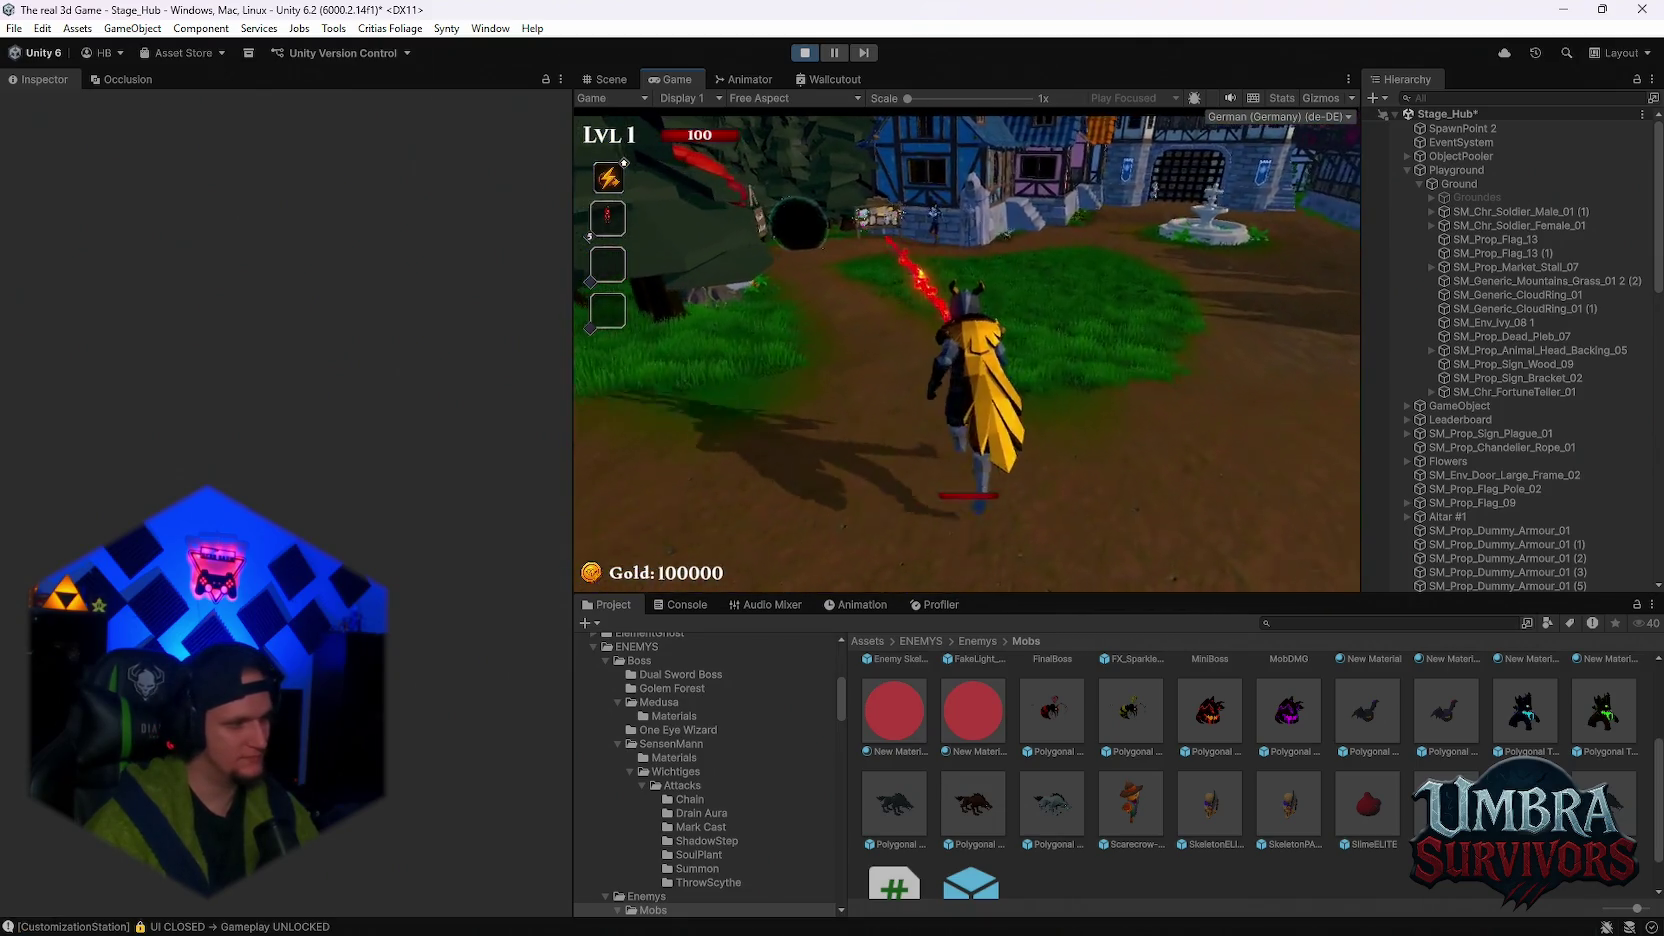
pyautogui.press('w')
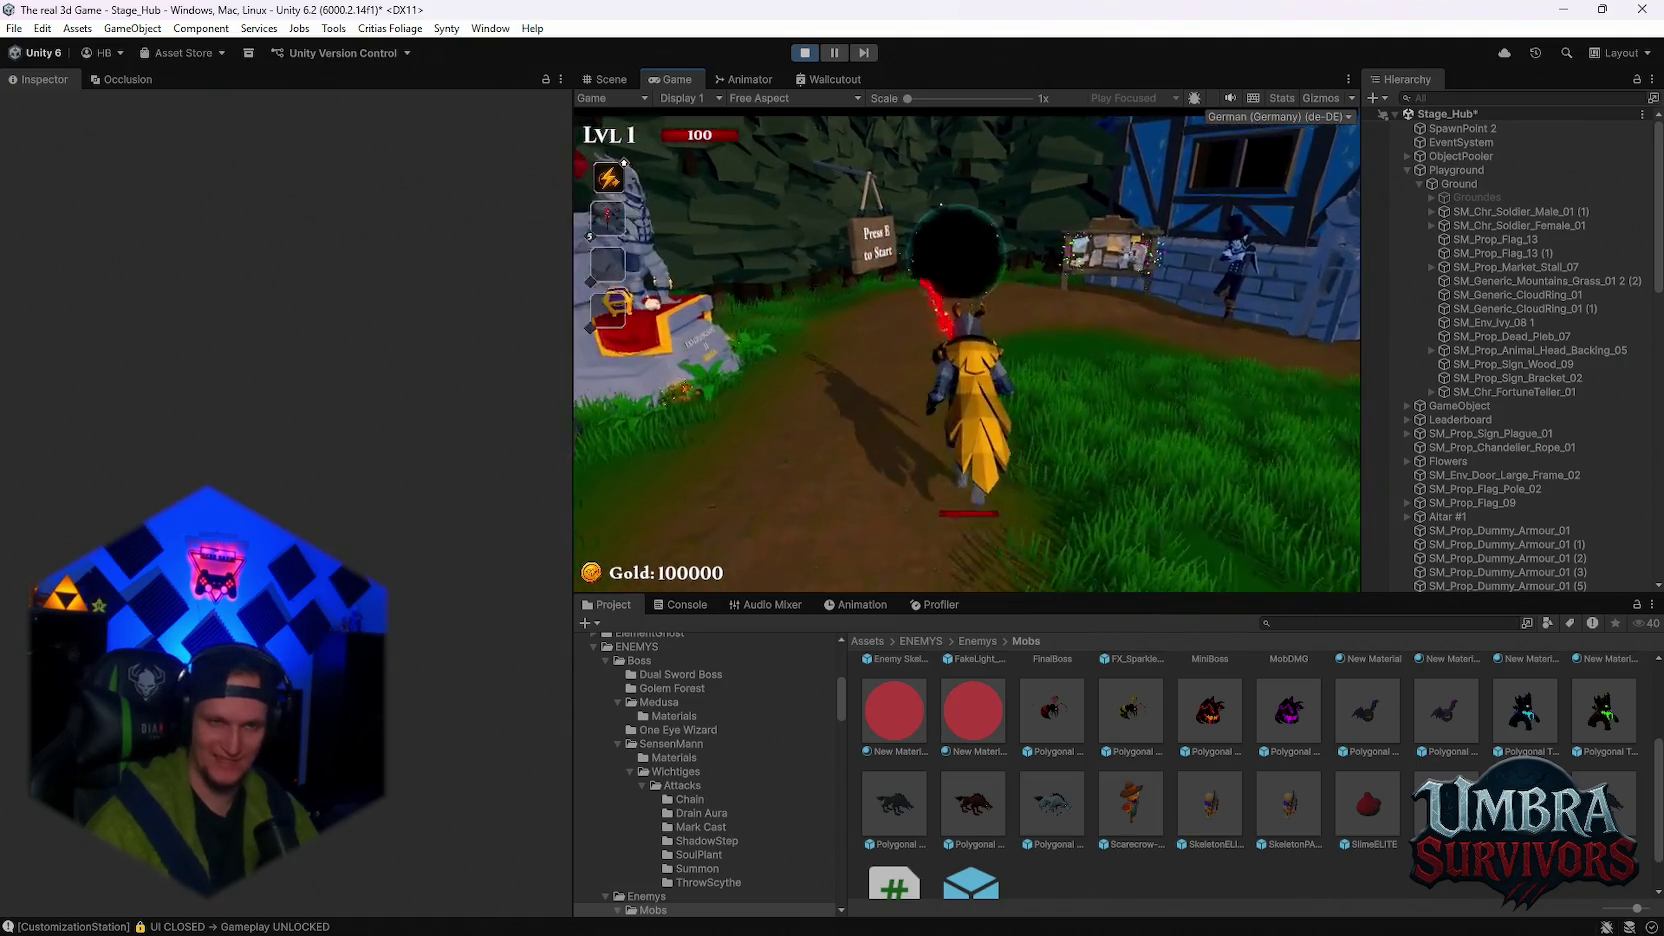
pyautogui.press('w')
pyautogui.press('e')
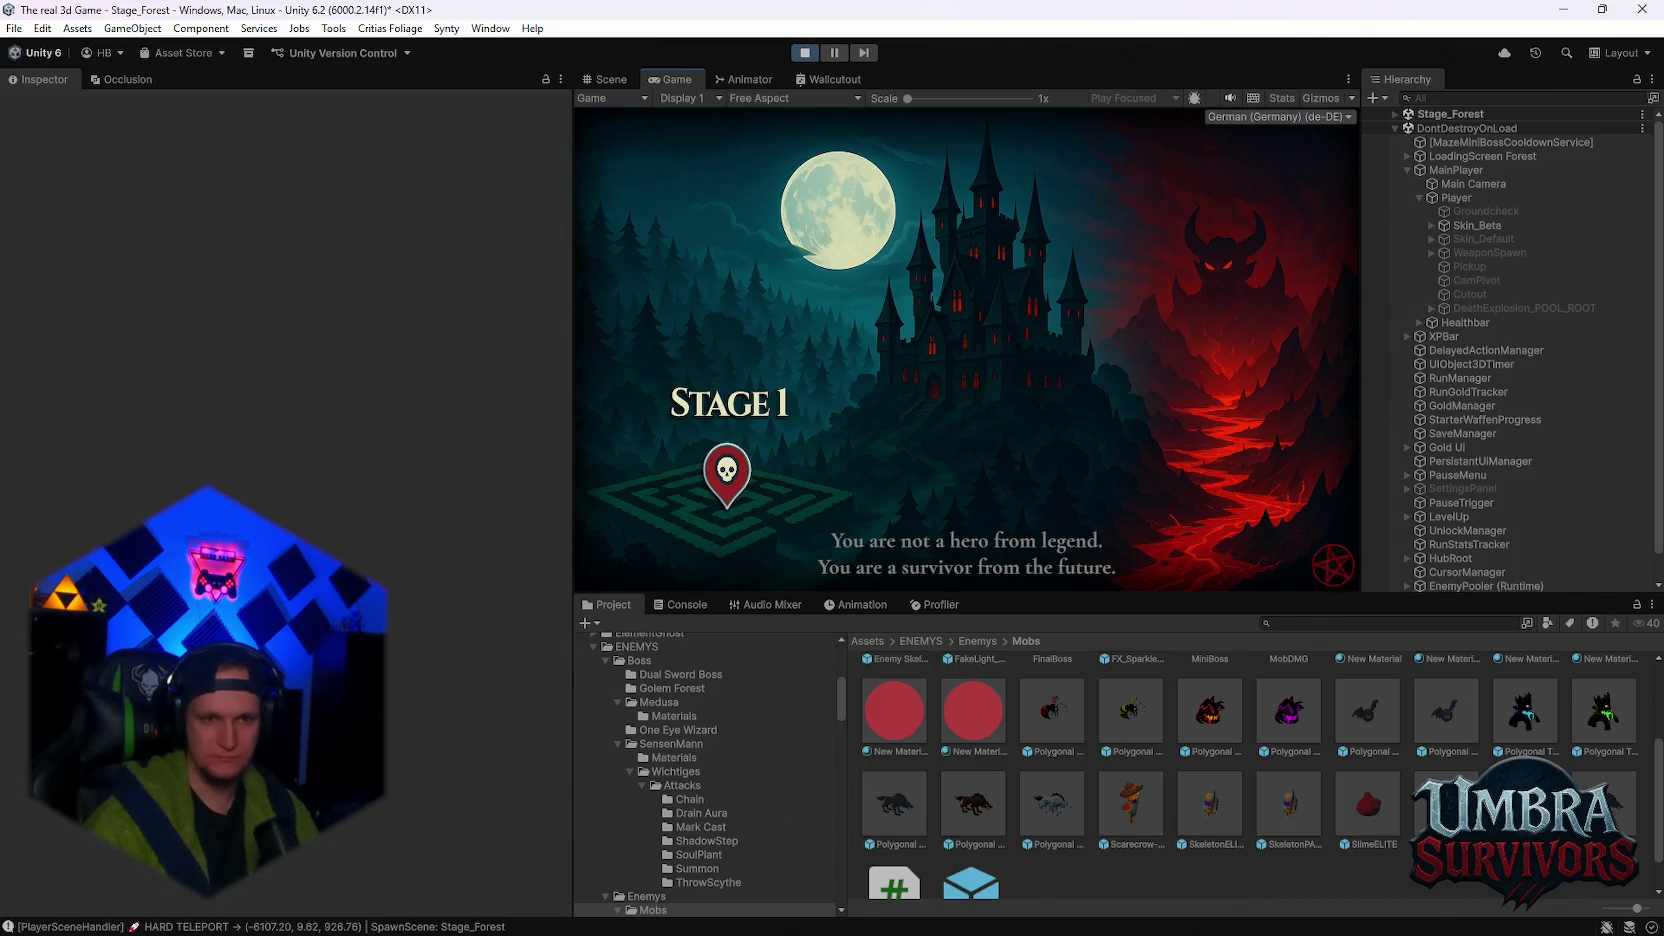
# - Start Stage 1 past the intro and run into the forest toward the wolves
pyautogui.press('space')
pyautogui.press('Escape')
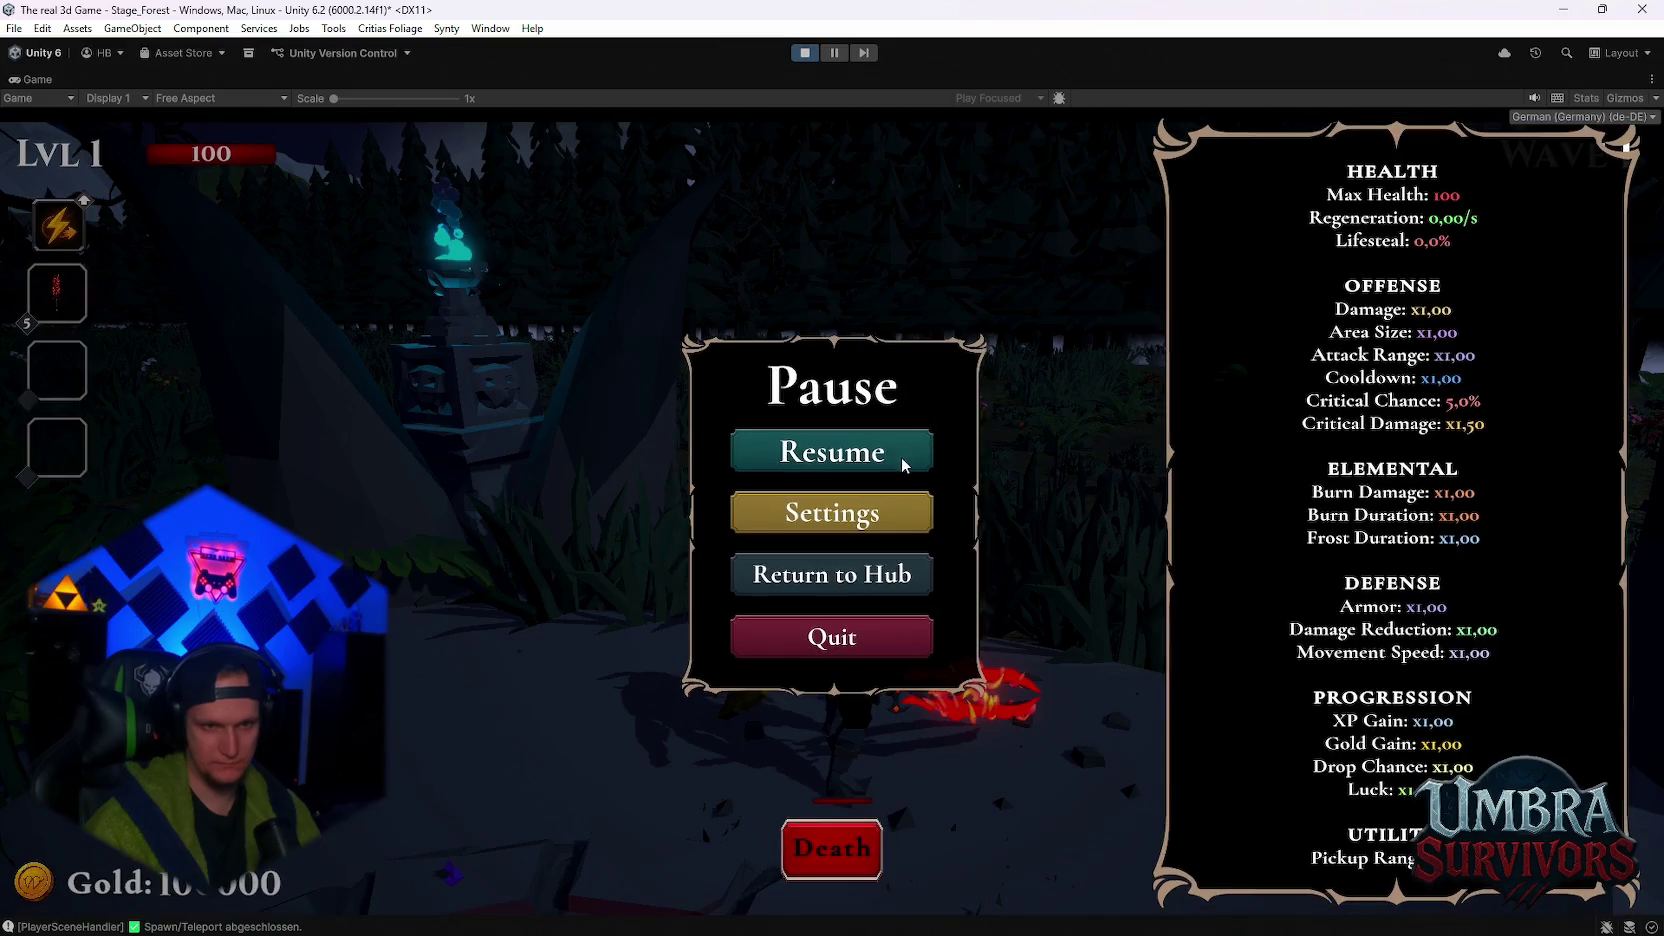
pyautogui.click(901, 456)
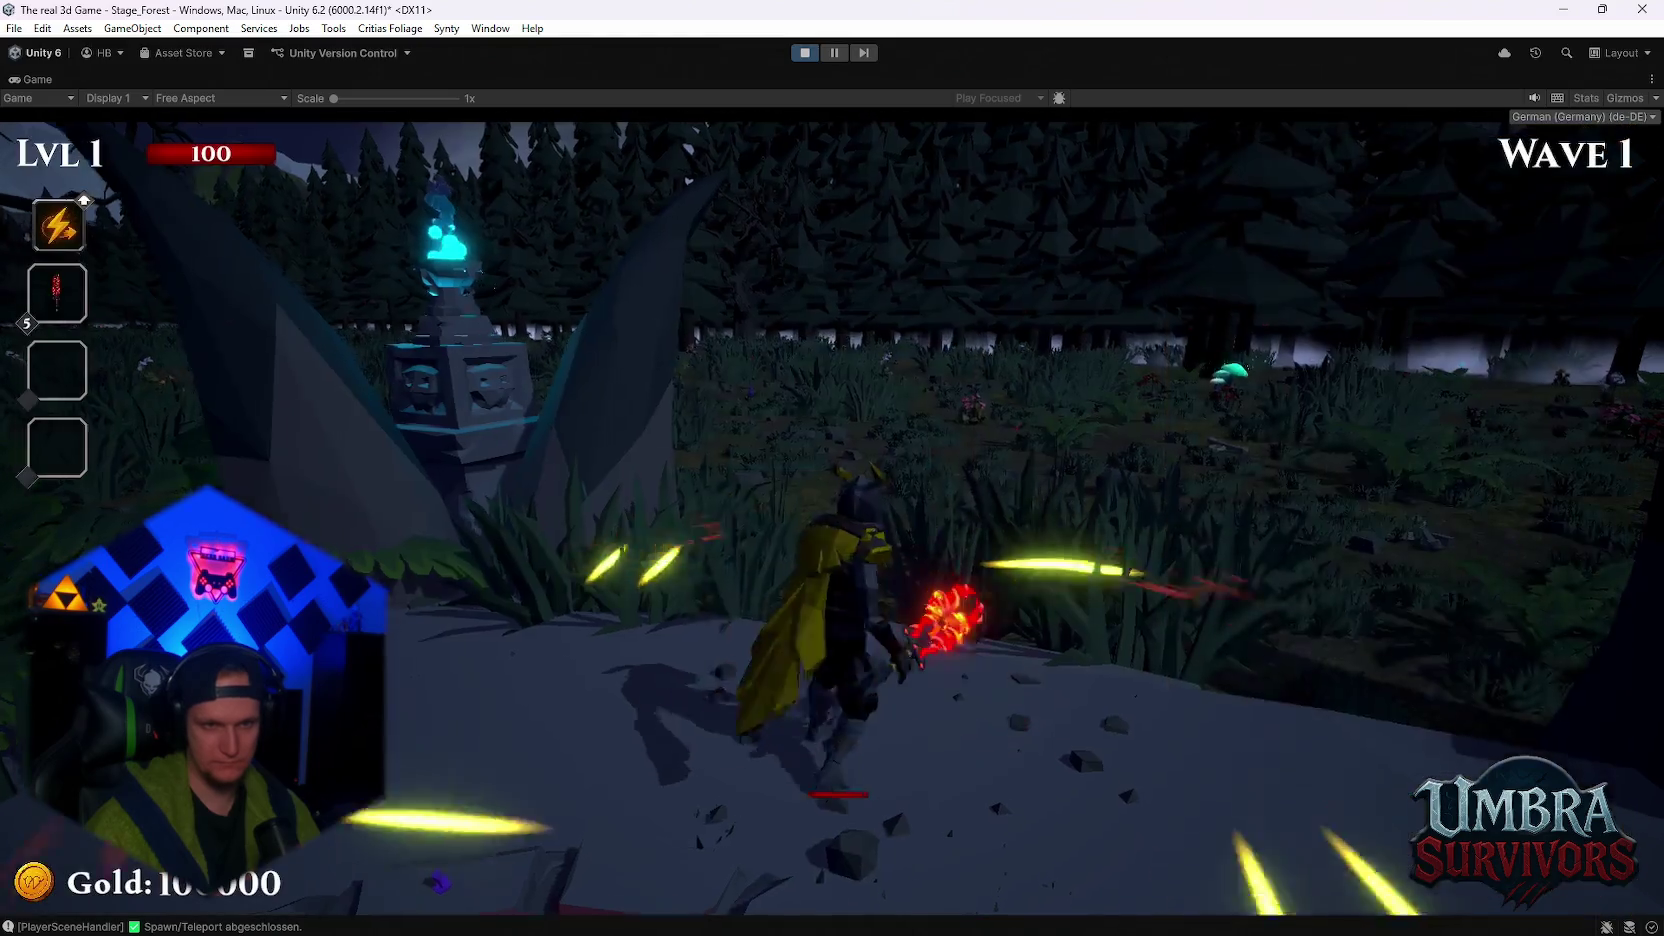
pyautogui.press('w')
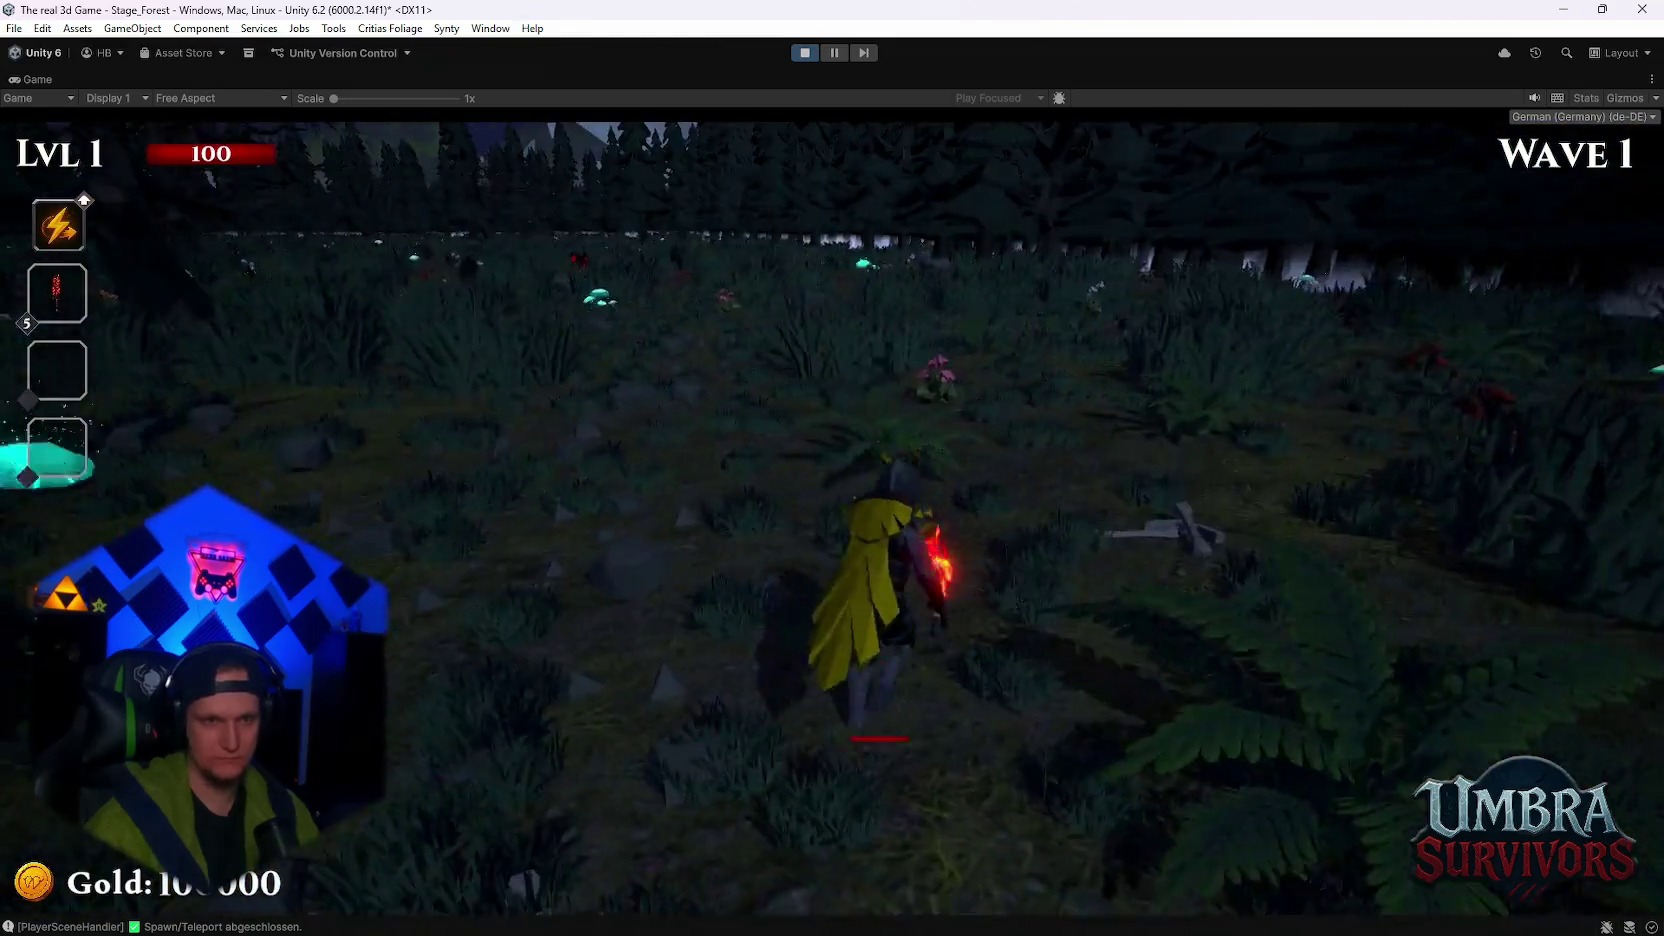
pyautogui.press('w')
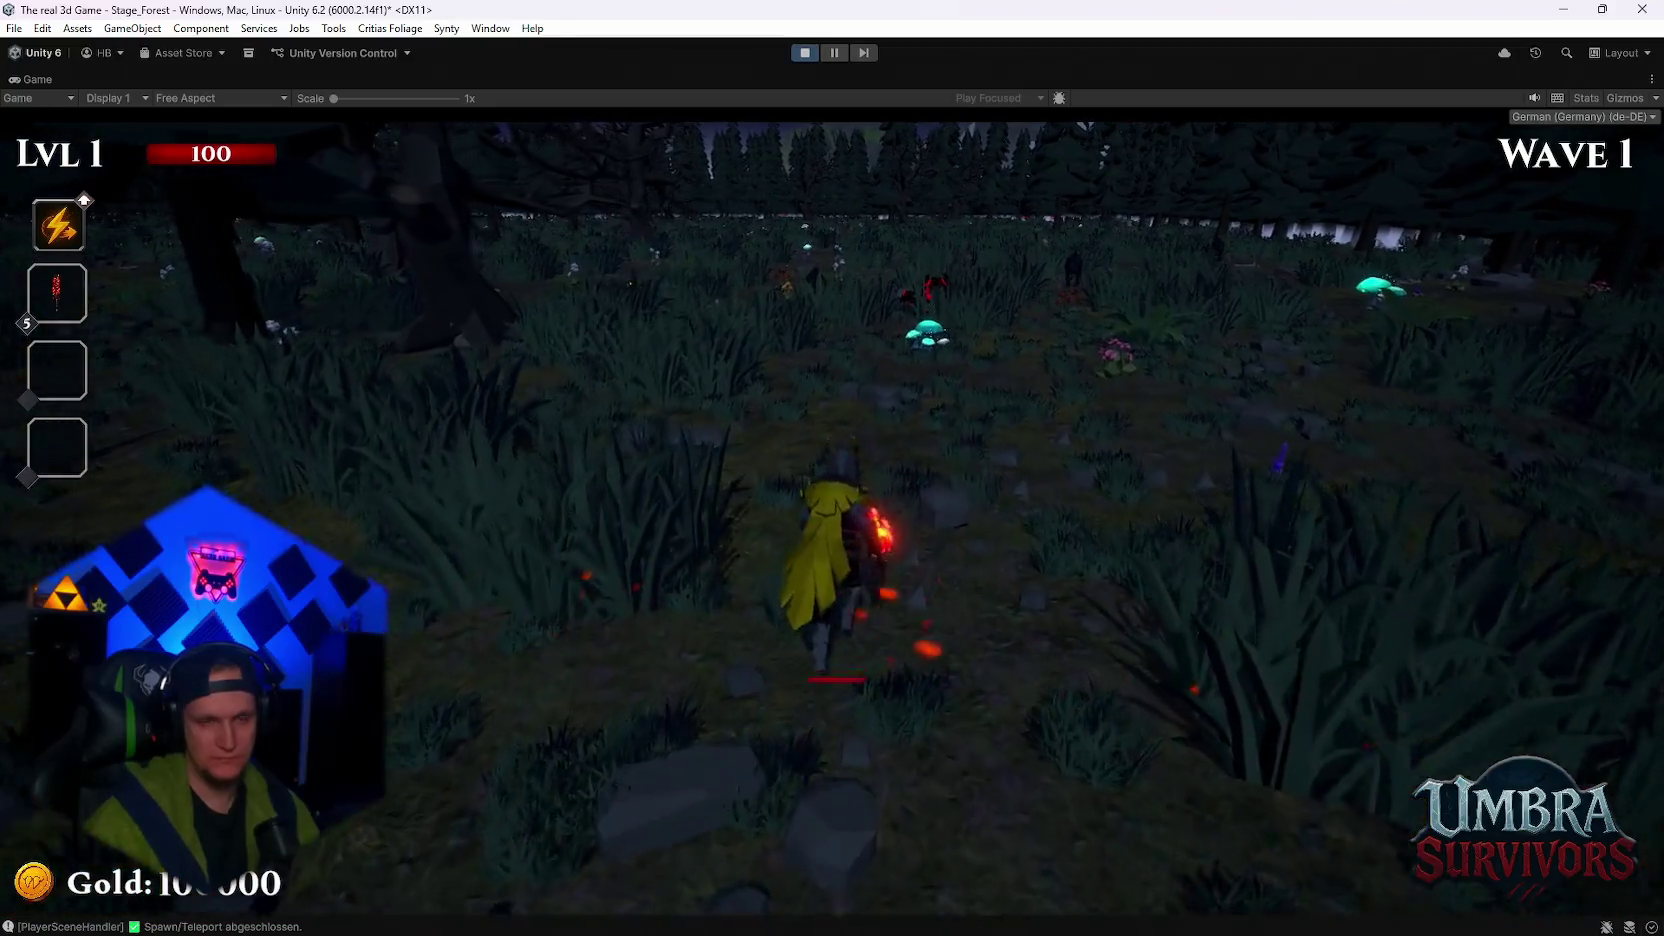
pyautogui.press('w')
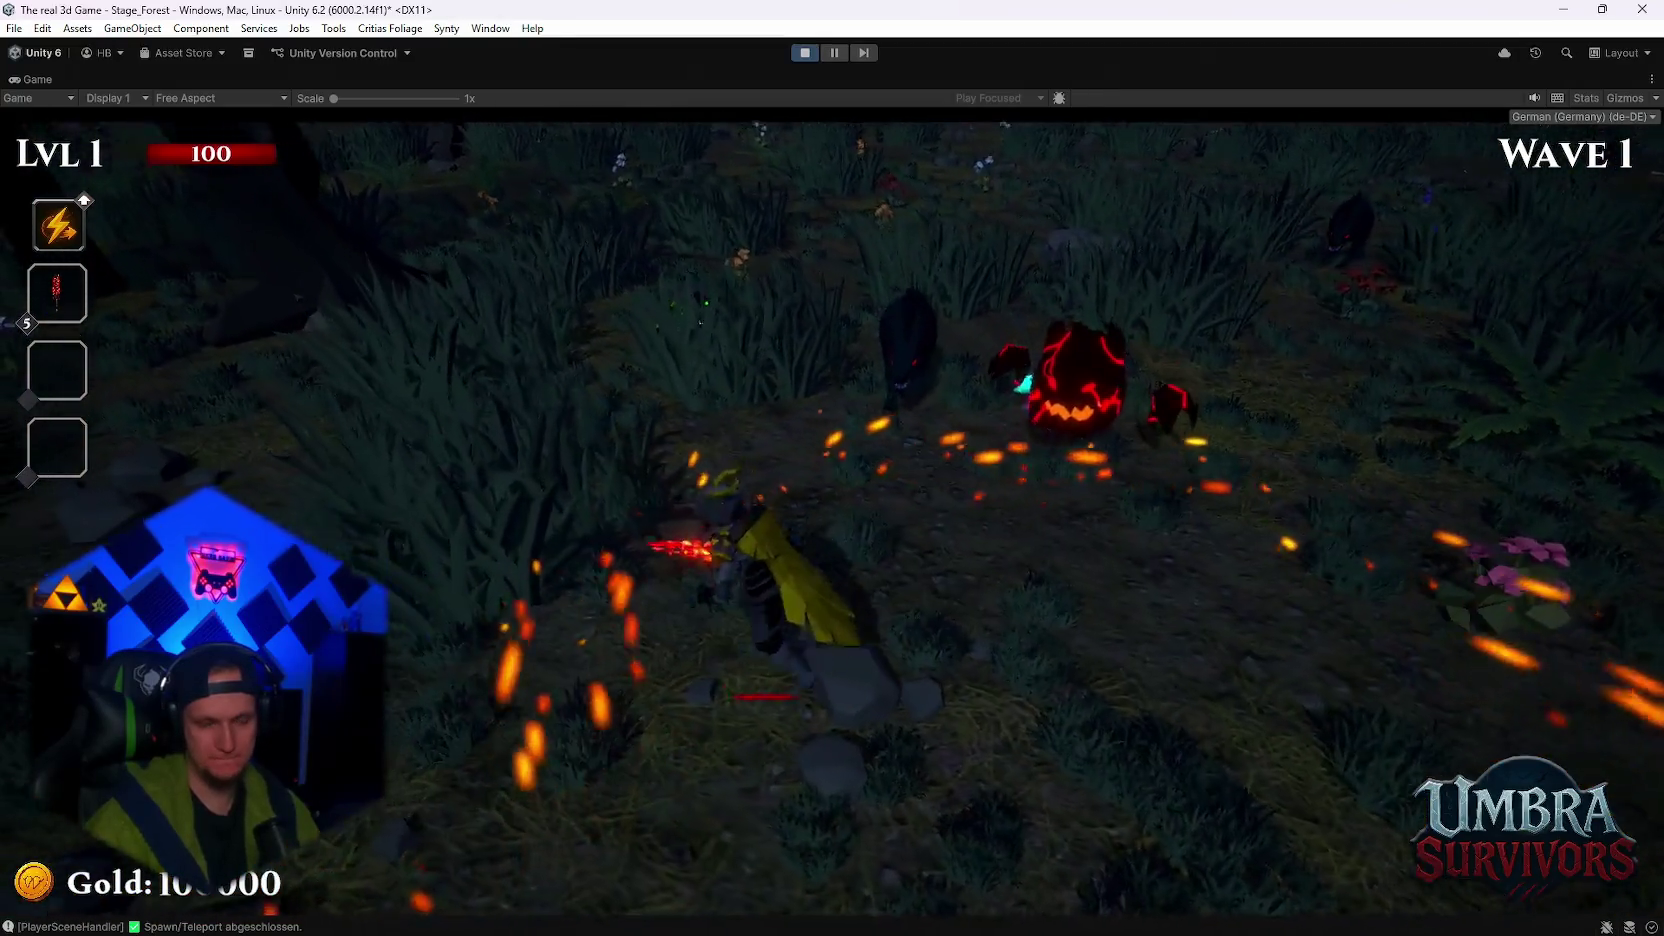
pyautogui.press('w')
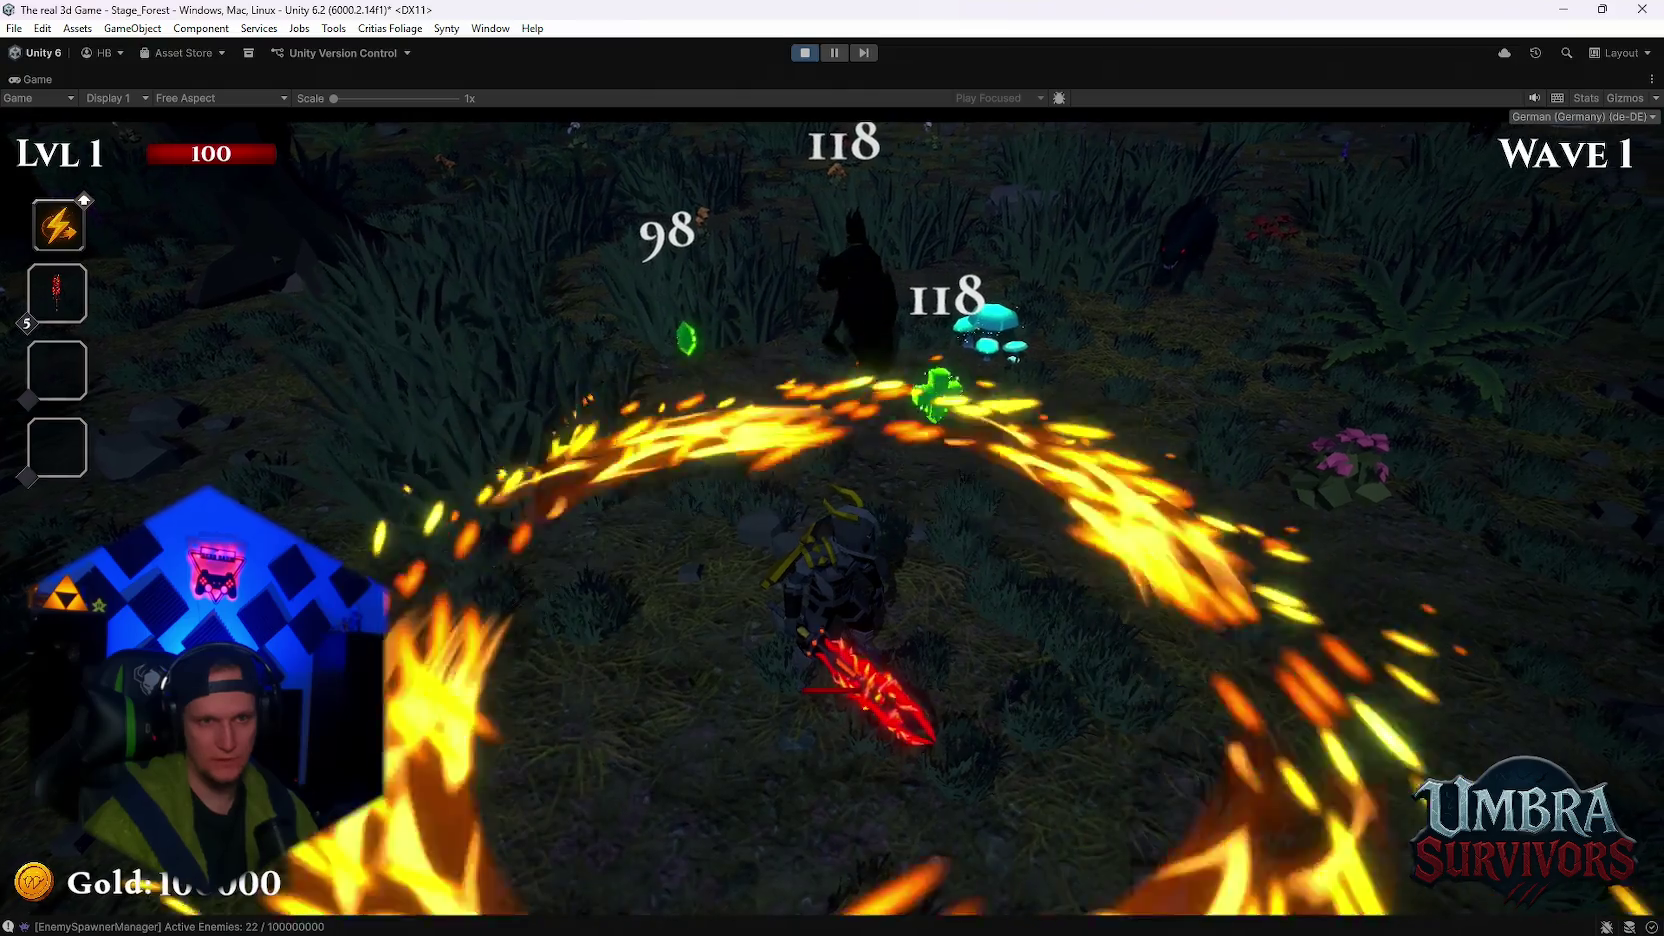
# - Fight wolves in Wave 1, then pause at health 100 with the normal editor layout restored
pyautogui.press('s')
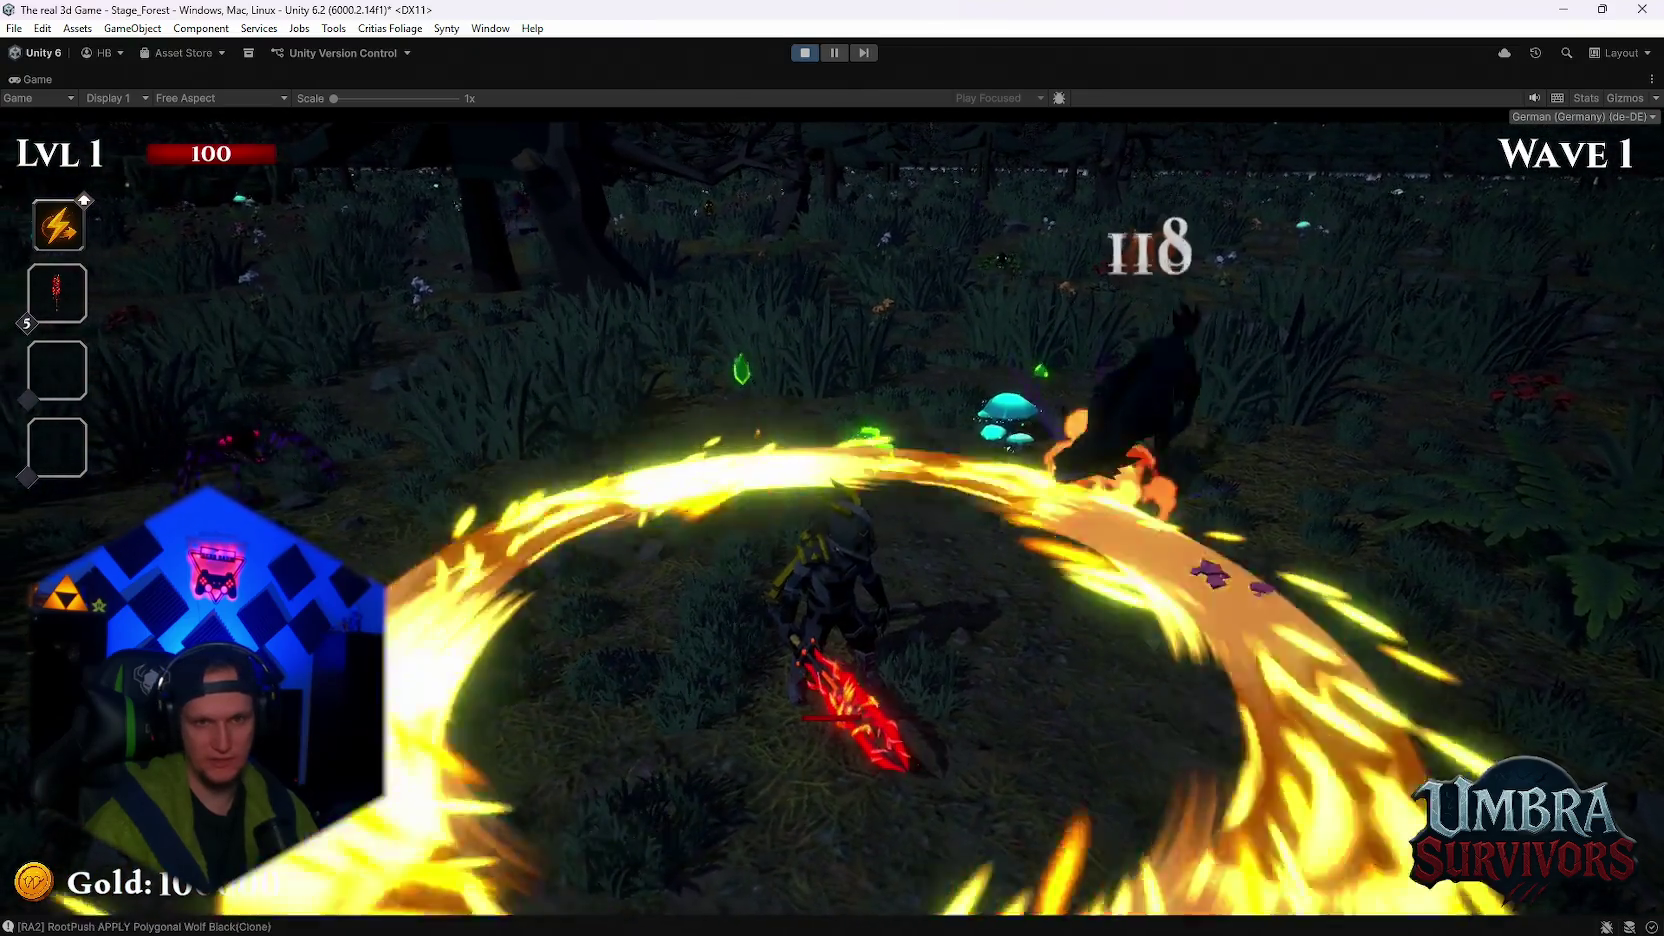
pyautogui.press('d')
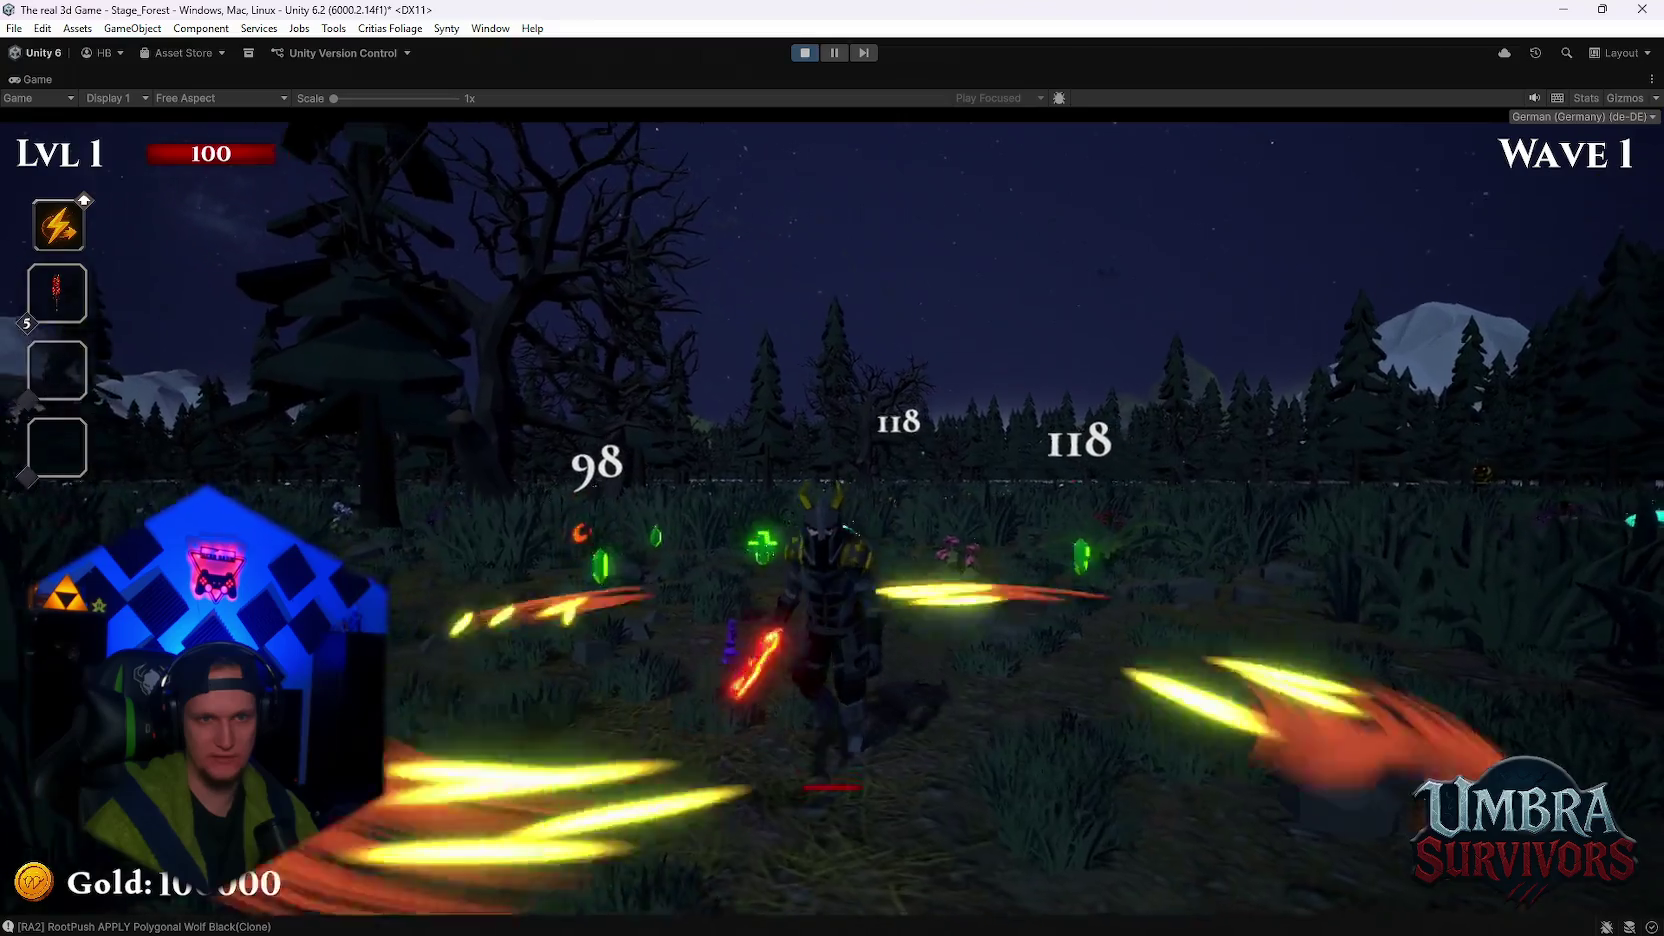
pyautogui.press('w')
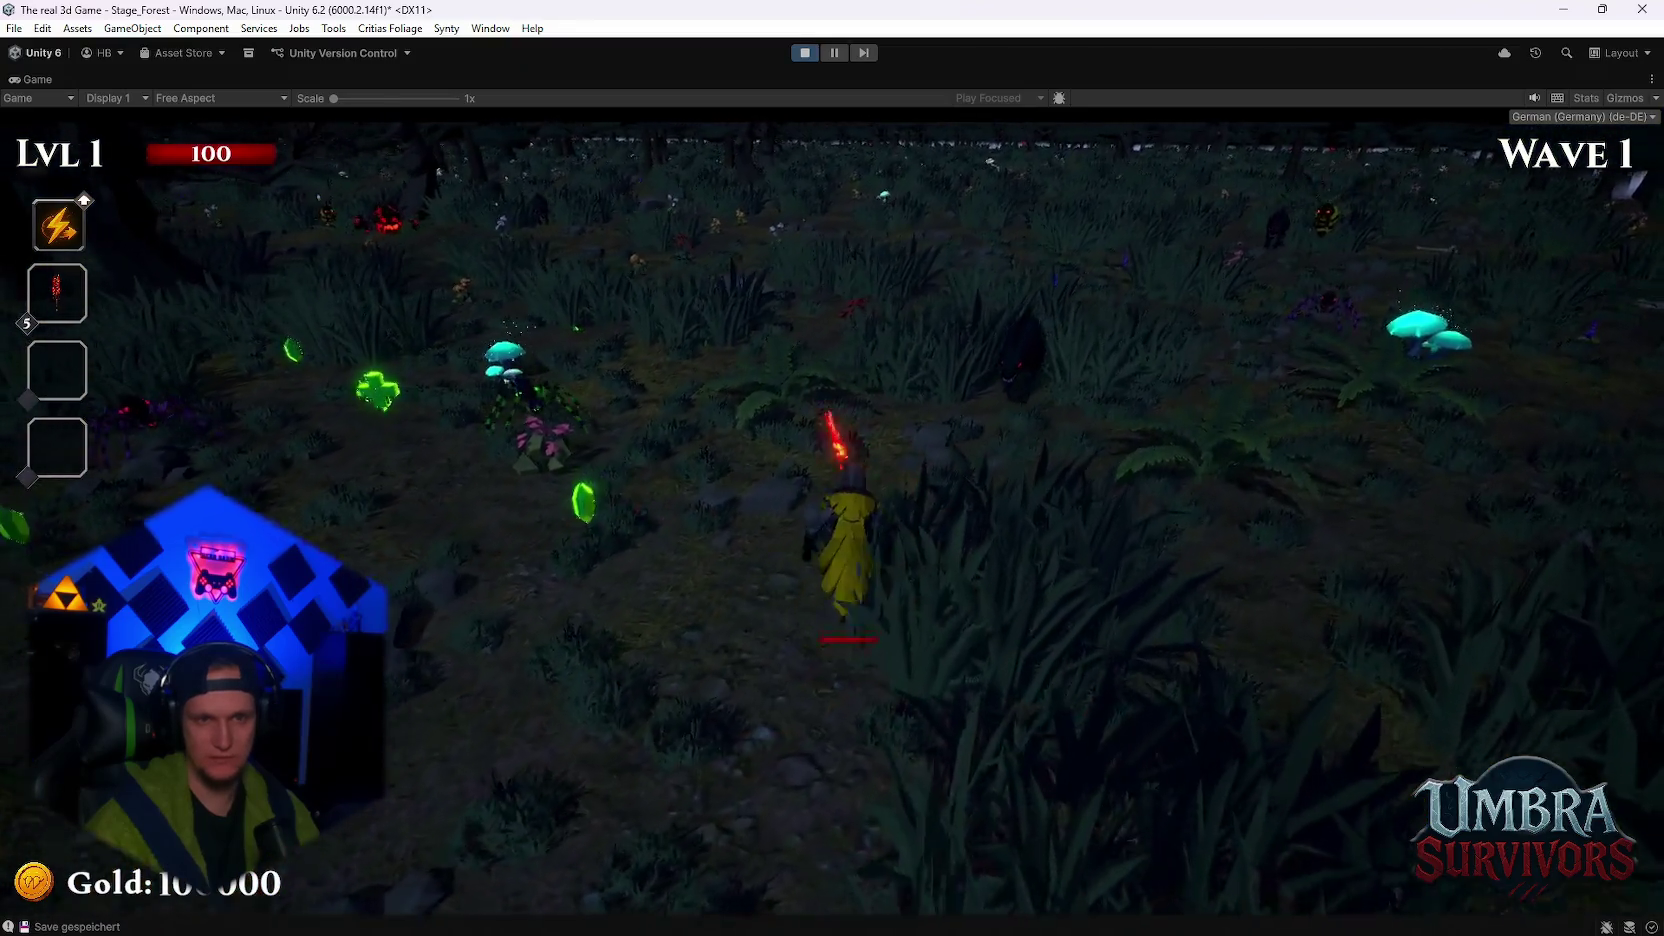
pyautogui.press('d')
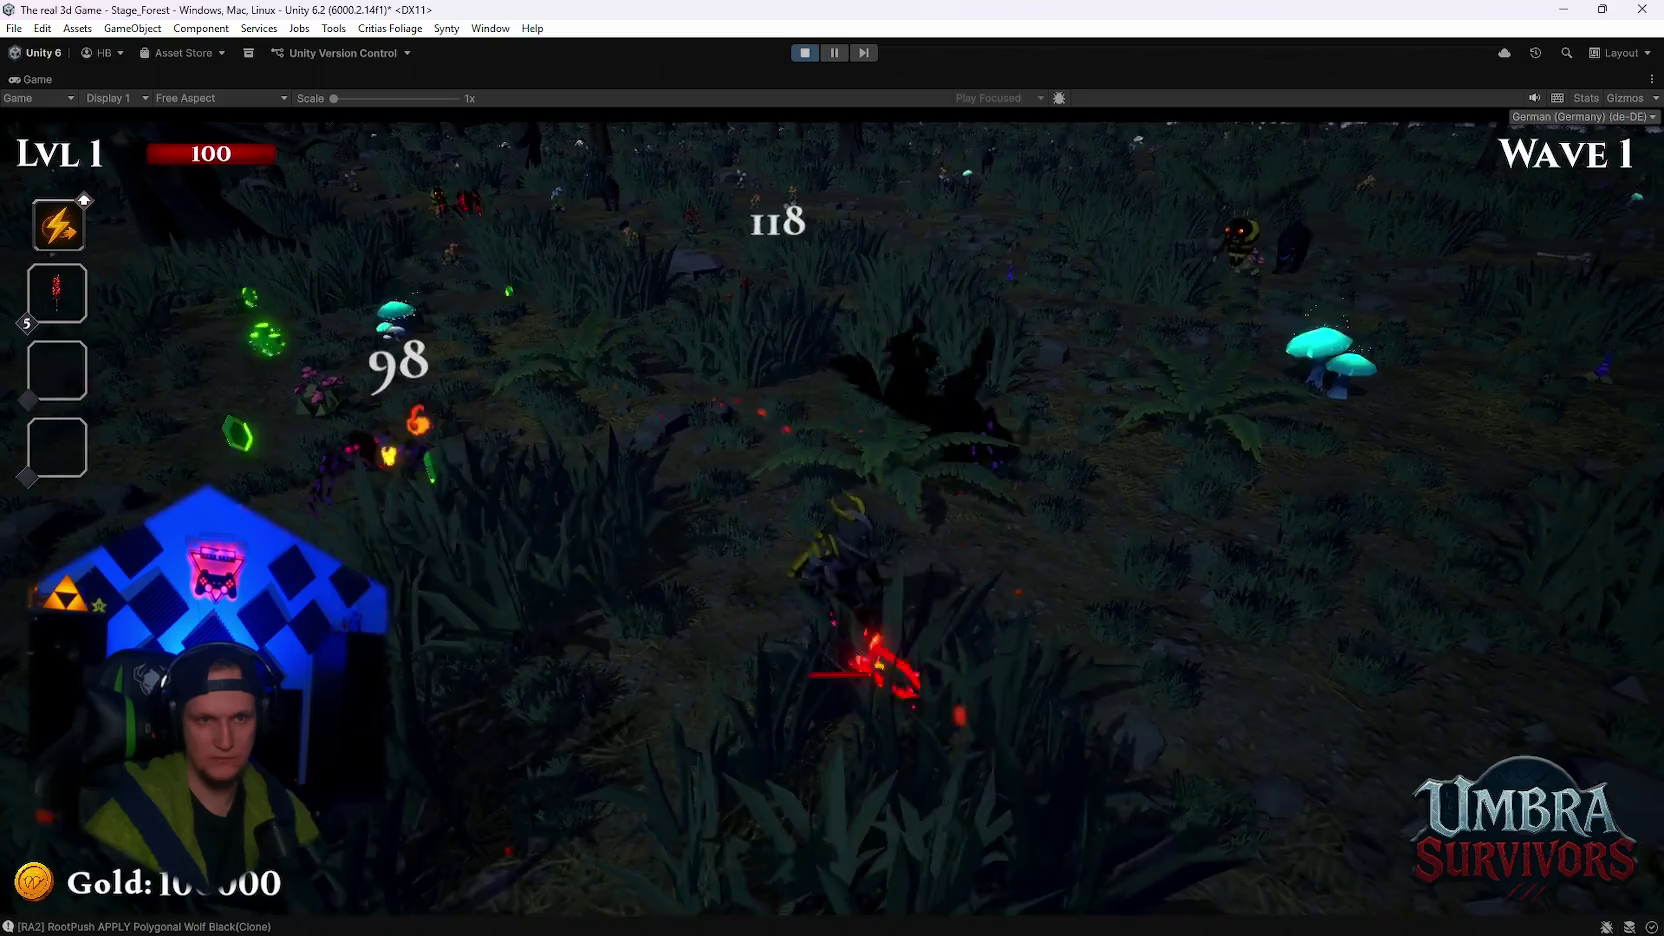
pyautogui.press('d')
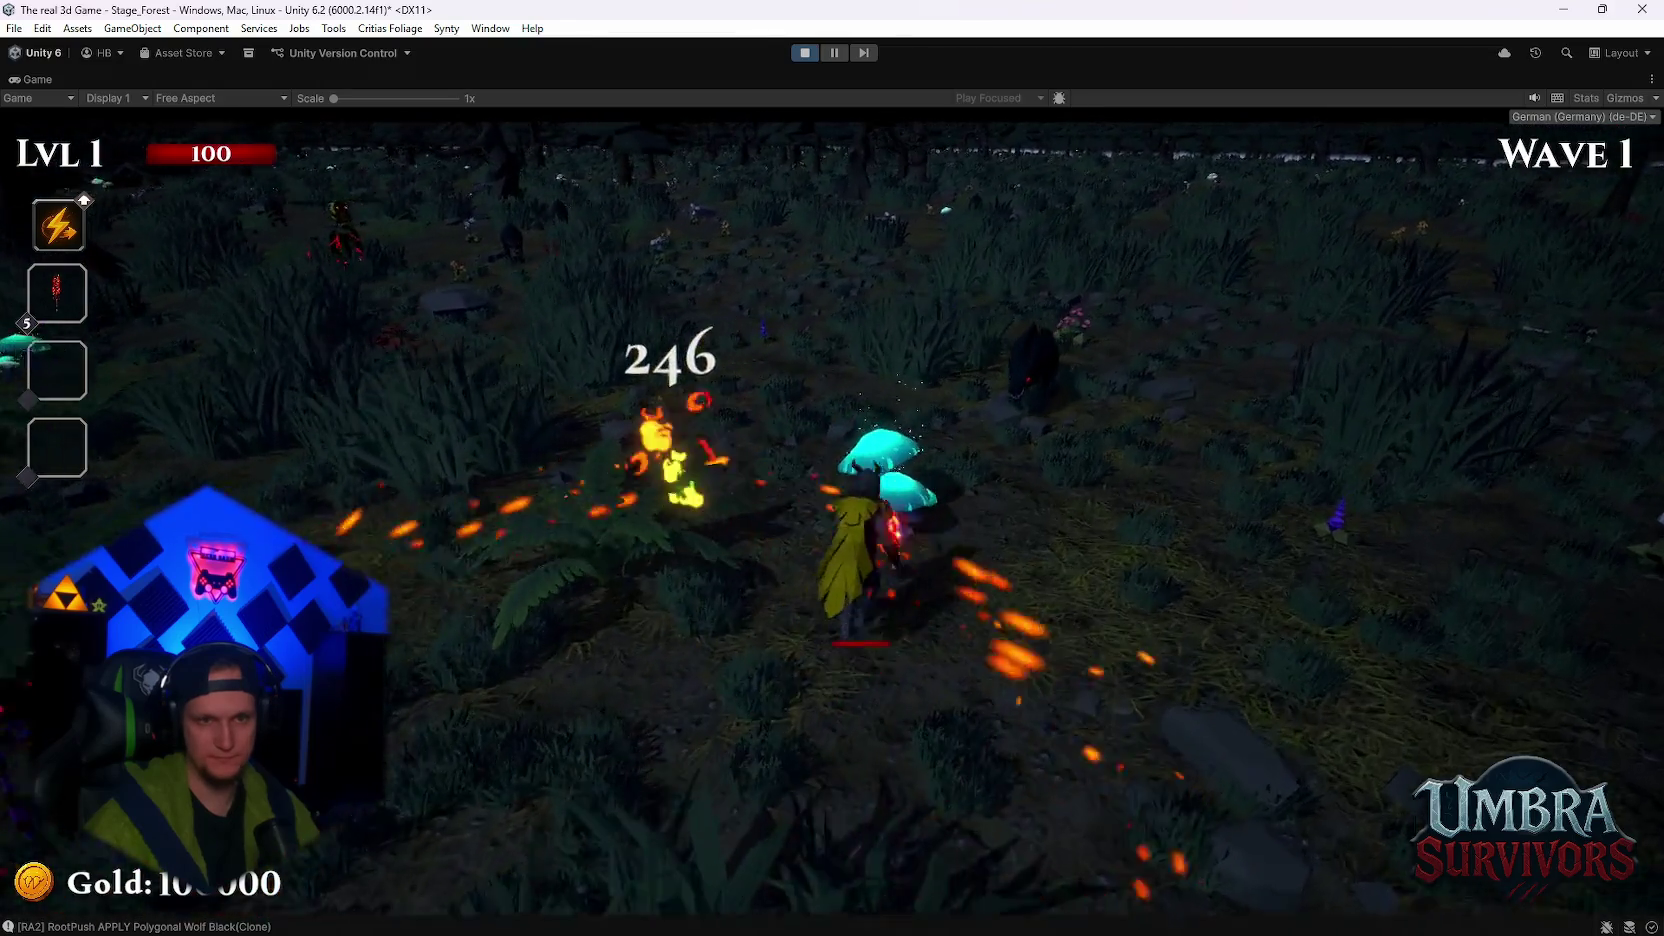
pyautogui.press('d')
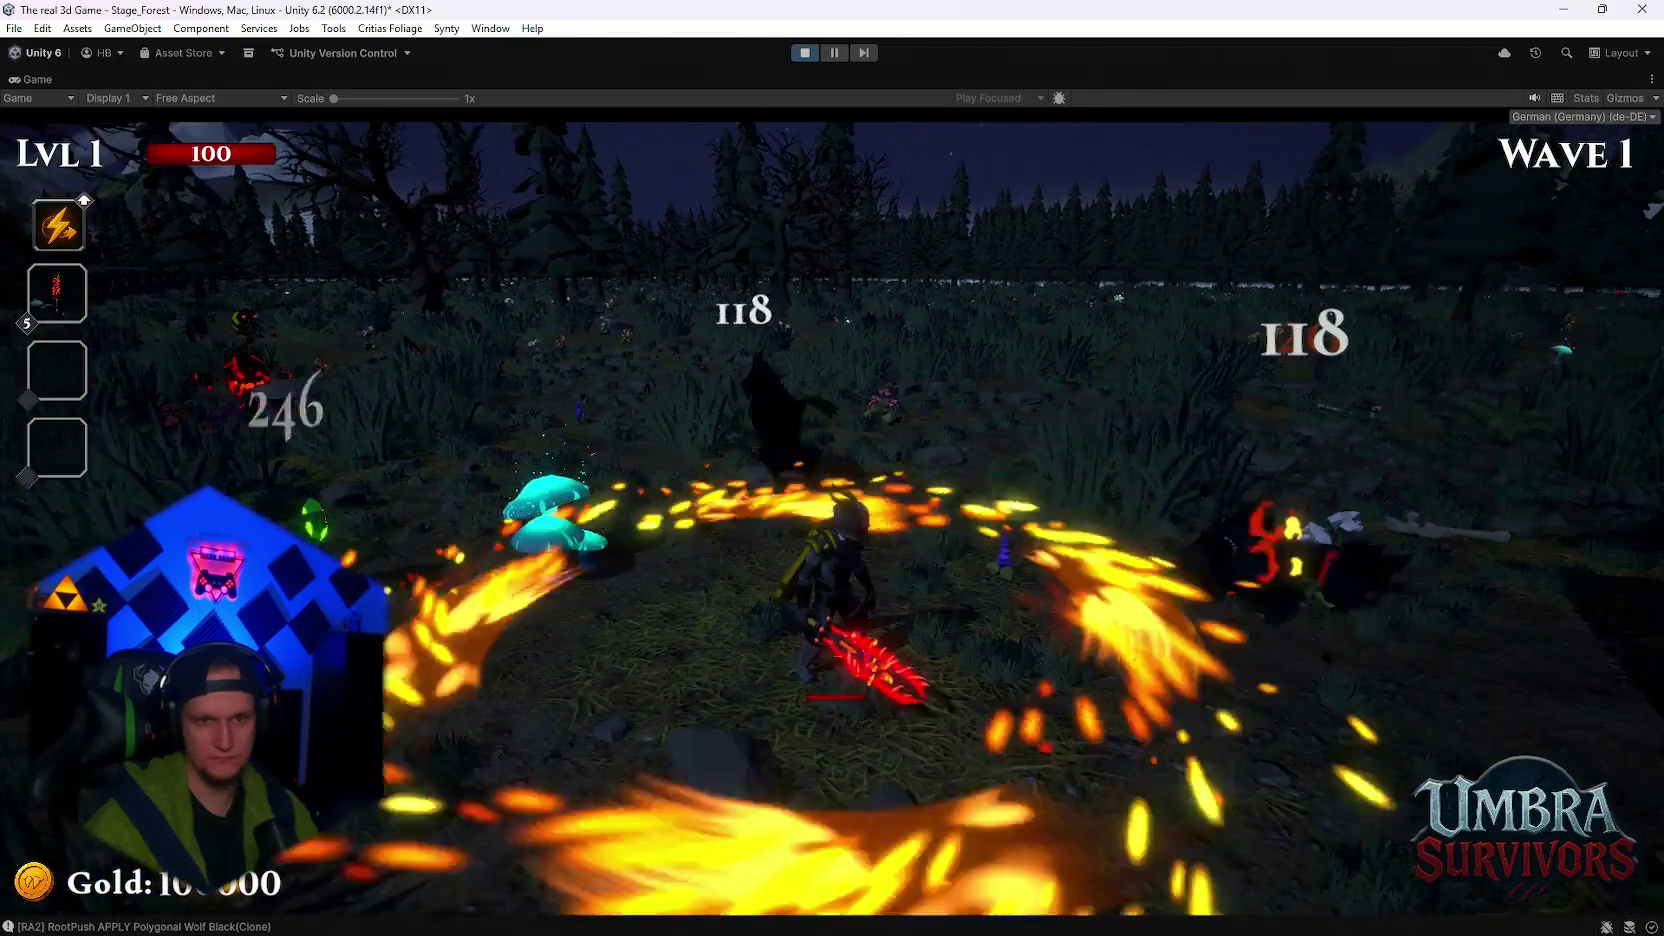
pyautogui.press('Escape')
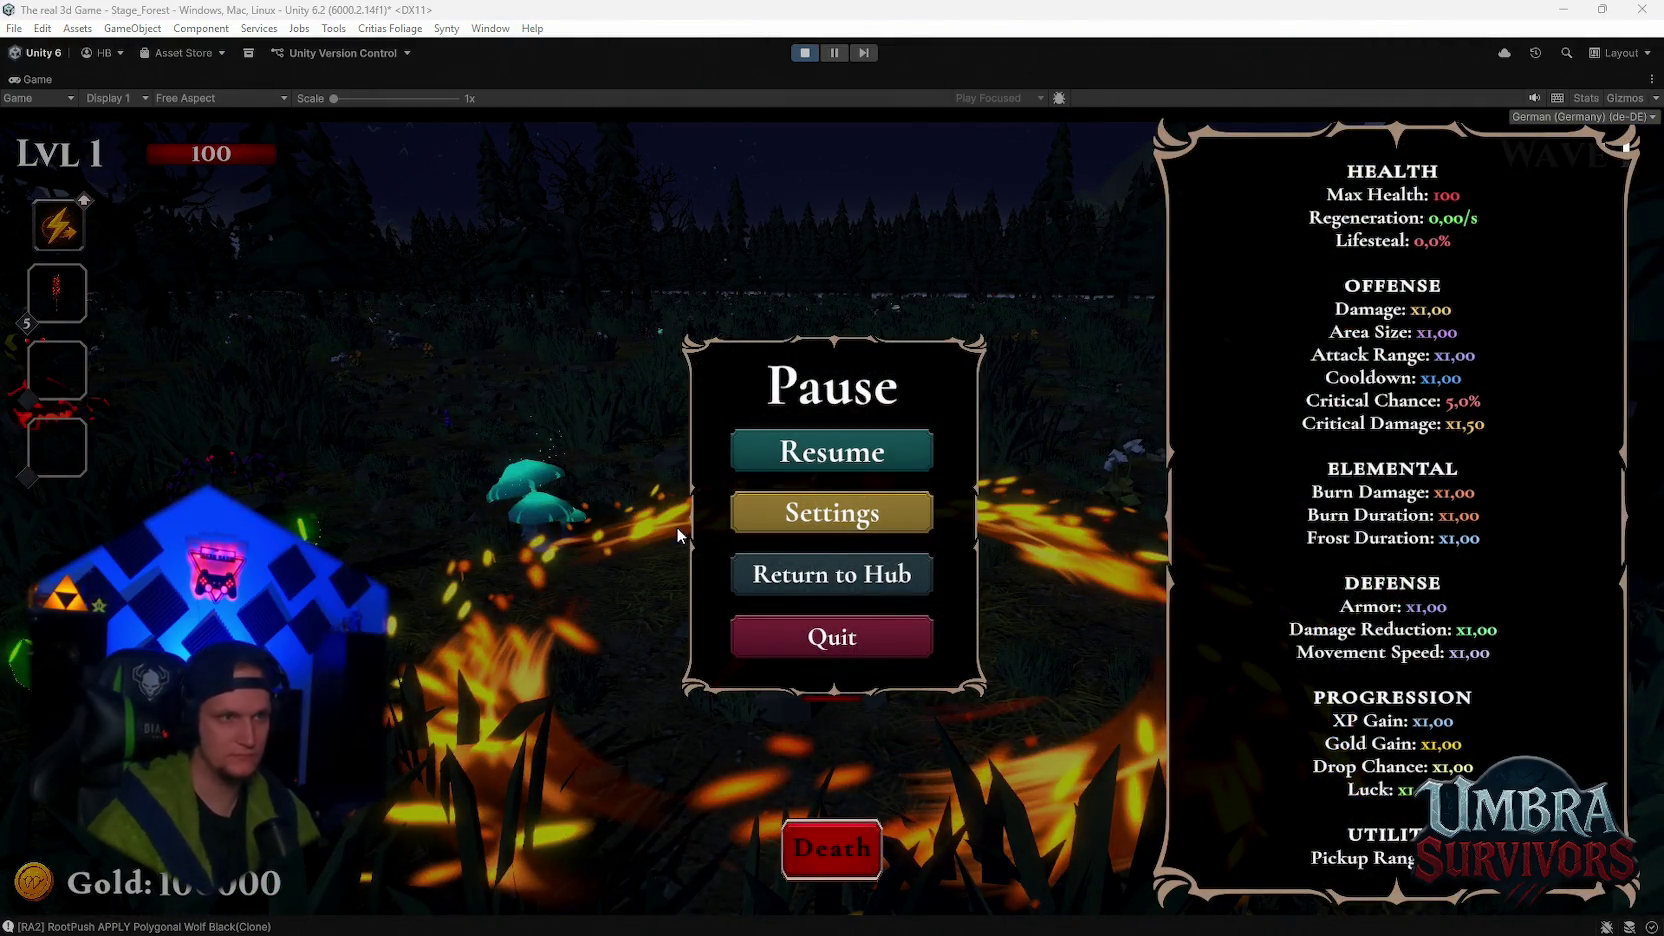
pyautogui.hotkey('shift', 'space')
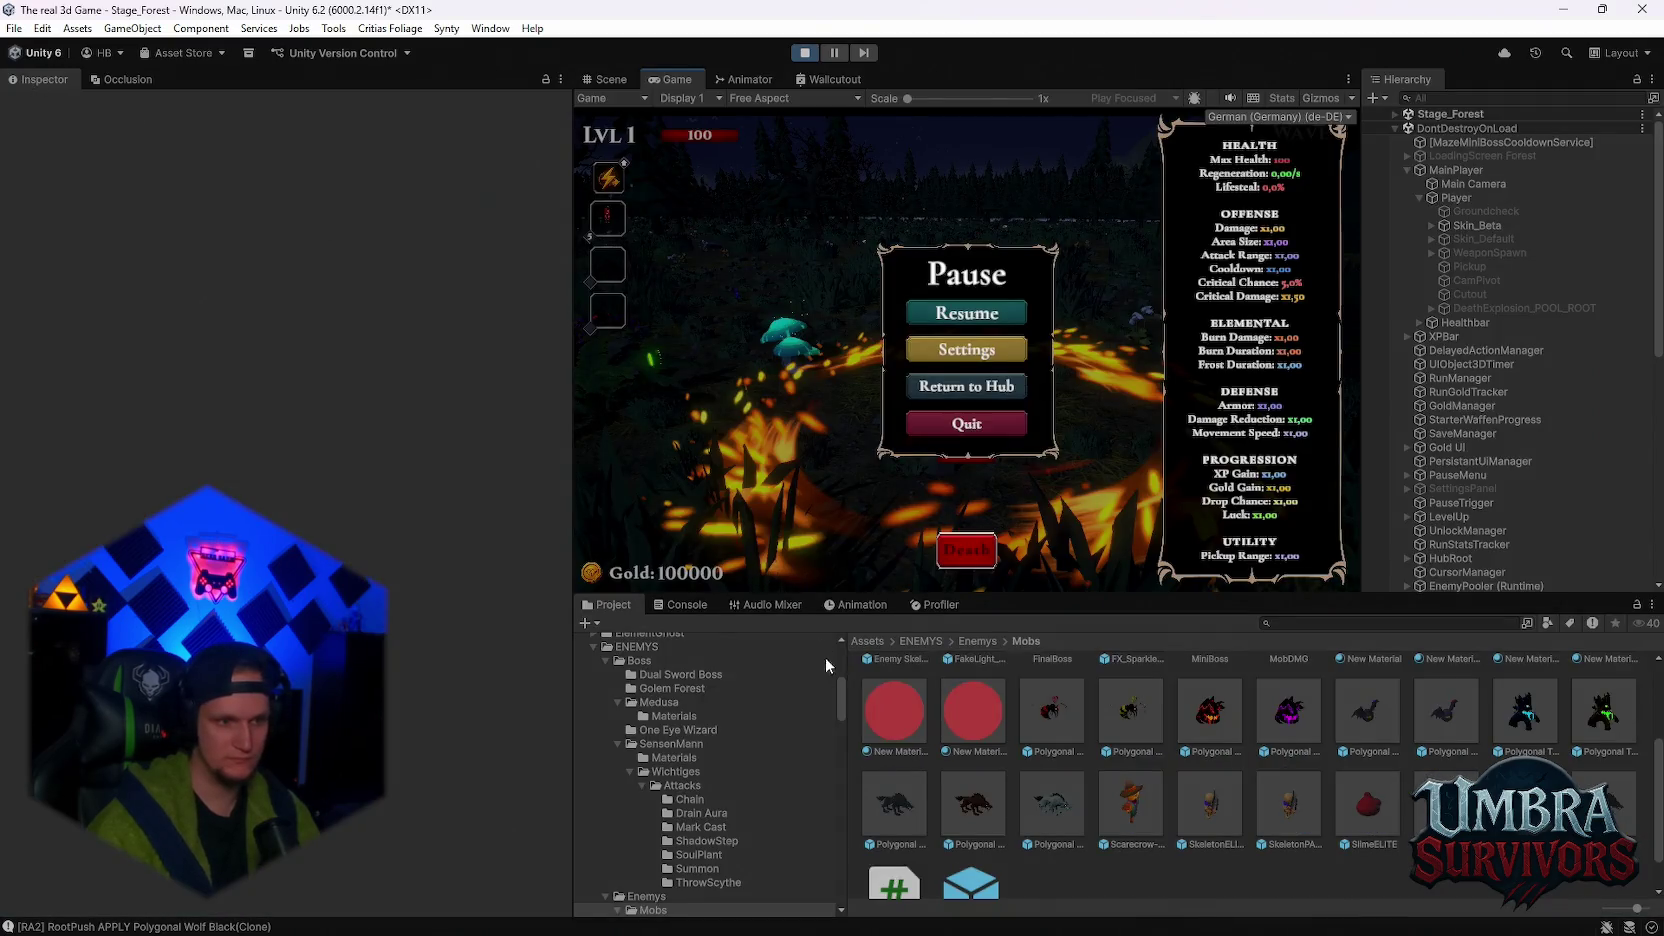
# - Inspect a Polygonal Wolf Black RootPush APPLY entry in the Console and select all logs
pyautogui.click(666, 606)
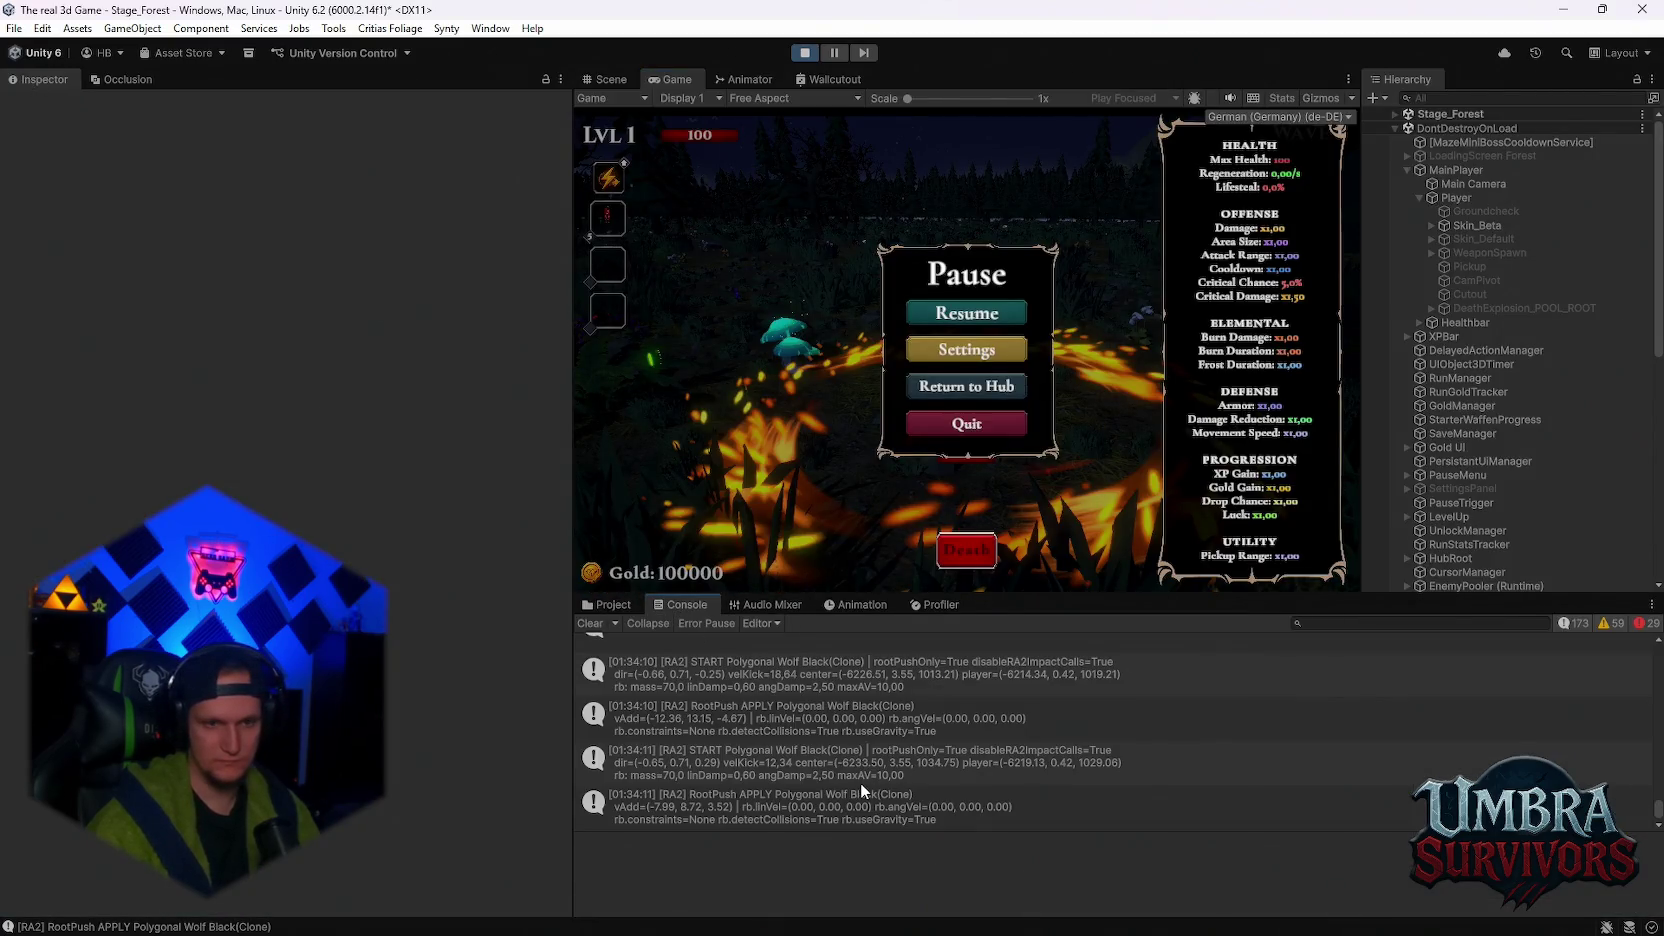
pyautogui.scroll(2, 861, 783)
pyautogui.scroll(3, 858, 786)
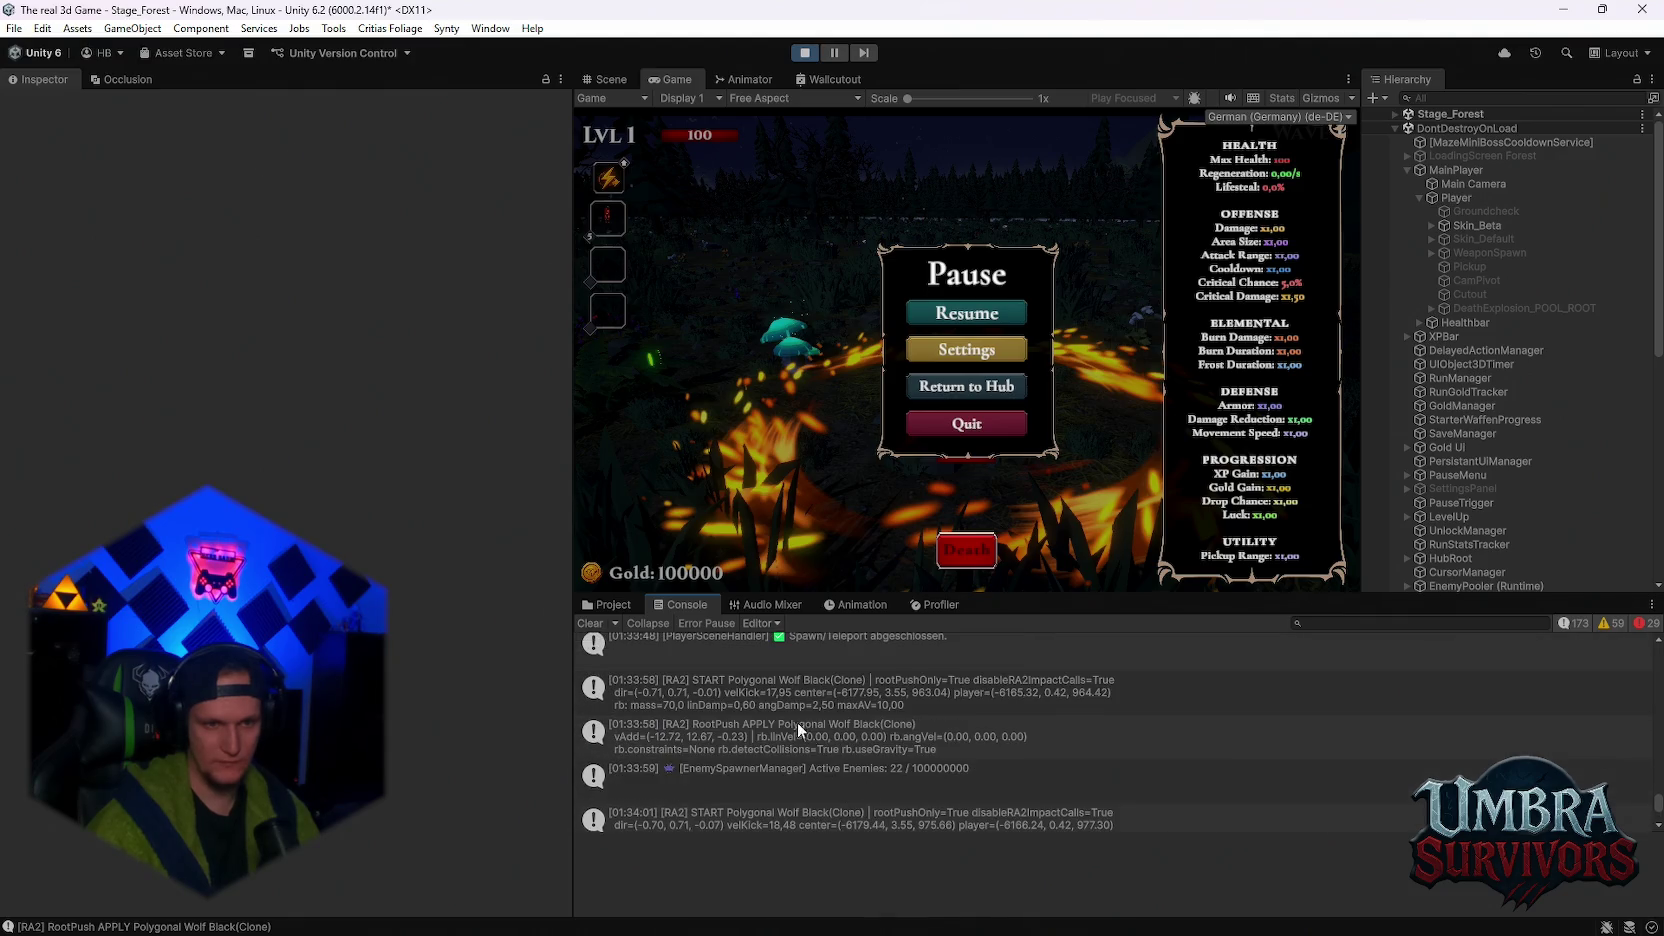
pyautogui.click(800, 705)
pyautogui.scroll(2, 822, 734)
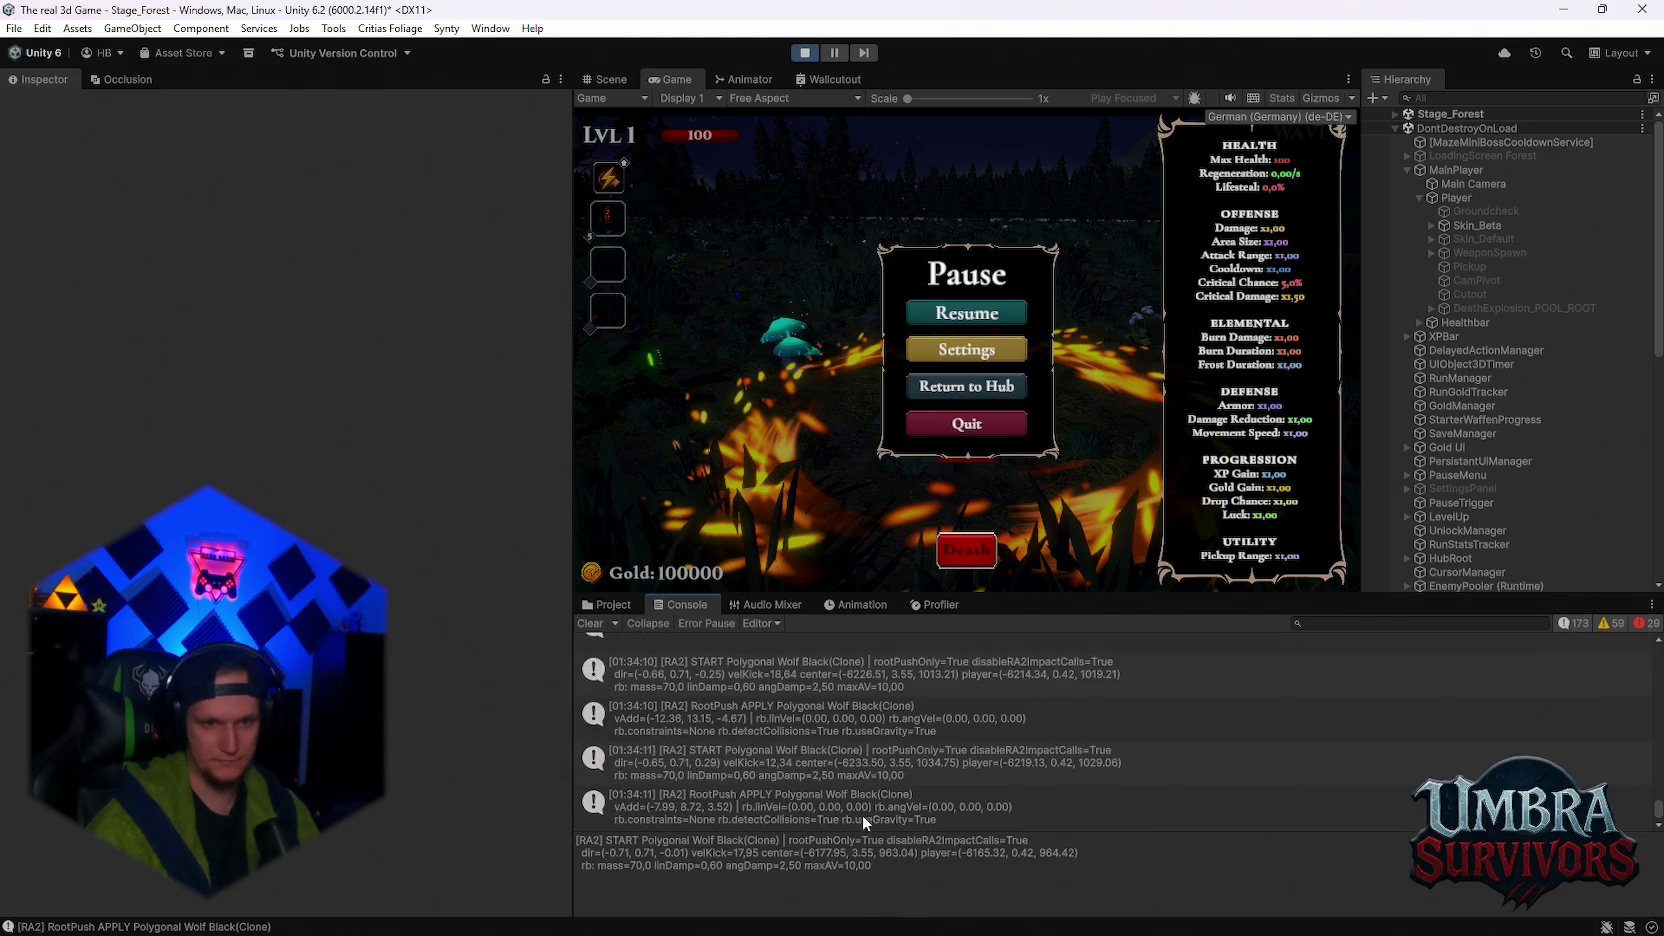
pyautogui.hotkey('ctrl', 'a')
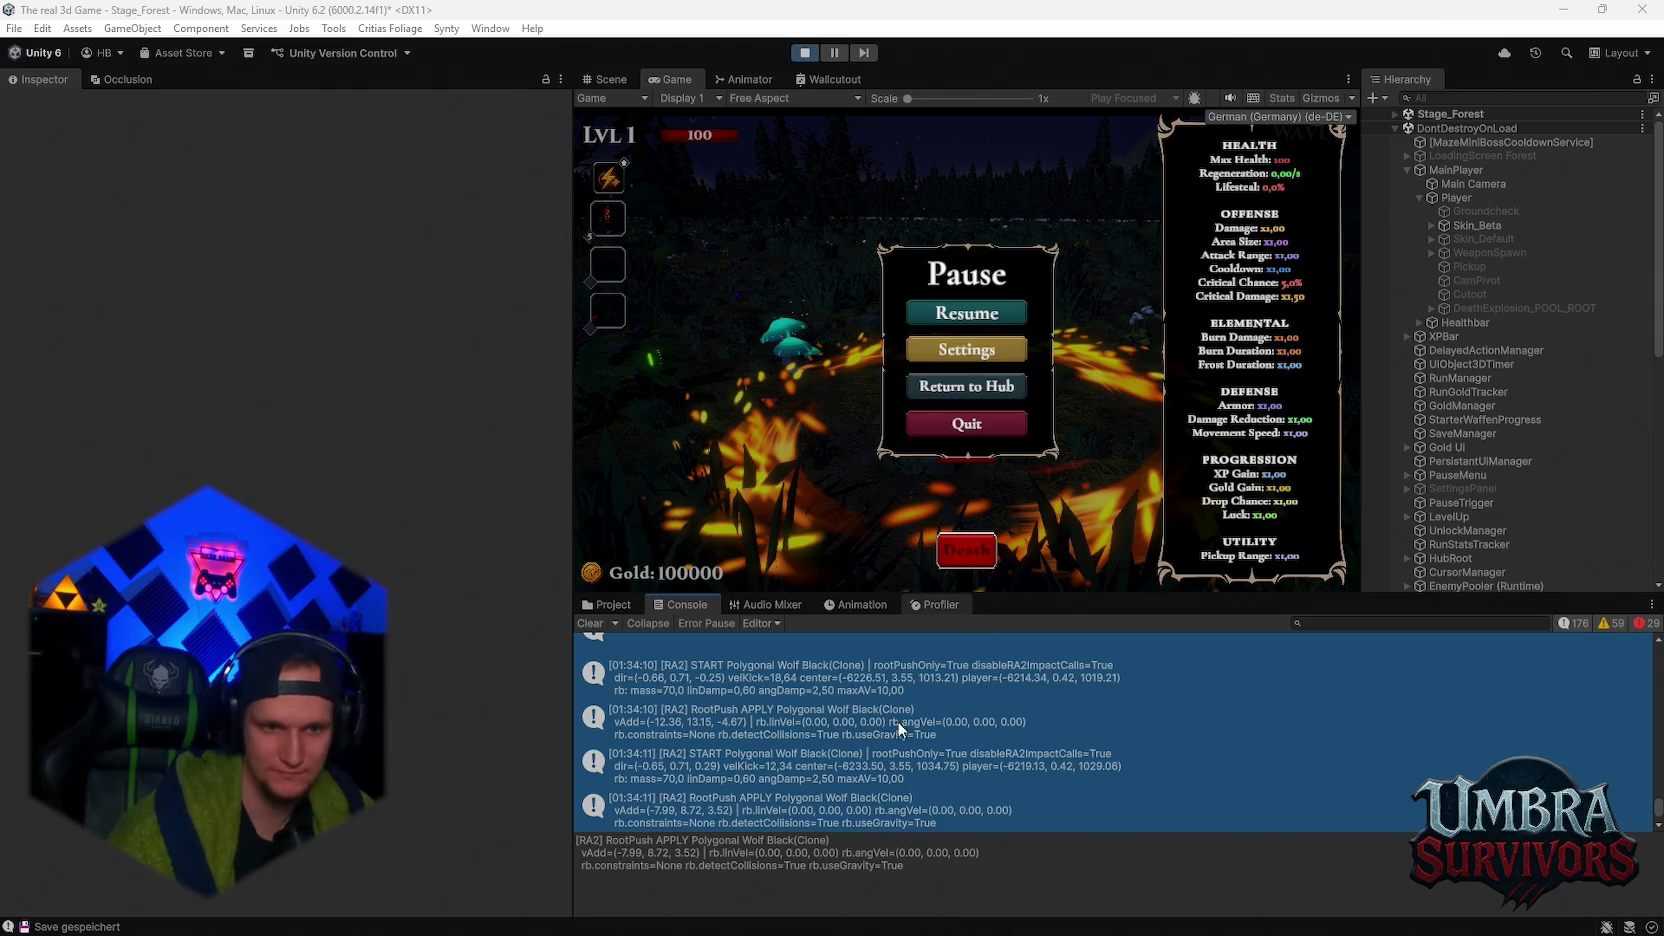
# - Scroll through the RA2 START and RootPush entries, then stop play mode
pyautogui.scroll(1, 902, 768)
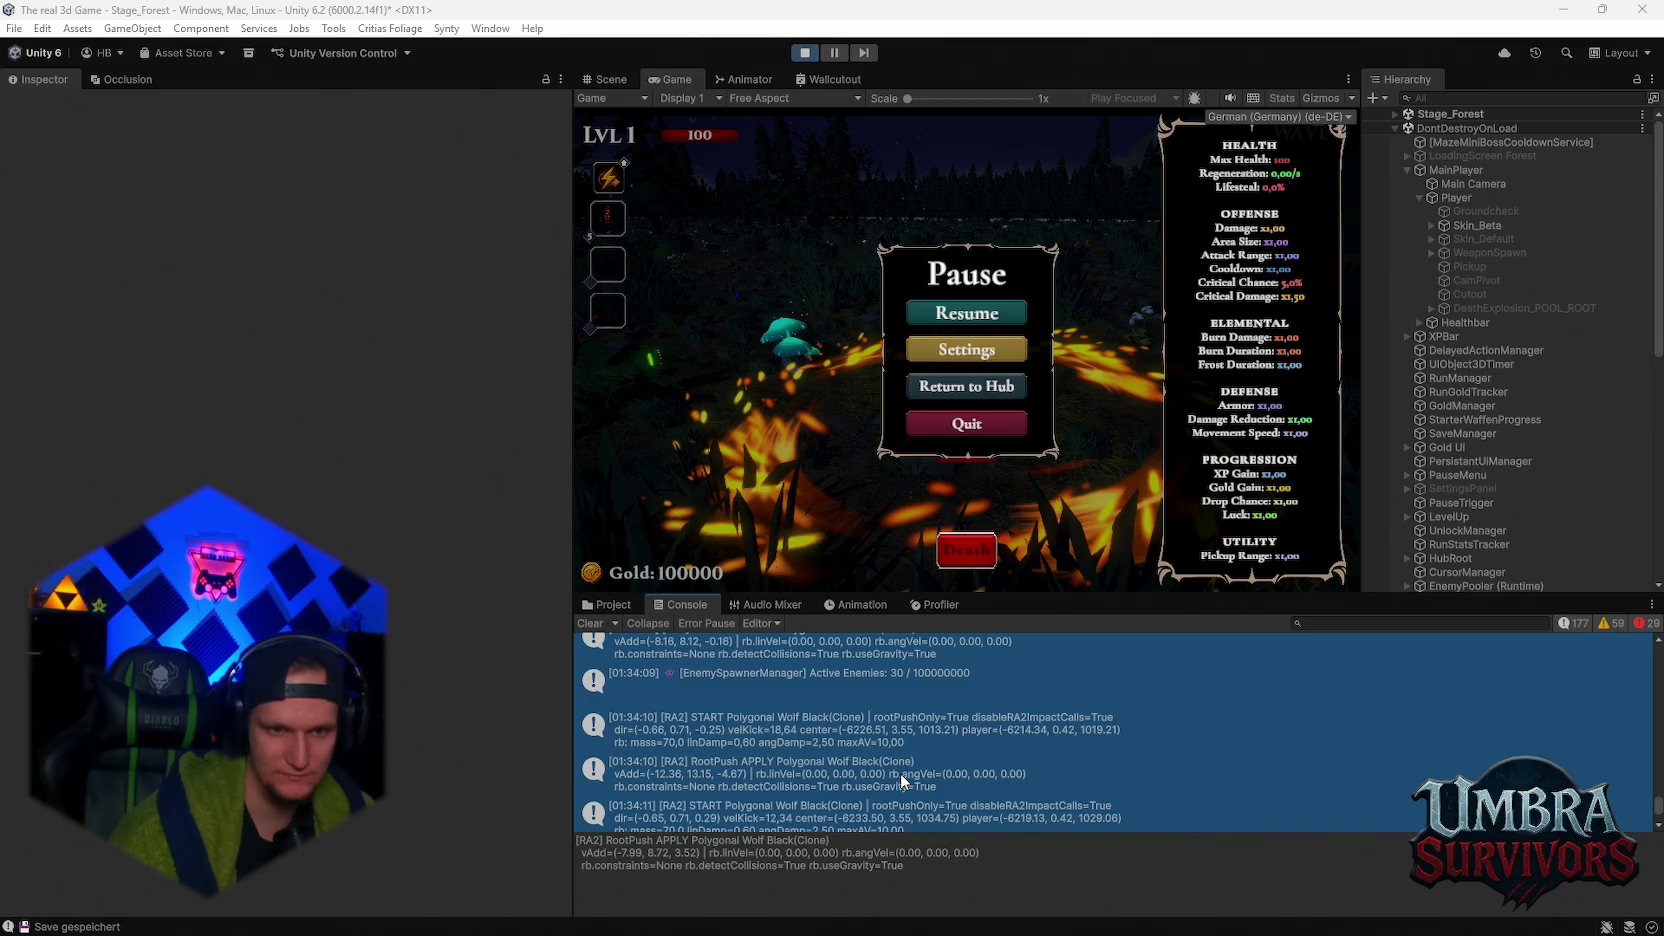
pyautogui.scroll(-2, 898, 764)
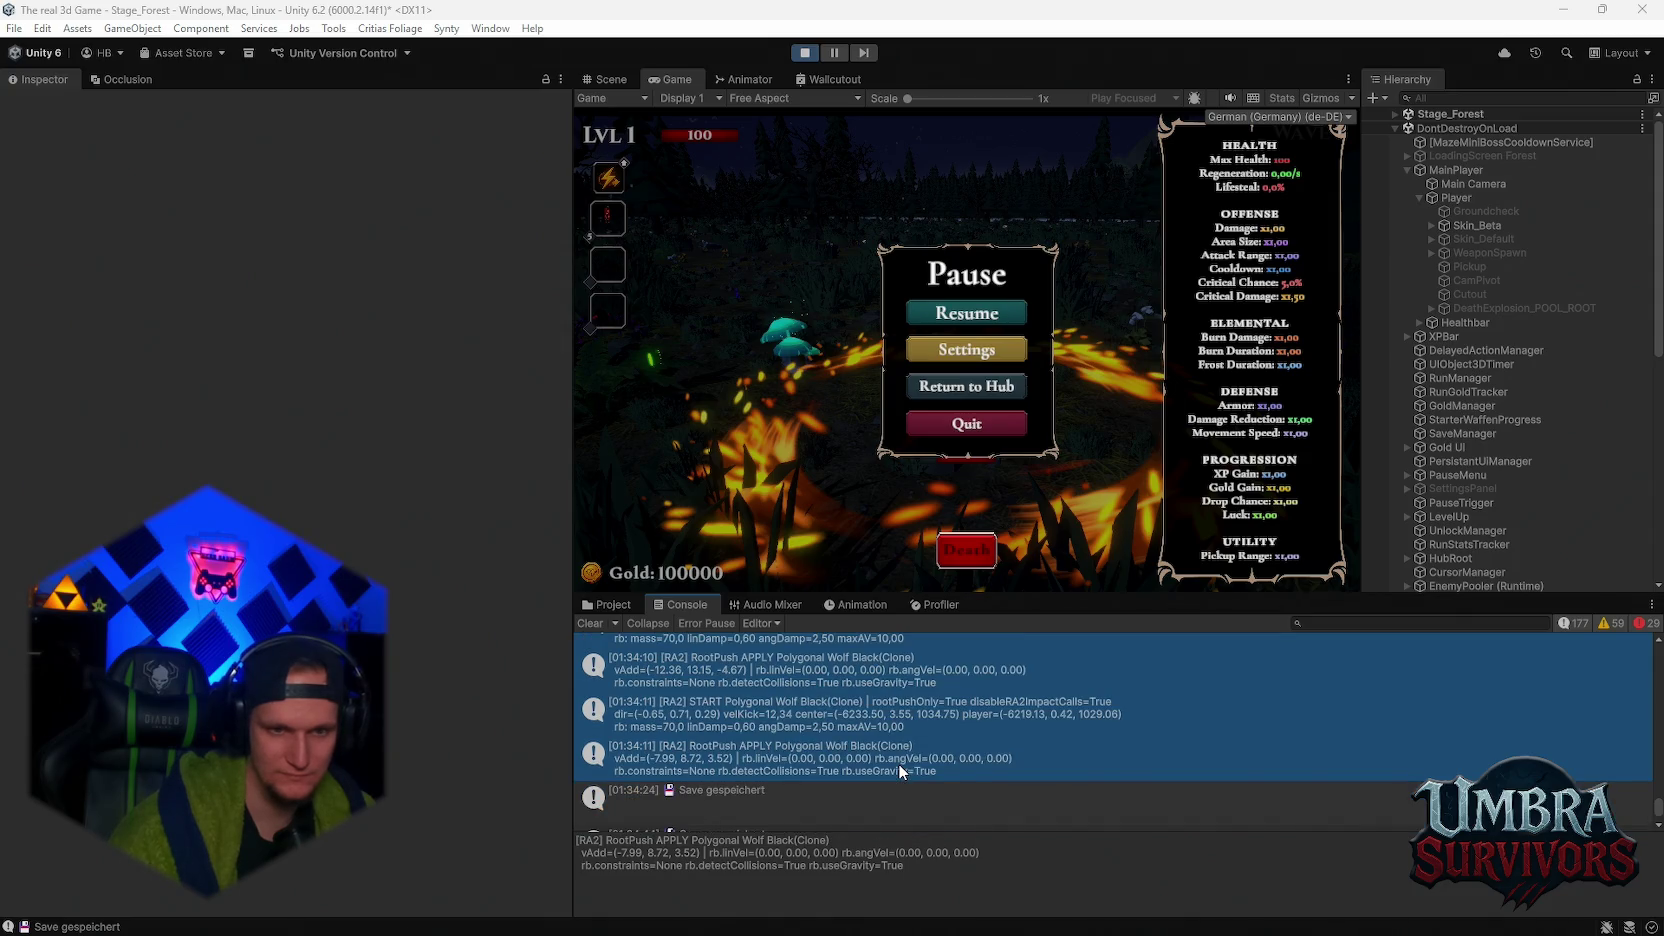
pyautogui.scroll(-3, 898, 763)
pyautogui.scroll(5, 899, 758)
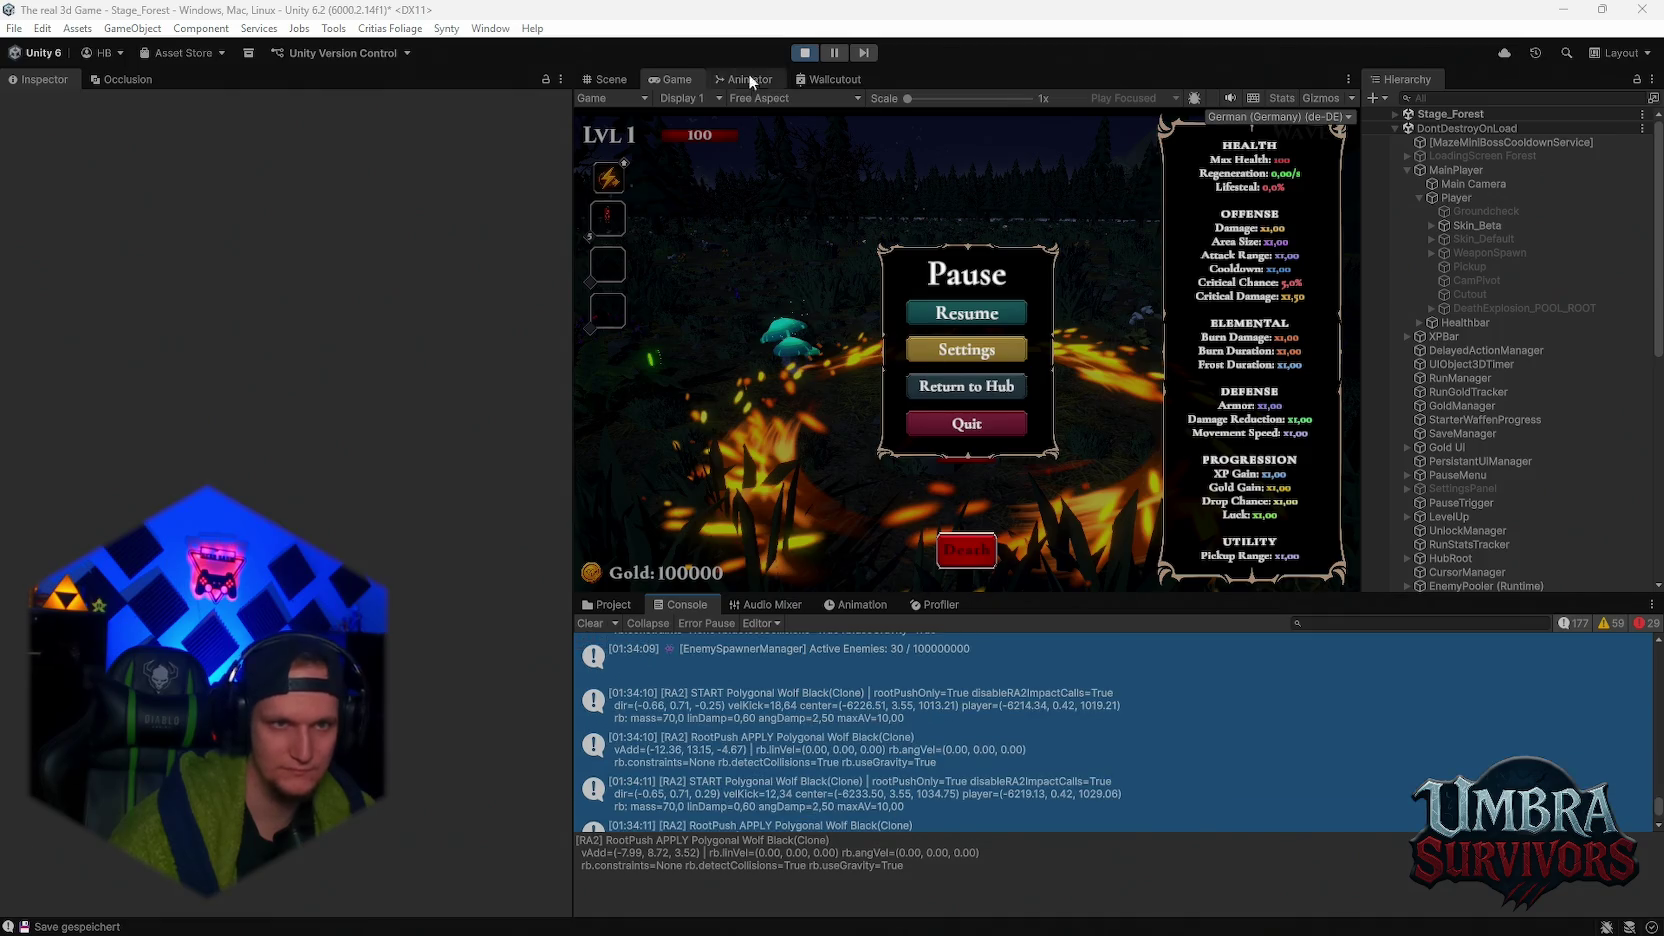
pyautogui.click(805, 52)
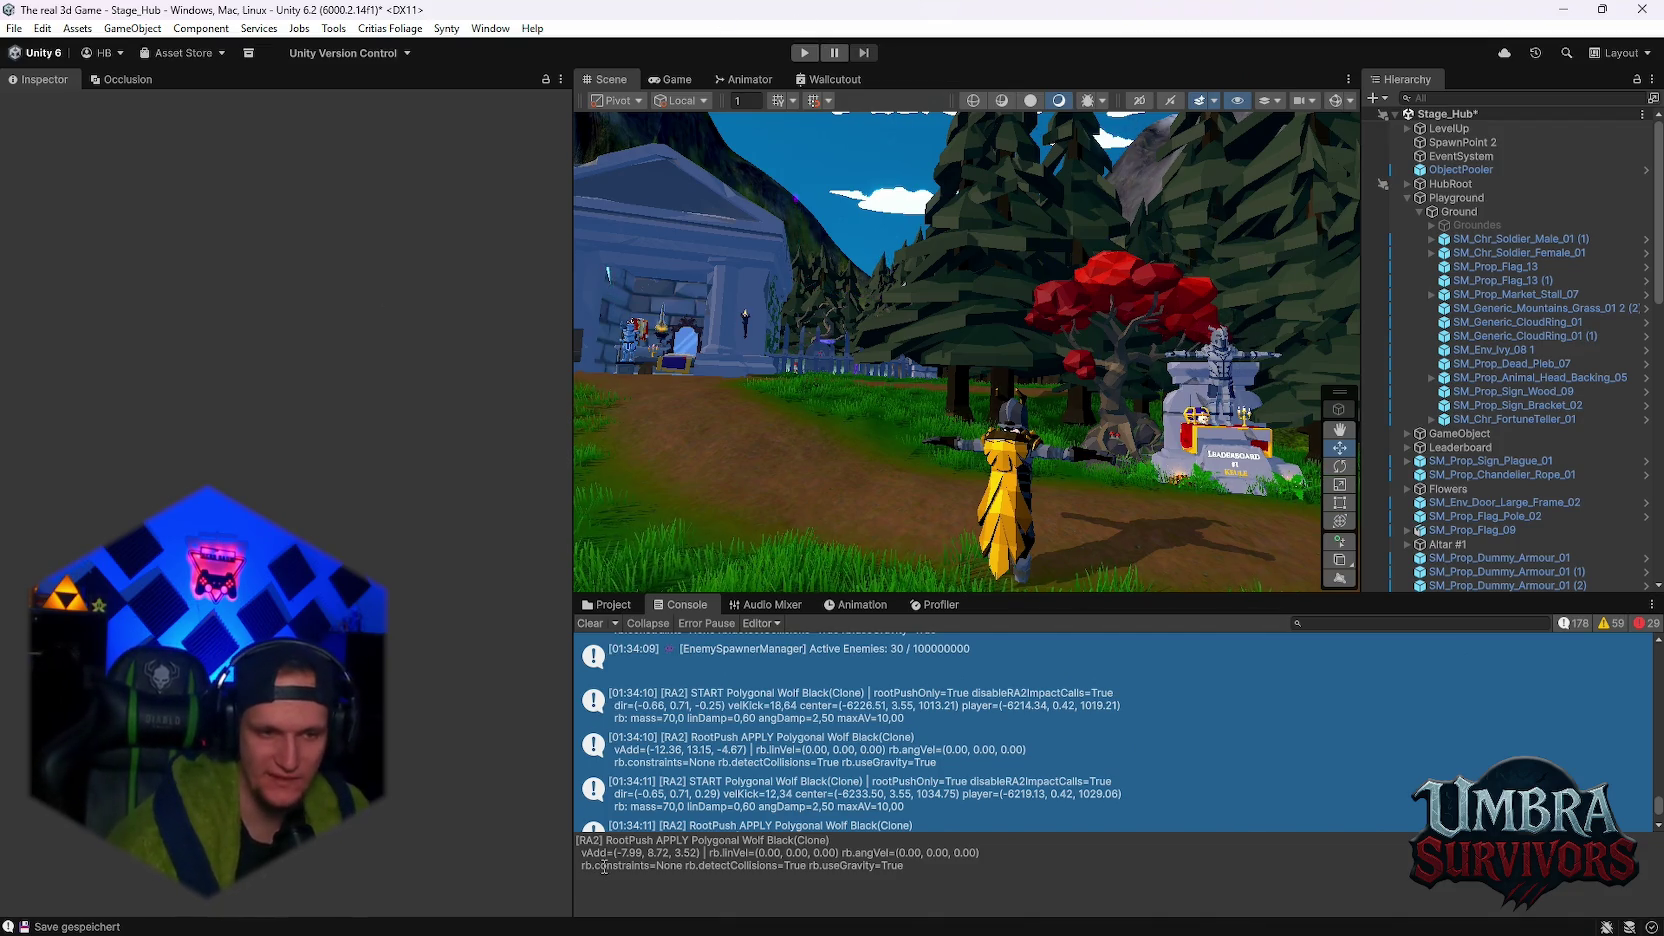
# - Review the Console's RA2 RootPush entries alongside the two 'Save gespeichert' messages
pyautogui.scroll(-5, 753, 722)
pyautogui.scroll(5, 759, 719)
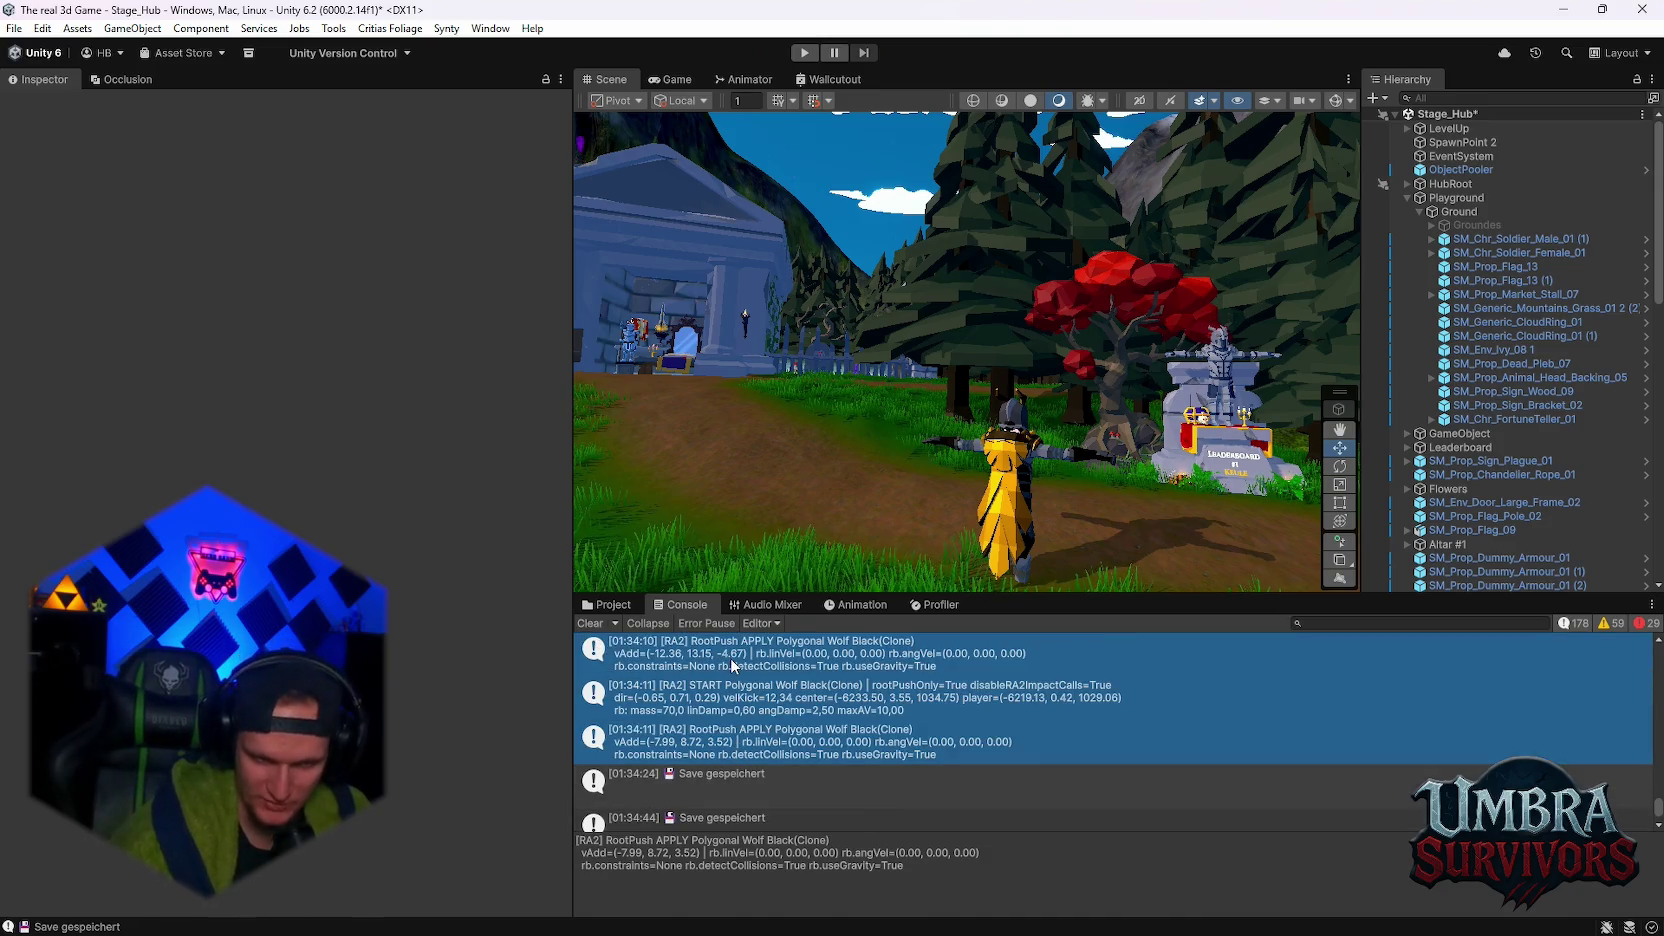
pyautogui.scroll(3, 726, 655)
pyautogui.scroll(-5, 725, 664)
pyautogui.scroll(5, 725, 664)
pyautogui.scroll(-3, 729, 662)
pyautogui.scroll(-3, 729, 662)
pyautogui.scroll(3, 710, 779)
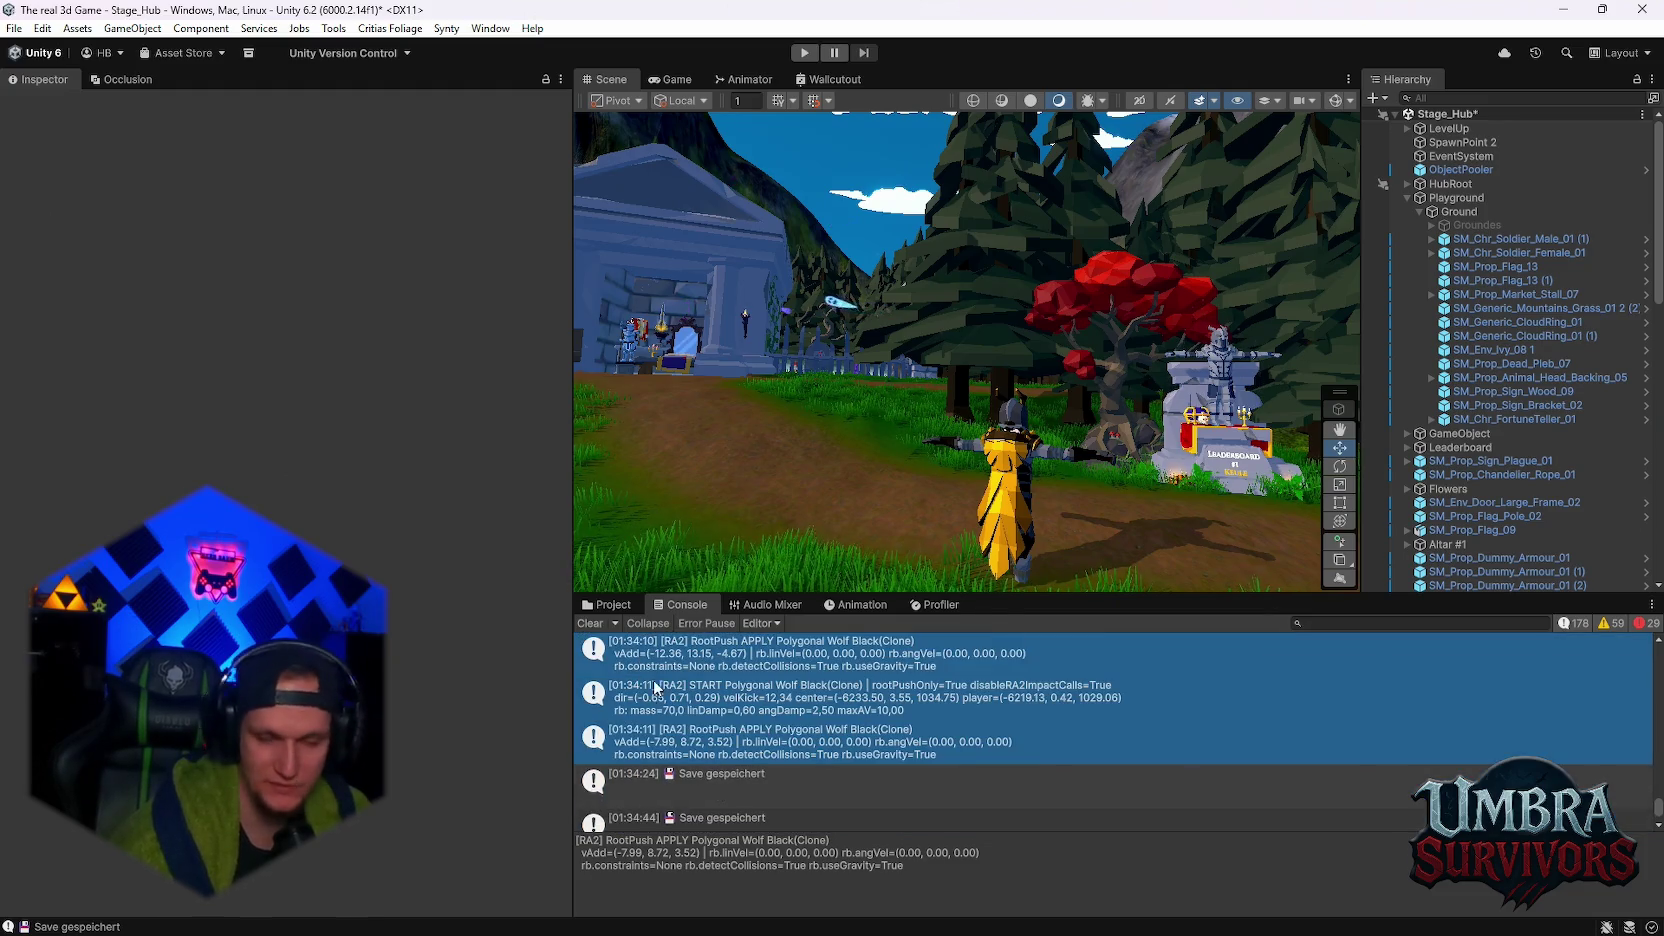
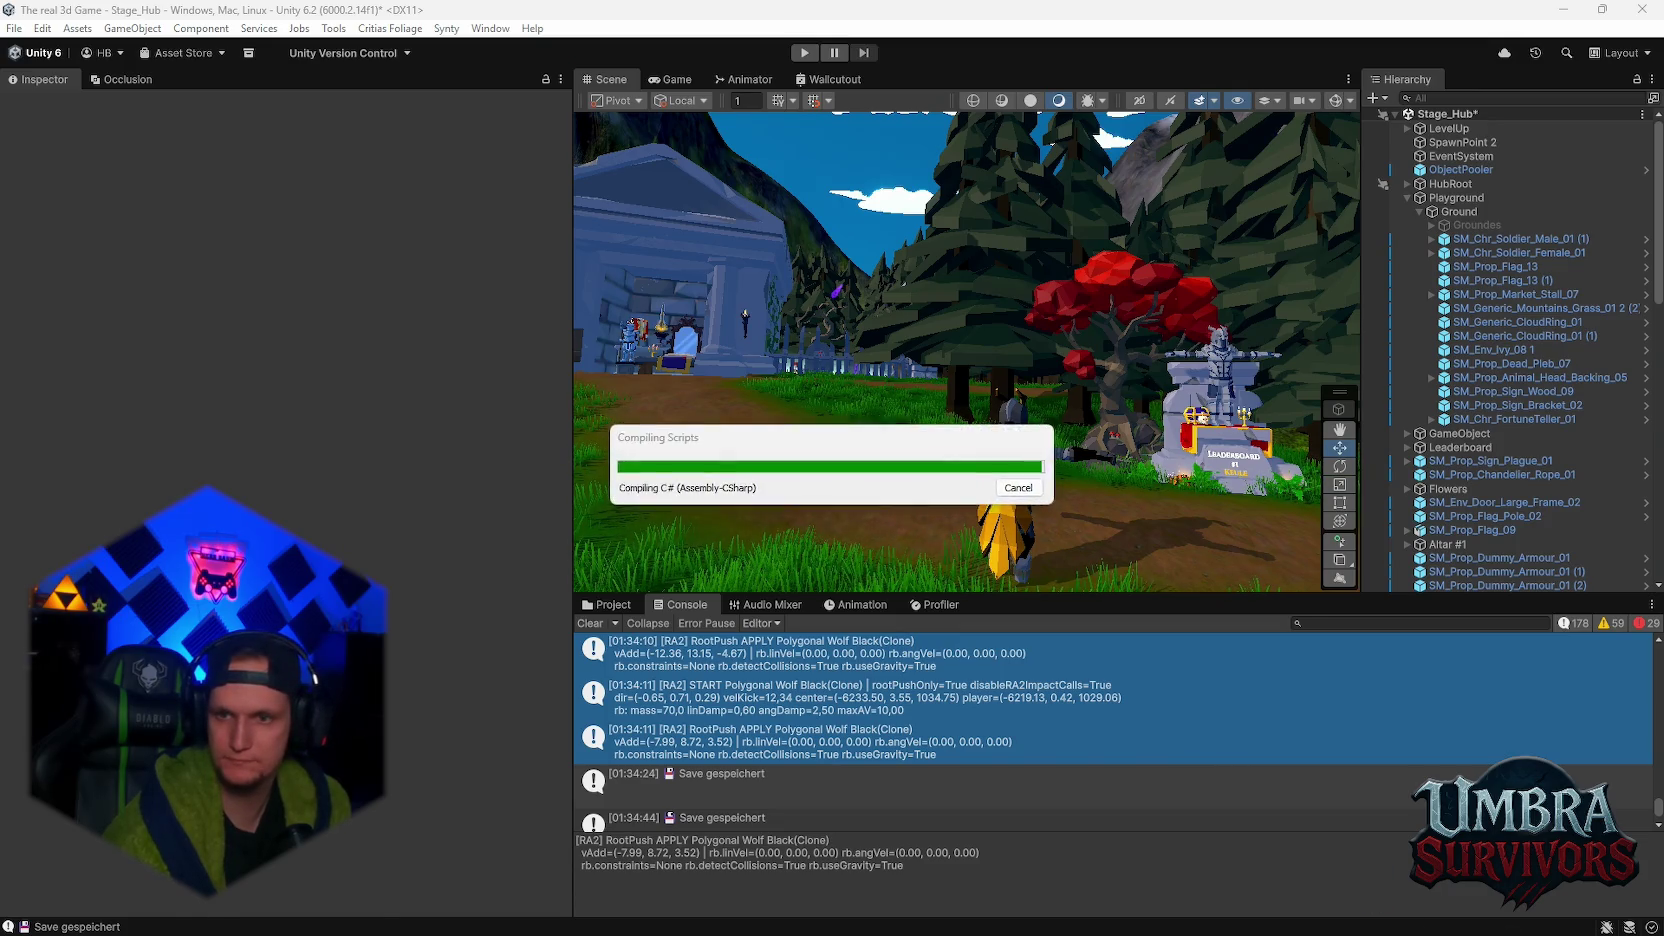
# - Select the last compile error, EnemyBase.cs(2265,2) CS1513, in the Console list
pyautogui.scroll(-5, 920, 700)
pyautogui.click(956, 797)
pyautogui.hotkey('ctrl', 'a')
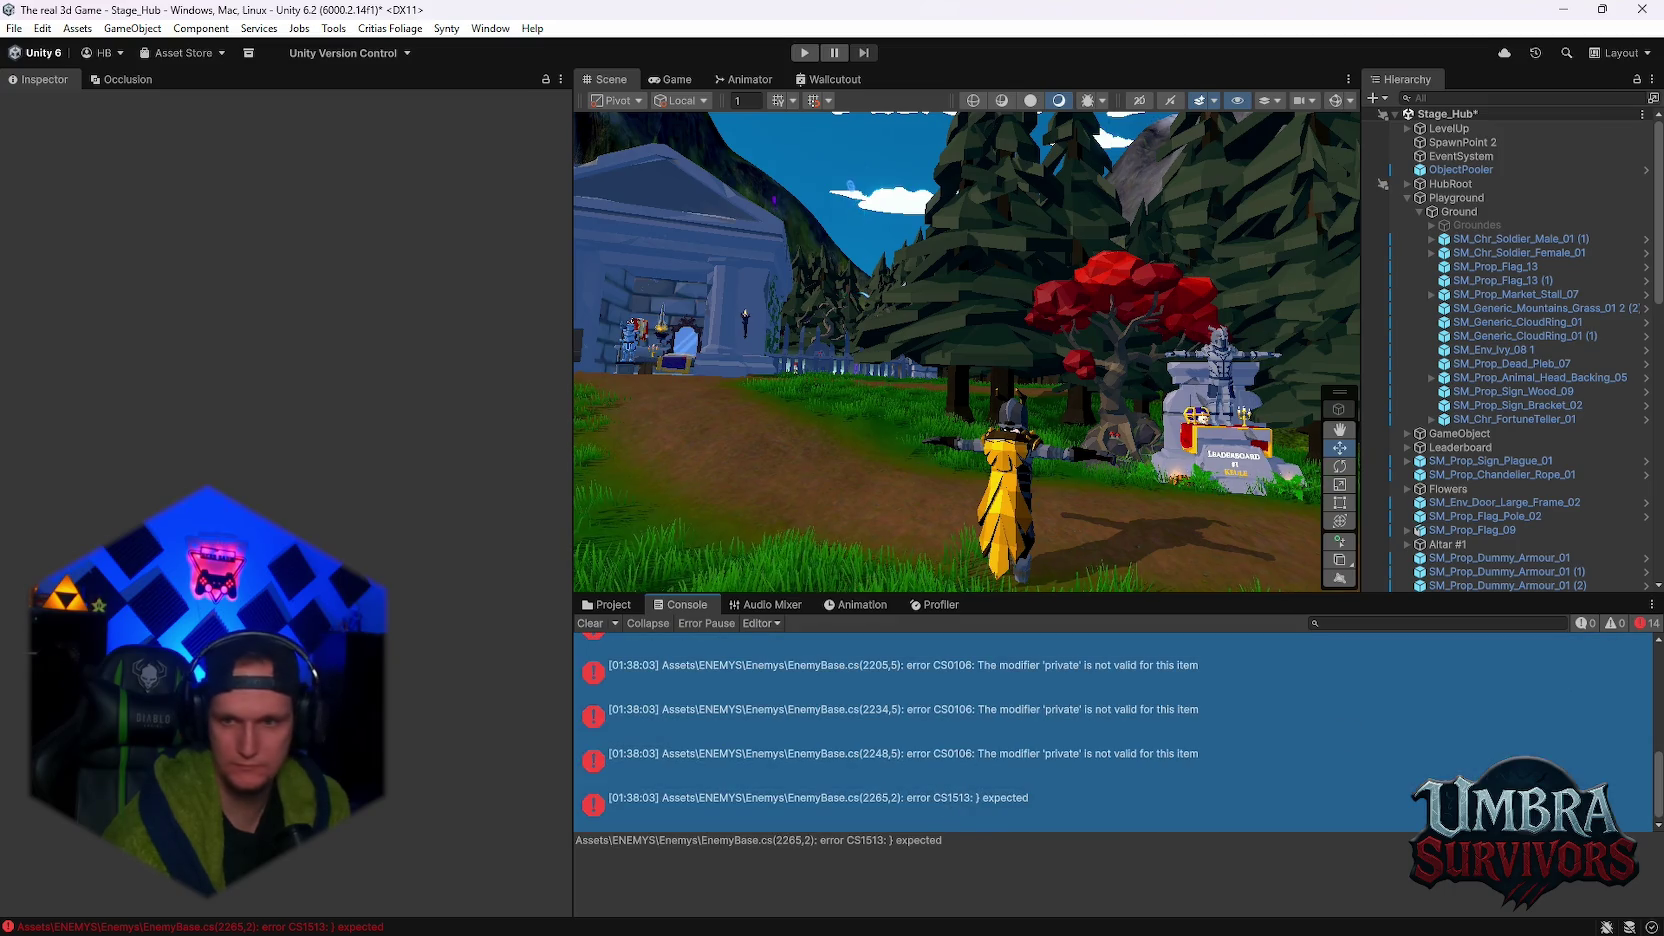
pyautogui.click(1003, 806)
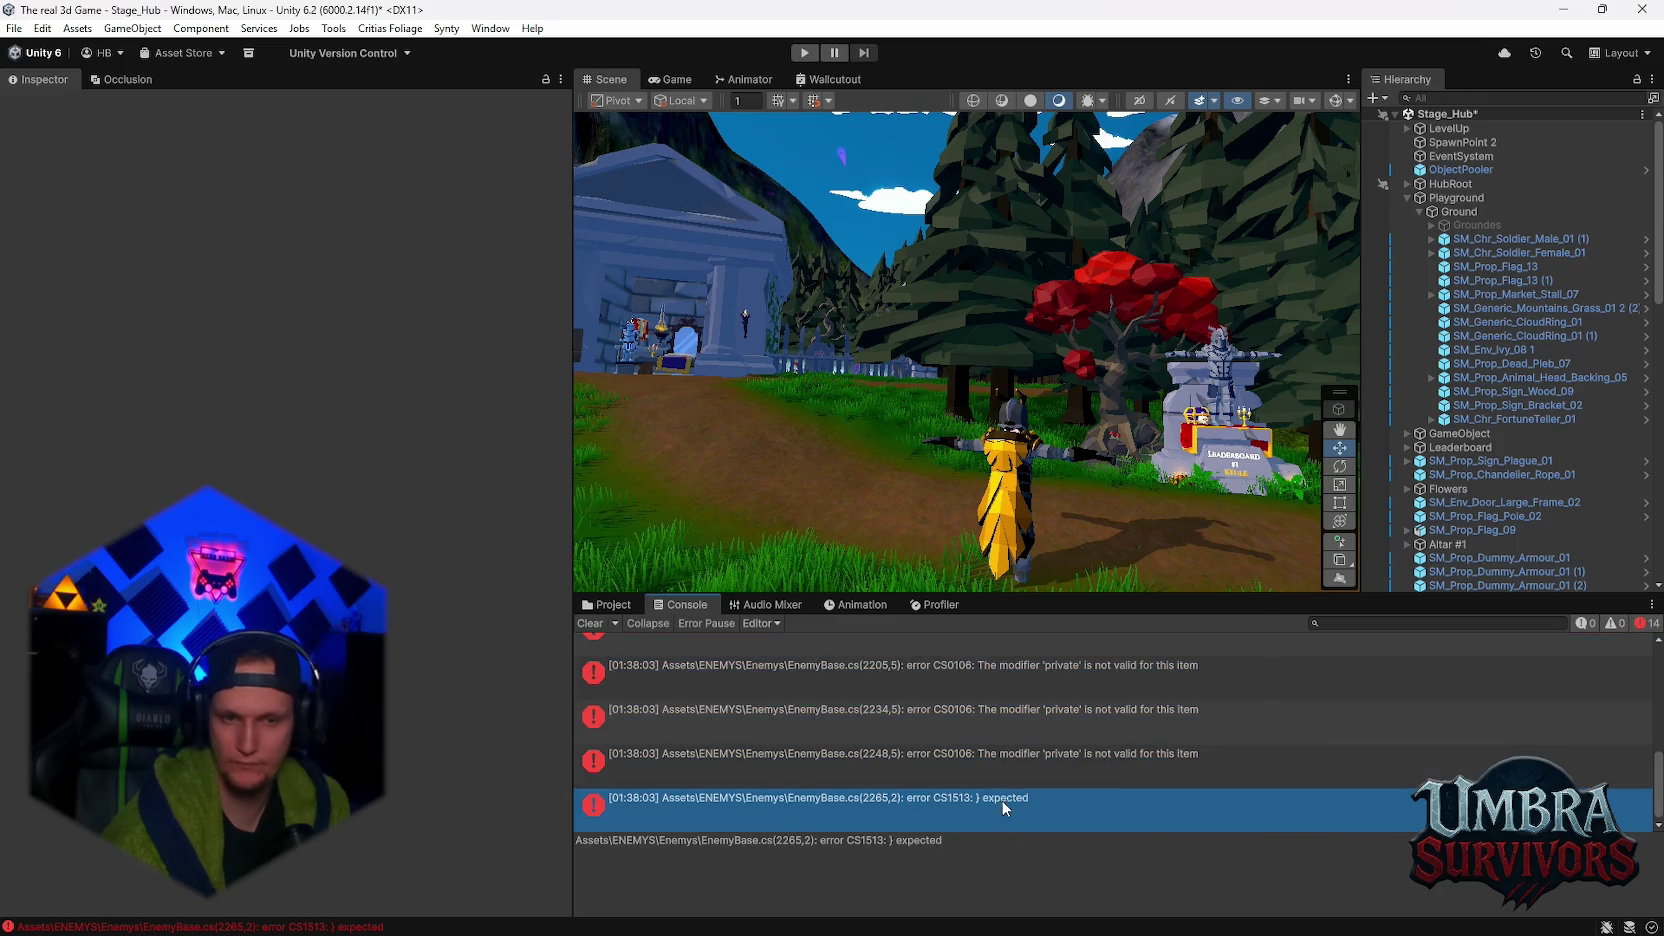
# - Open the EnemyBase.cs(2265,2) error in the code editor to fix the braces and modifiers
pyautogui.doubleClick(1004, 806)
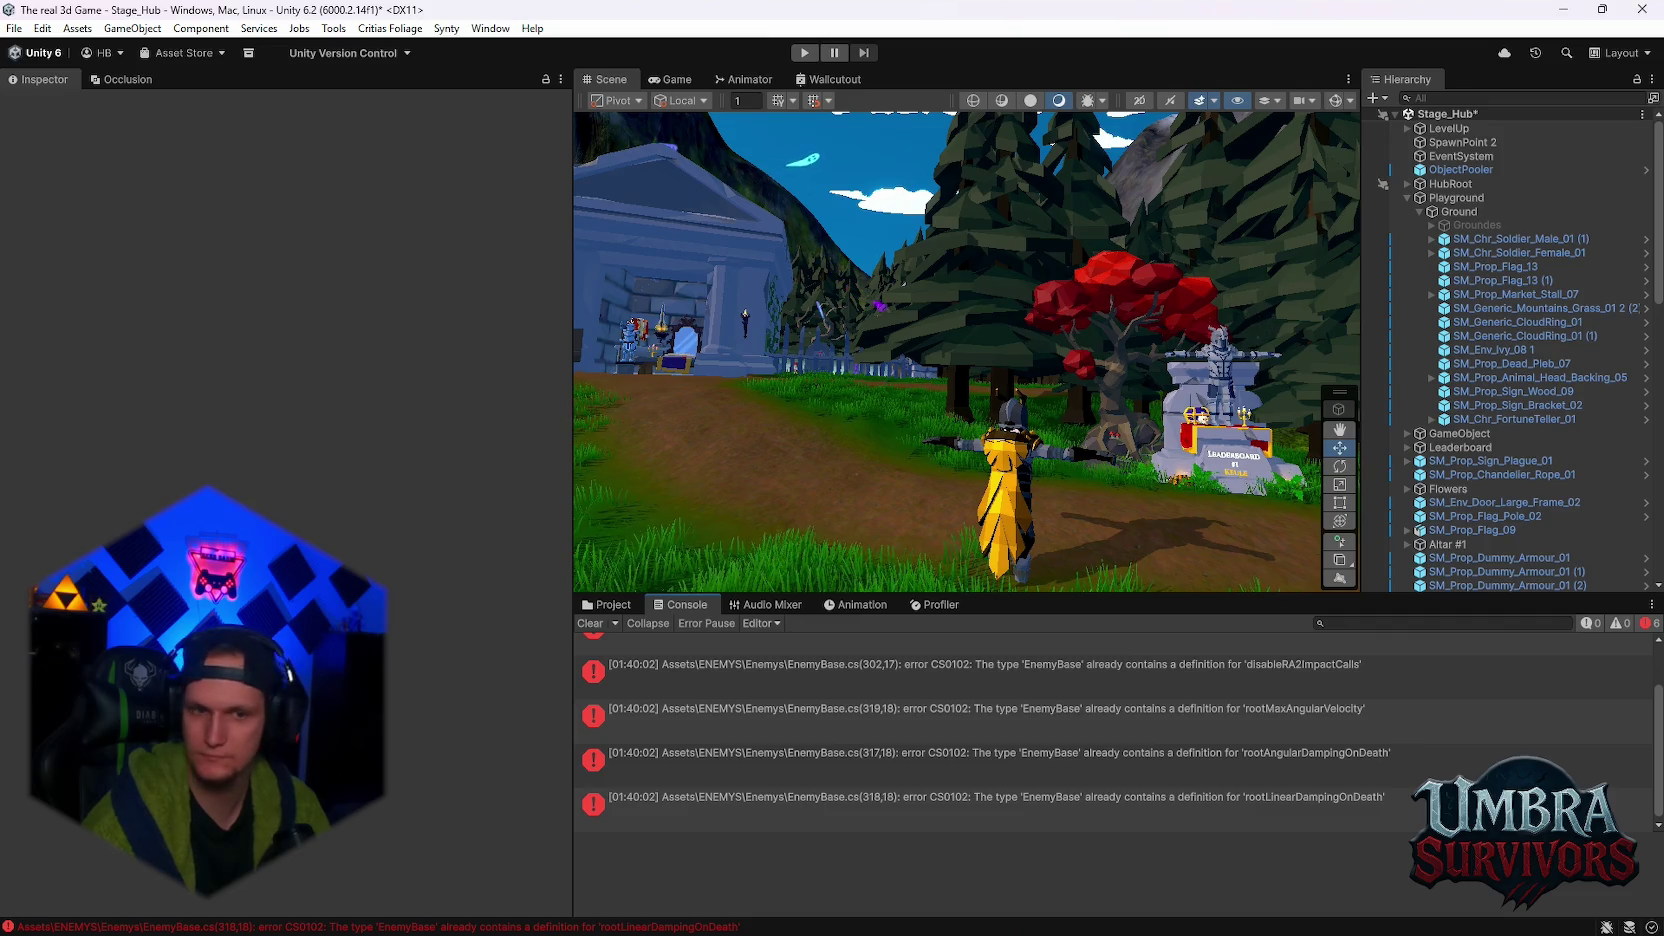
# - Read the duplicate-definition errors for rootMaxAngularVelocity, disableRA2ImpactCalls, ragdollDebug and ragdollDebugVerbose
pyautogui.click(1049, 737)
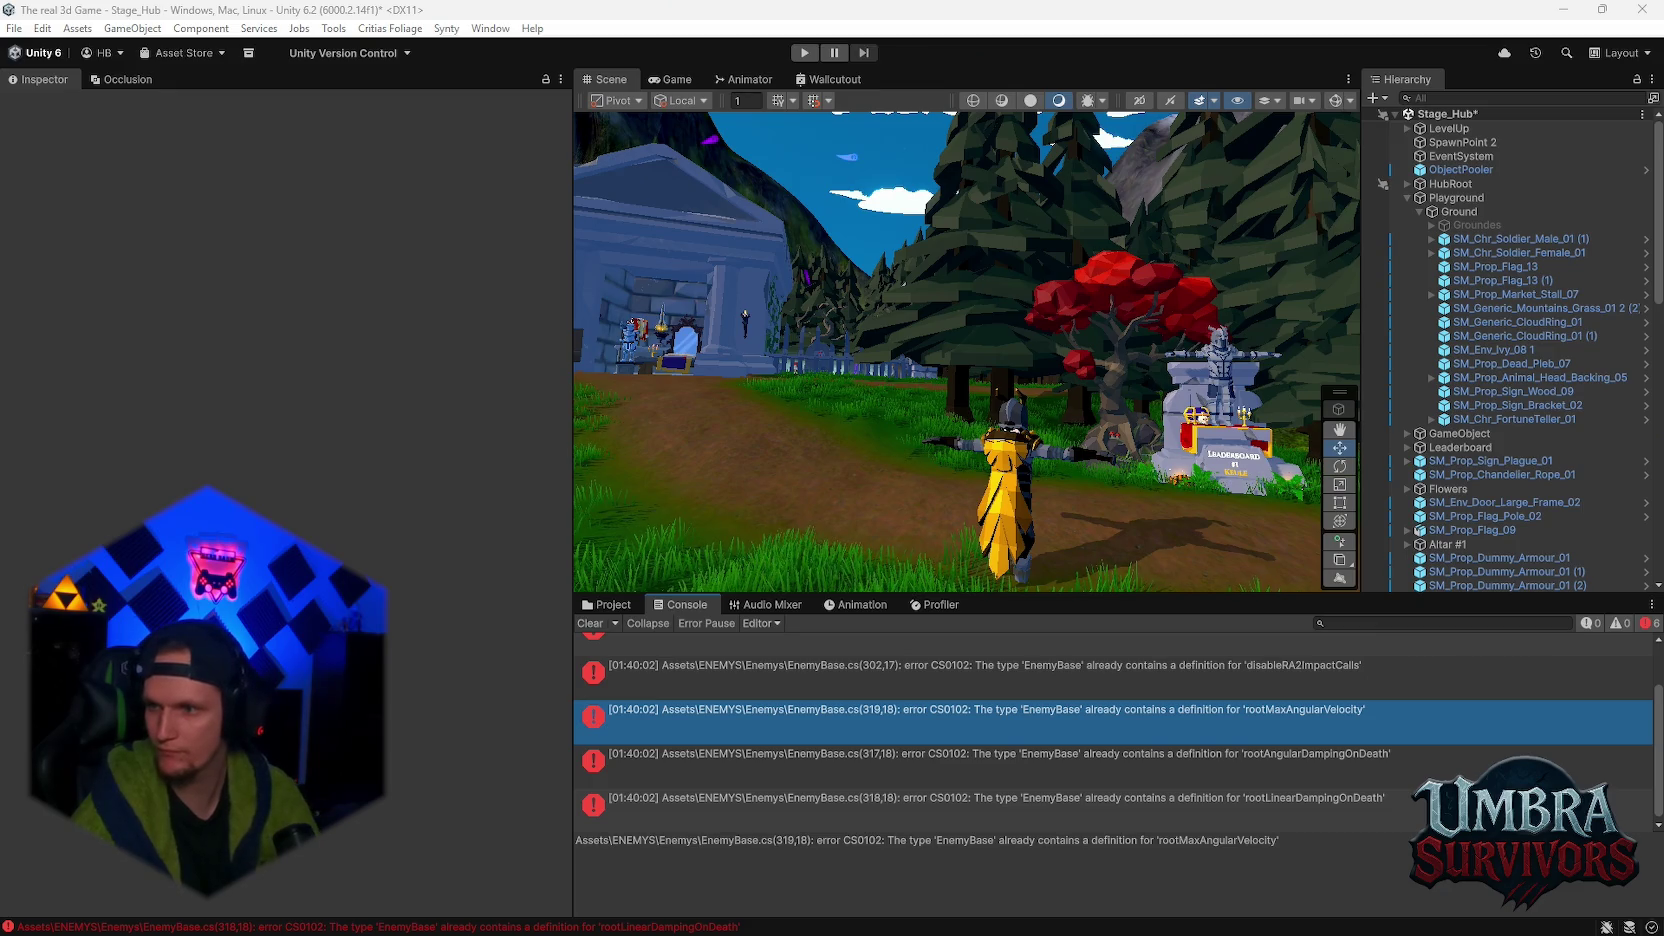
pyautogui.click(937, 690)
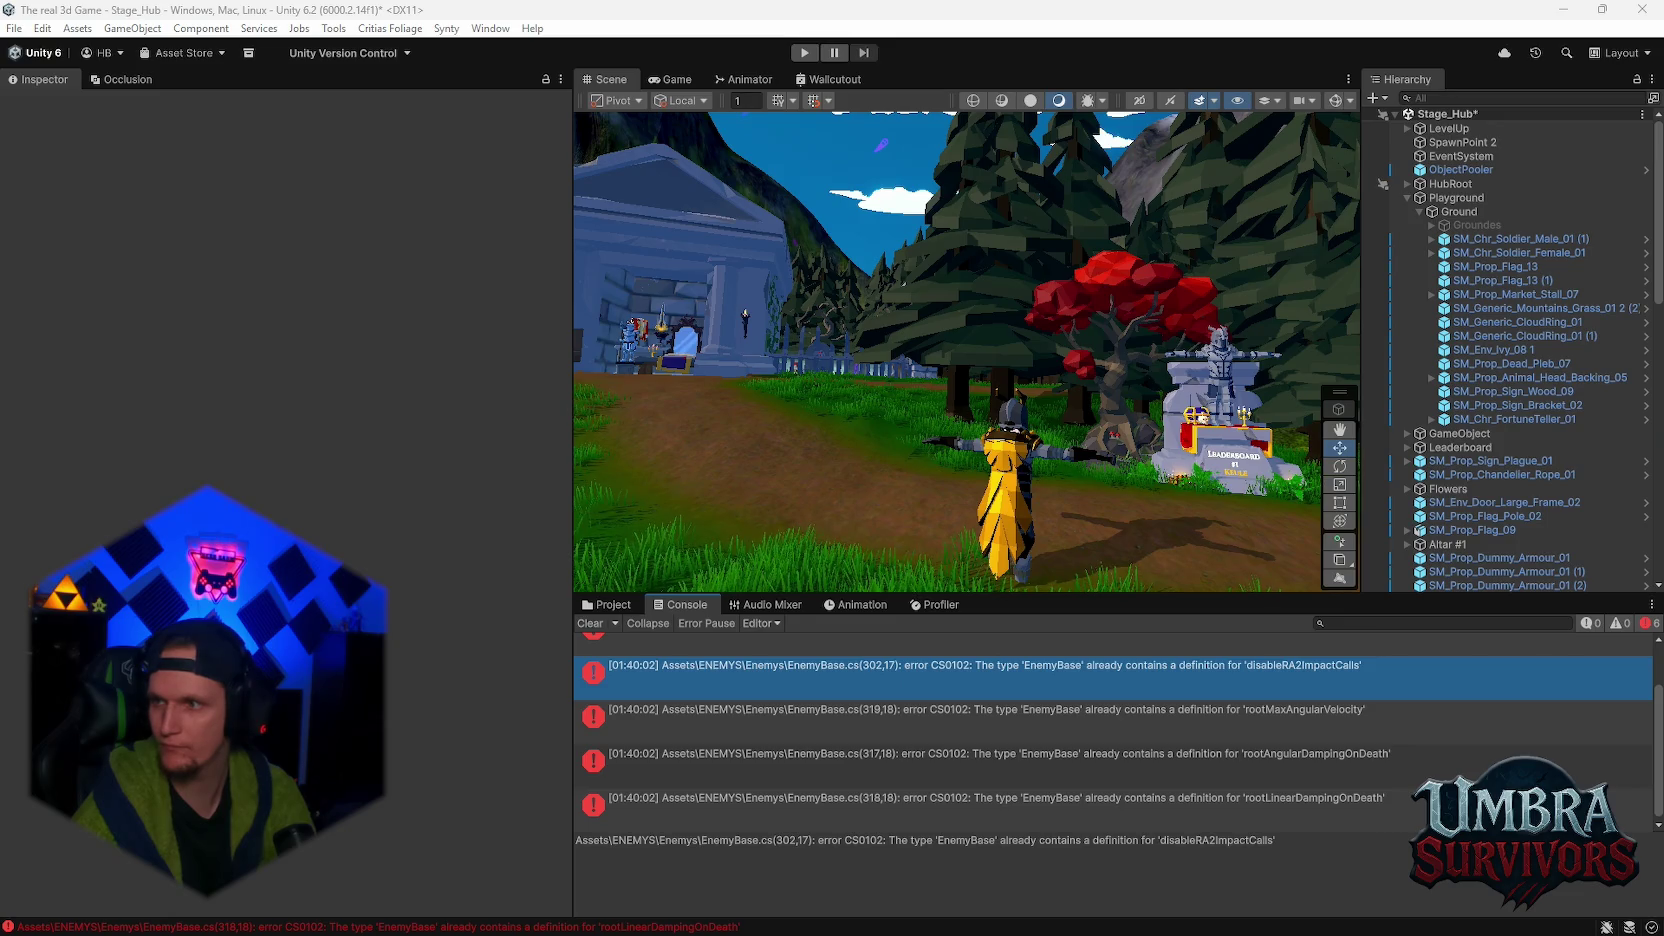
pyautogui.click(972, 711)
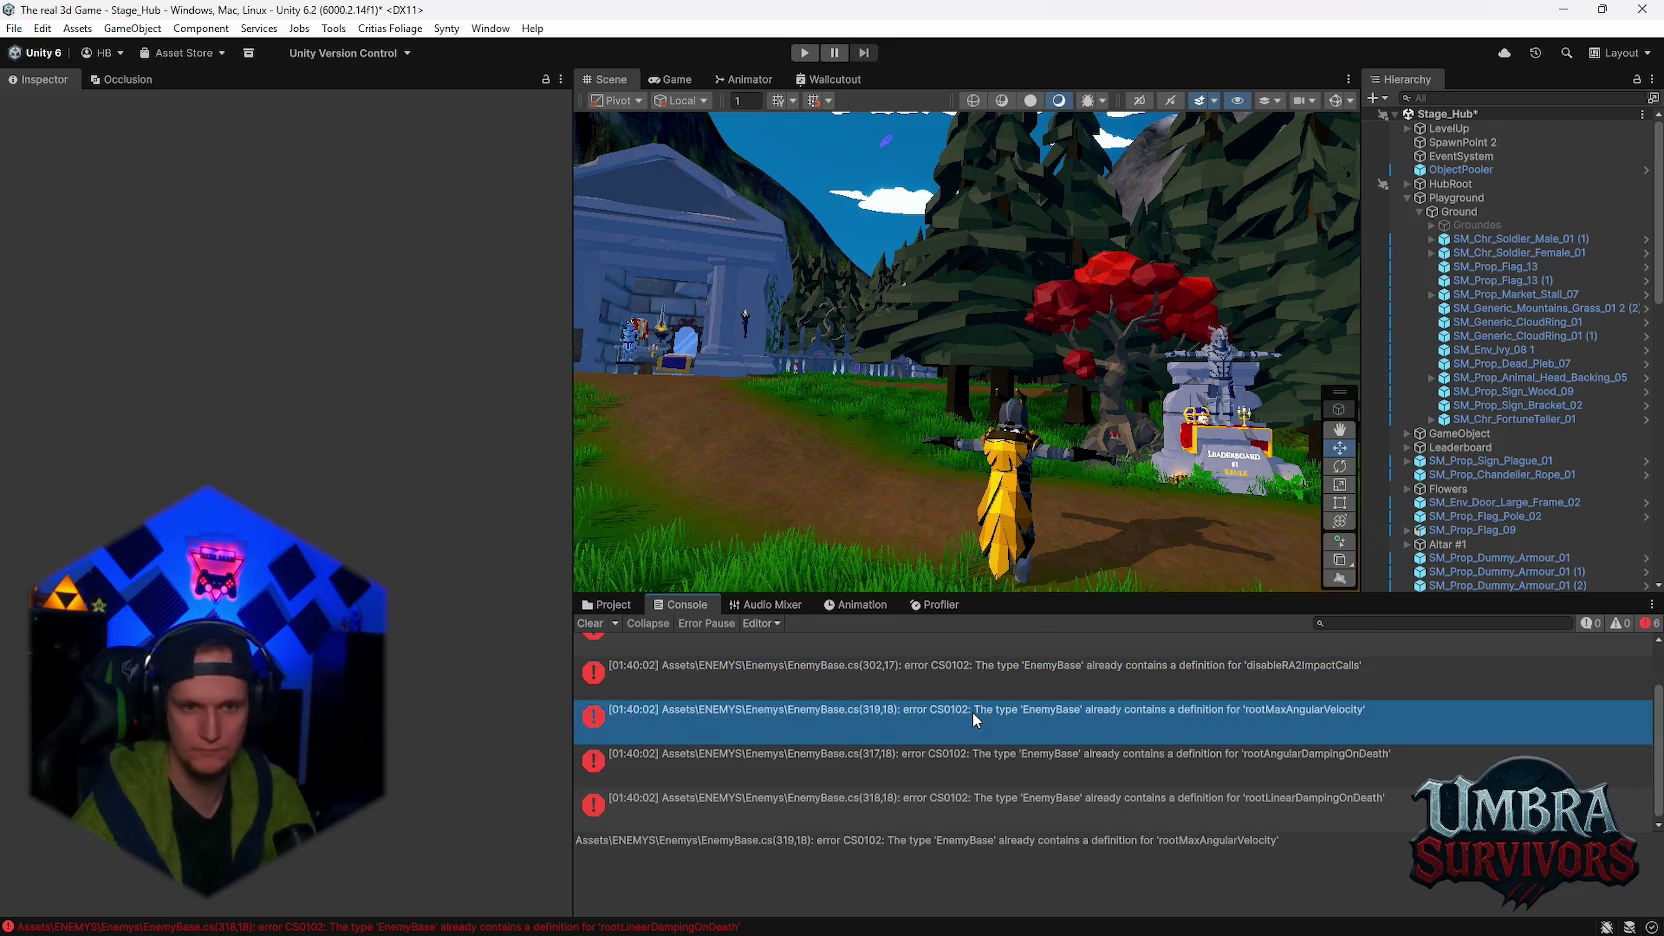
pyautogui.scroll(2, 1205, 678)
pyautogui.click(1056, 644)
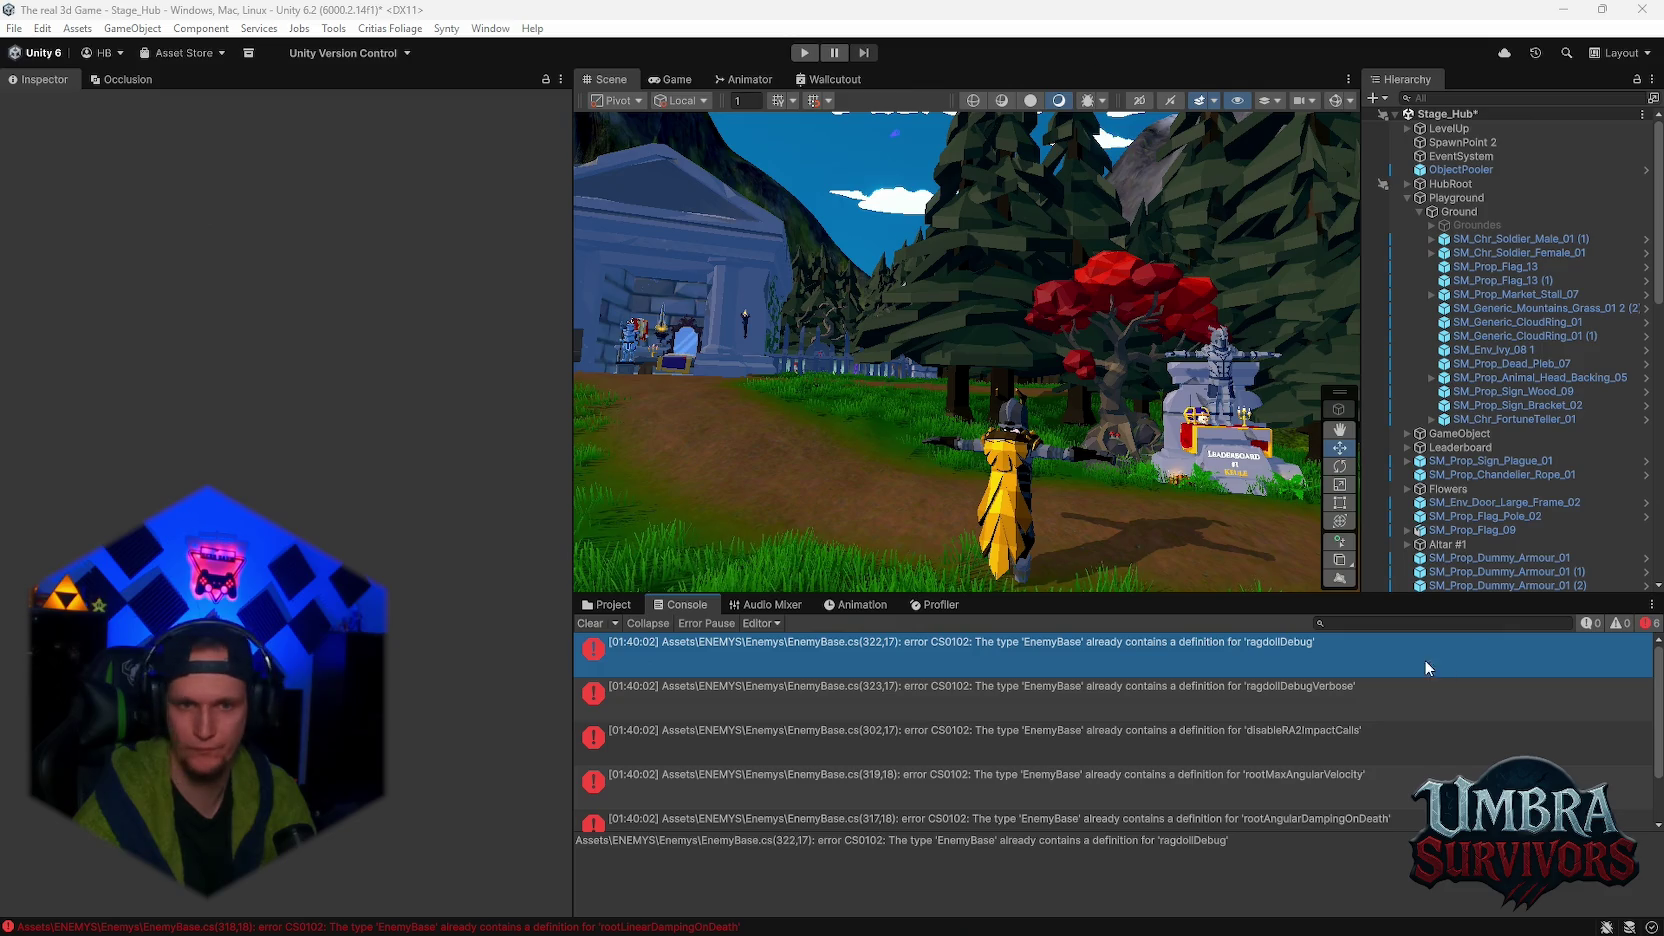
pyautogui.click(1232, 699)
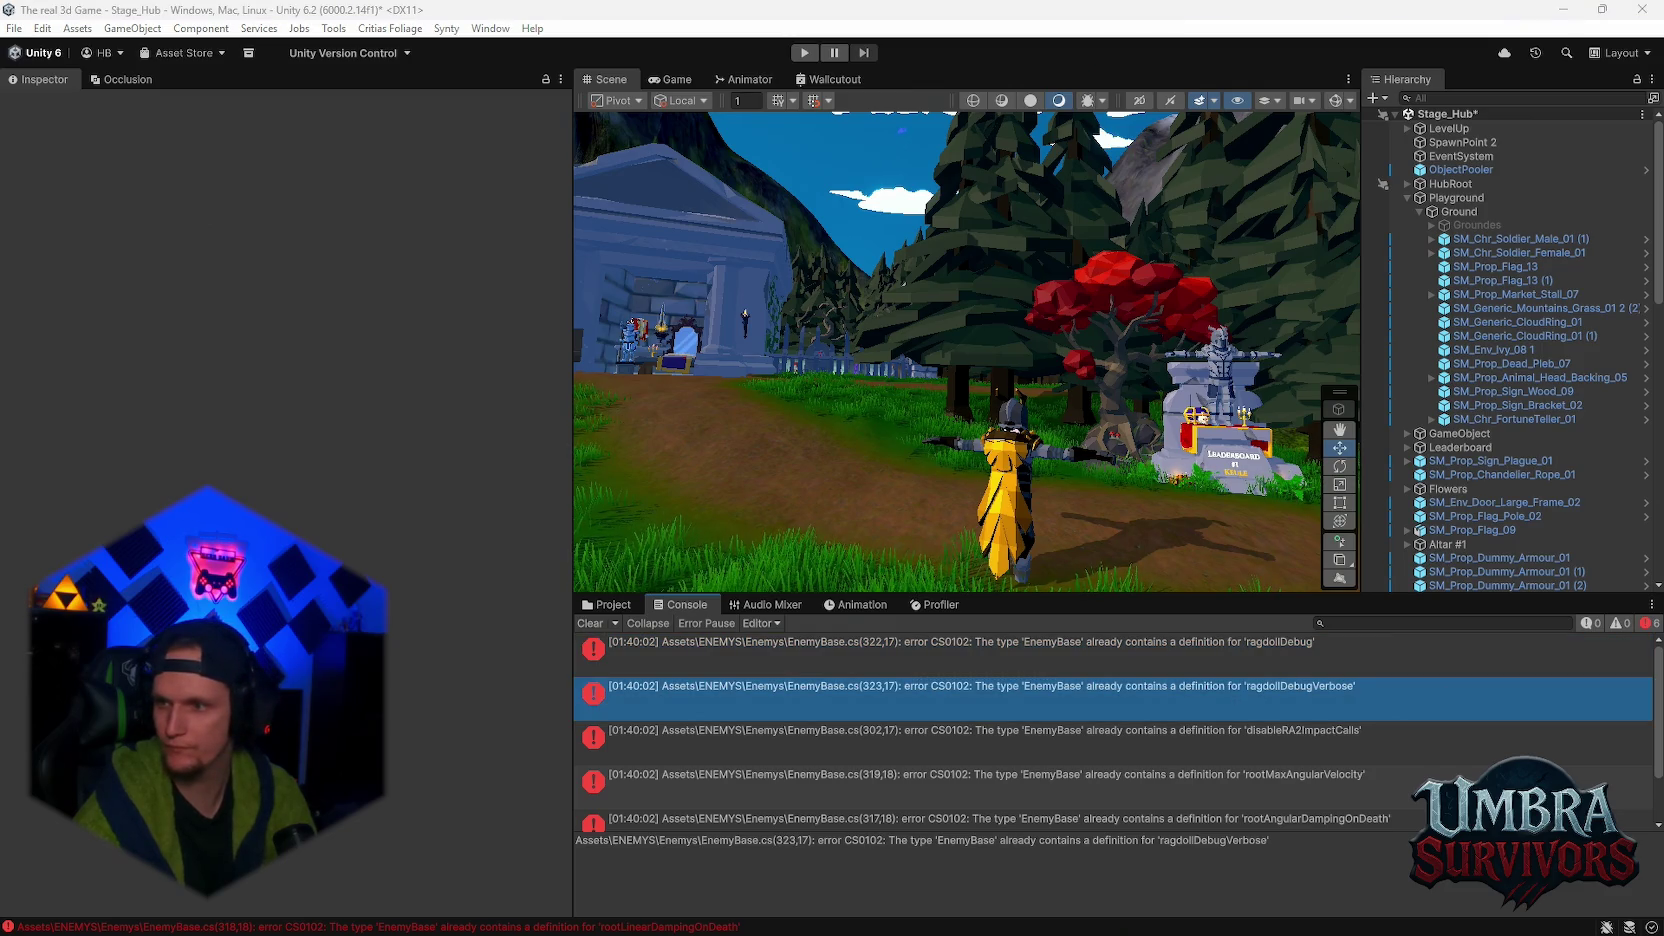
# - Recheck those errors and read the rootAngularDampingOnDeath and rootLinearDampingOnDeath duplicates
pyautogui.click(1148, 740)
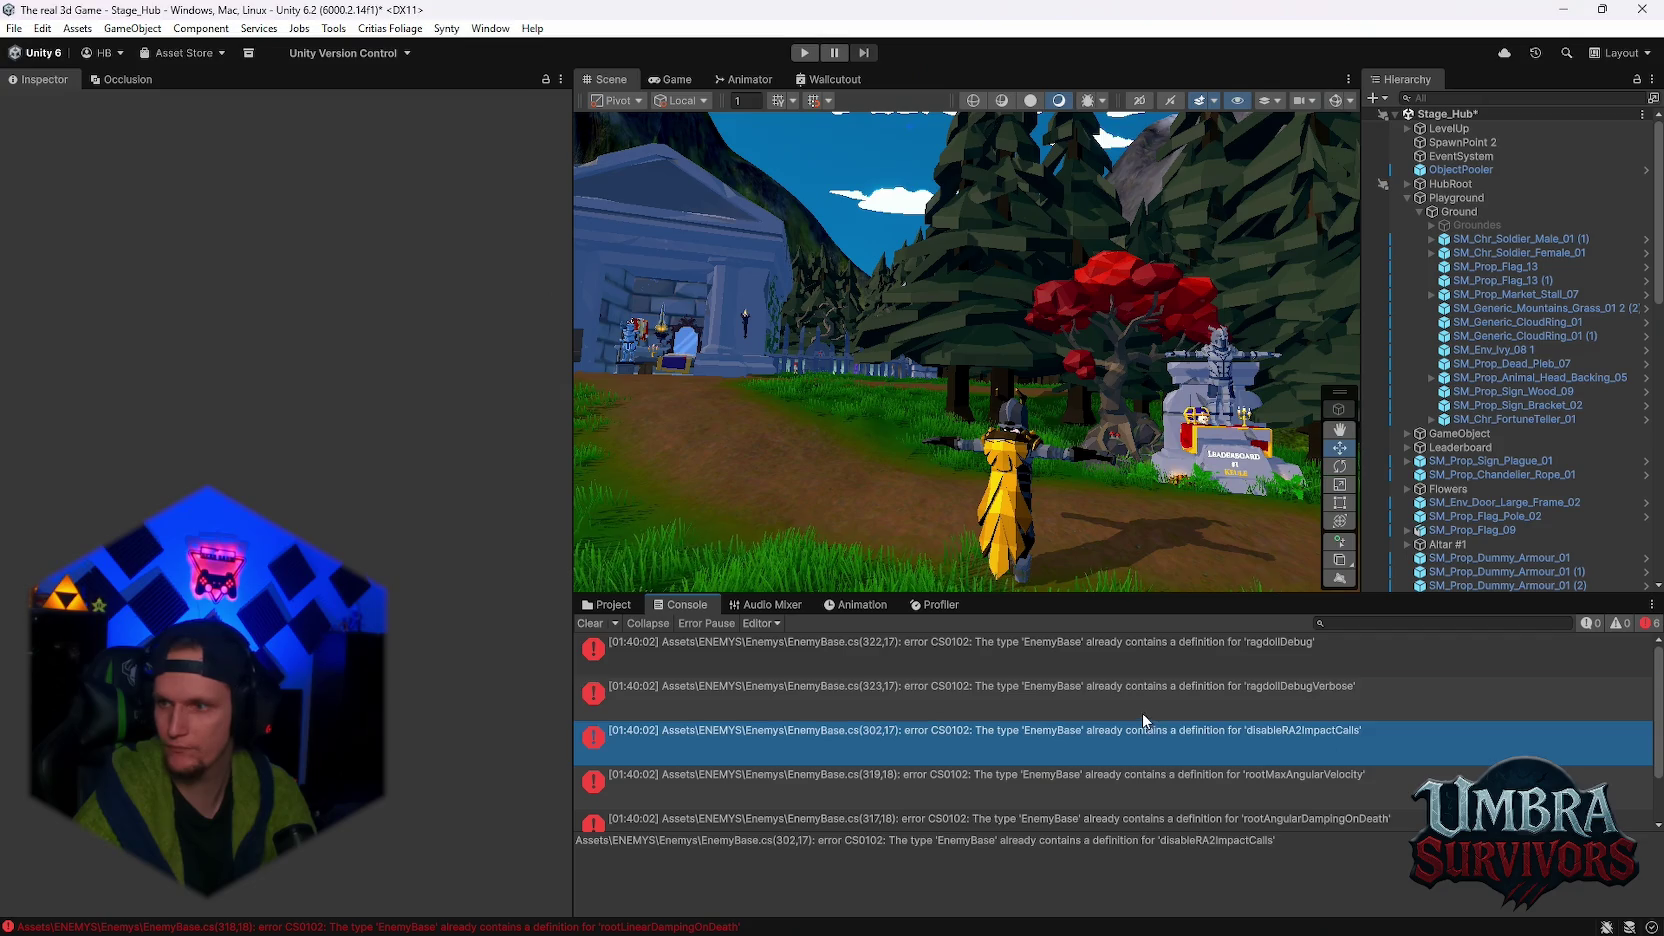
pyautogui.click(1143, 714)
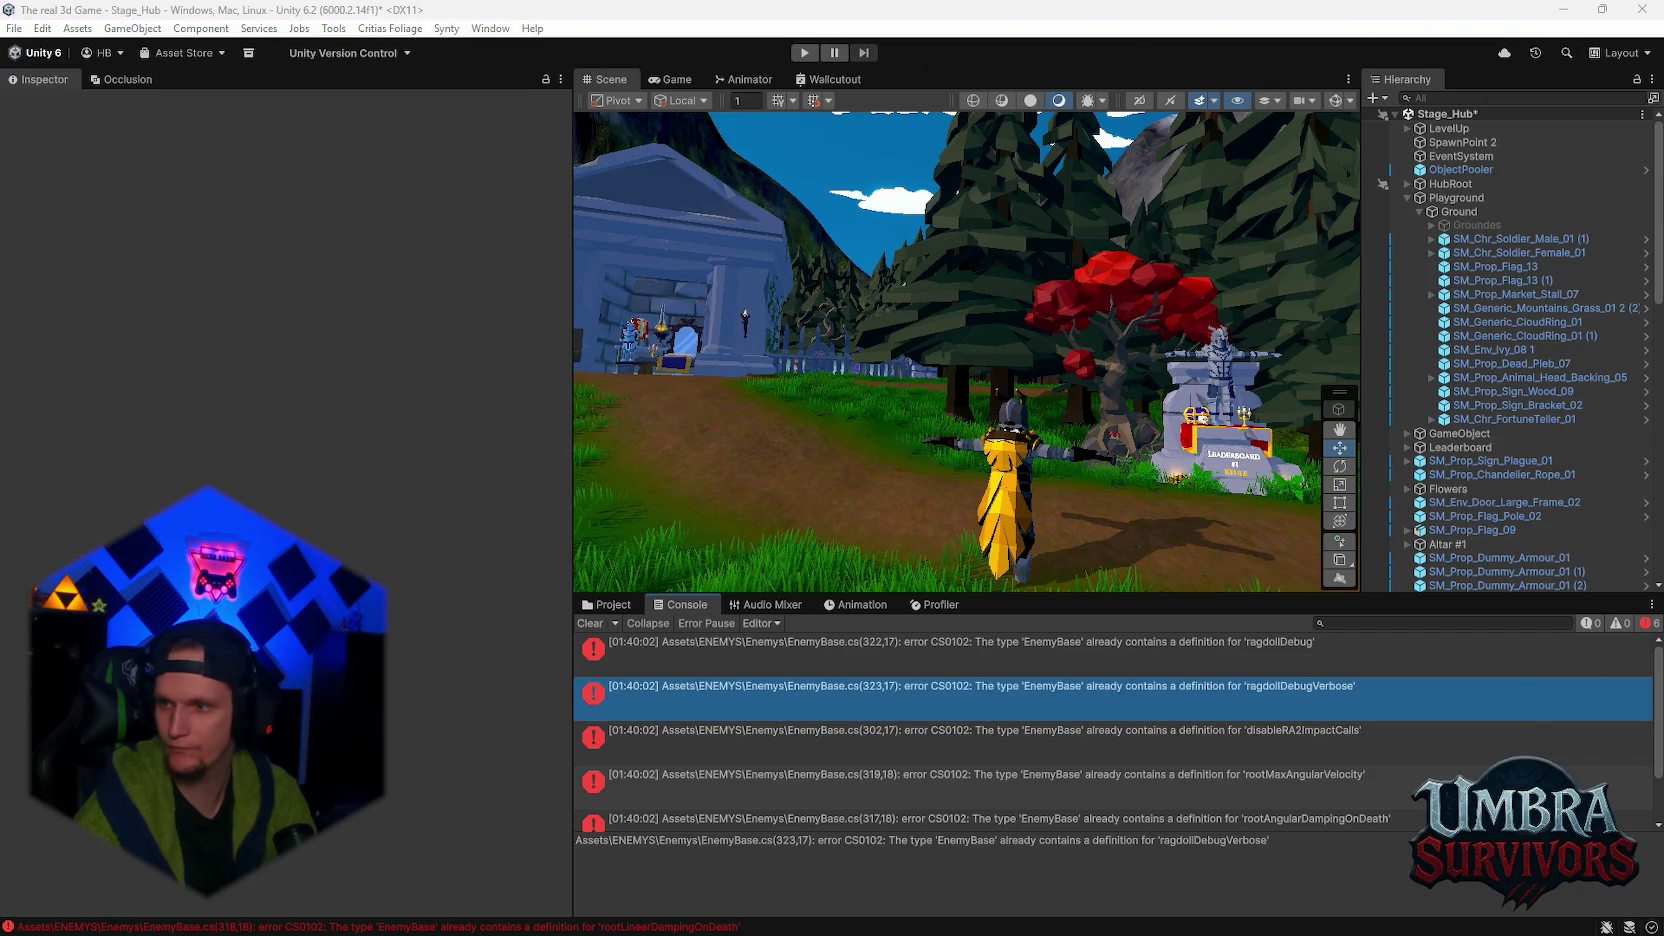
pyautogui.click(1188, 748)
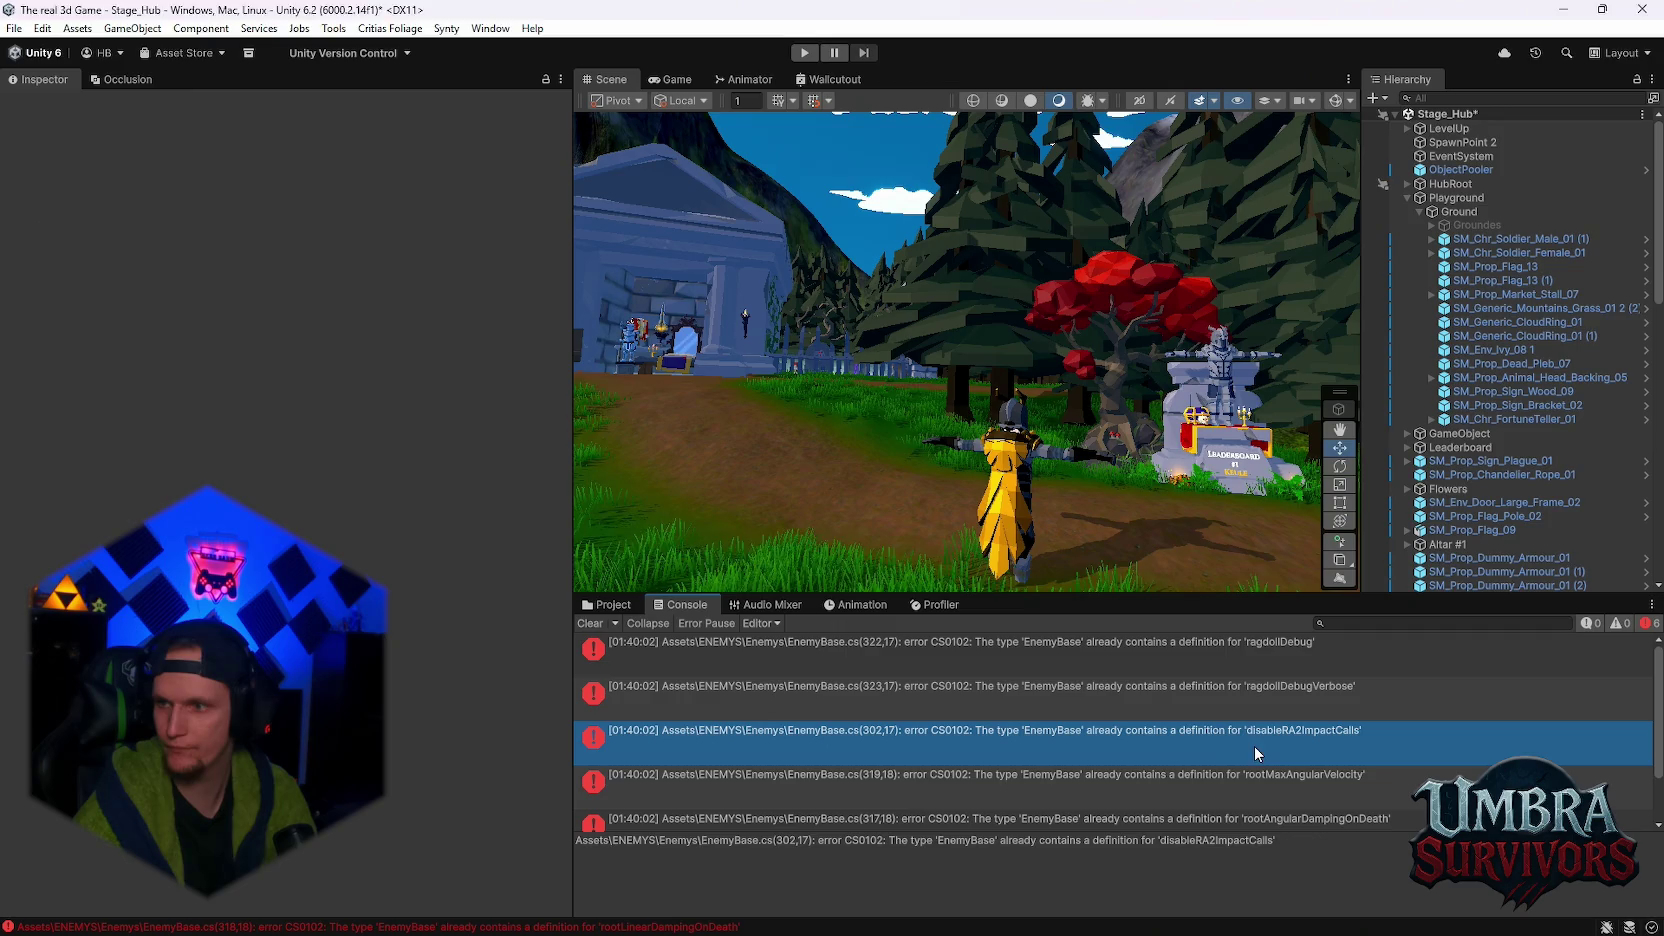
pyautogui.click(1136, 780)
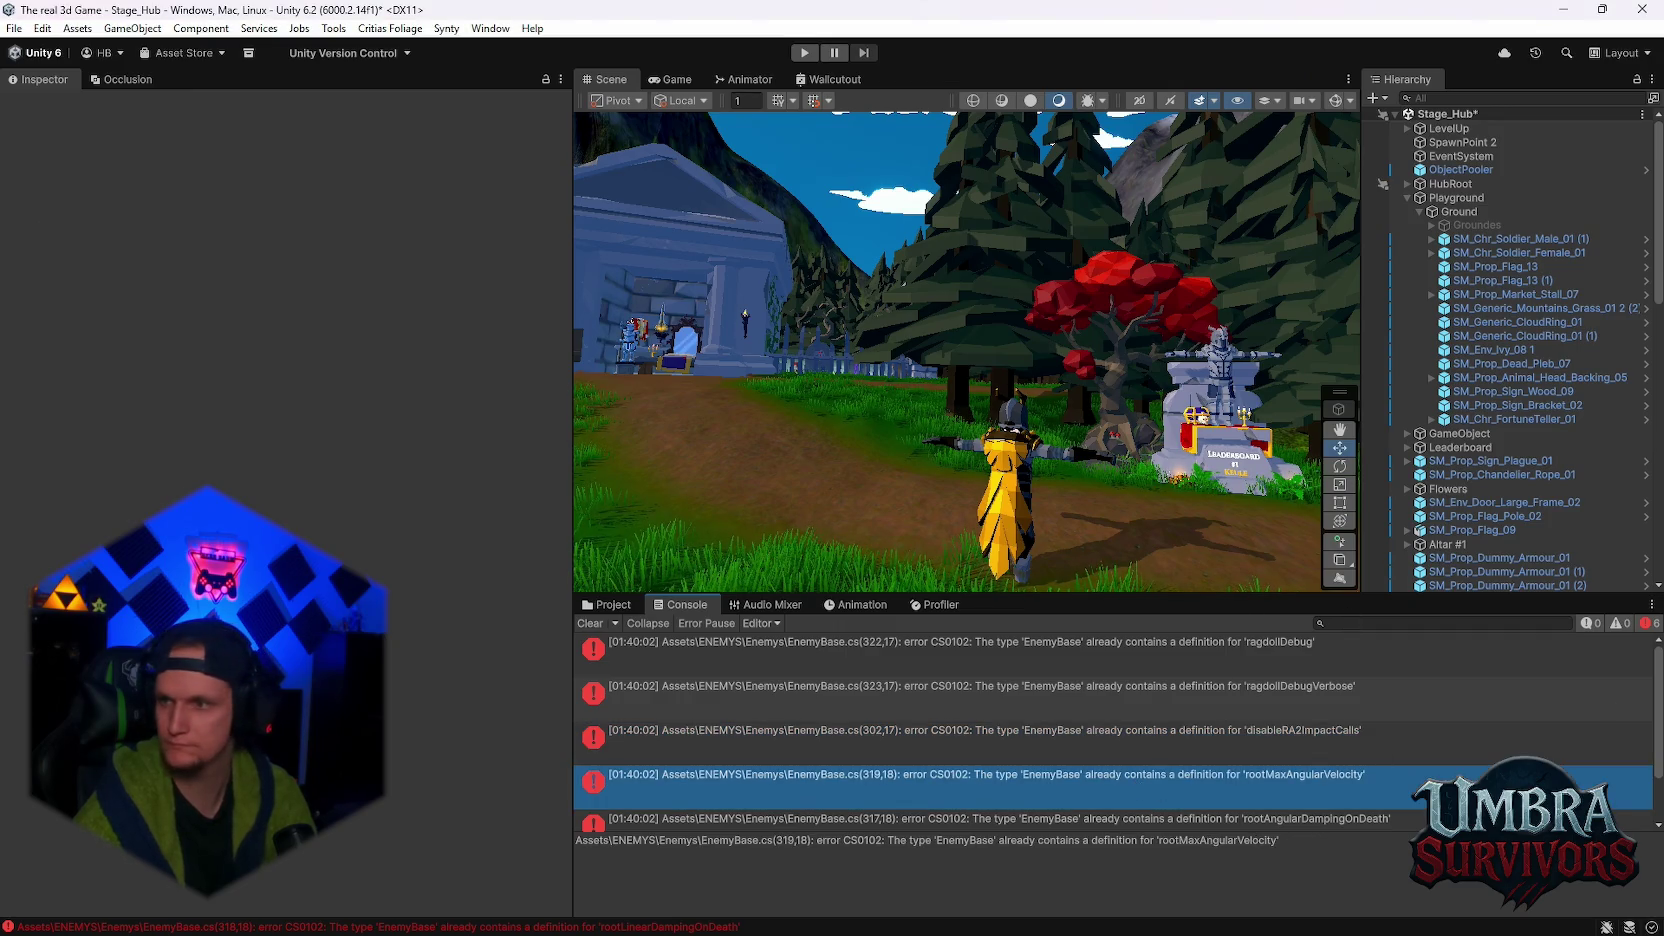
pyautogui.scroll(-1, 1140, 730)
pyautogui.click(1102, 780)
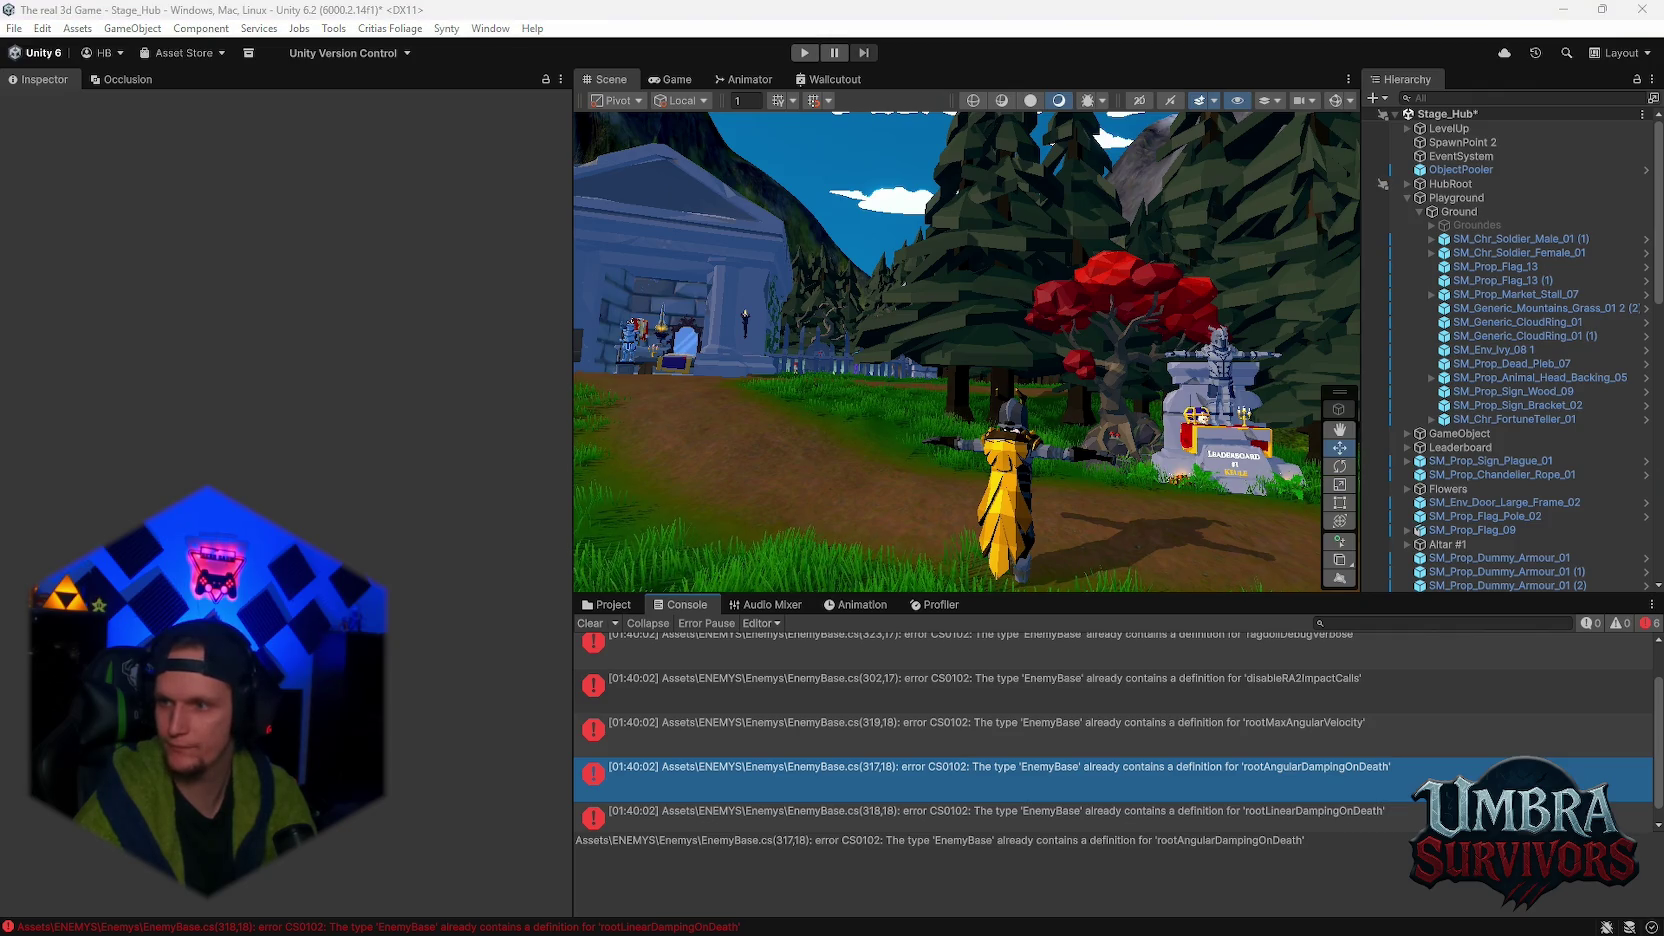
pyautogui.click(1021, 812)
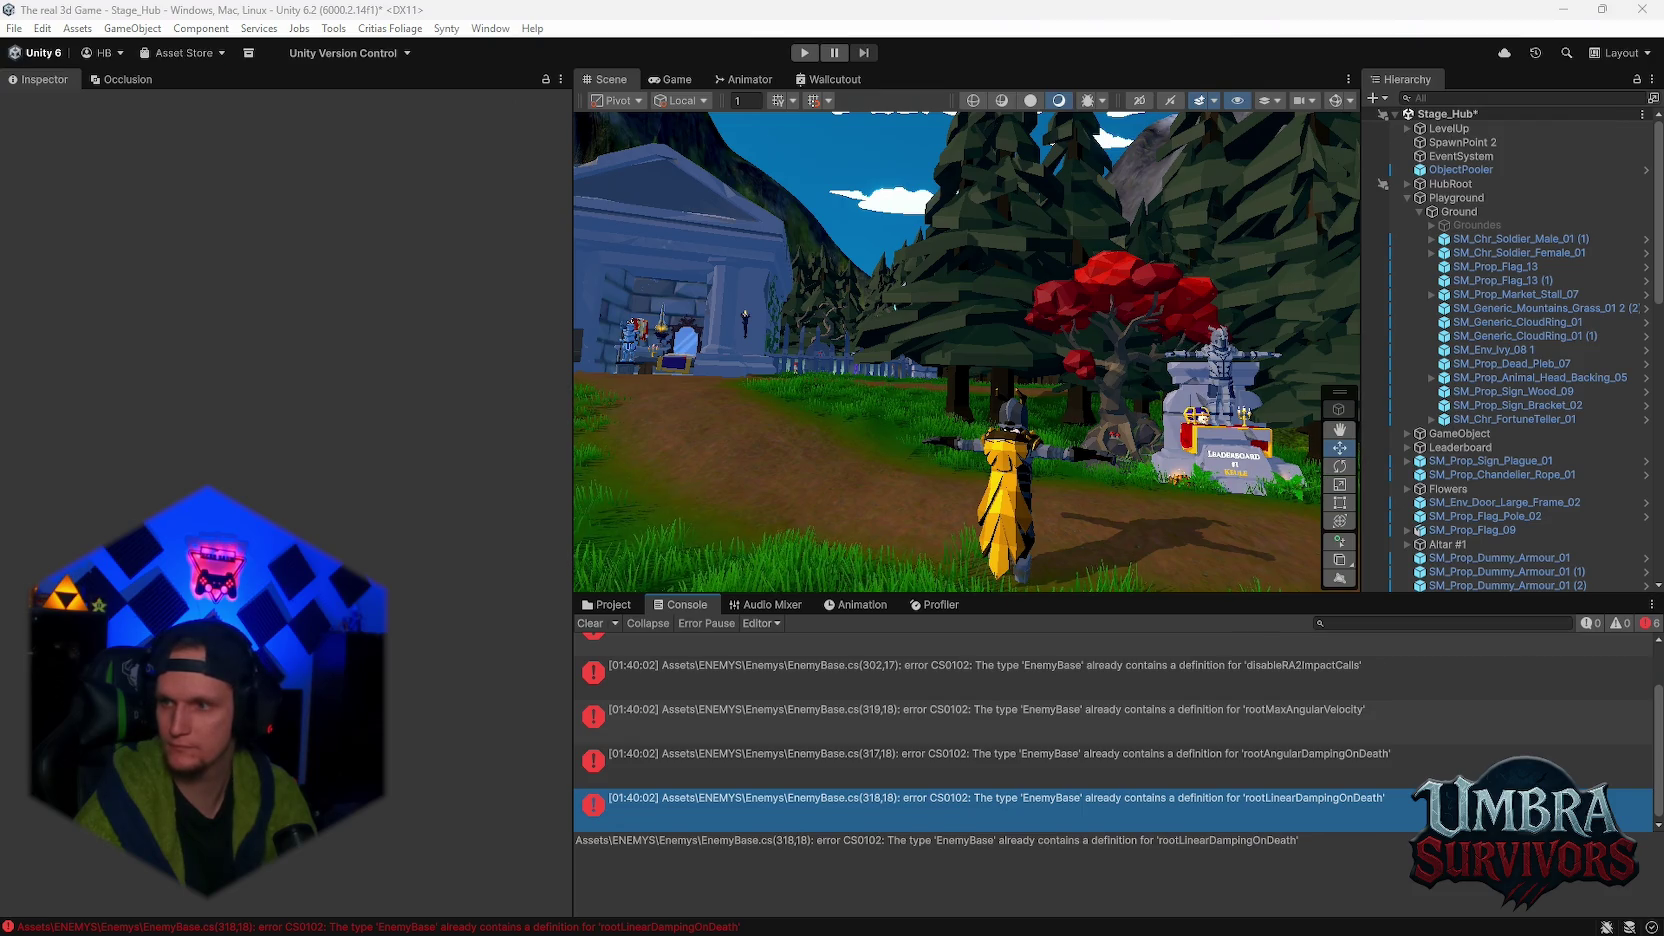
pyautogui.scroll(-1, 1146, 735)
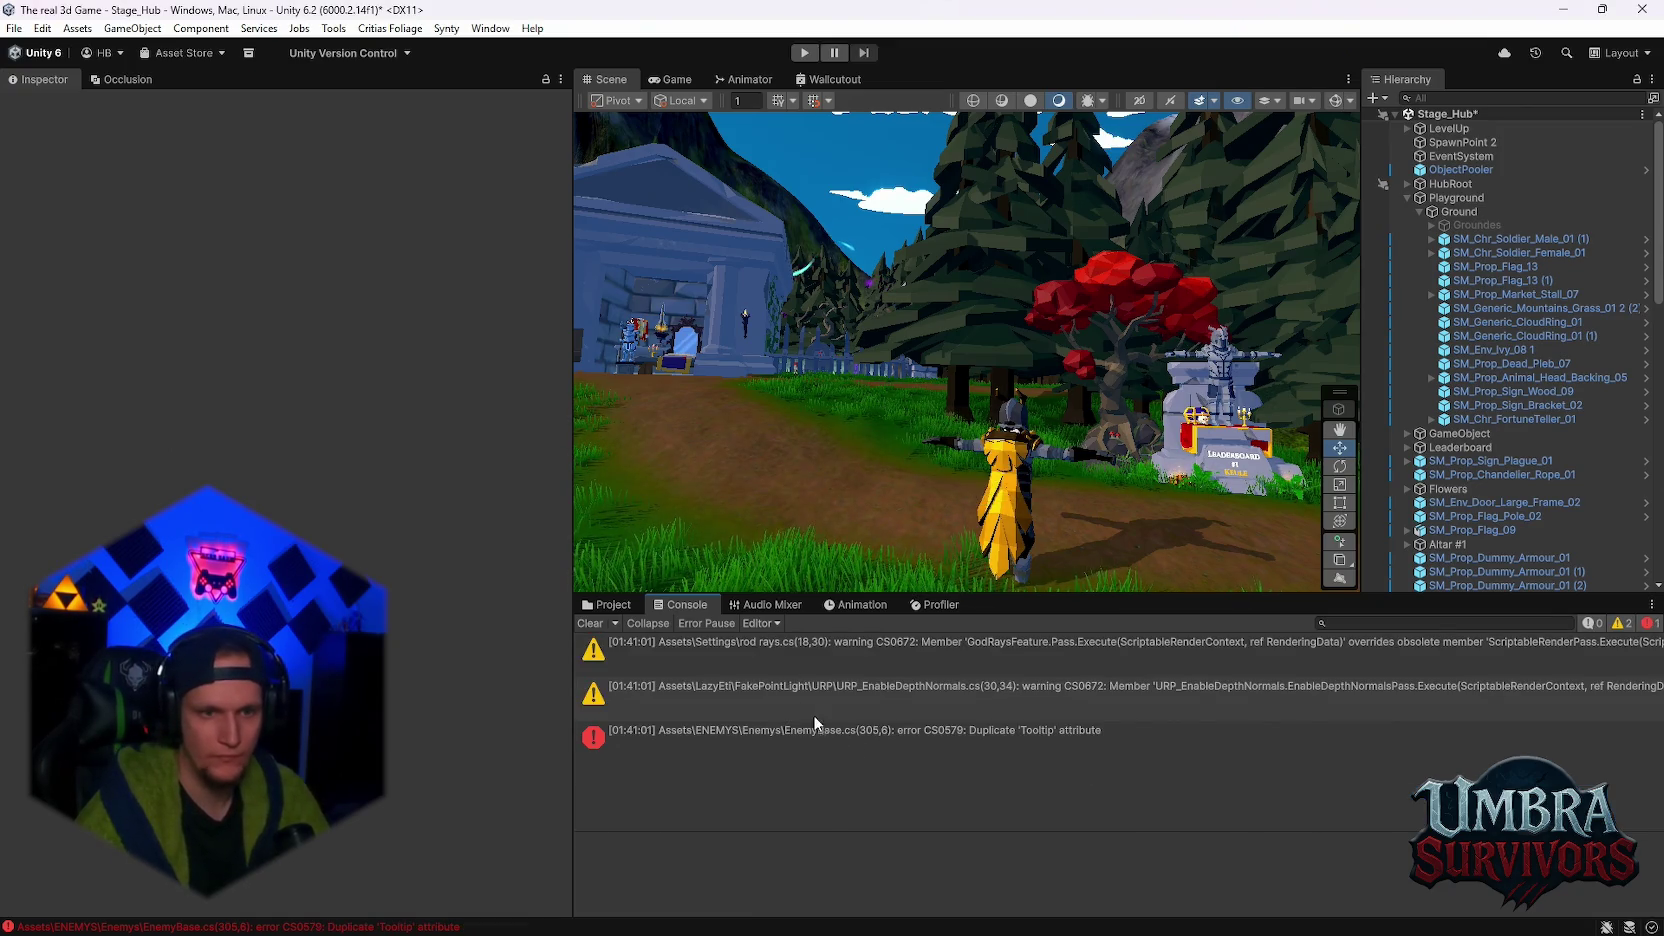
# - Clear old Console entries and open the CS0579 duplicate 'Tooltip' error in EnemyBase.cs
pyautogui.click(600, 622)
pyautogui.doubleClick(898, 653)
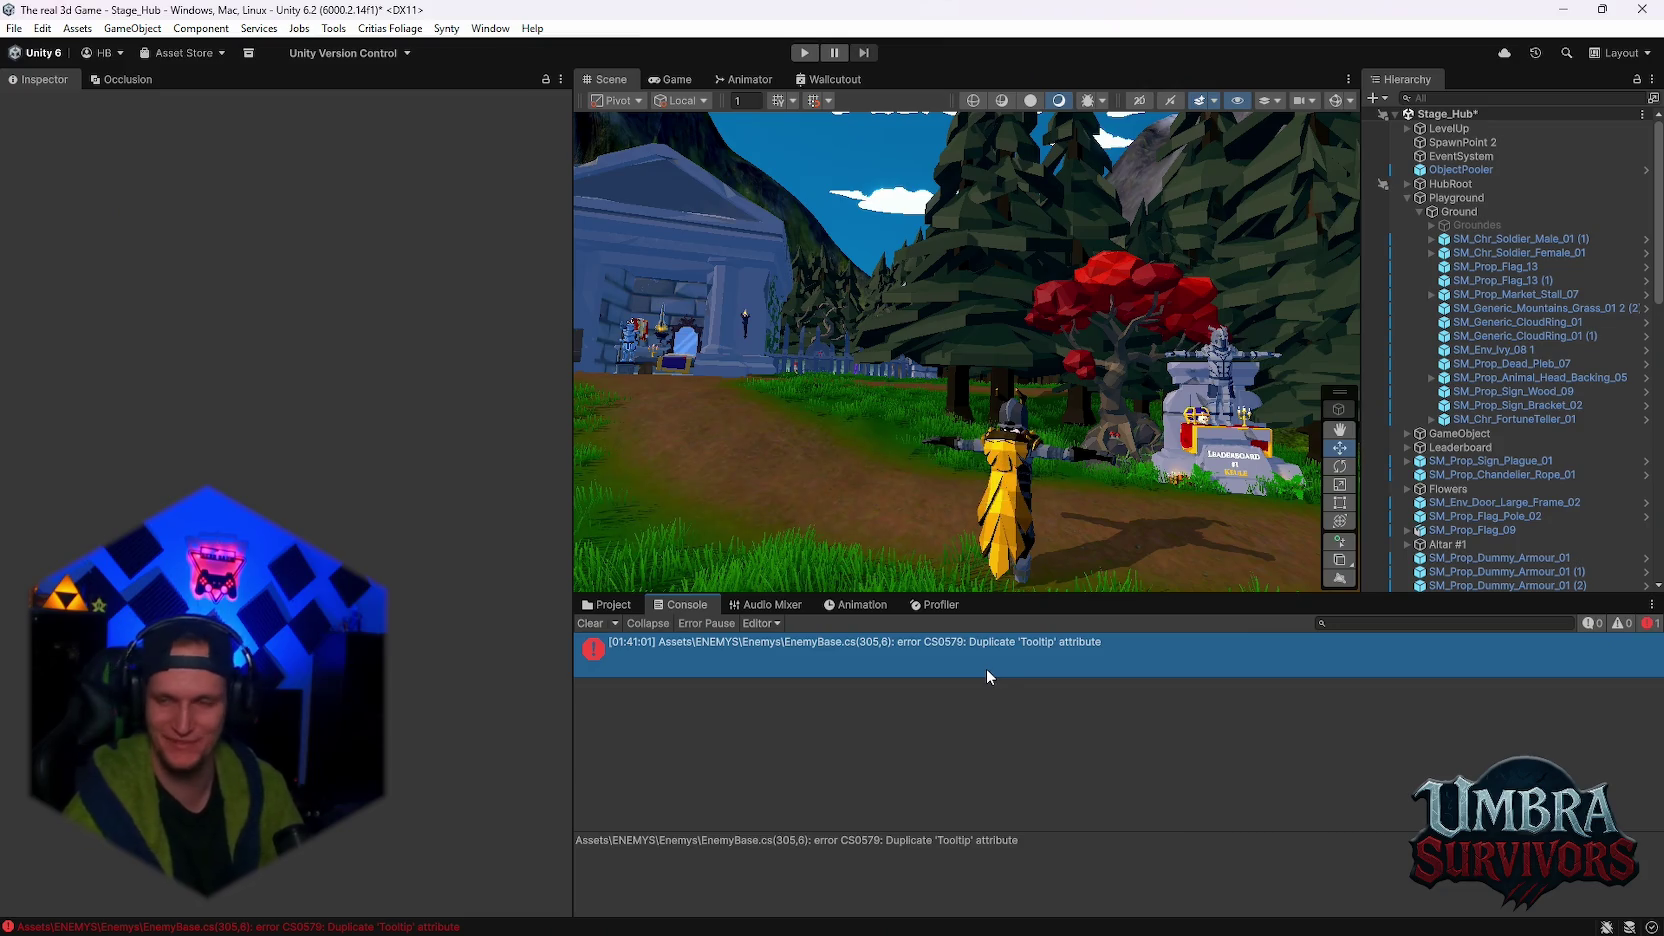
# - Clear the Console, show the Assets/ENEMYS/Enemys folder, and run Stage_Hub in Play mode
pyautogui.click(590, 623)
pyautogui.click(606, 604)
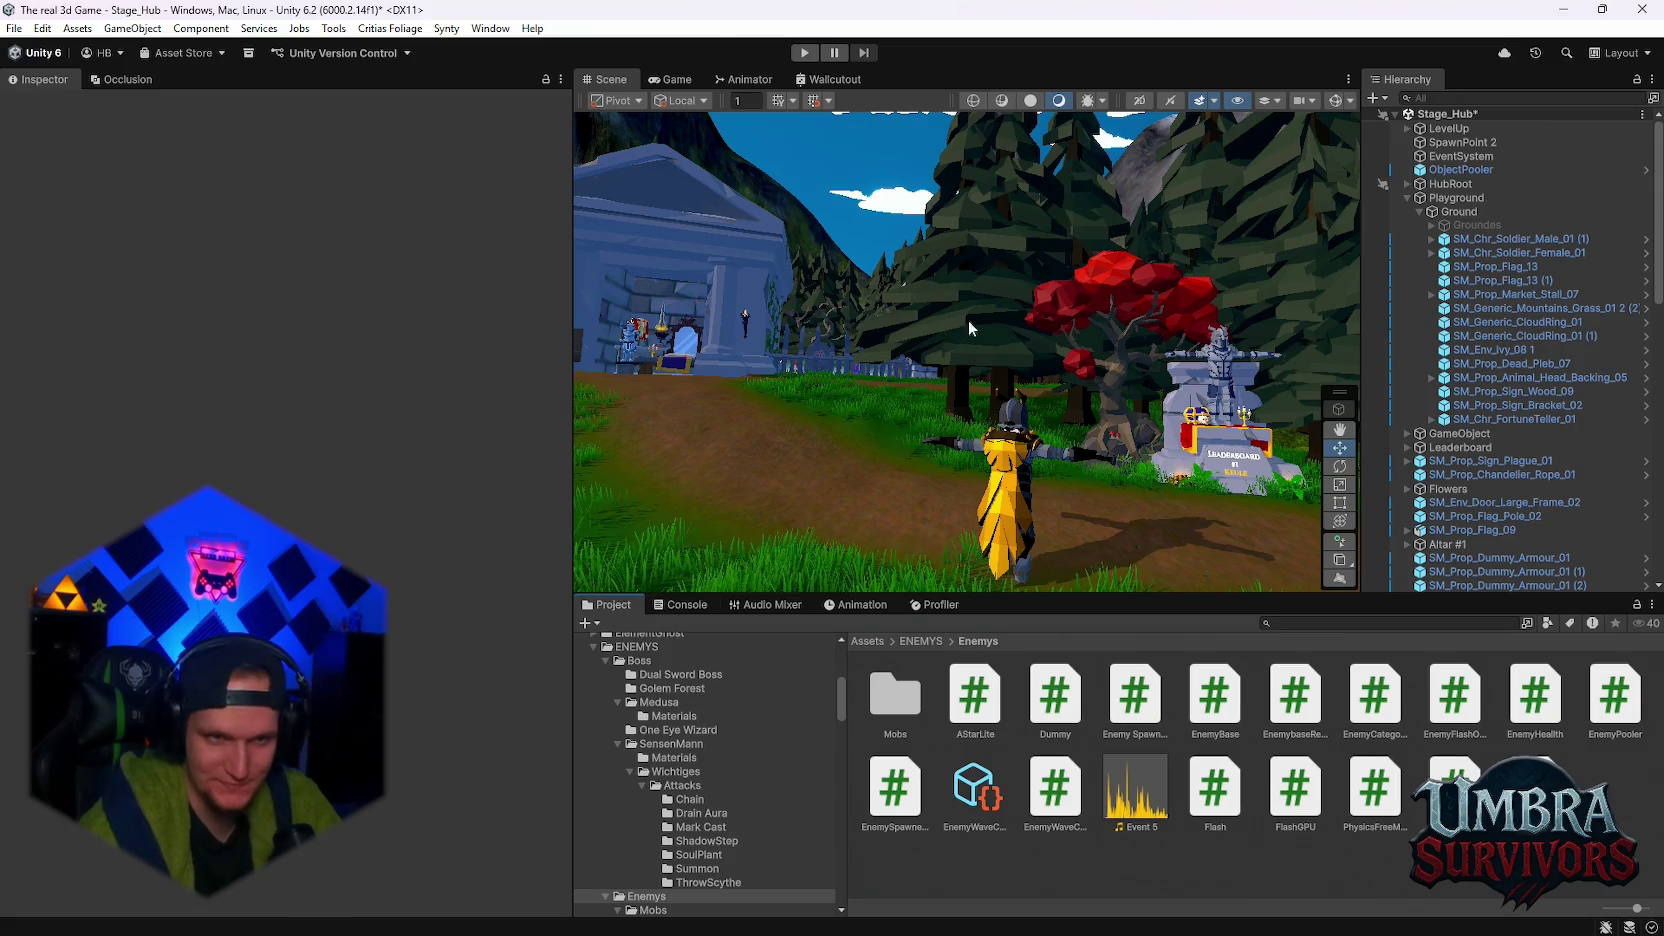
pyautogui.click(812, 55)
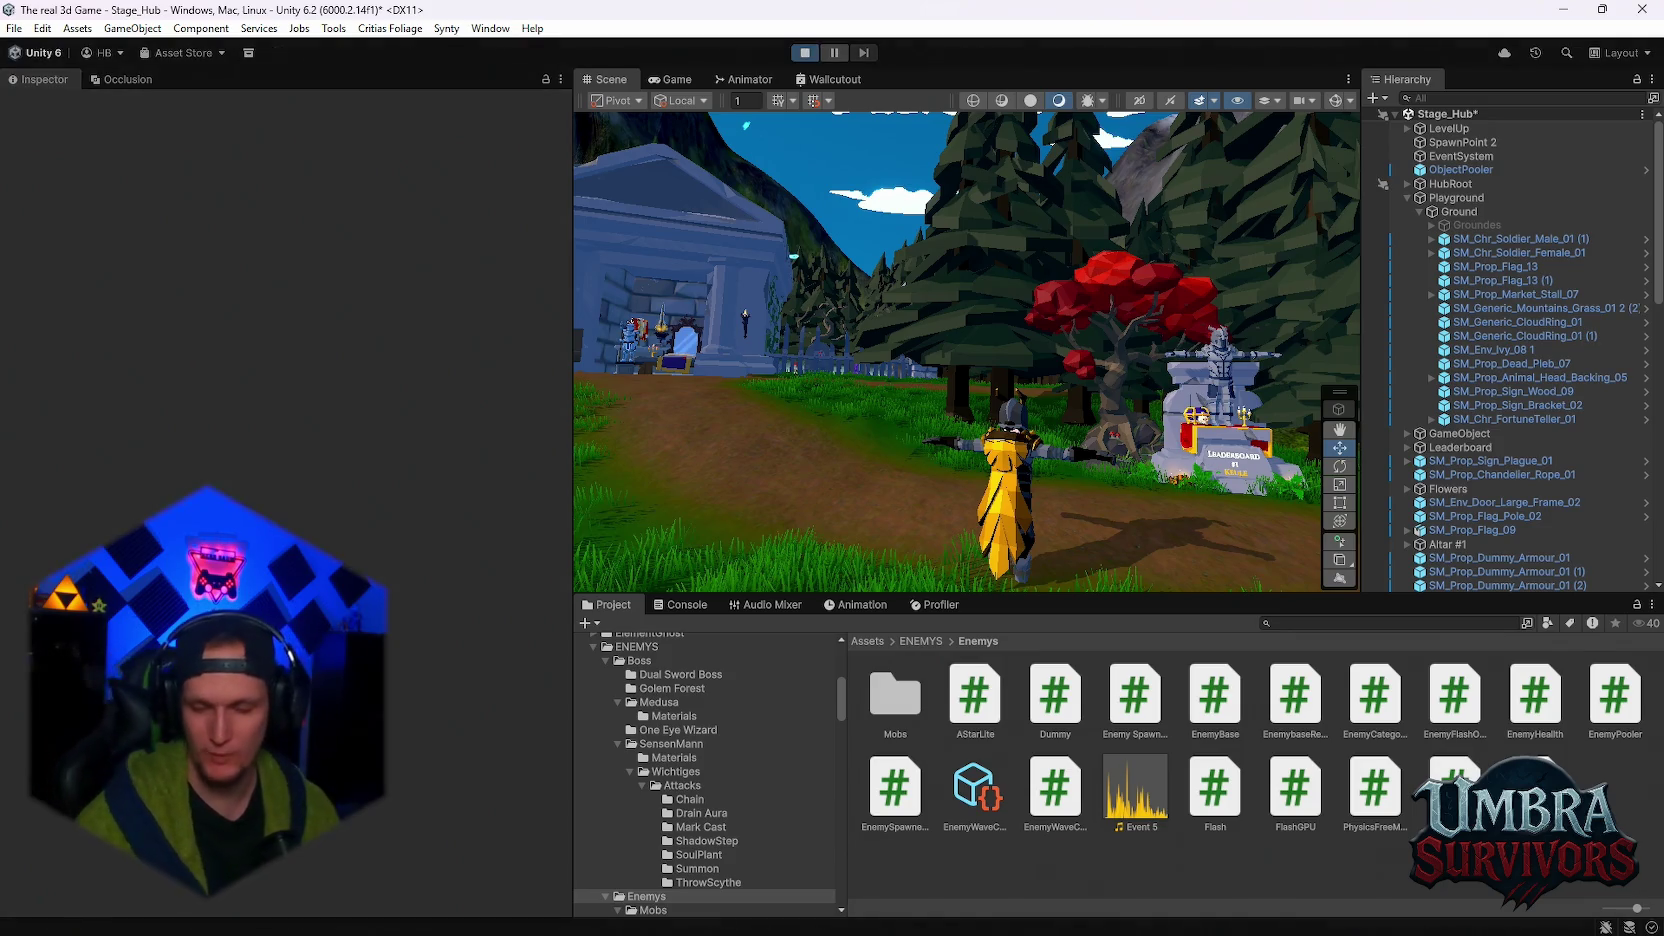
# - Walk into the Get a Weapon temple and equip the Fire Staff from the weapon book
pyautogui.press('w')
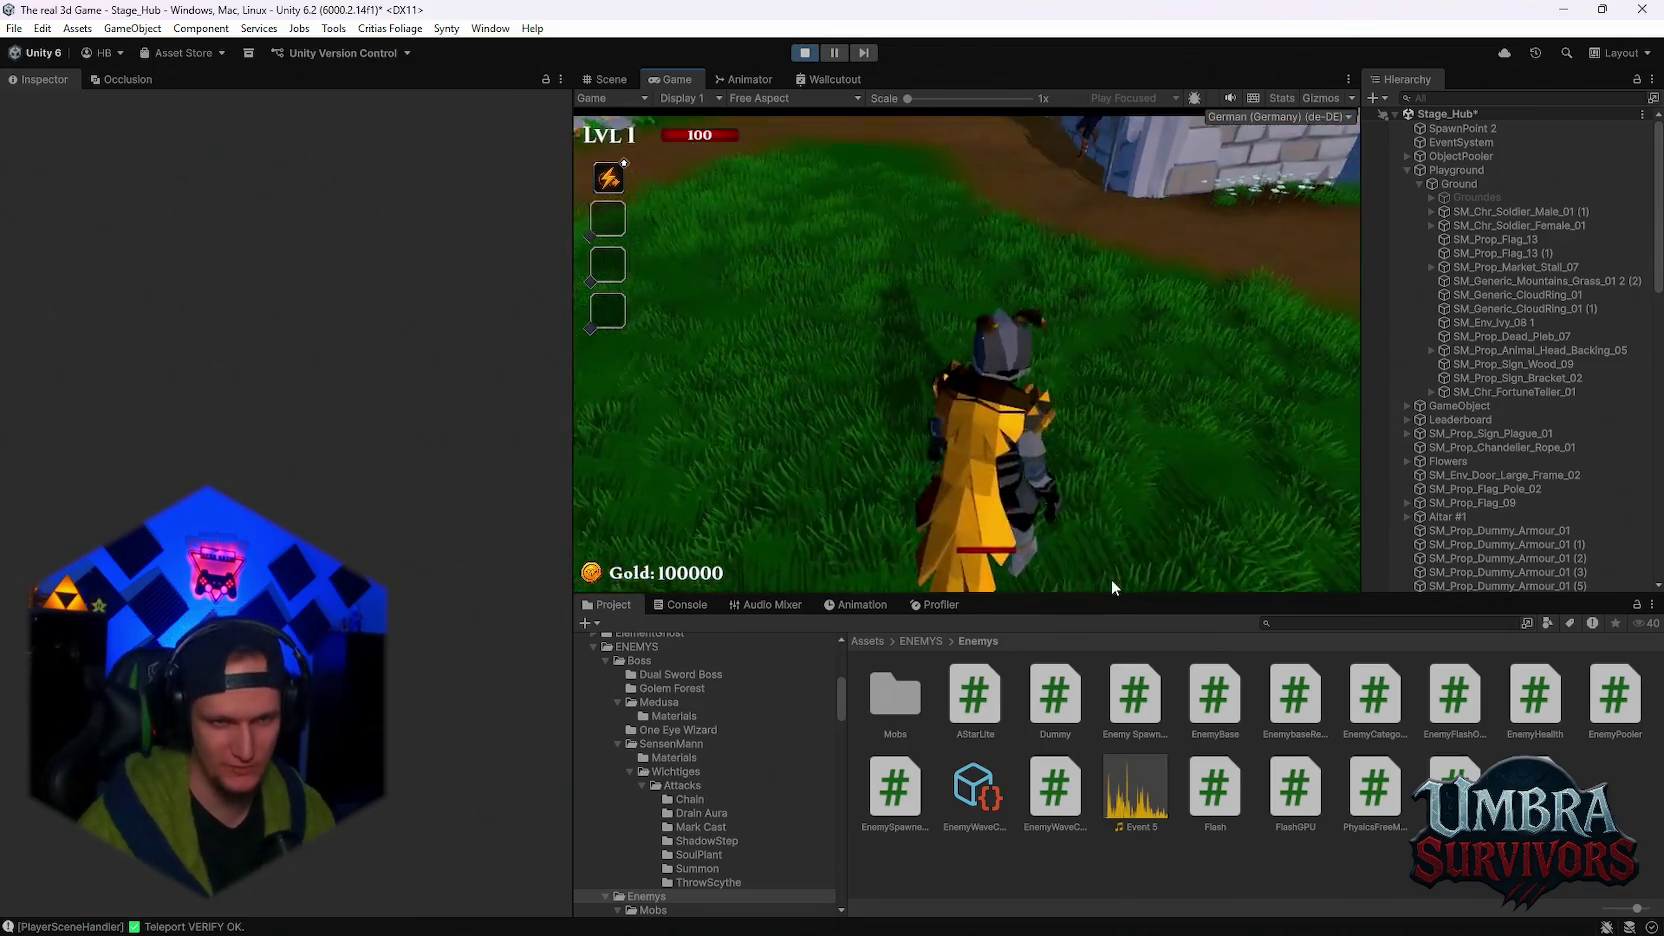
pyautogui.press('w')
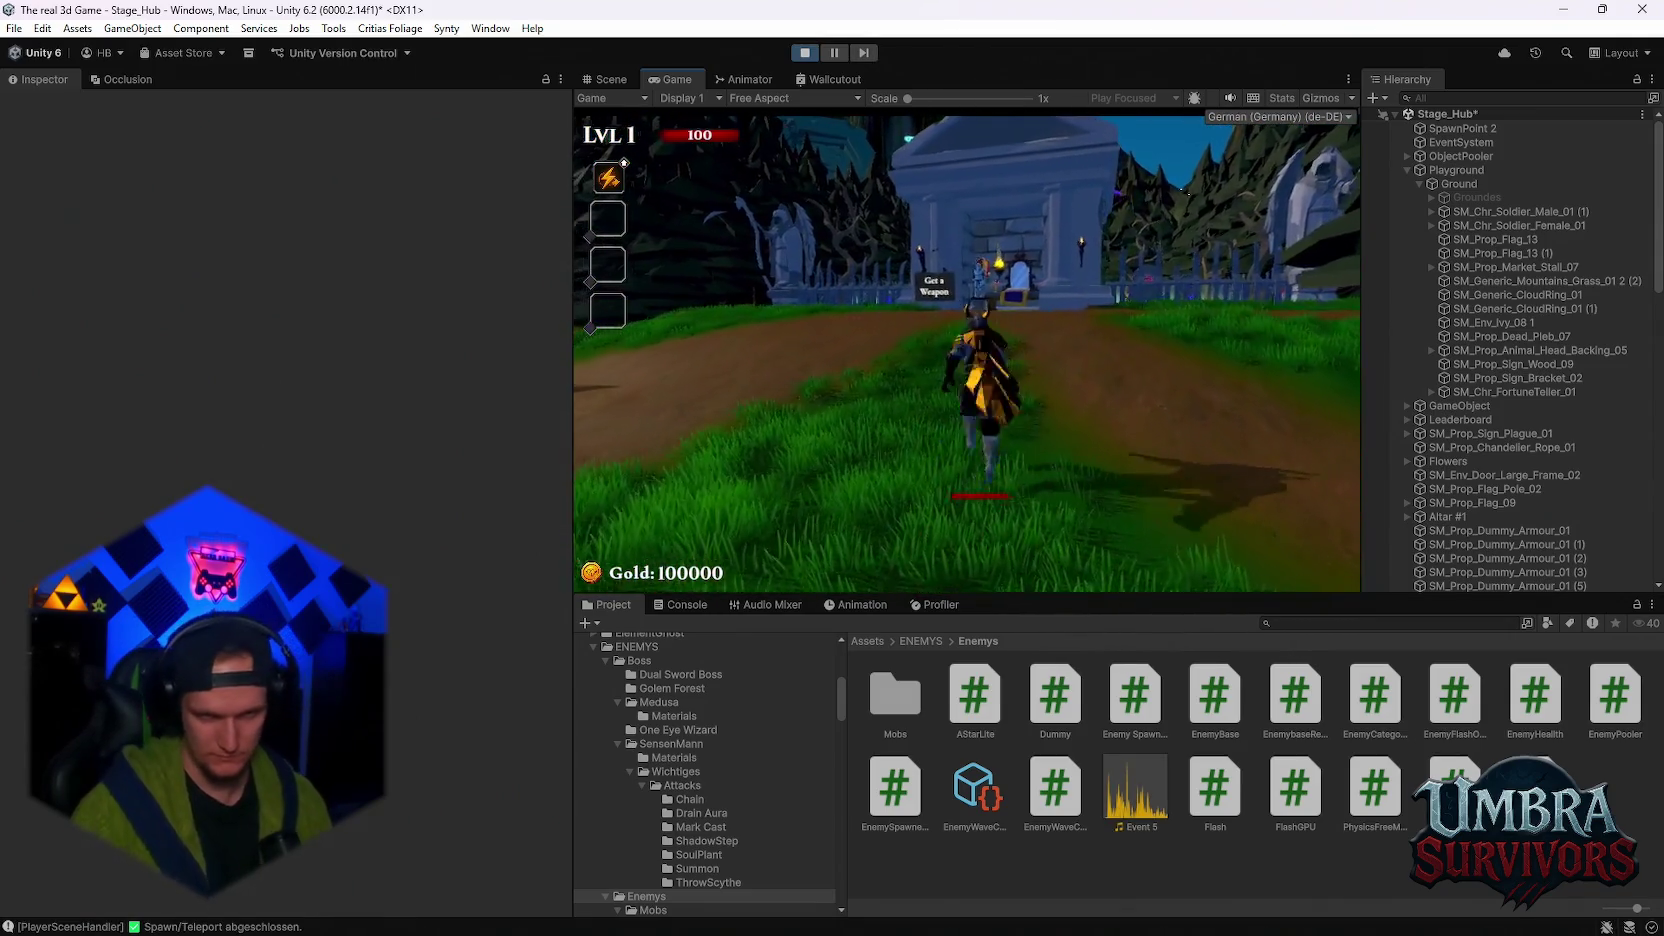
pyautogui.press('w')
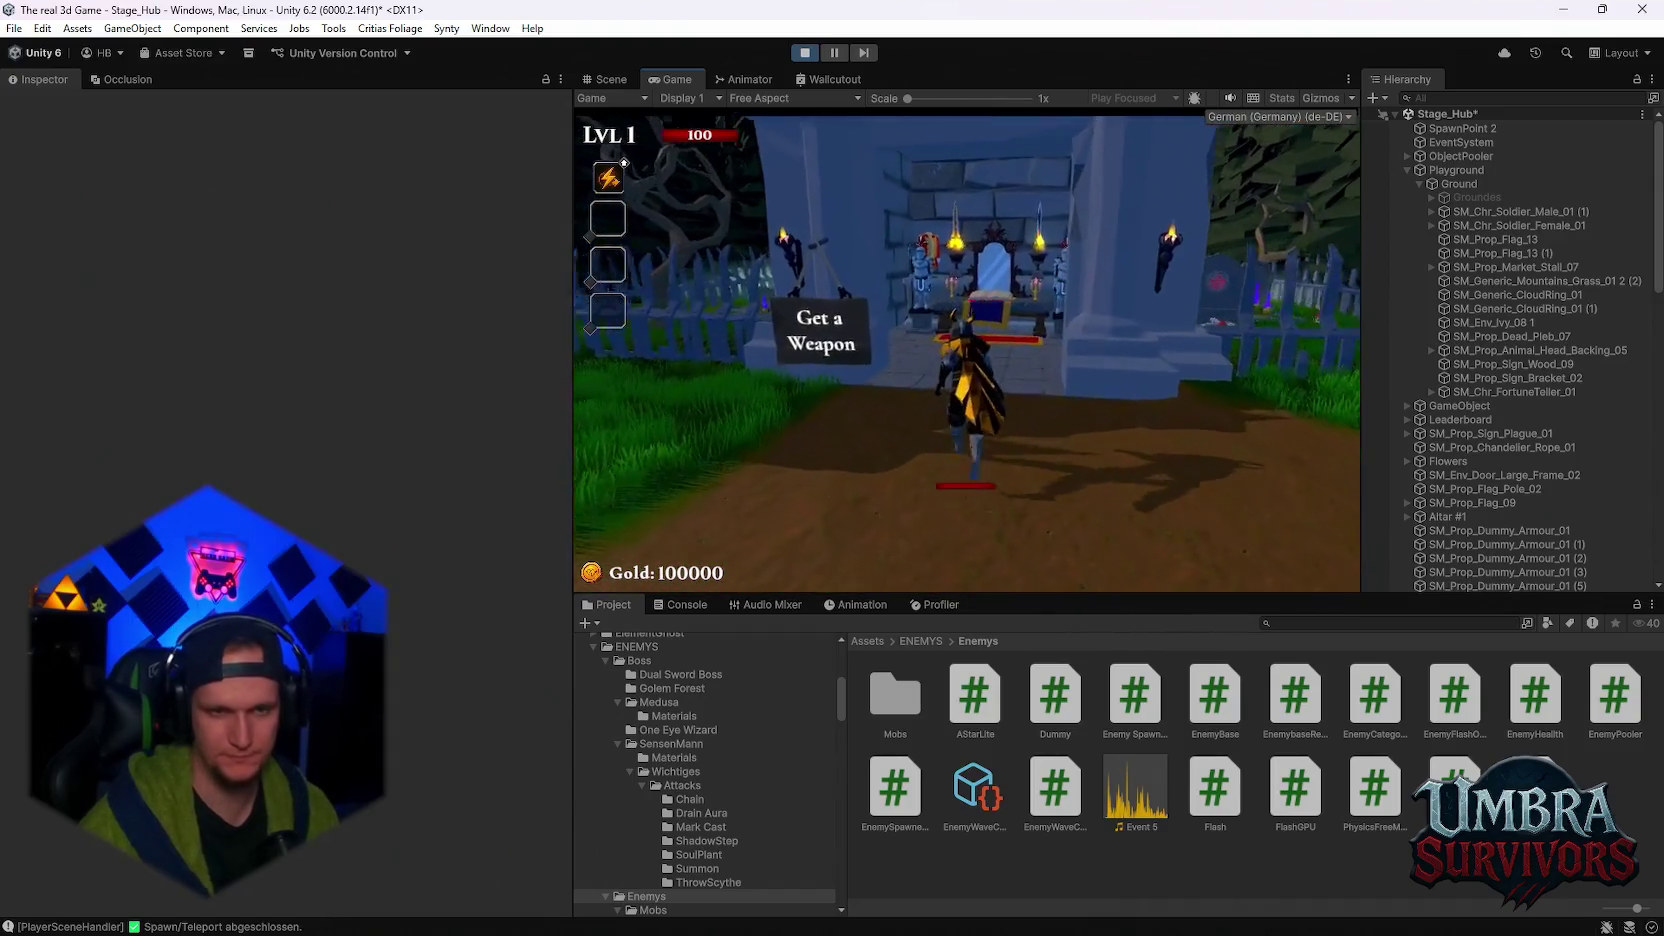
pyautogui.press('e')
pyautogui.click(760, 222)
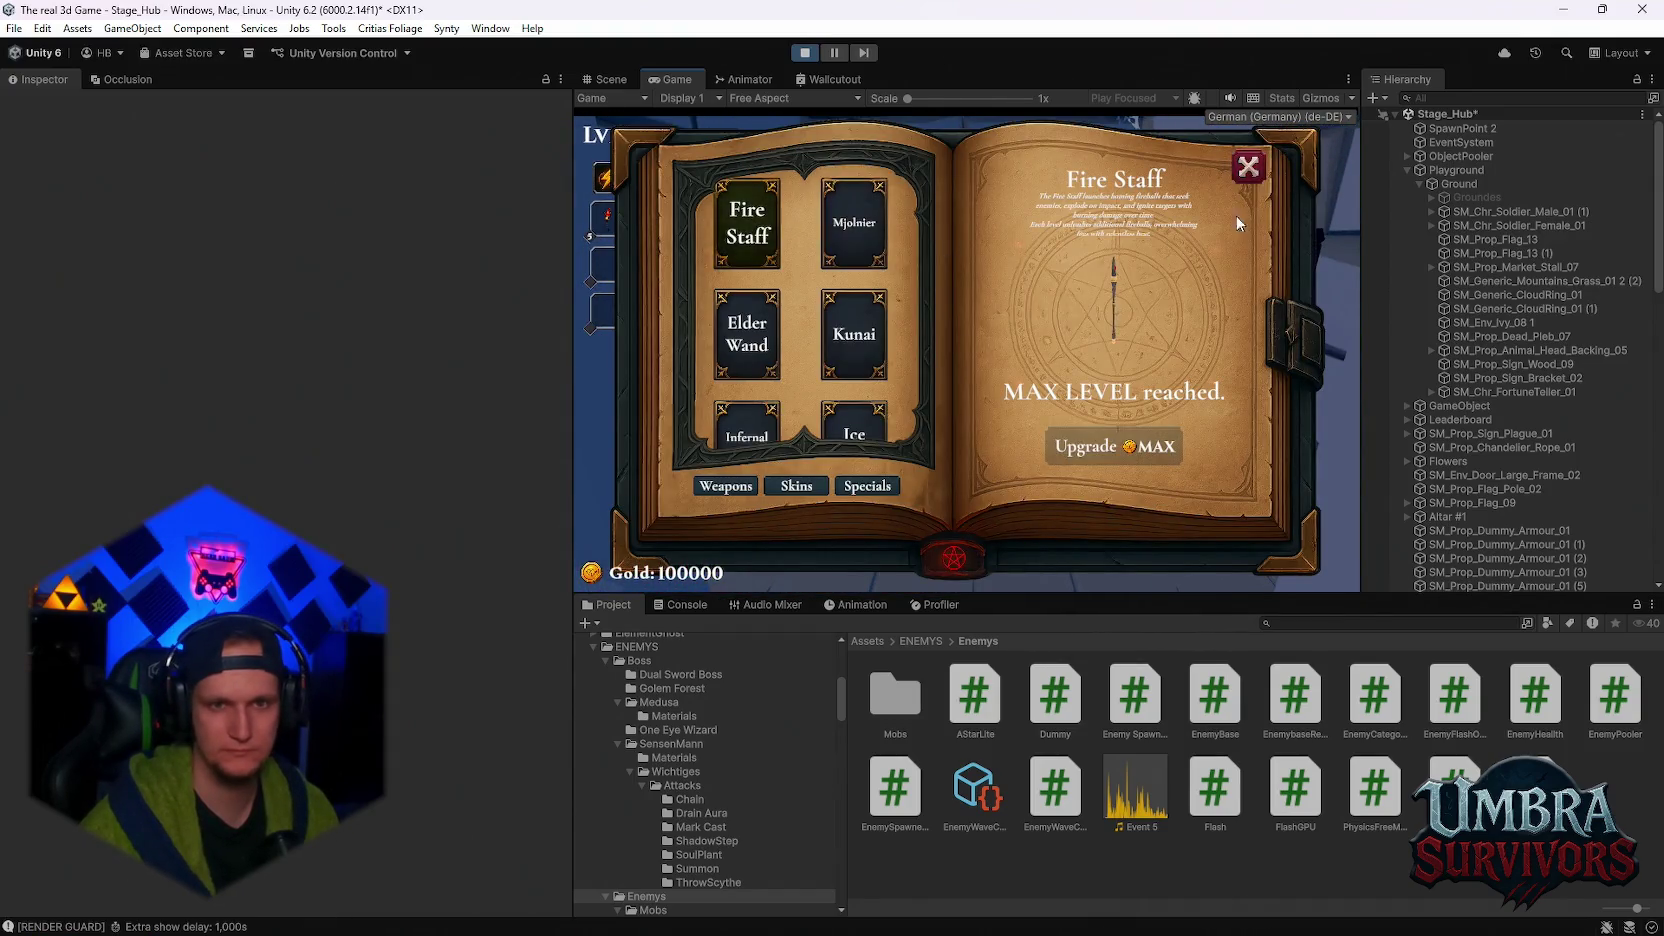
pyautogui.click(1250, 165)
# - Run to the portal, enter Stage 1, and continue past the loading screen
pyautogui.press('s')
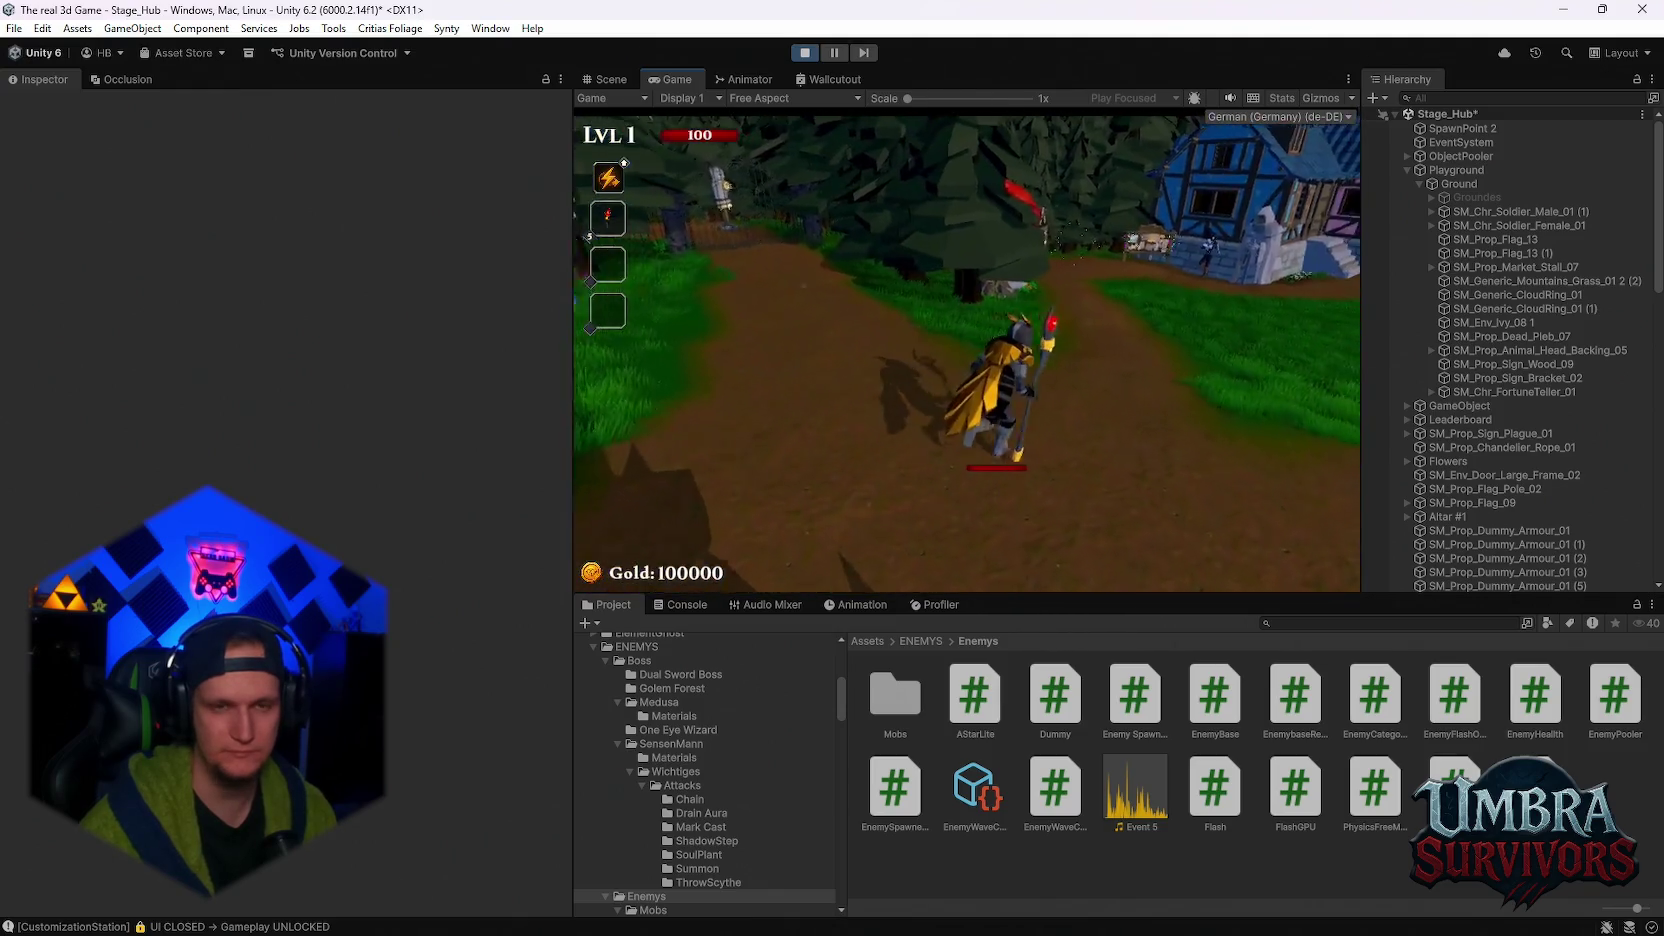
pyautogui.press('w')
pyautogui.press('space')
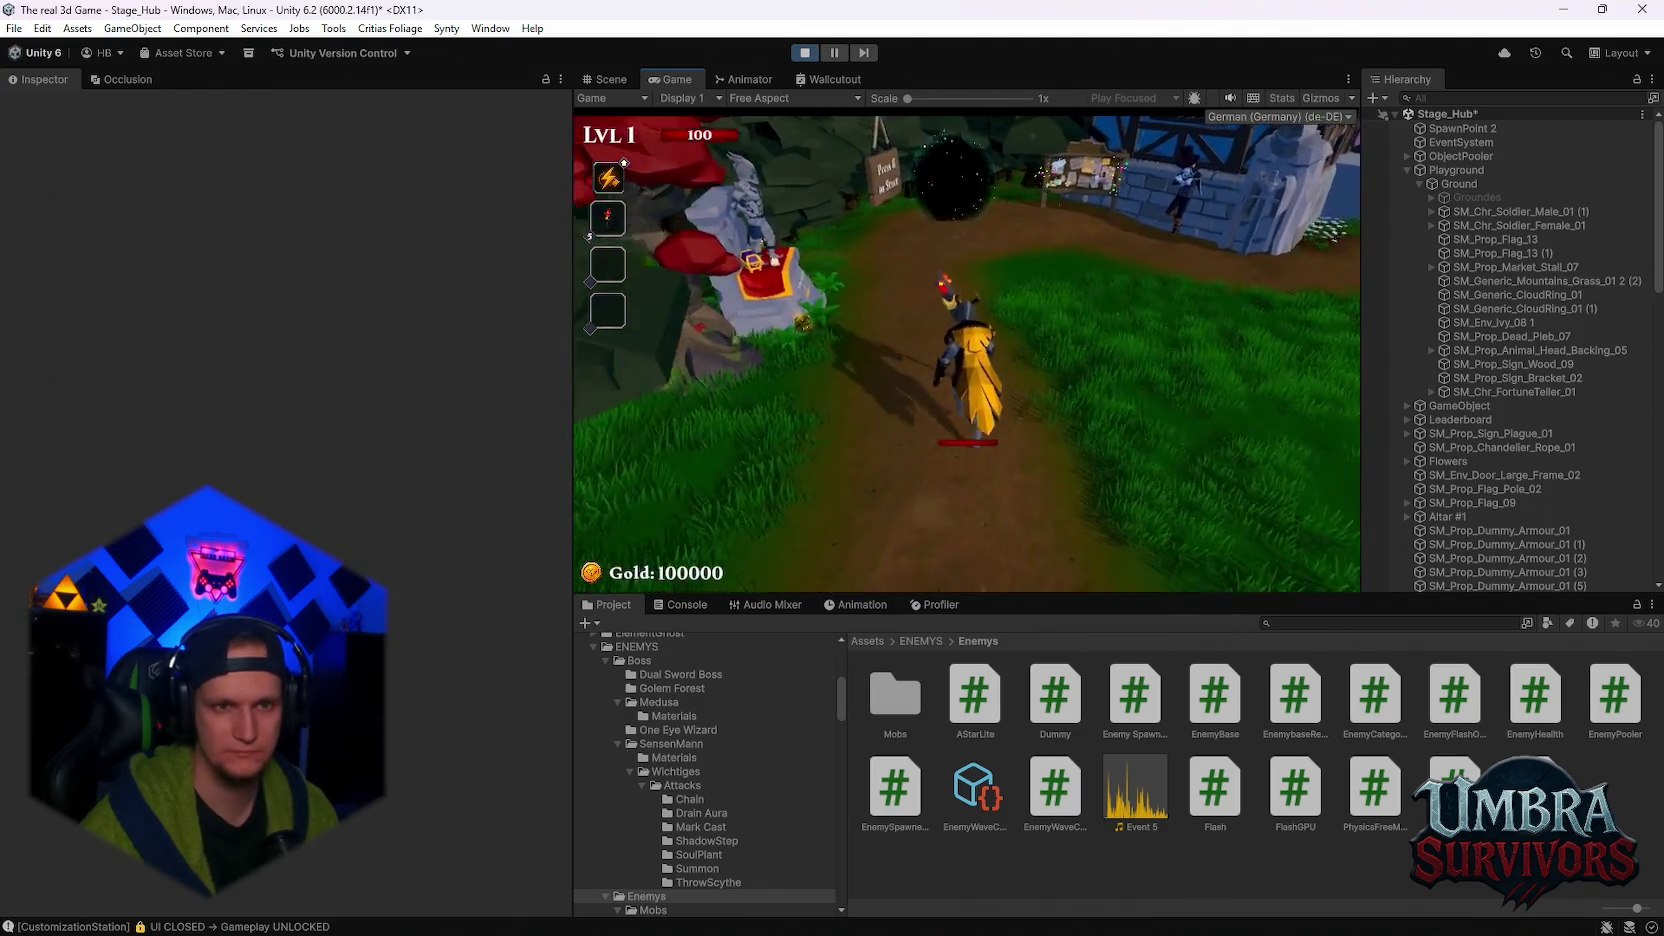
pyautogui.press('e')
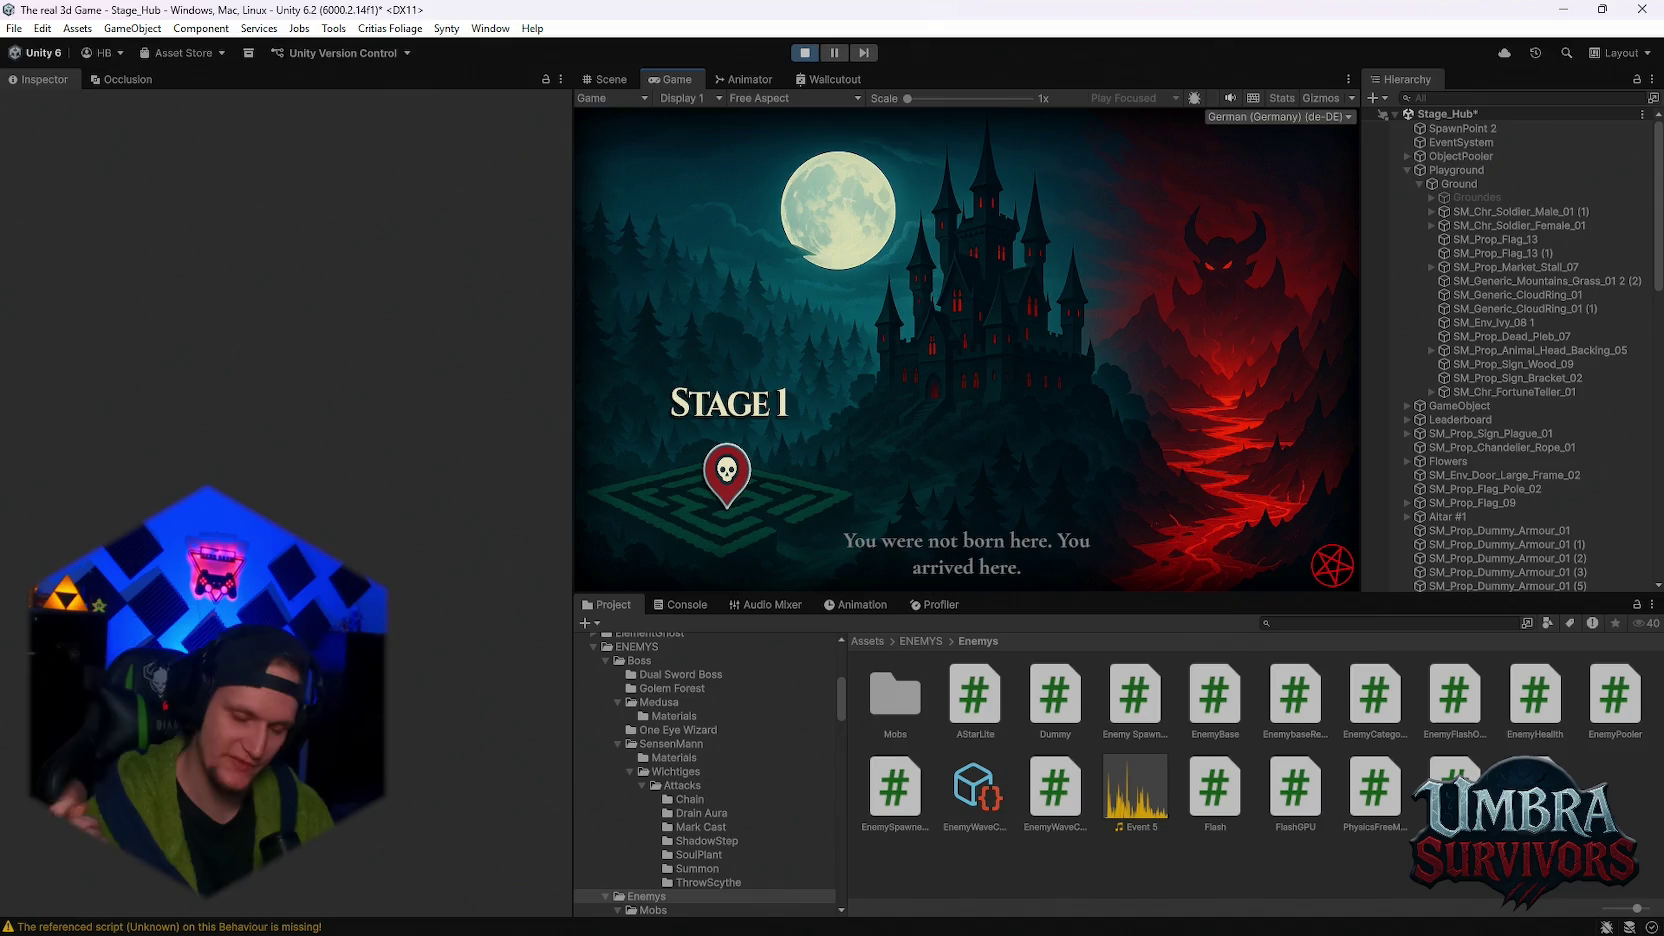
pyautogui.click(1024, 361)
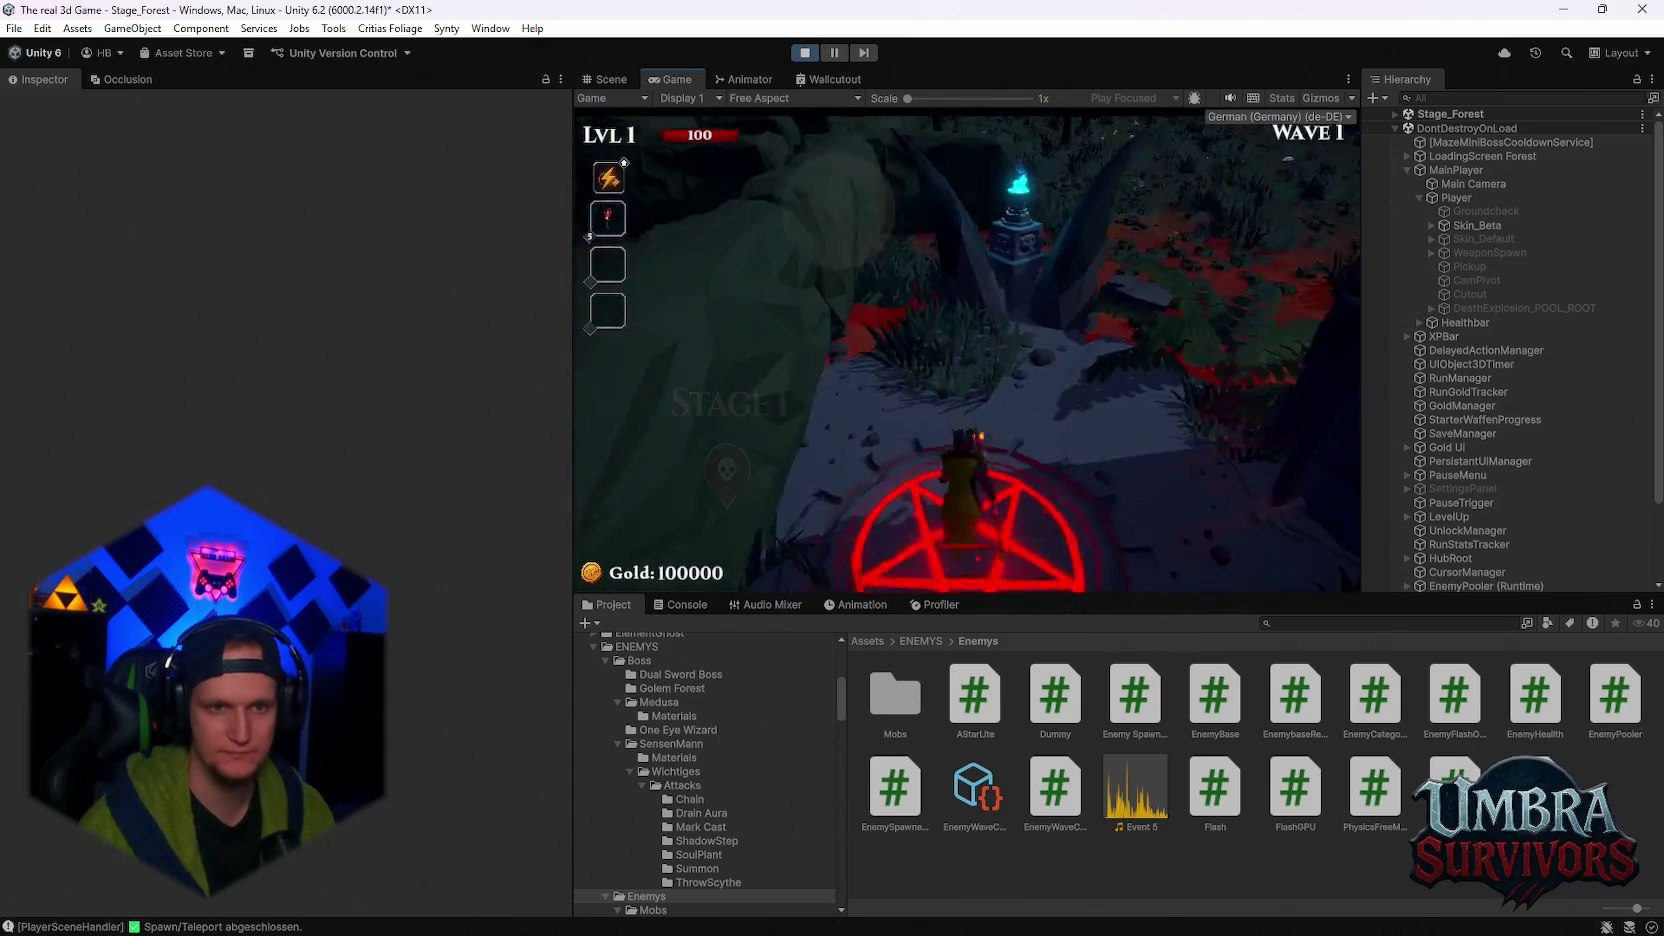
# - Maximize the game view, run the character through the forest, then pause the game
pyautogui.press('Escape')
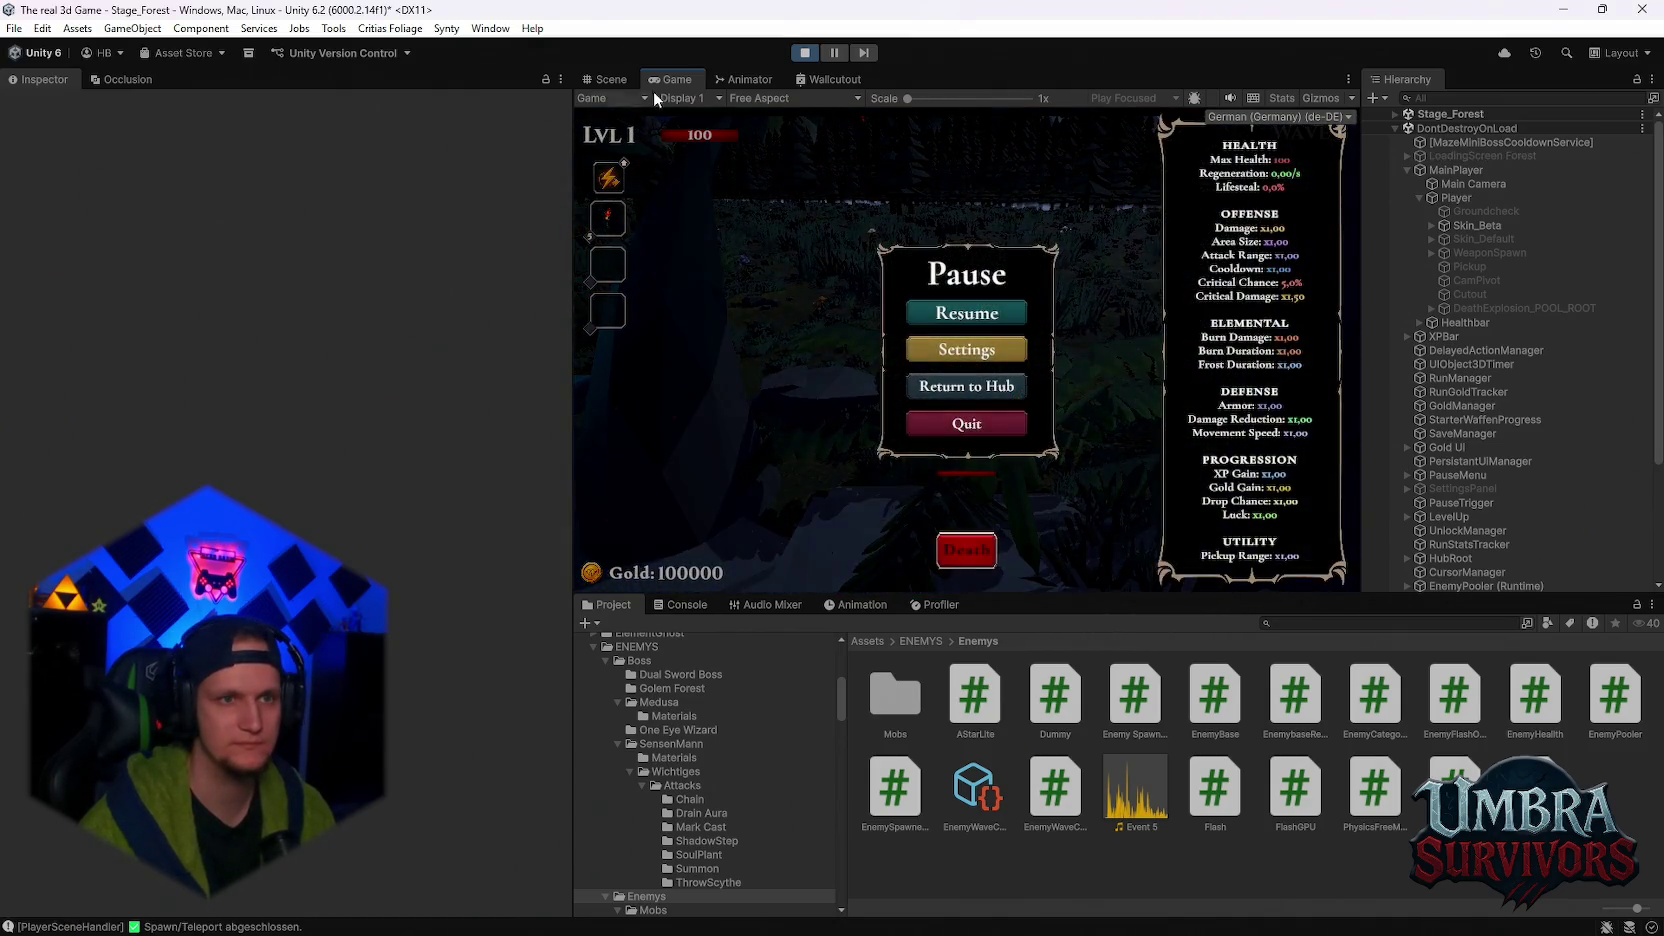
pyautogui.doubleClick(660, 82)
pyautogui.press('Escape')
pyautogui.press('w')
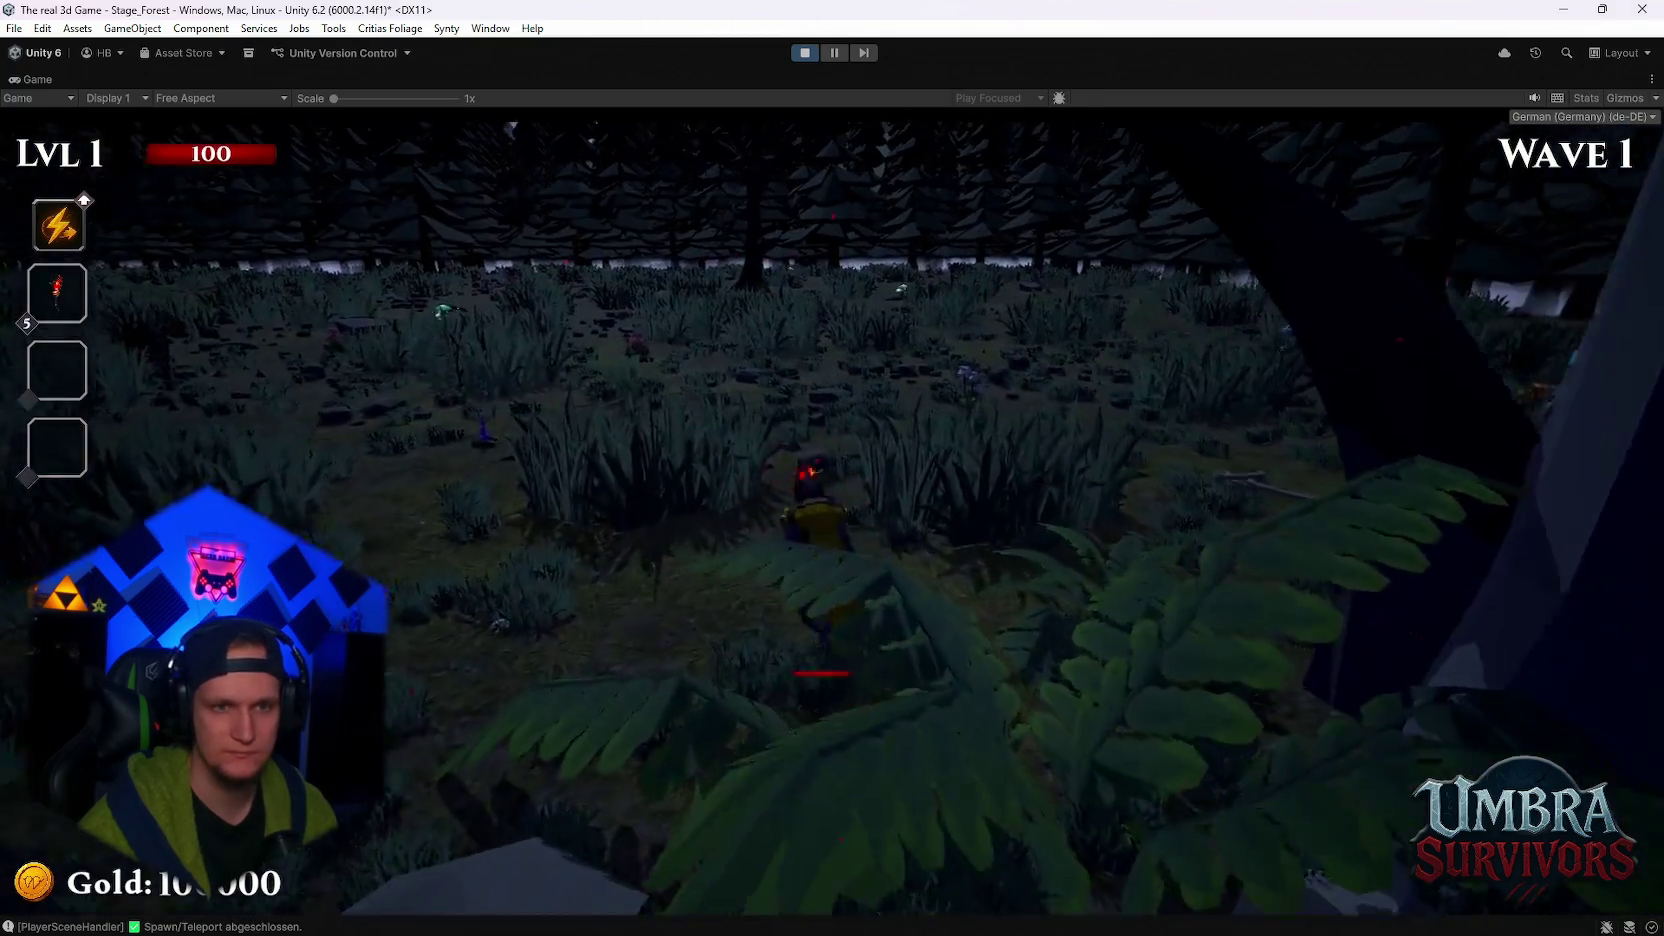
pyautogui.press('w')
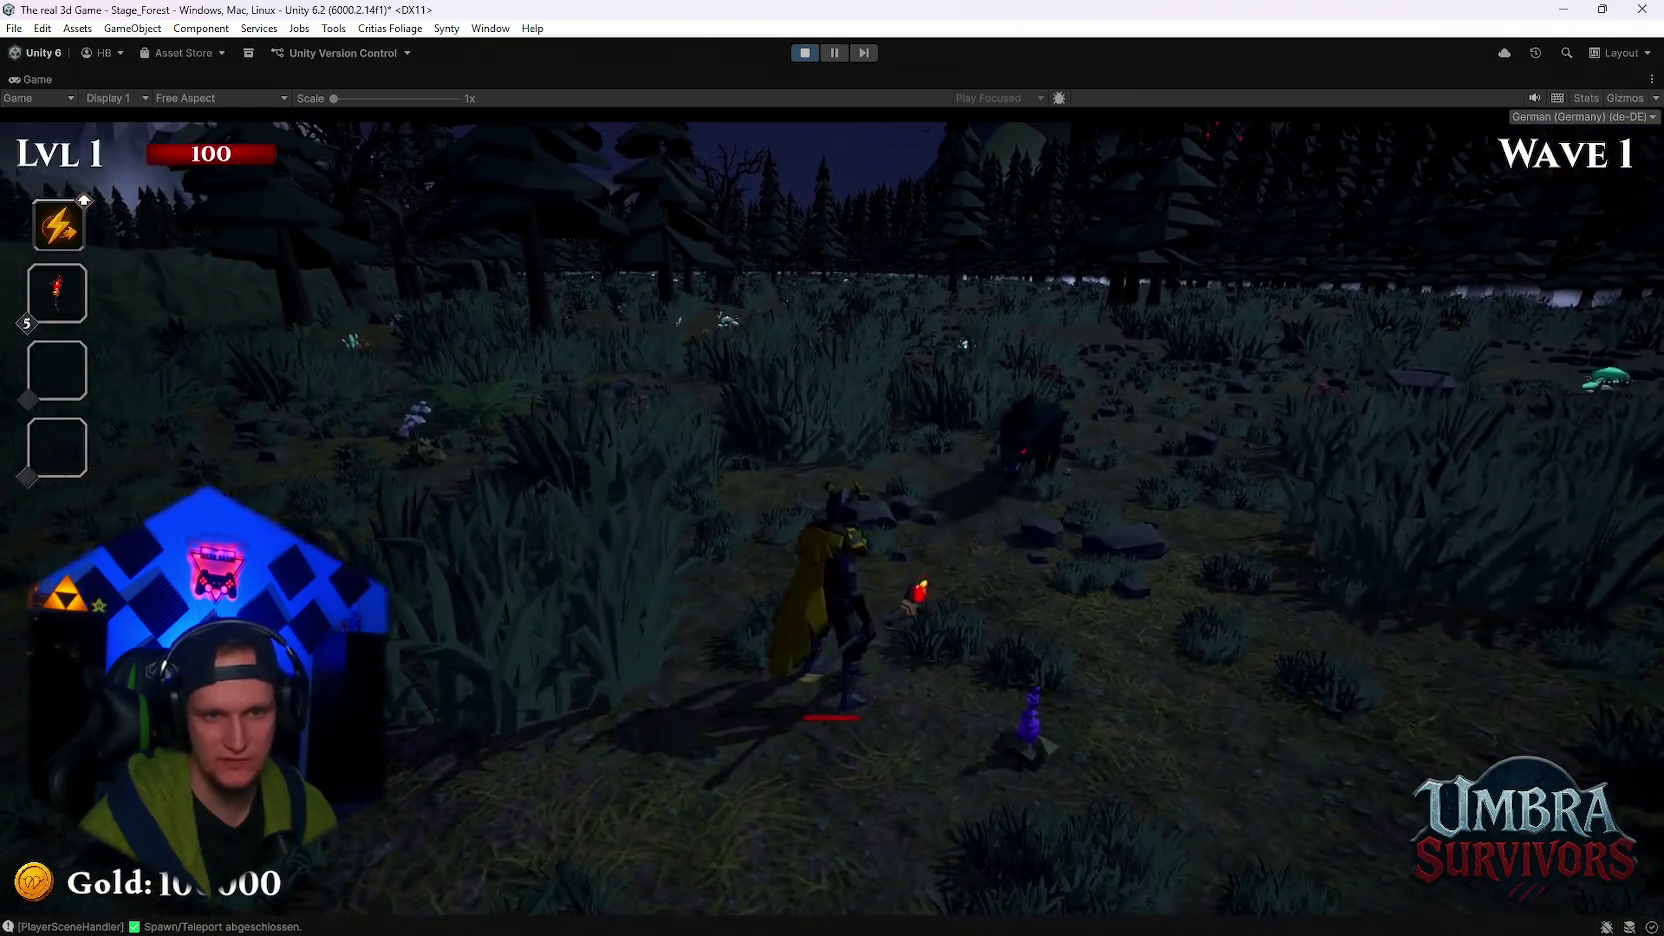
pyautogui.press('w')
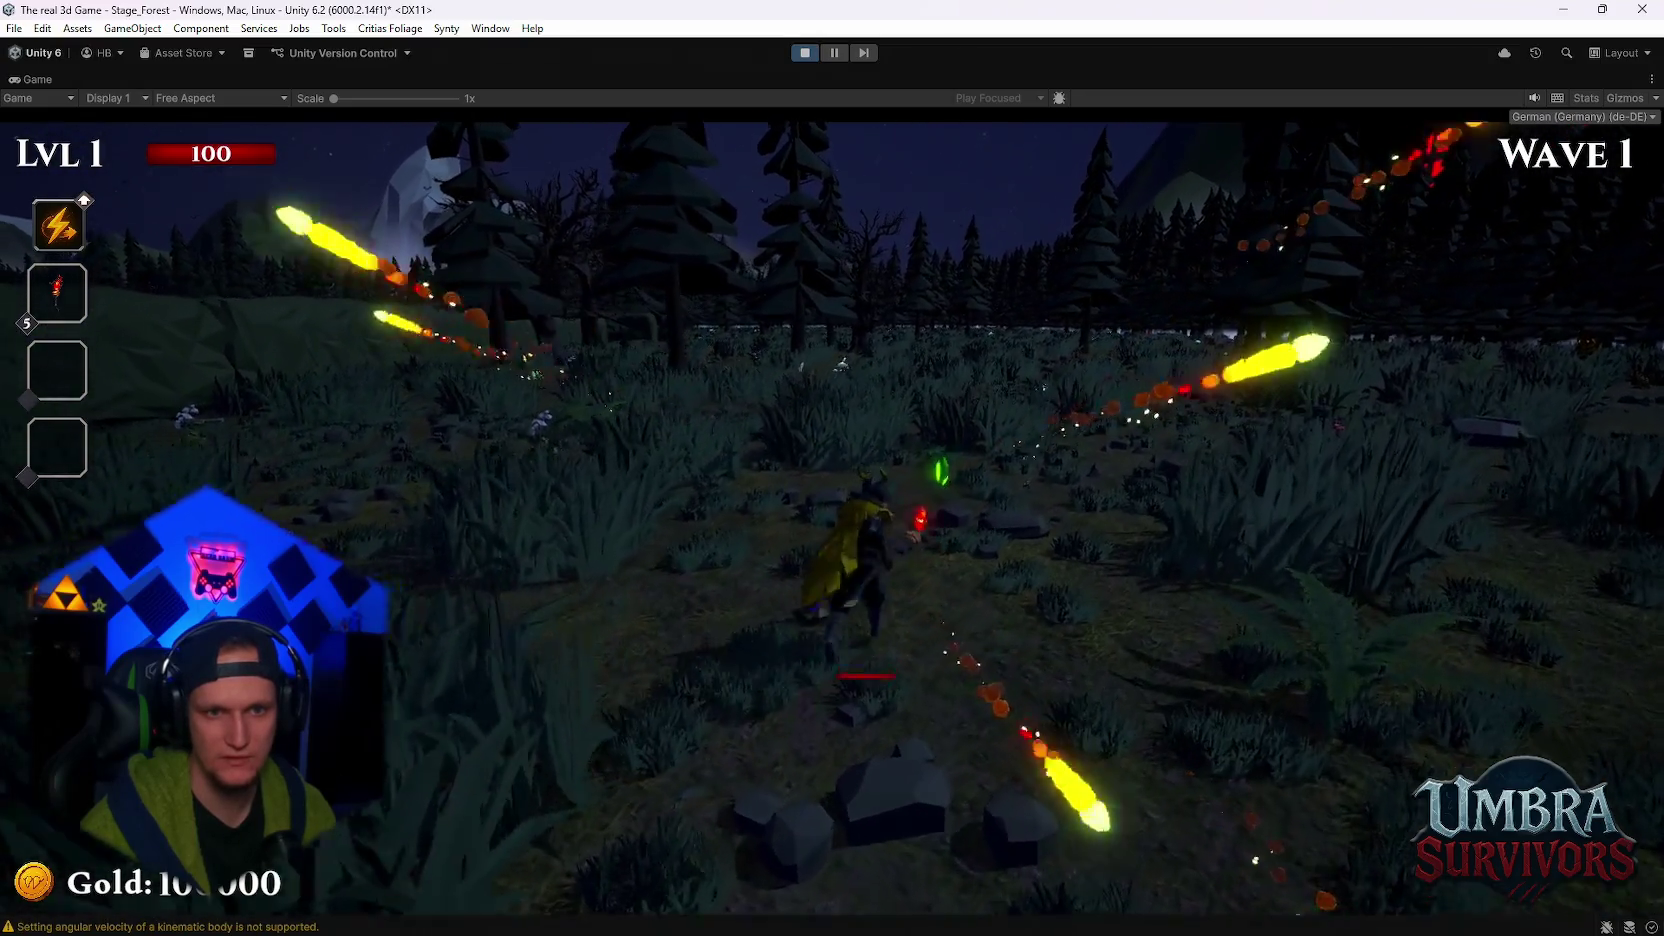
pyautogui.press('Escape')
# - Select Console logs from RA2 START through the angular-velocity warning, then switch to the browser
pyautogui.click(36, 81)
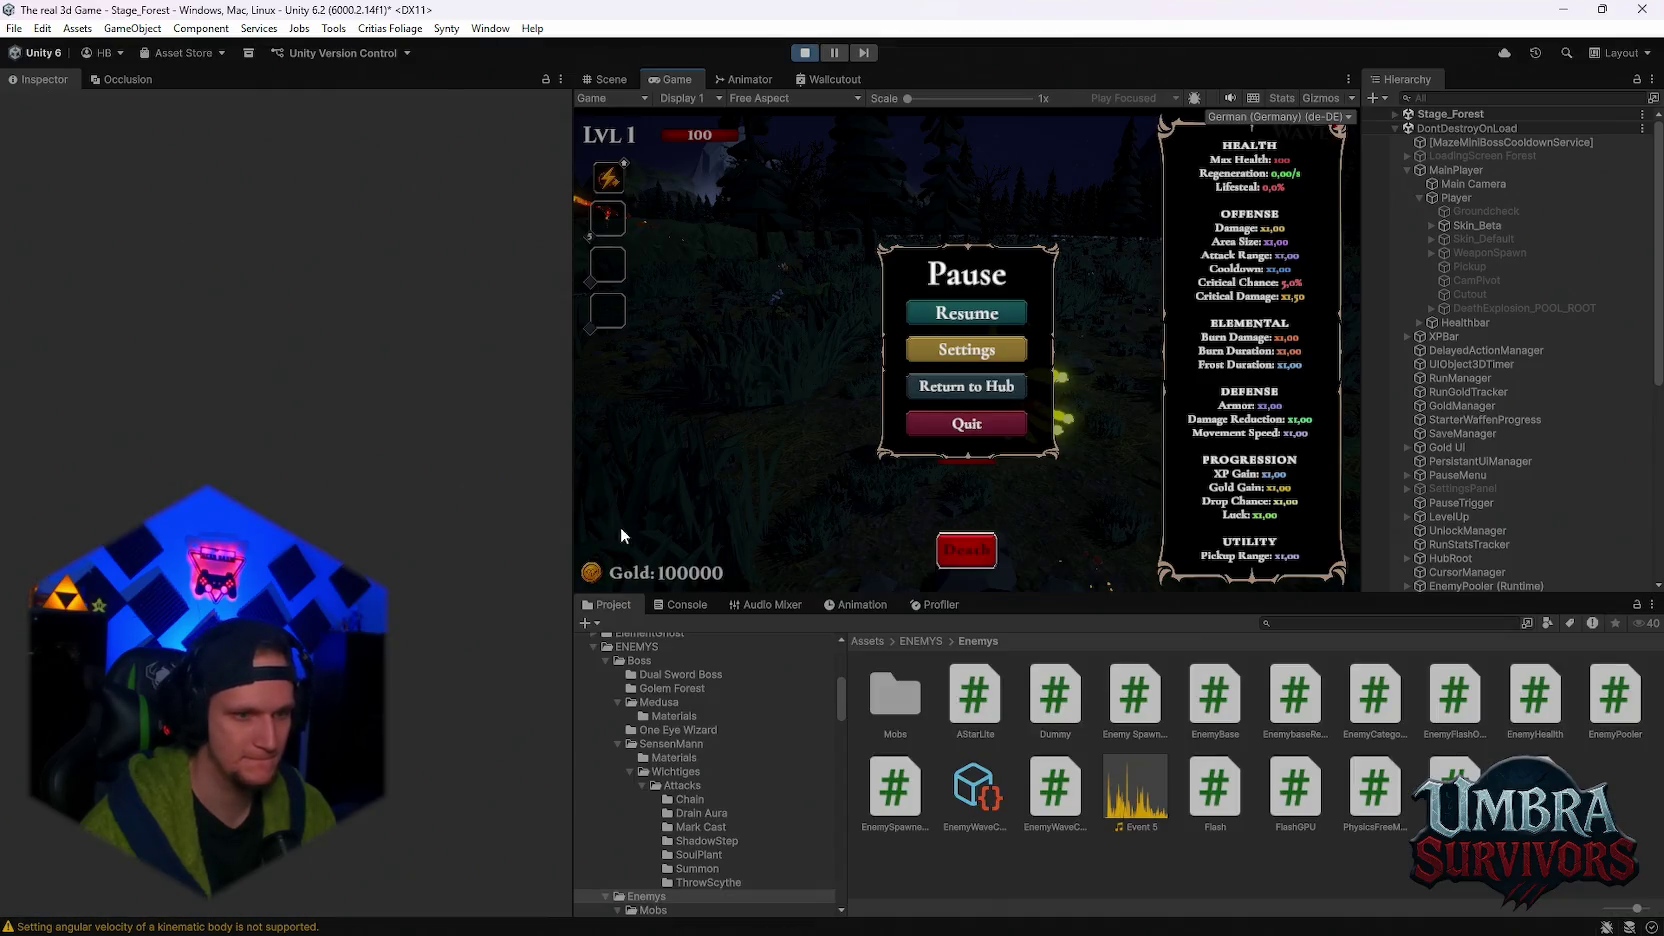
pyautogui.click(667, 604)
pyautogui.scroll(3, 931, 774)
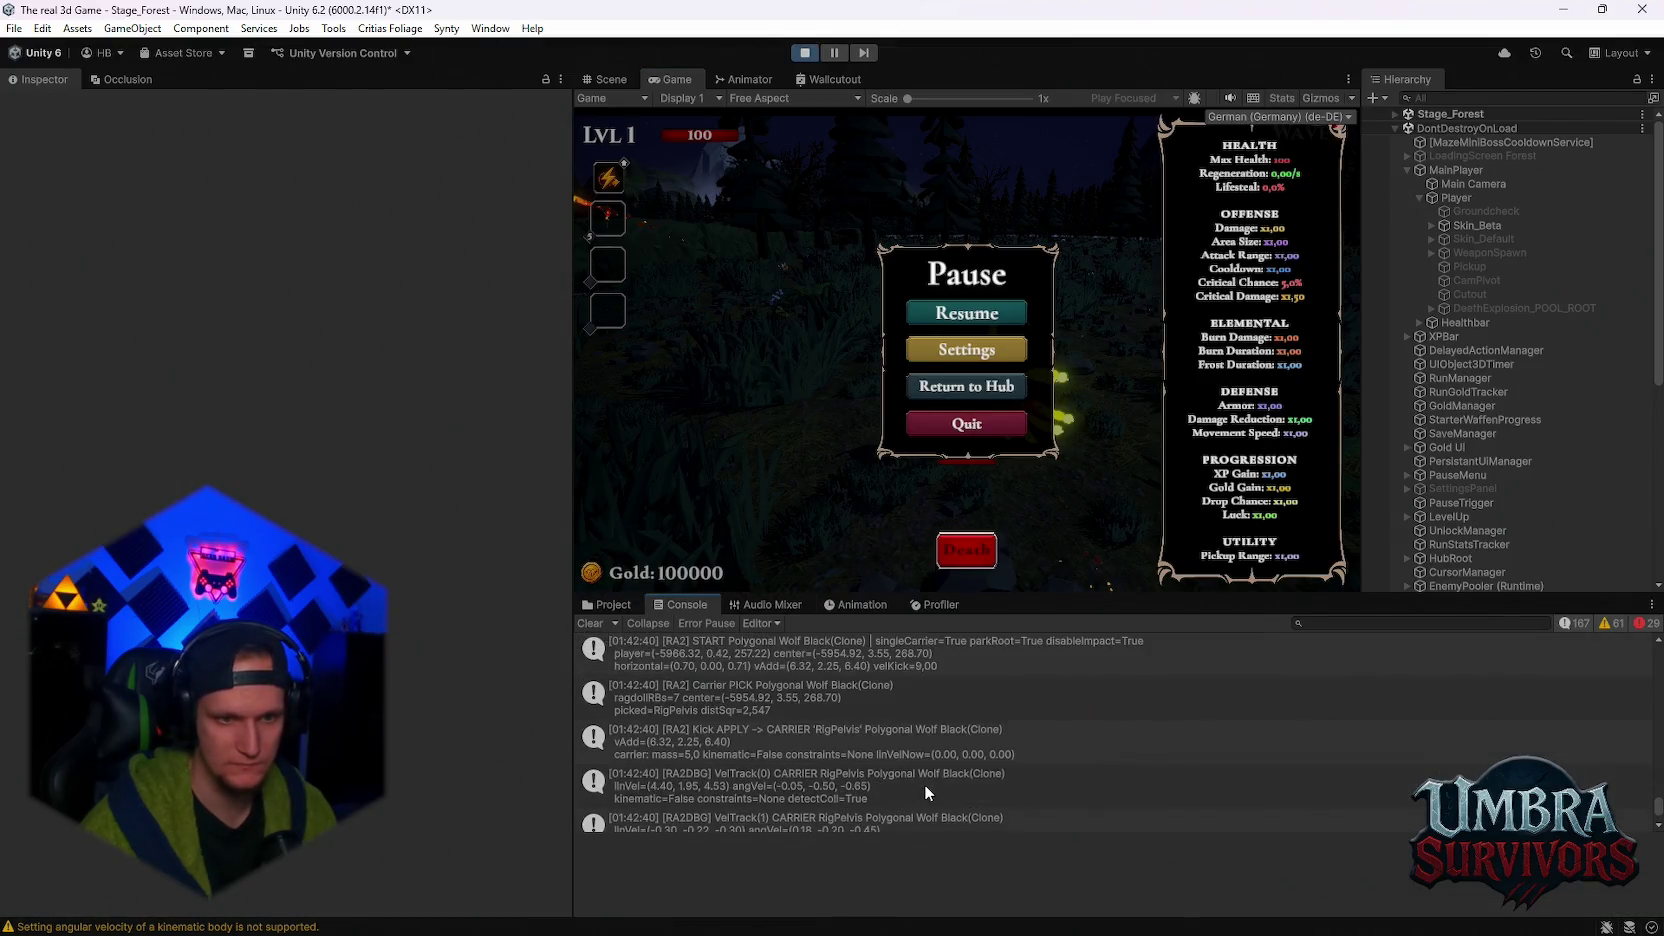
pyautogui.click(913, 790)
pyautogui.scroll(-3, 861, 767)
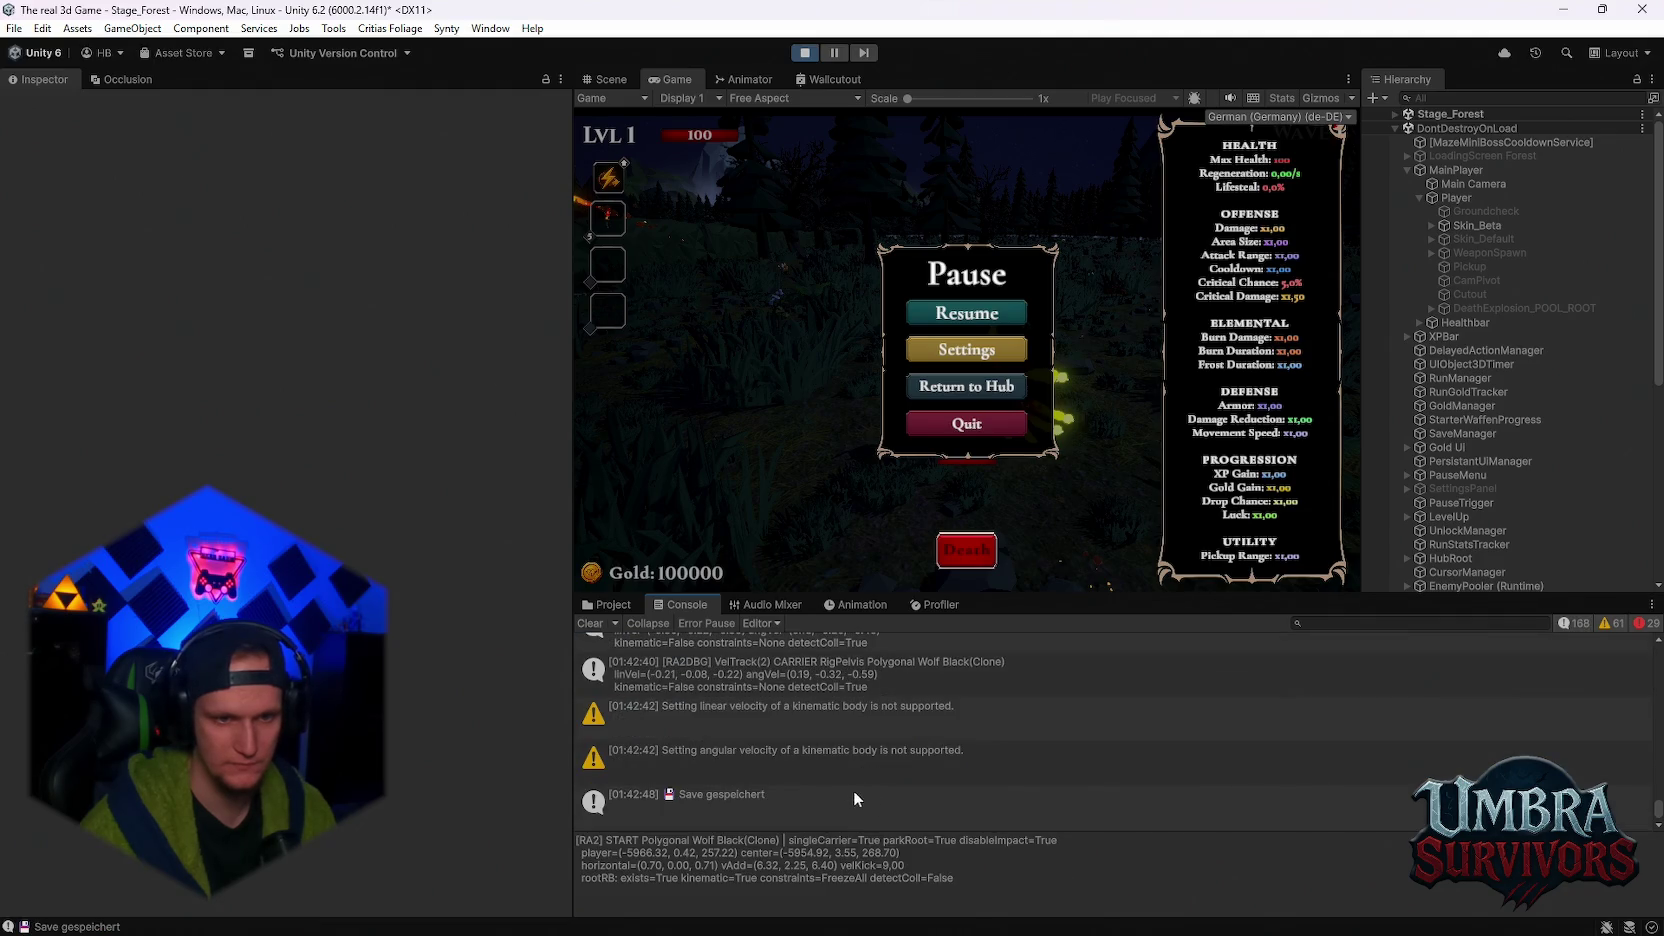
pyautogui.keyDown('shift'); pyautogui.click(826, 763); pyautogui.keyUp('shift')
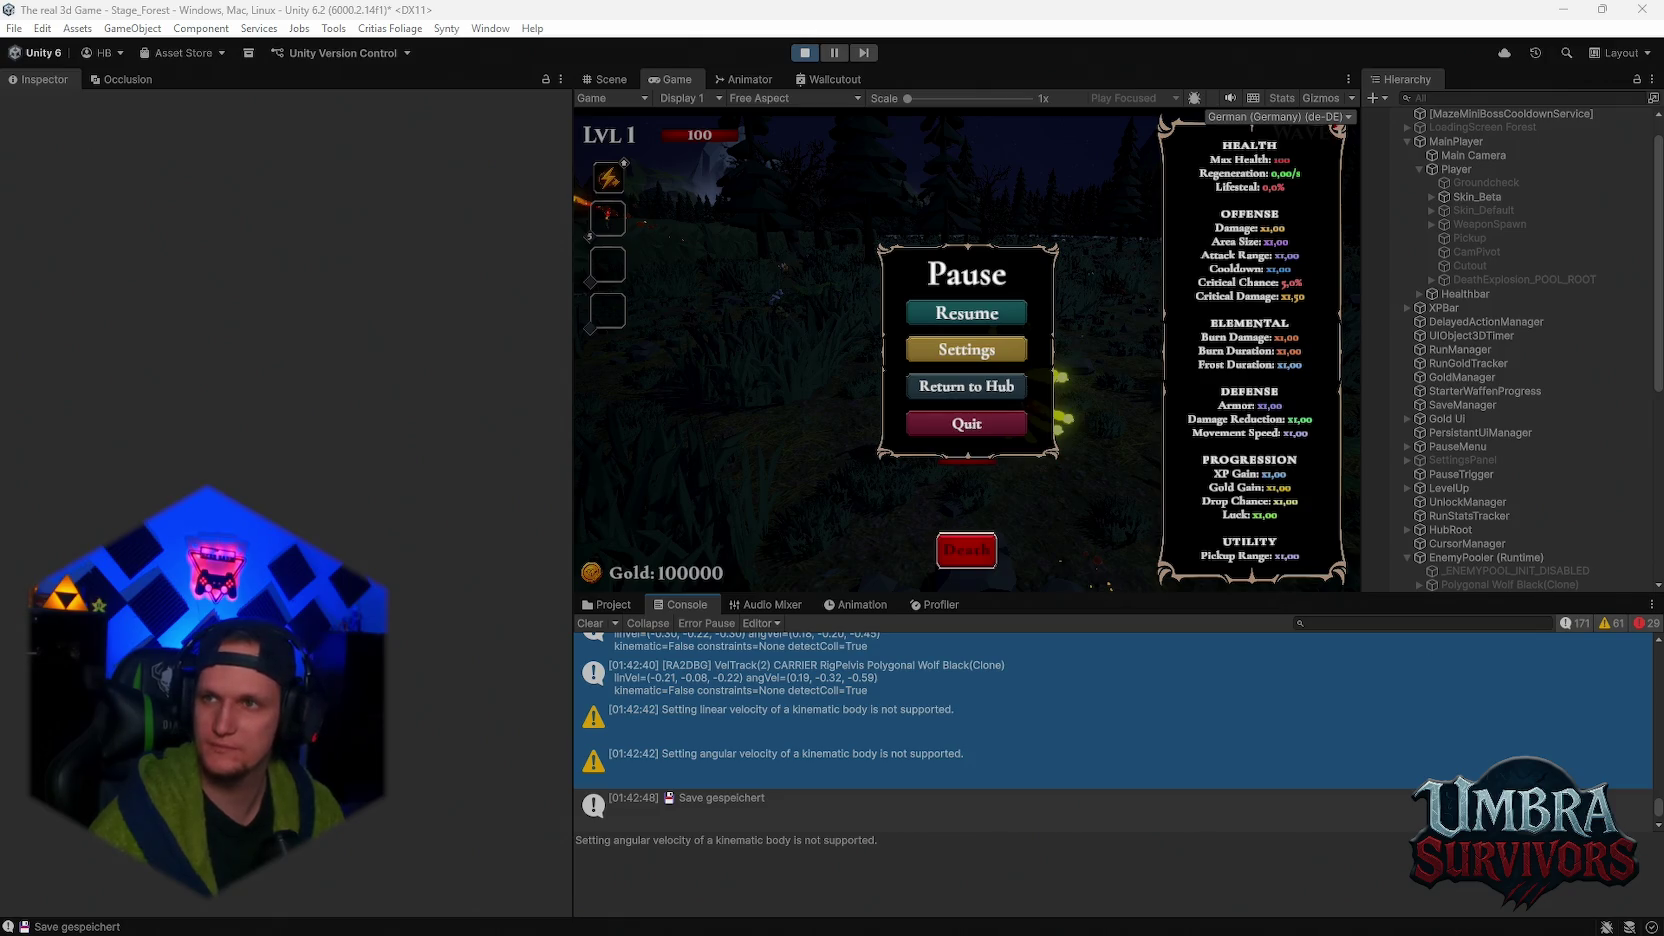
pyautogui.hotkey('alt', 'Tab')
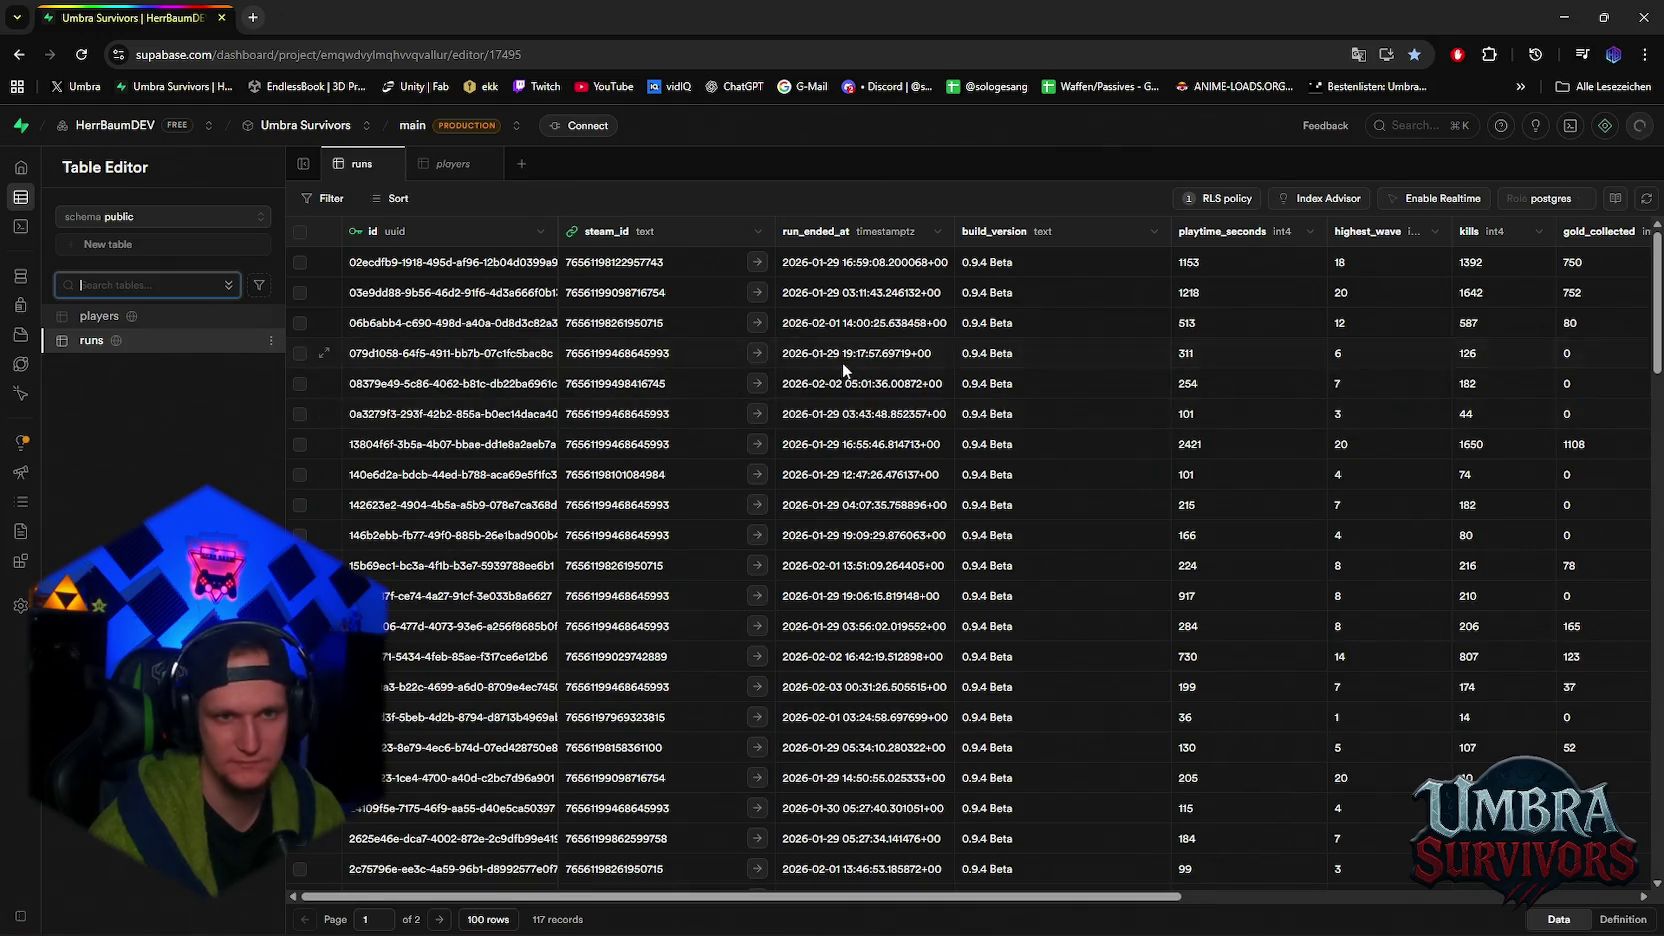
# - Sort the runs table by run_ended_at descending and scroll across the newest runs' columns
pyautogui.click(937, 231)
pyautogui.click(826, 290)
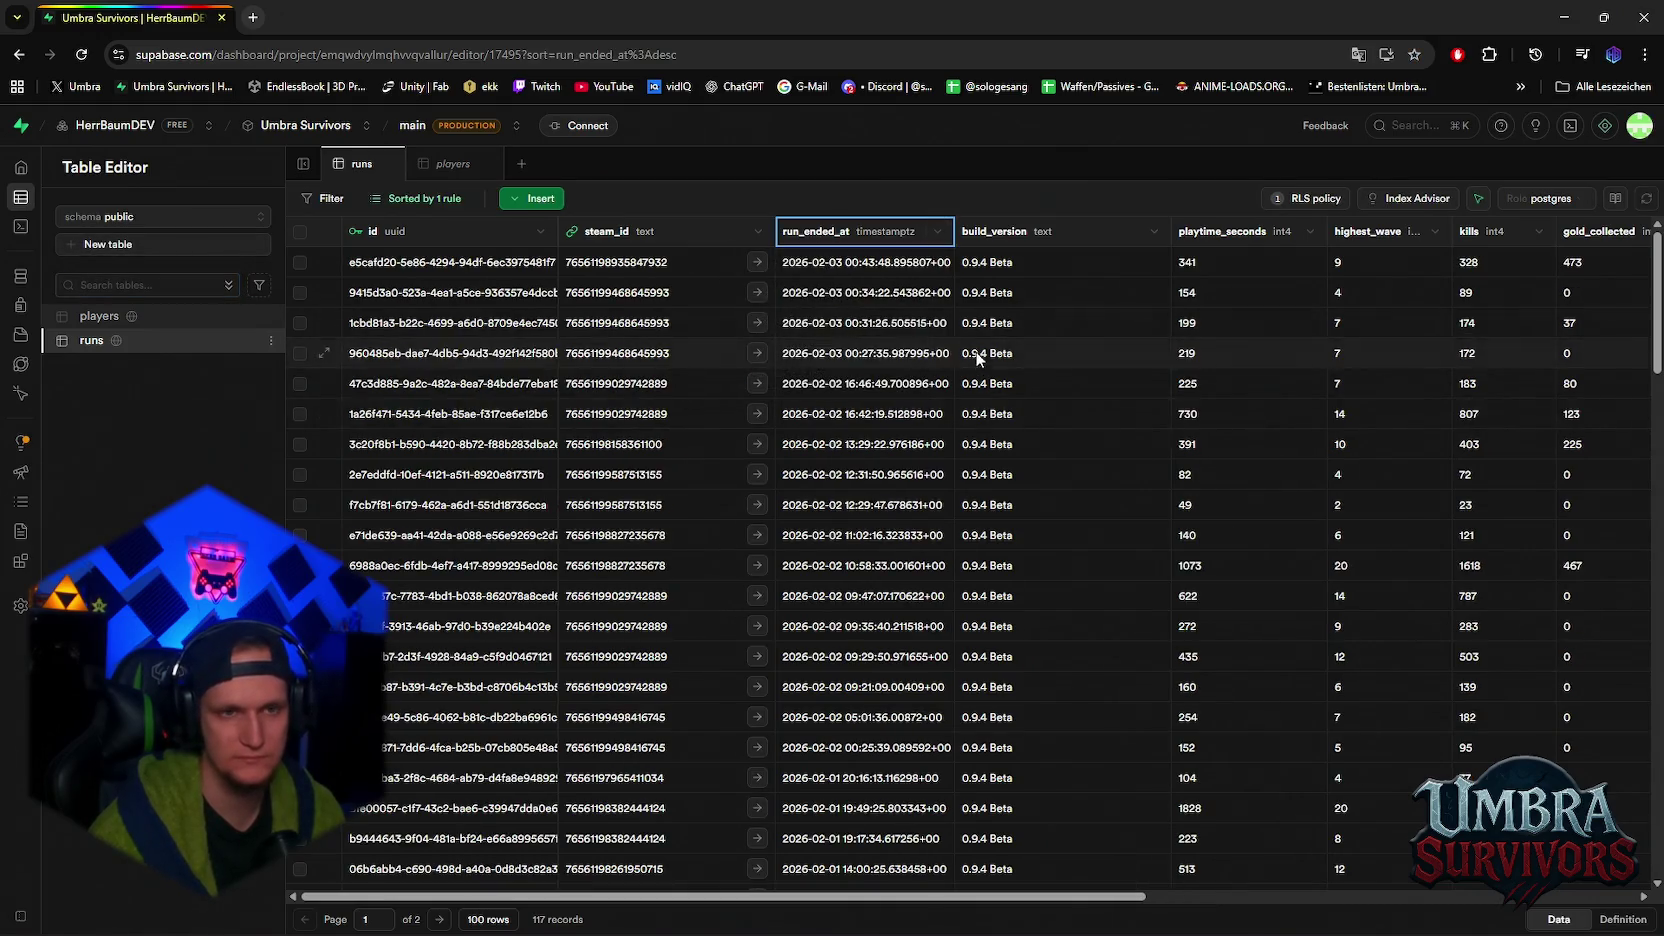
pyautogui.moveTo(964, 900)
pyautogui.mouseDown()
pyautogui.moveTo(1284, 900)
pyautogui.moveTo(944, 890)
pyautogui.mouseUp()
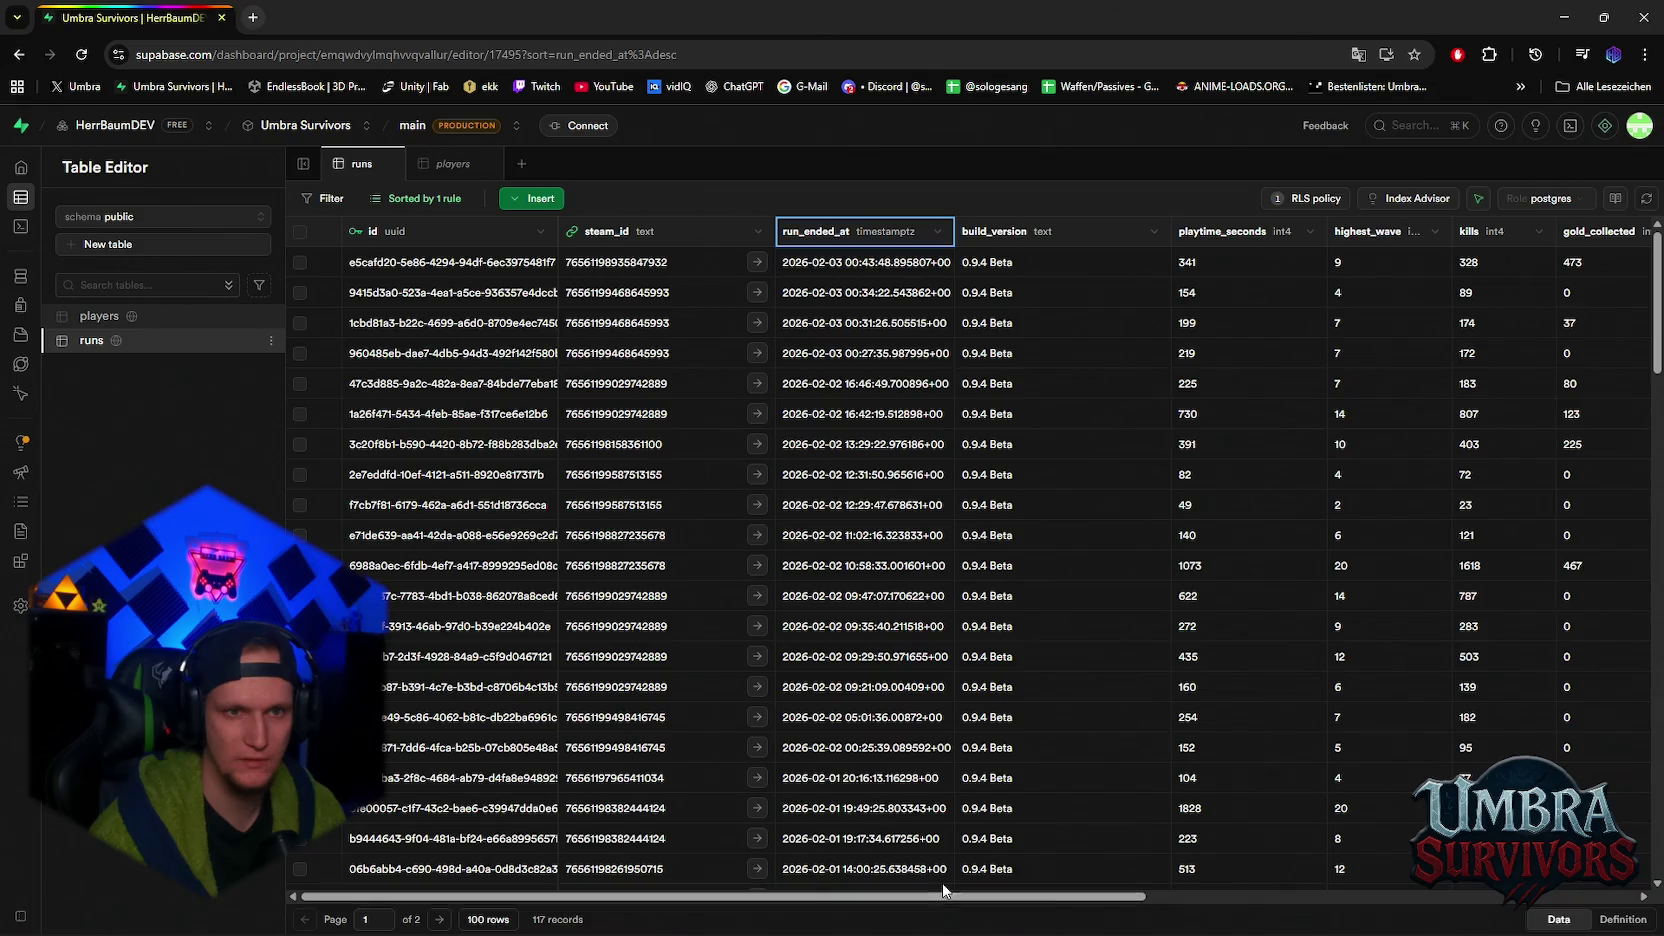
pyautogui.moveTo(870, 934)
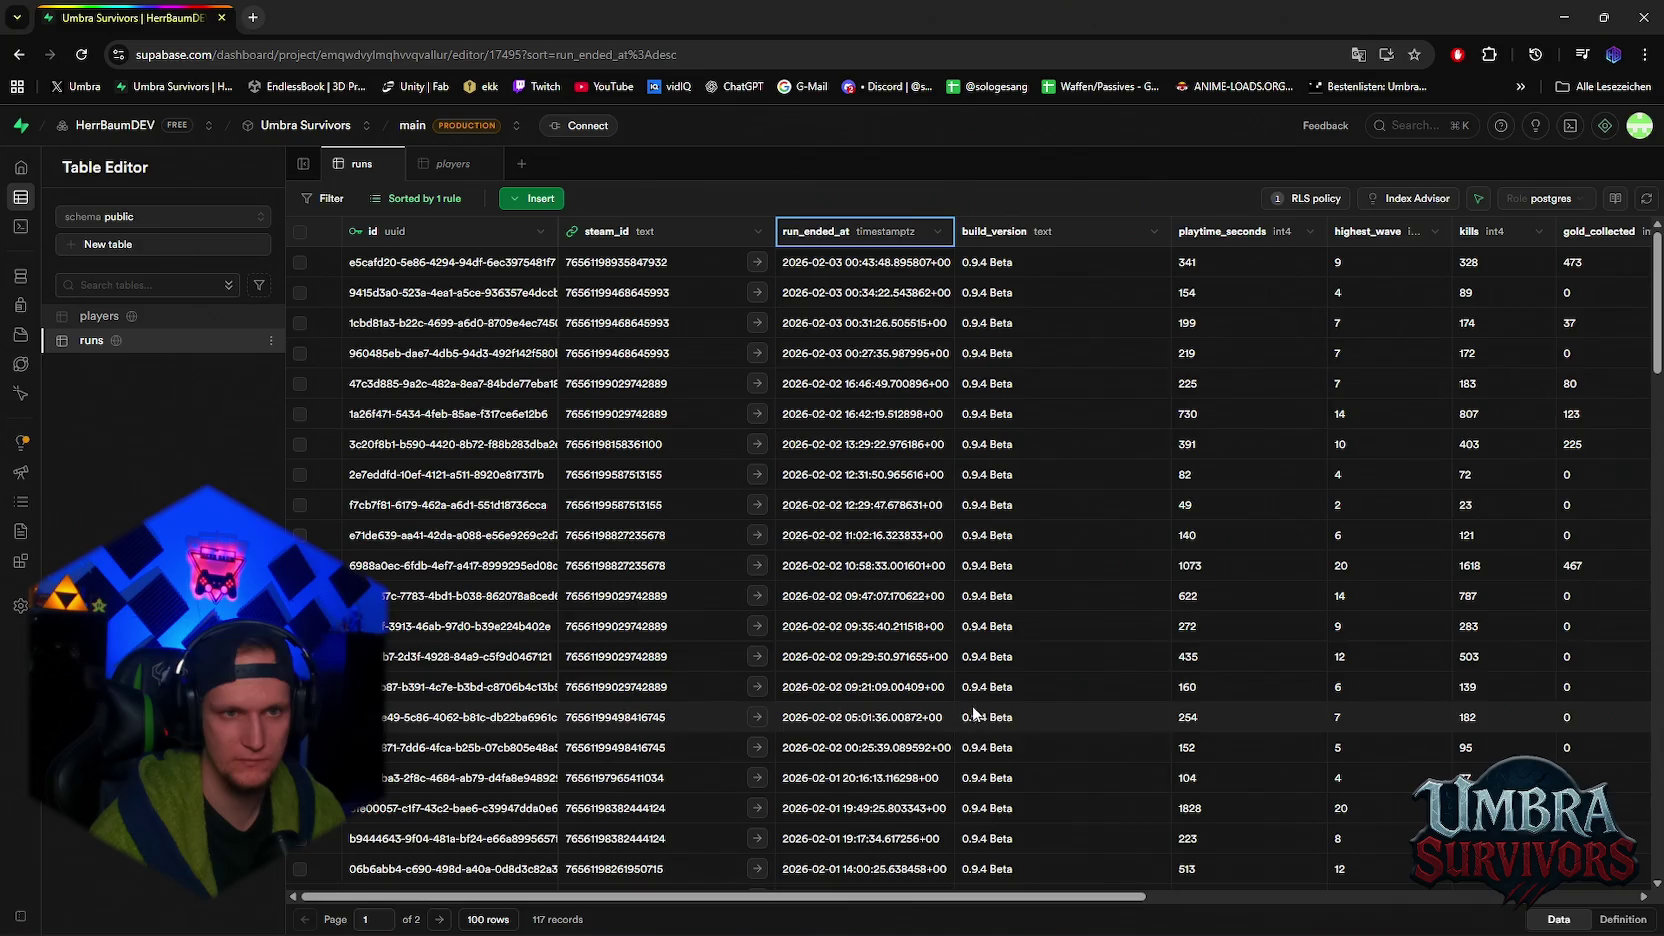
pyautogui.moveTo(969, 896); pyautogui.dragTo(990, 899)
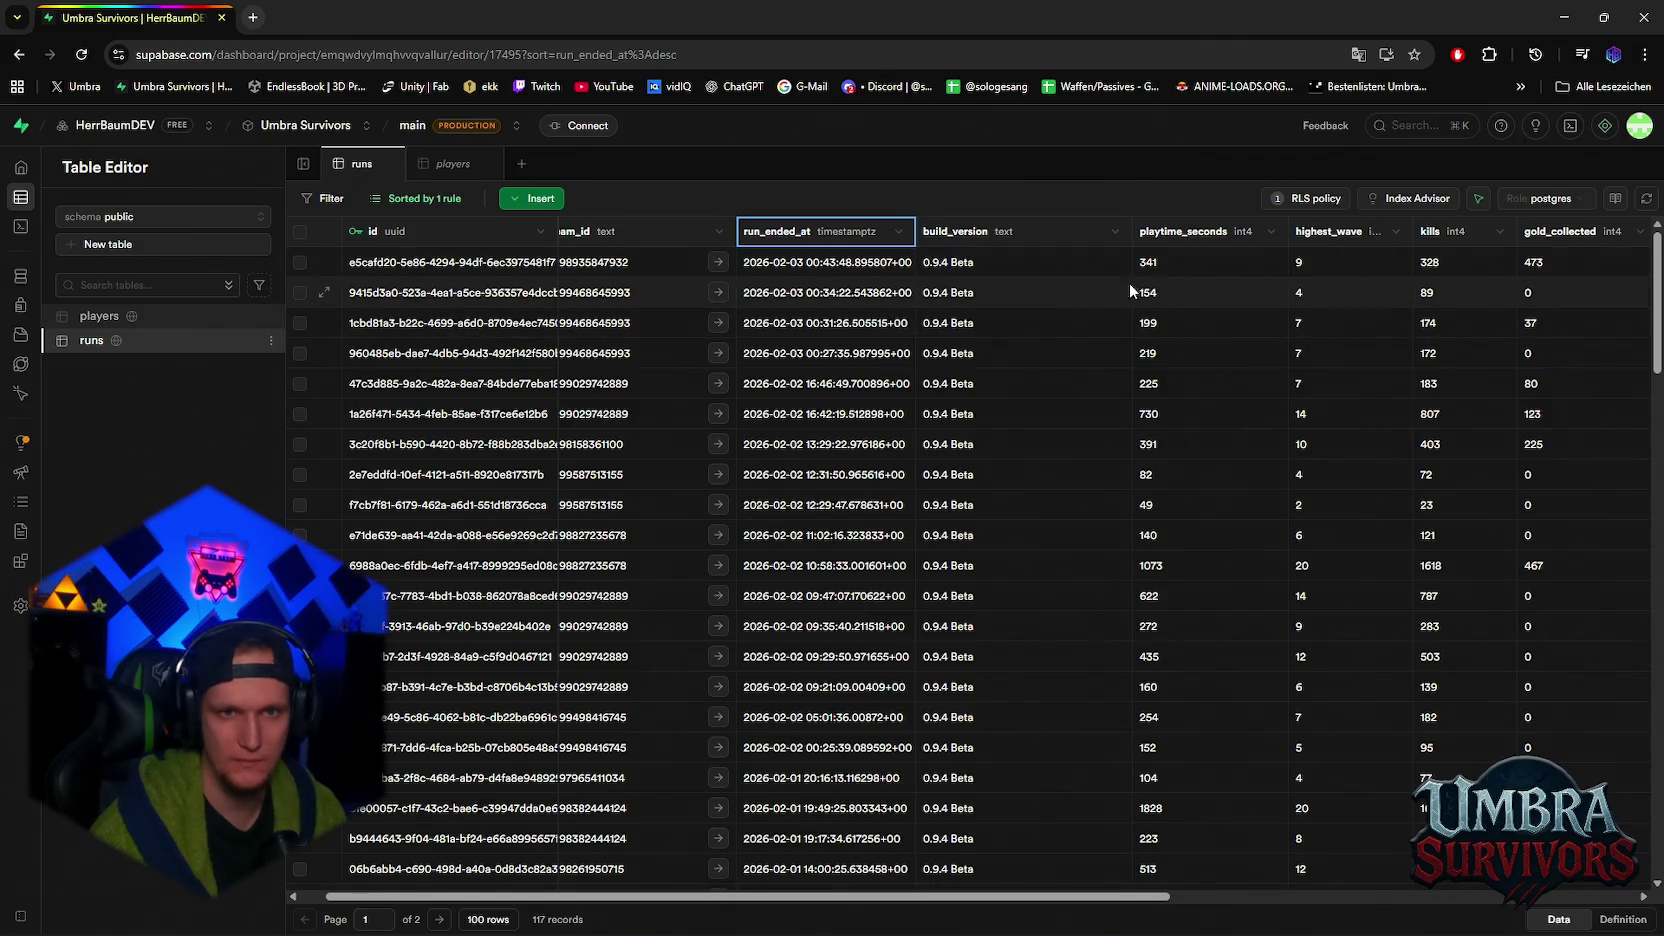
pyautogui.moveTo(1015, 895); pyautogui.dragTo(1217, 895)
pyautogui.click(1493, 262)
pyautogui.doubleClick(1493, 262)
pyautogui.scroll(-3, 1523, 353)
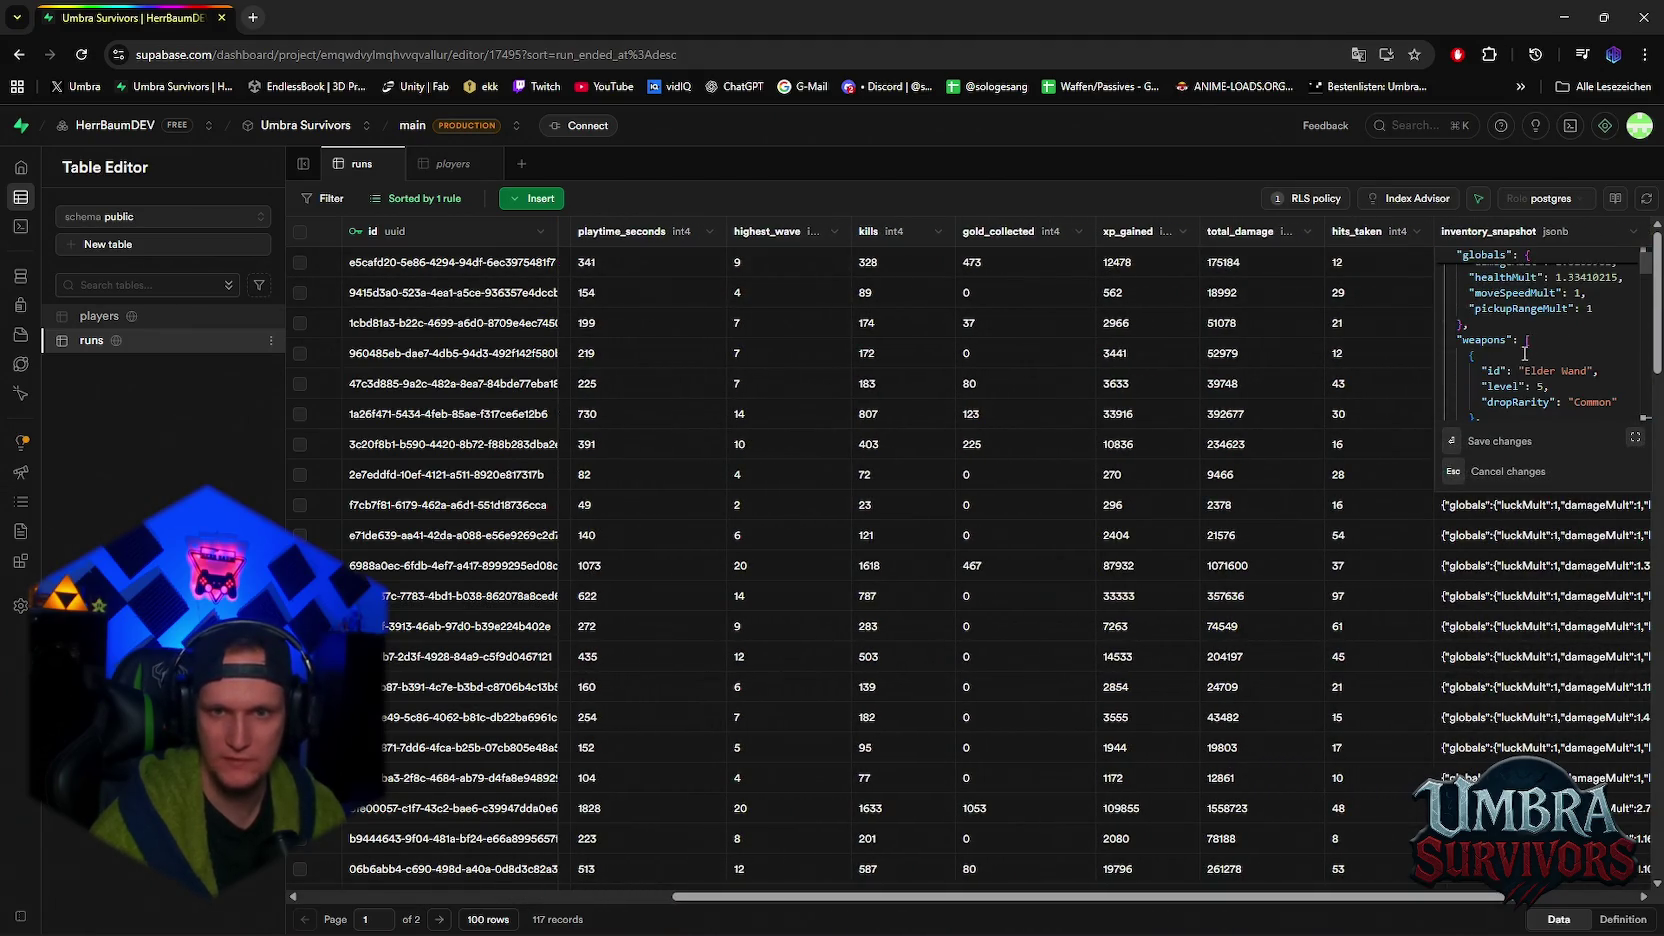
pyautogui.scroll(3, 1523, 353)
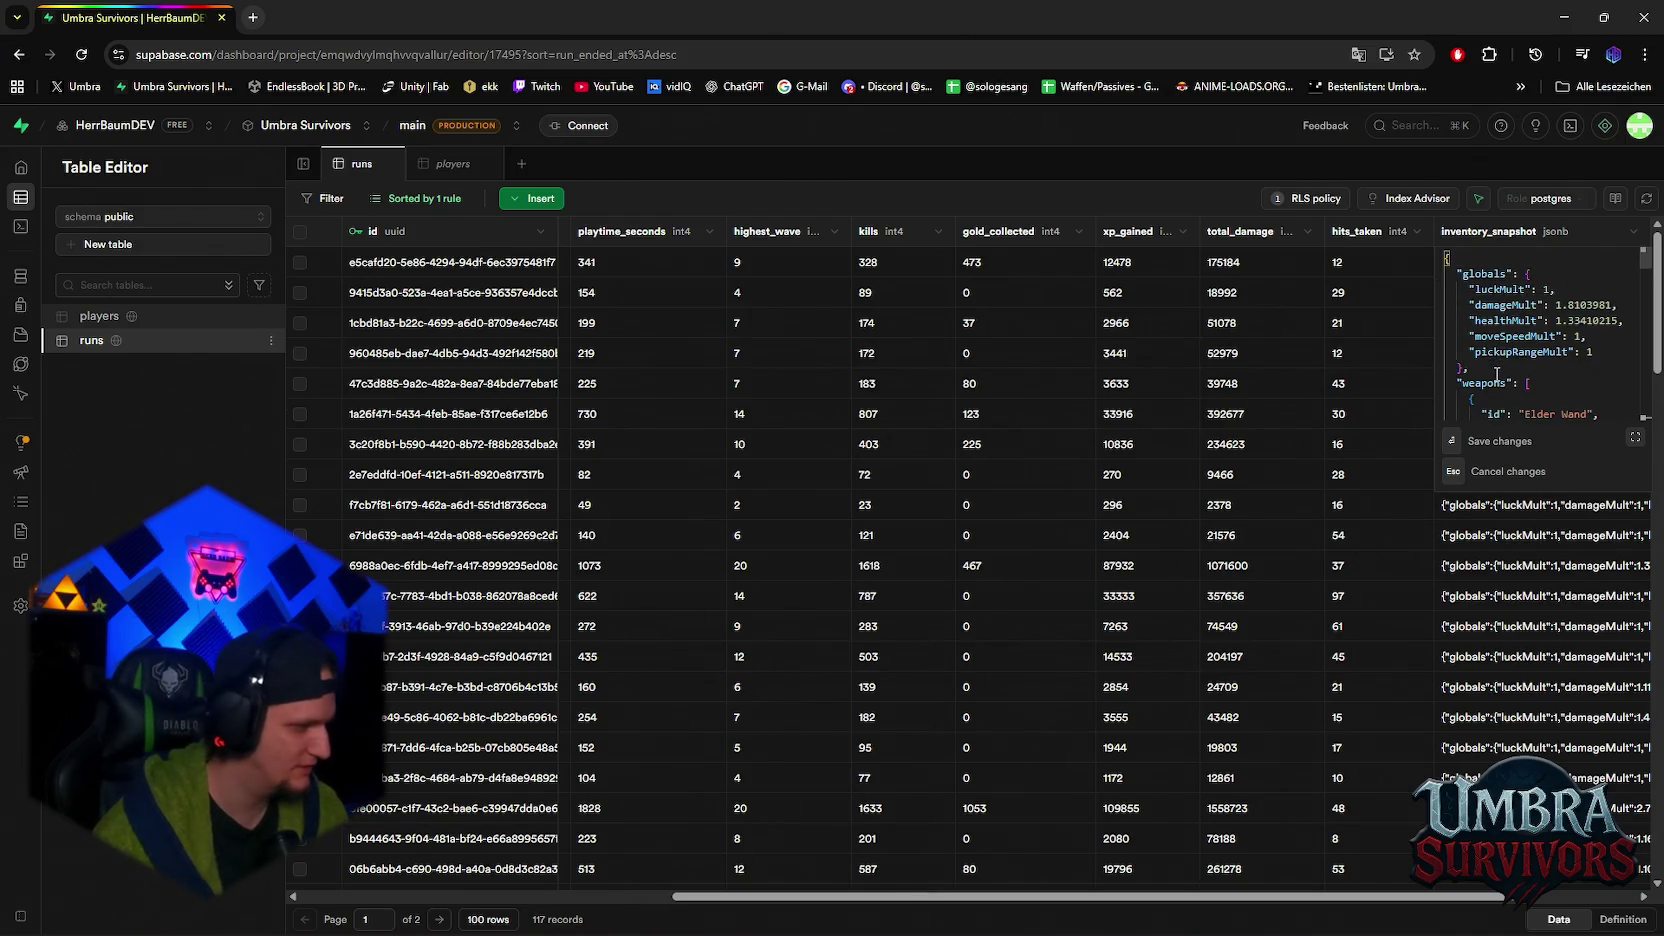
pyautogui.moveTo(1000, 838); pyautogui.dragTo(1070, 898)
pyautogui.scroll(2, 1144, 578)
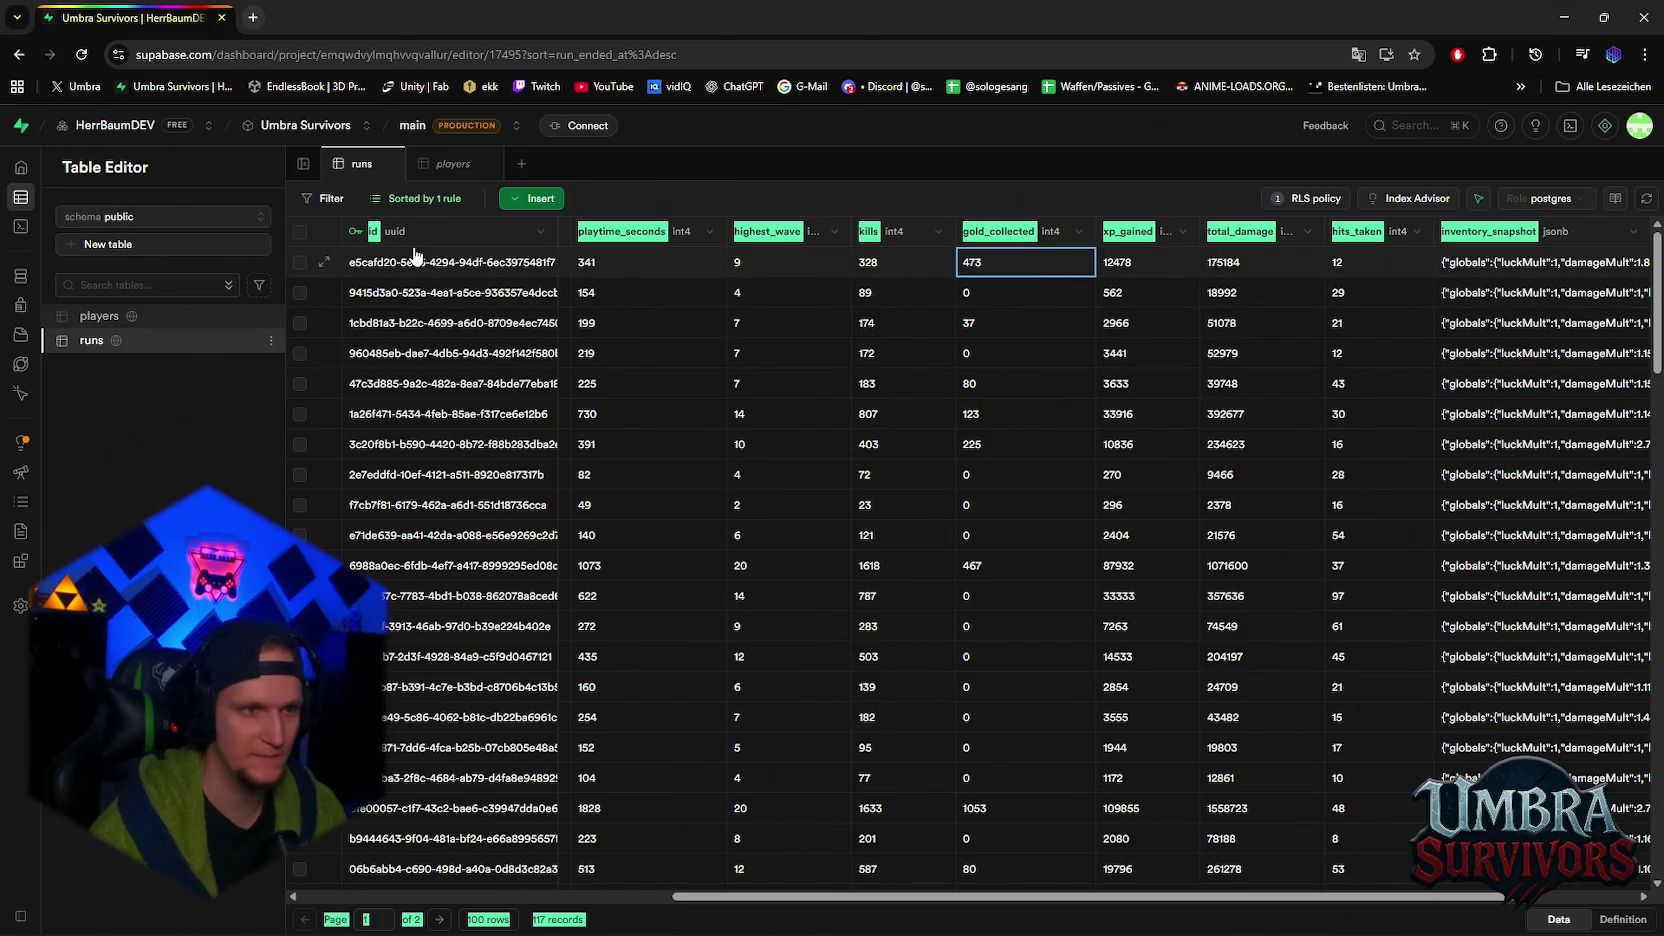
pyautogui.click(752, 264)
pyautogui.click(764, 177)
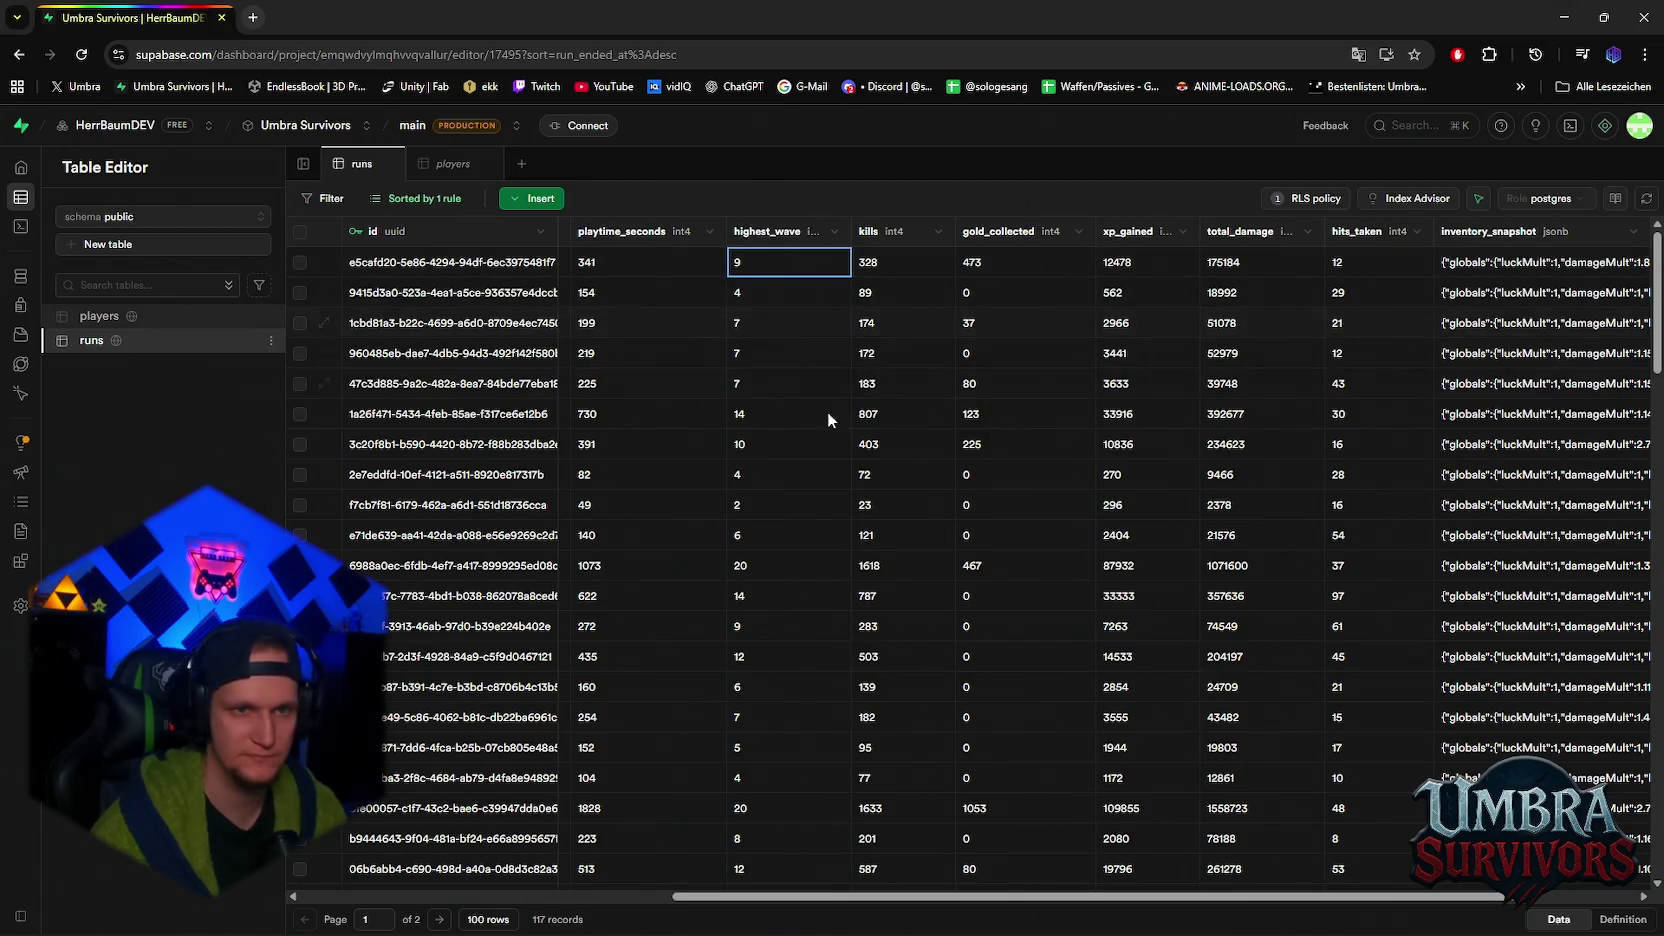
pyautogui.doubleClick(1498, 270)
pyautogui.scroll(-5, 1528, 378)
pyautogui.scroll(-5, 1528, 378)
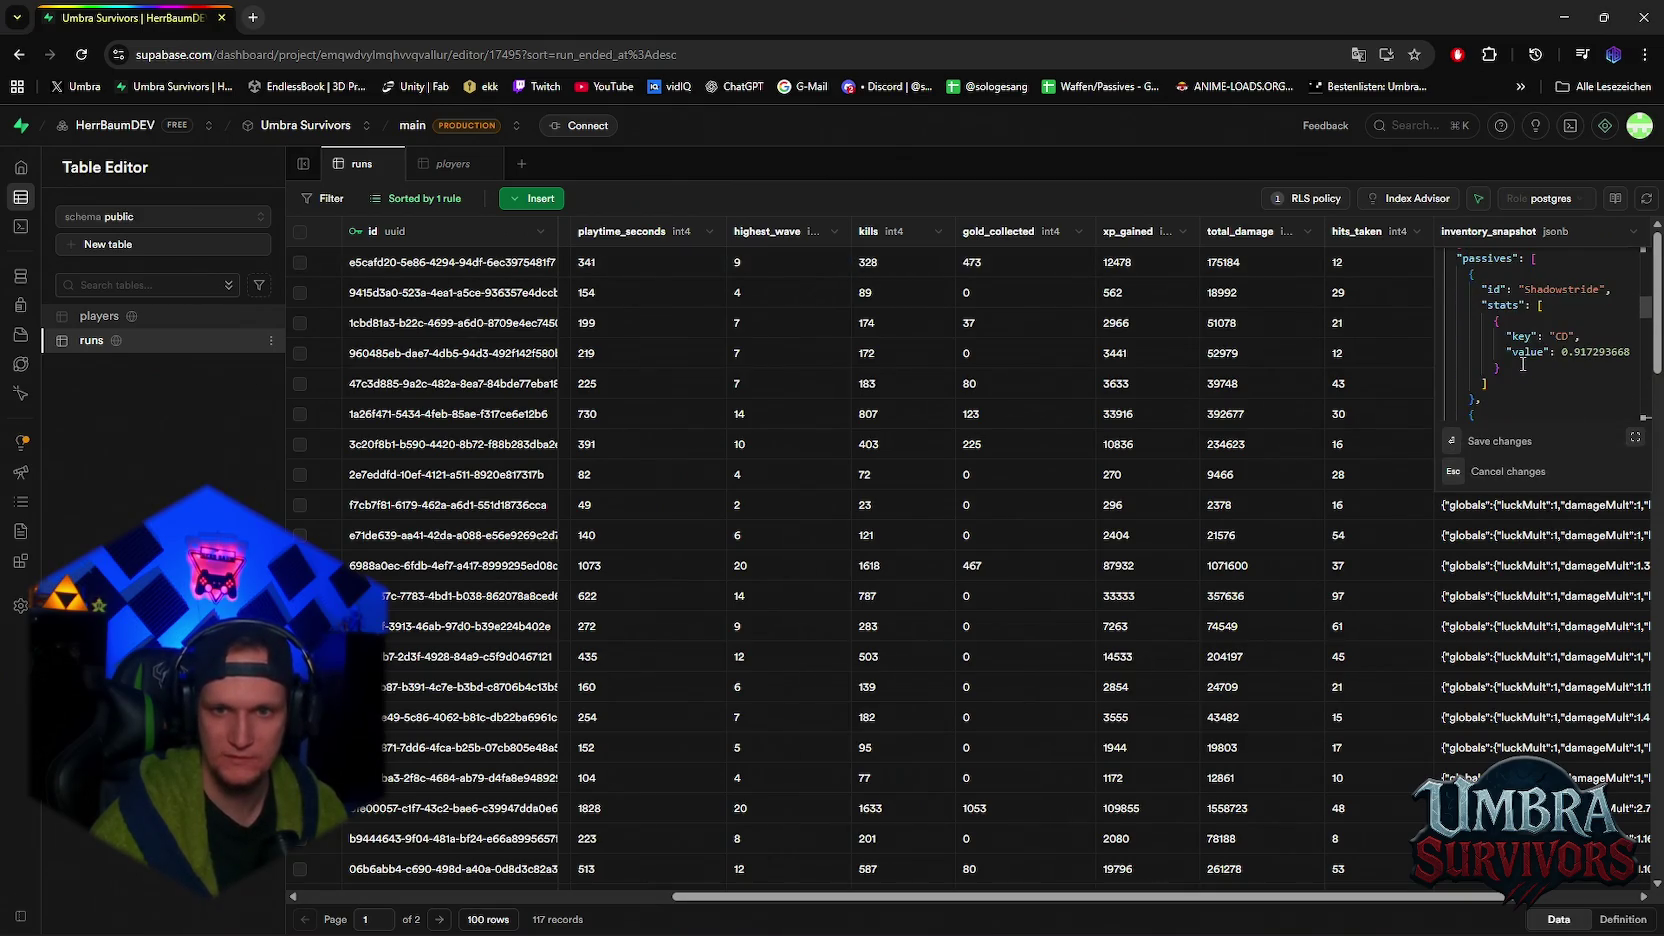
pyautogui.scroll(-4, 1597, 351)
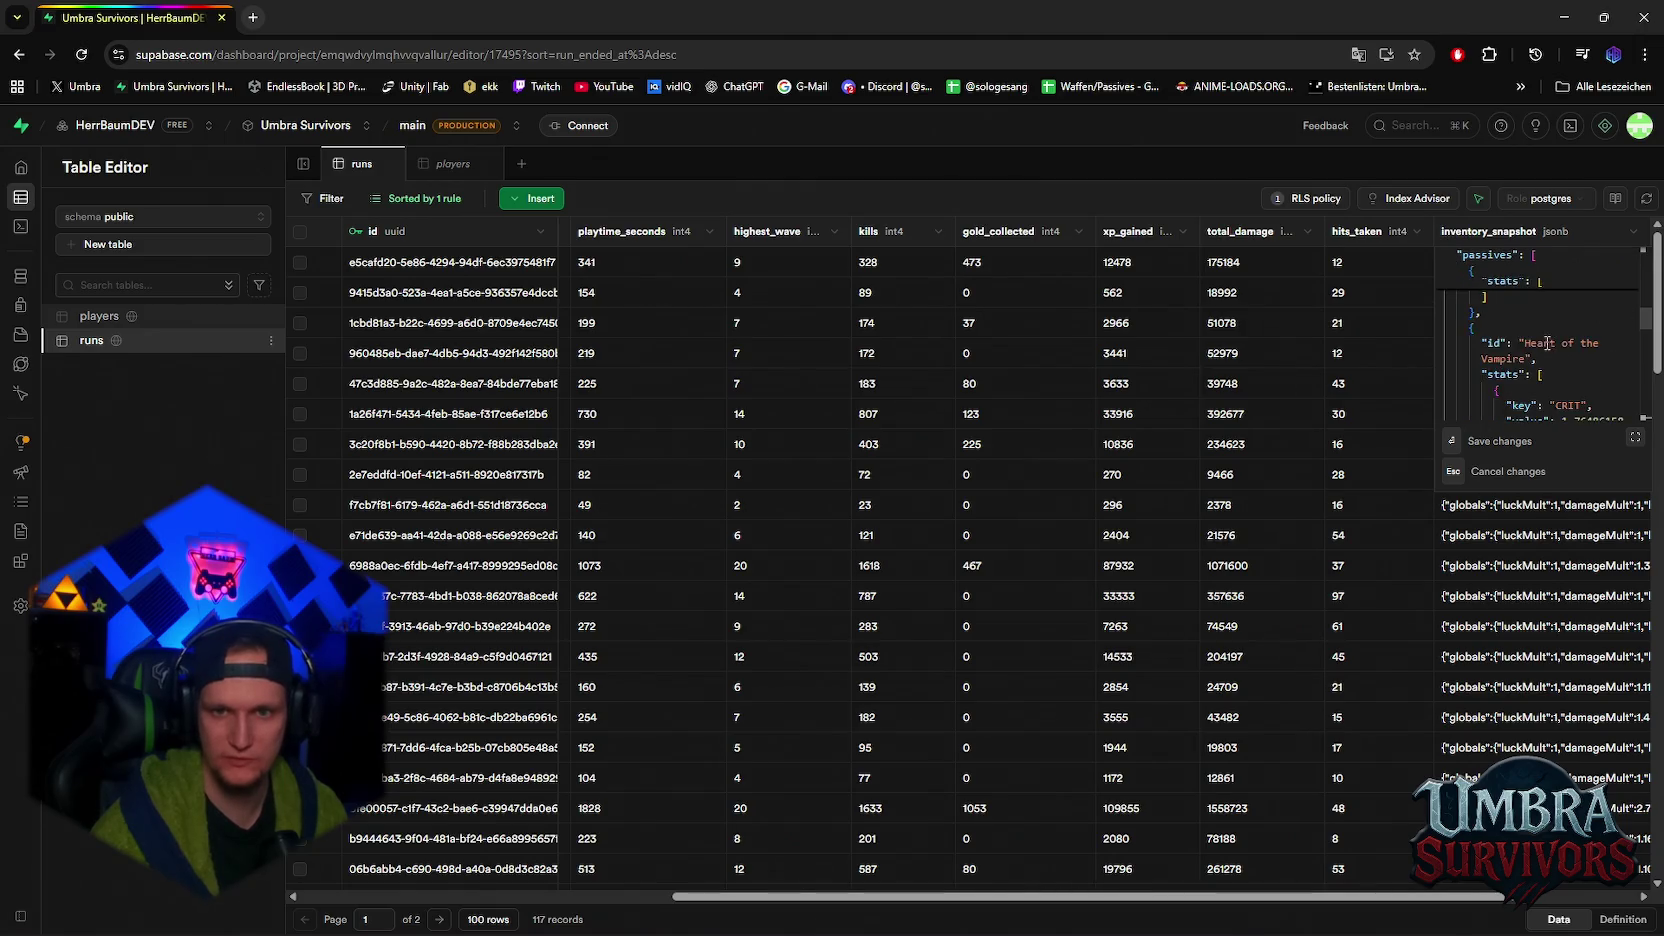
pyautogui.scroll(1, 1521, 355)
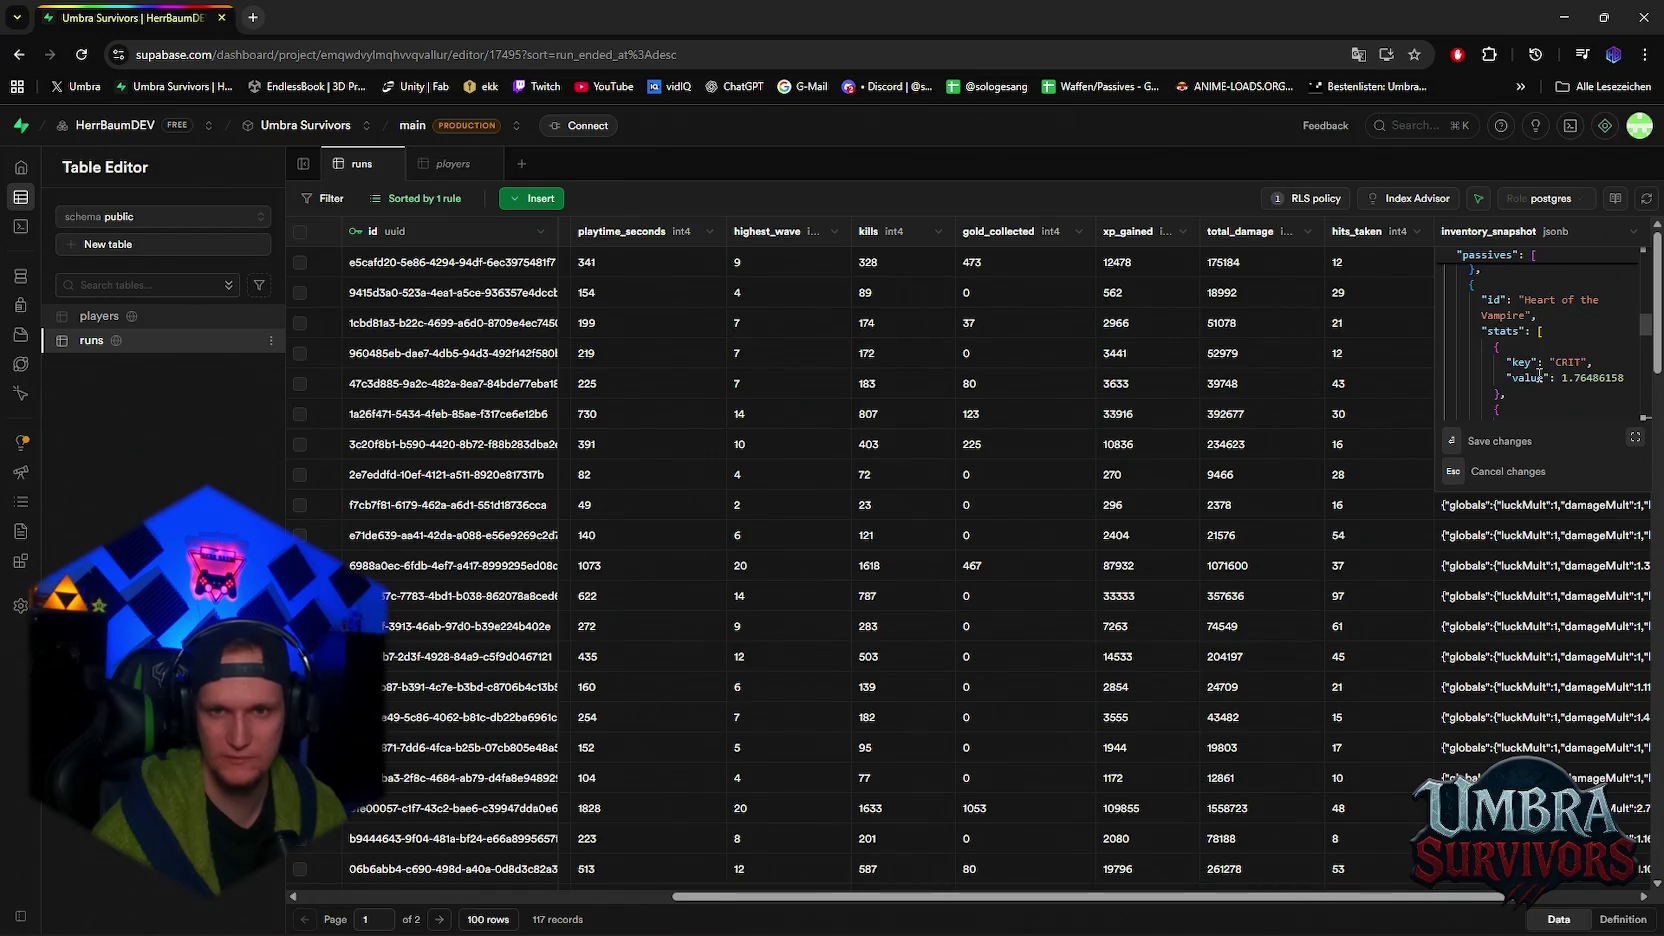
pyautogui.scroll(-2, 1537, 367)
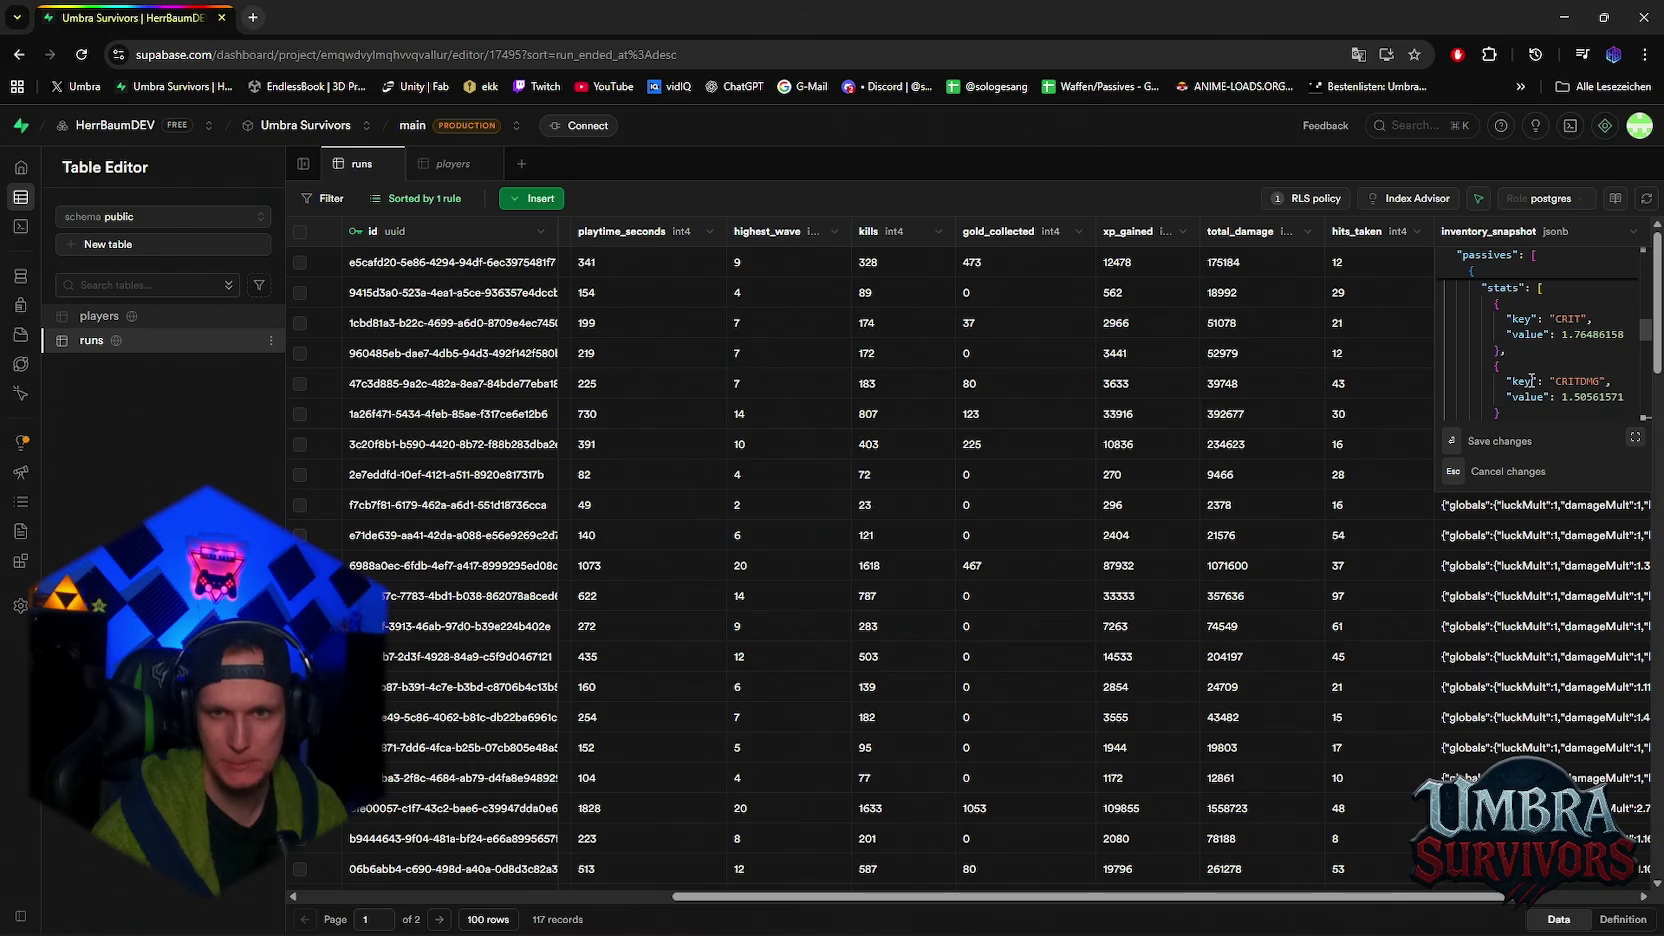
pyautogui.scroll(-2, 1533, 375)
pyautogui.scroll(-3, 1531, 381)
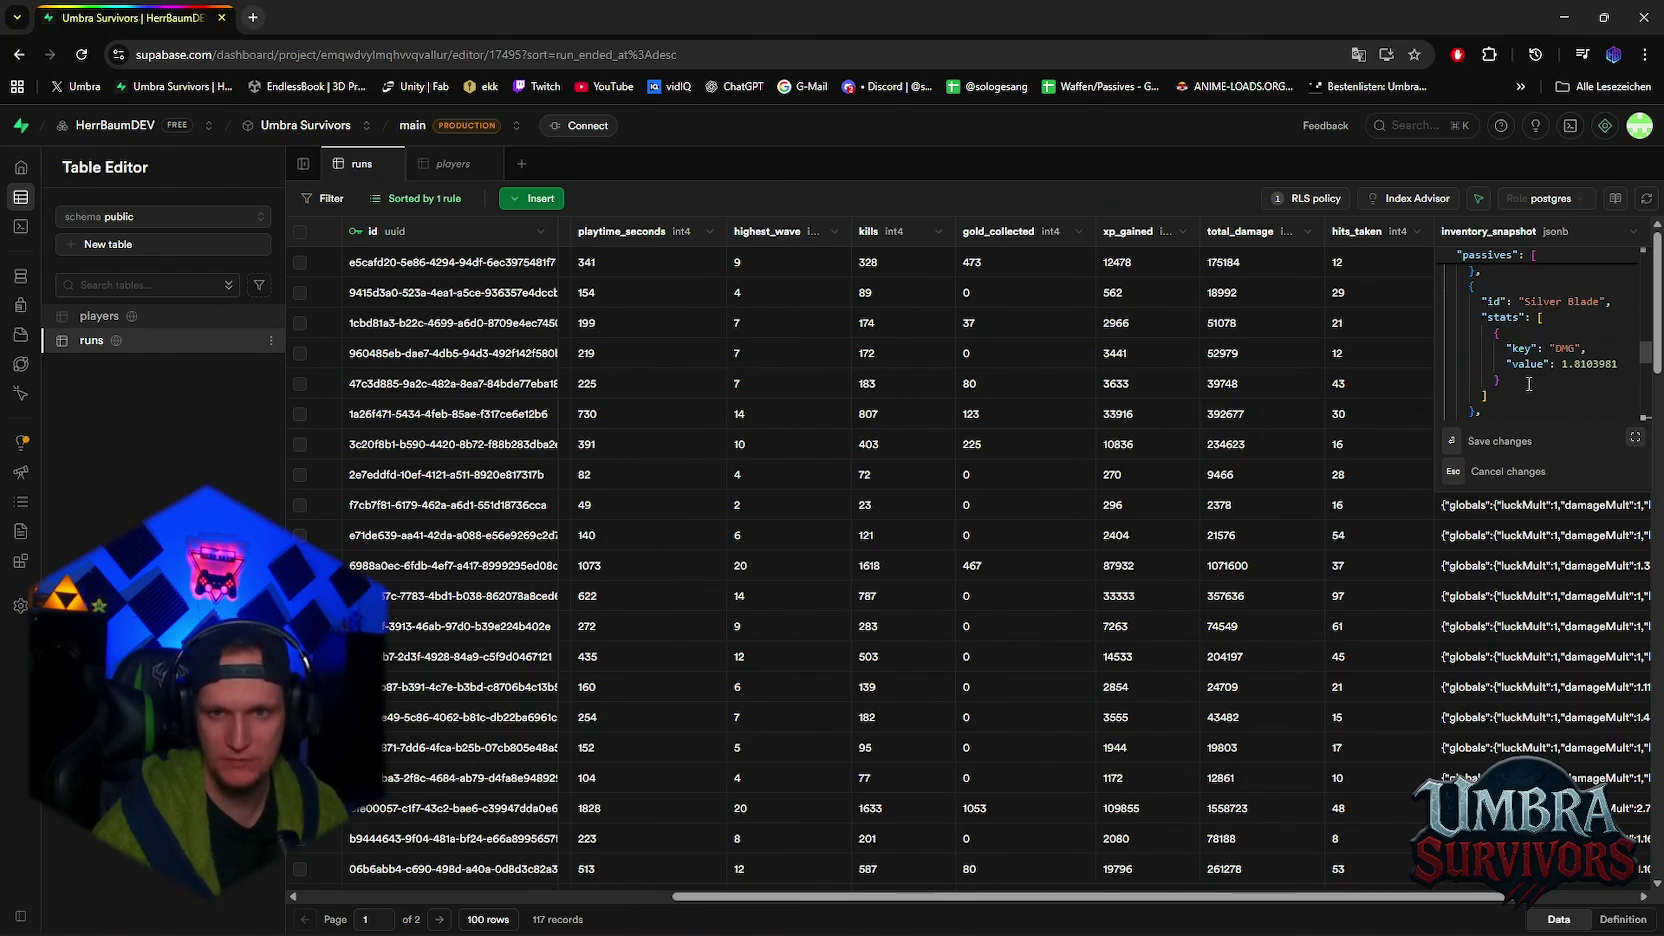
pyautogui.scroll(-2, 1528, 383)
pyautogui.scroll(-2, 1530, 380)
pyautogui.scroll(-1, 1528, 382)
pyautogui.scroll(2, 1516, 388)
pyautogui.scroll(-2, 1522, 383)
pyautogui.scroll(3, 1522, 383)
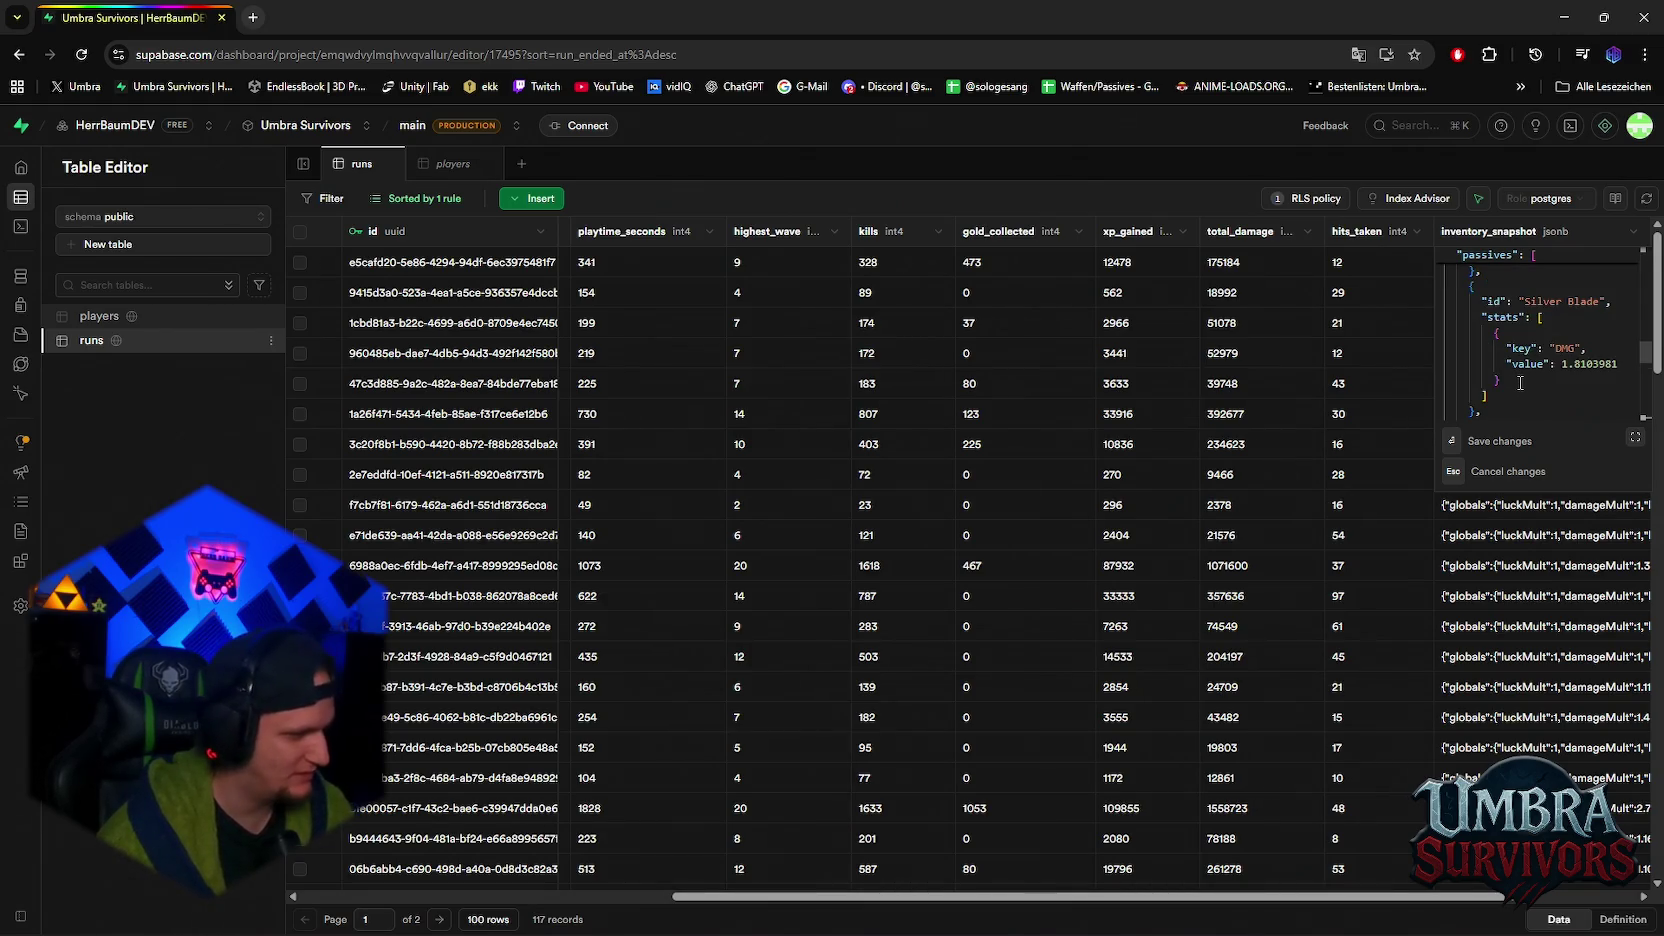
pyautogui.scroll(-8, 1520, 383)
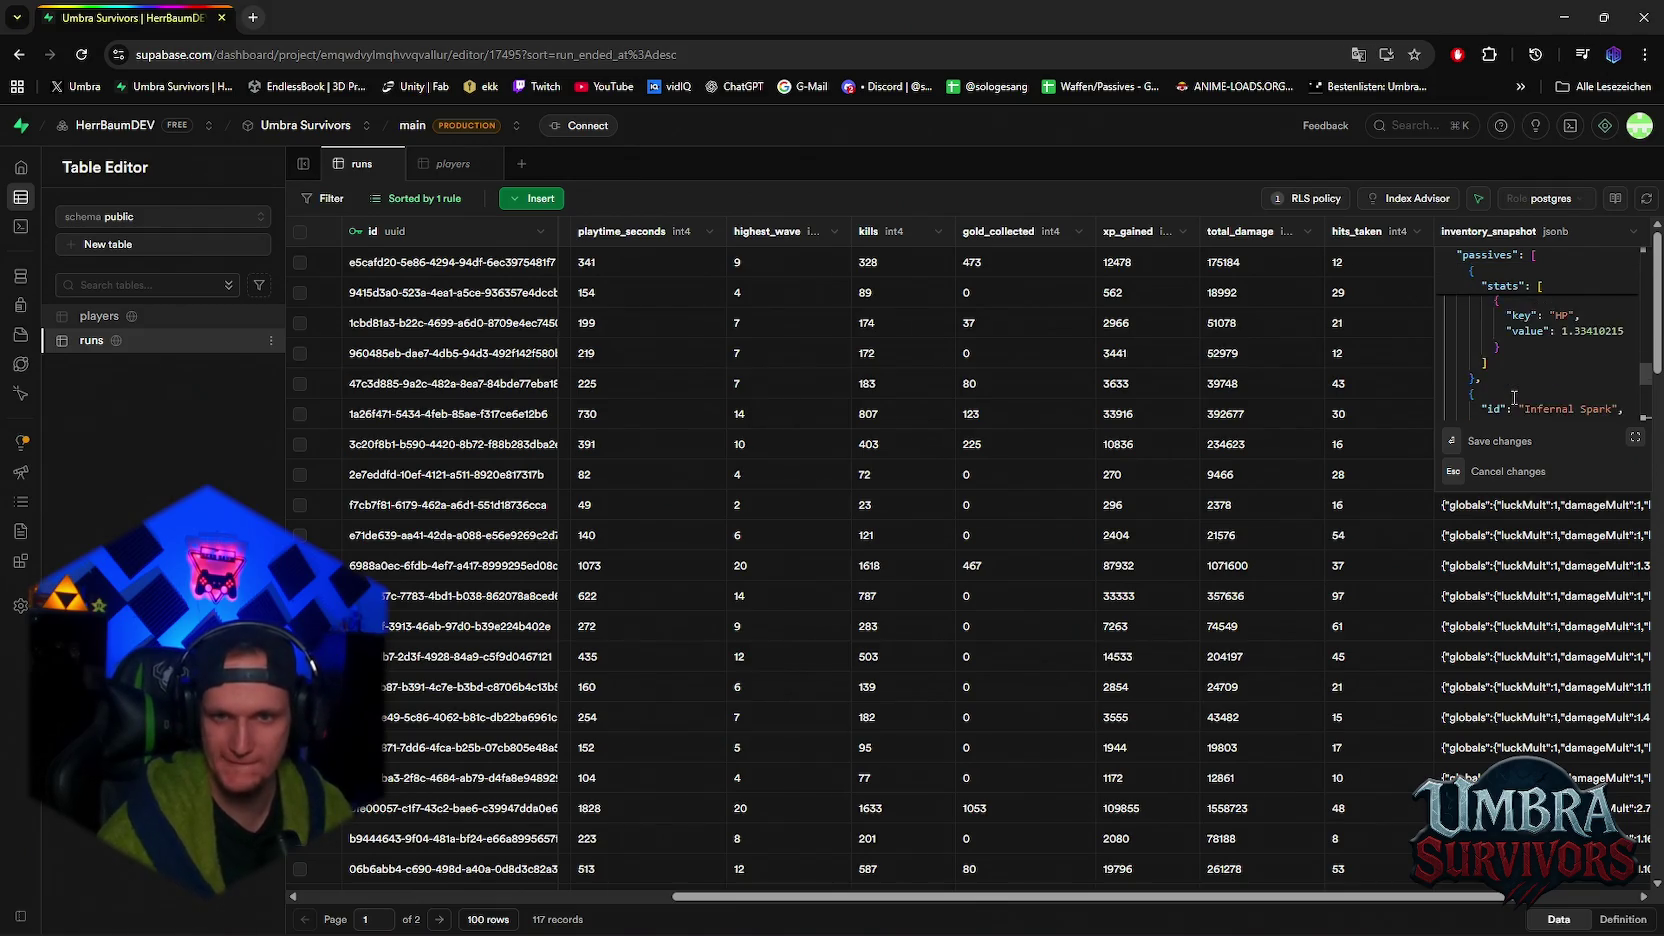
pyautogui.scroll(-2, 1514, 398)
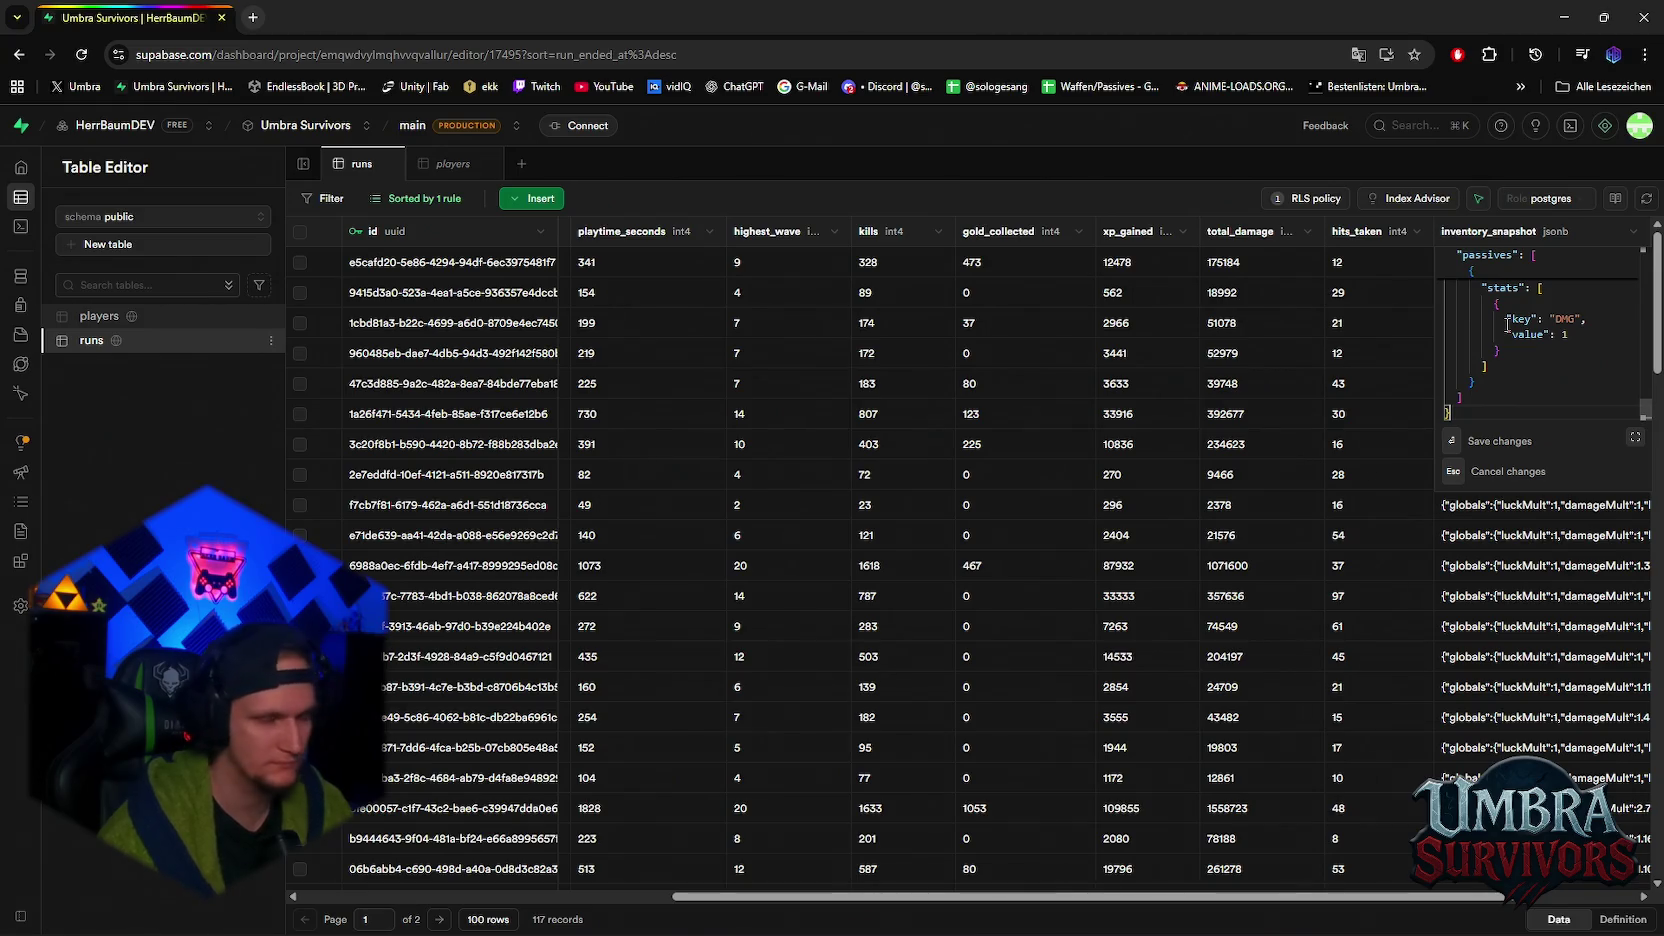
pyautogui.scroll(-4, 1533, 367)
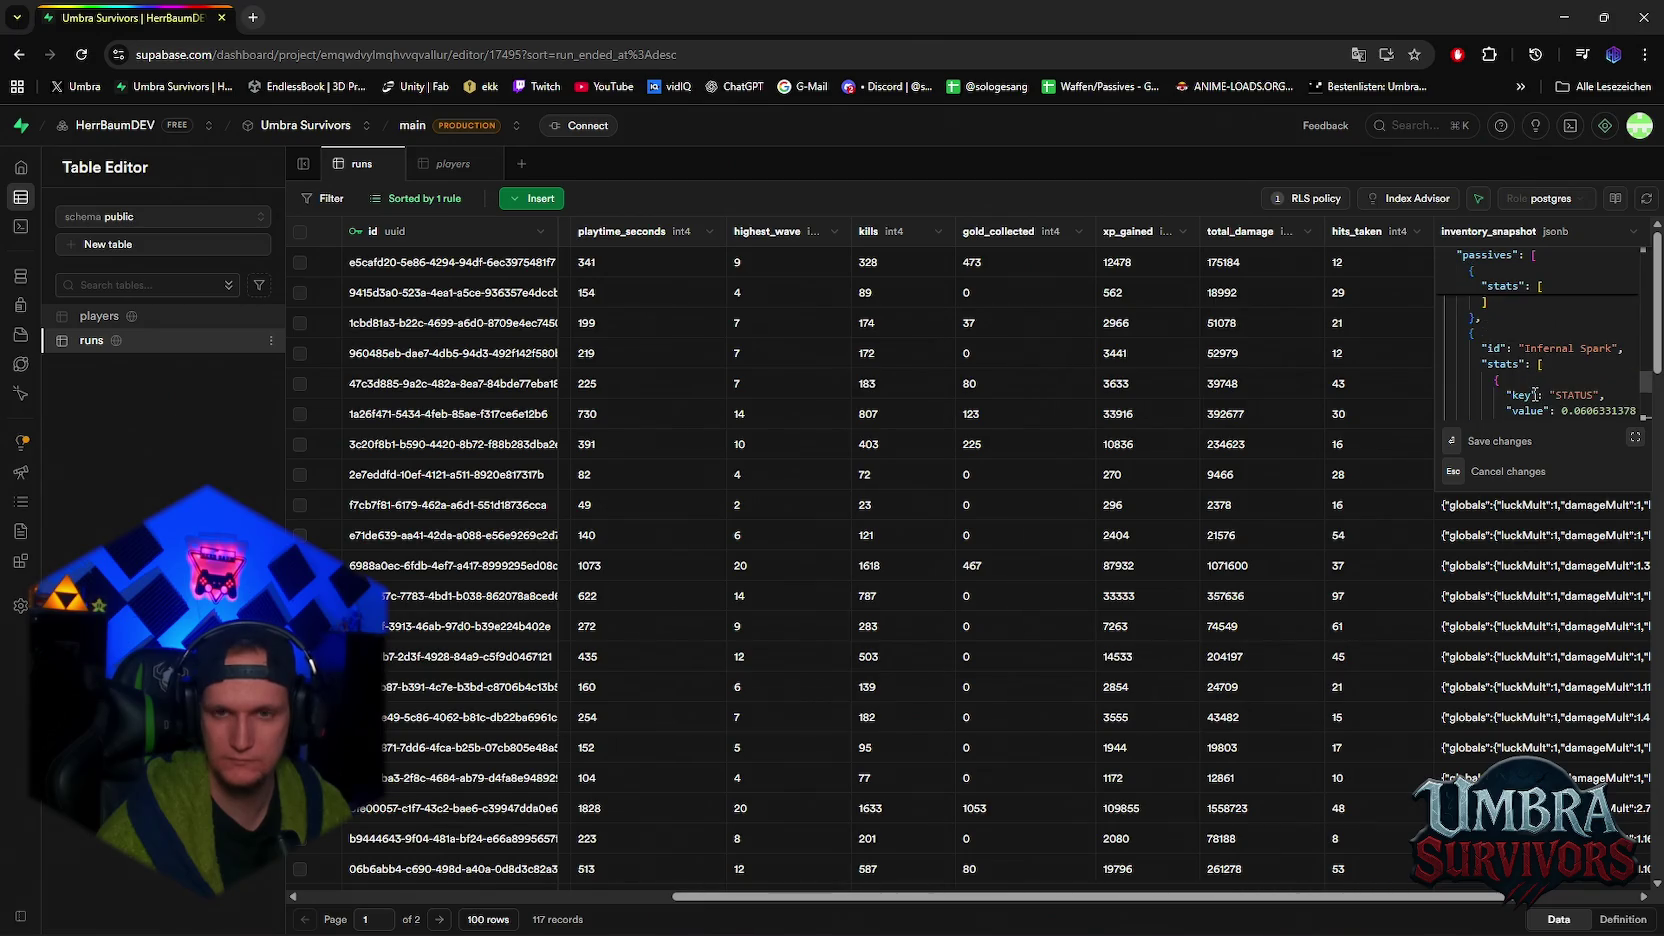
pyautogui.scroll(-1, 1534, 394)
pyautogui.scroll(-3, 1533, 394)
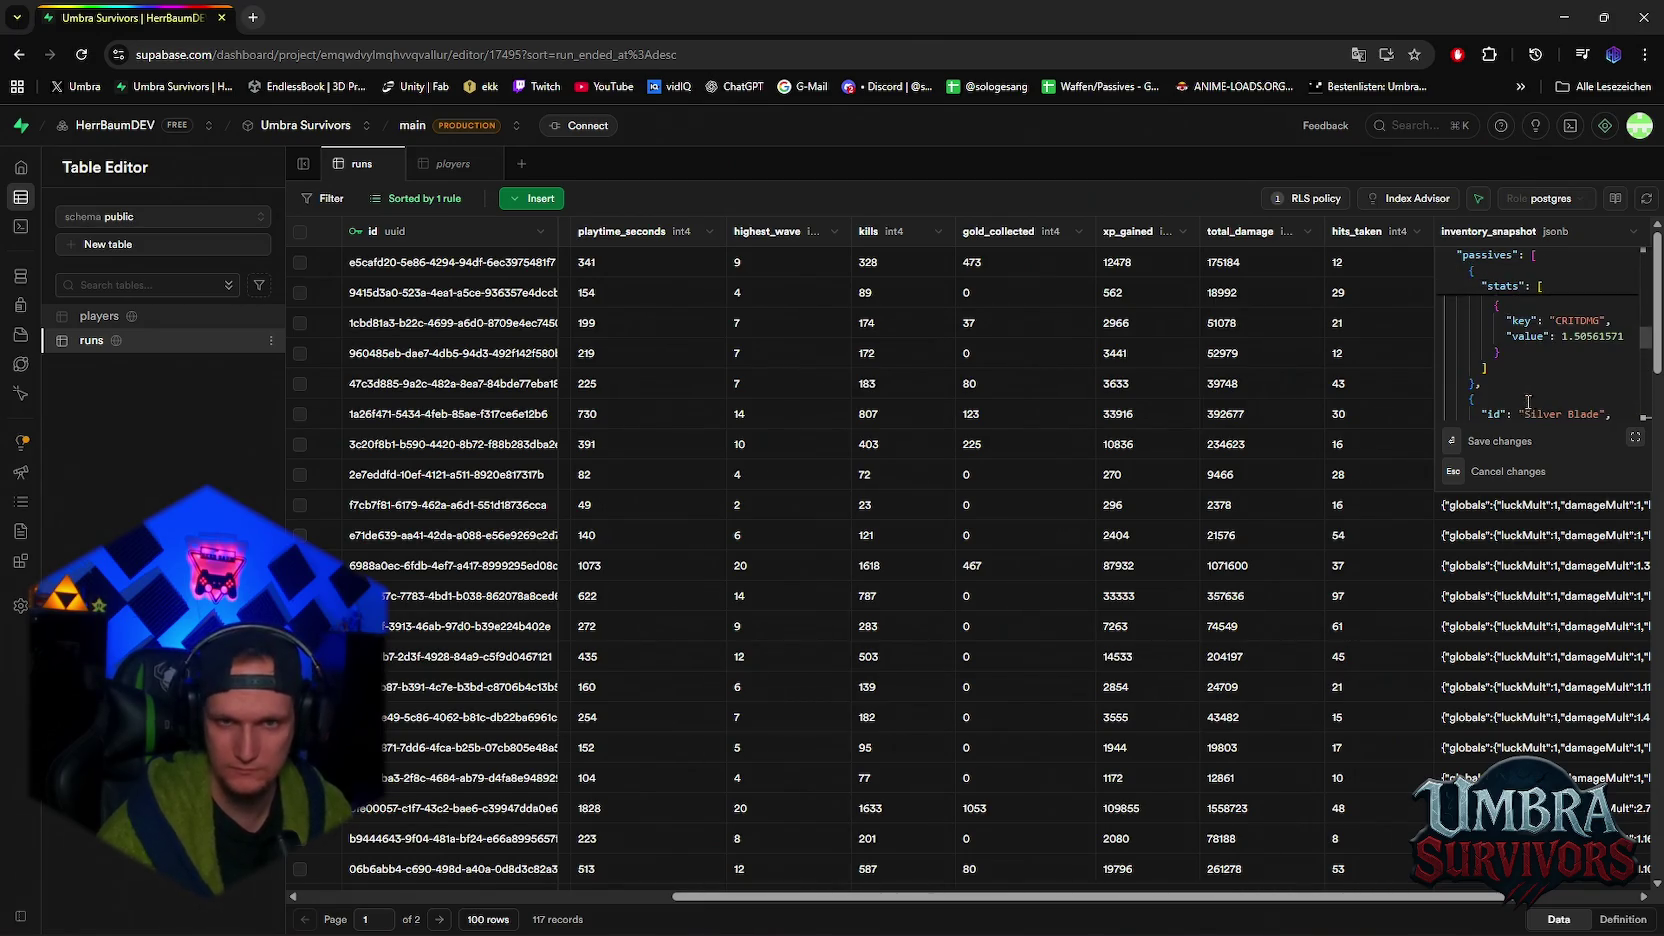
pyautogui.click(1256, 260)
pyautogui.click(1256, 260)
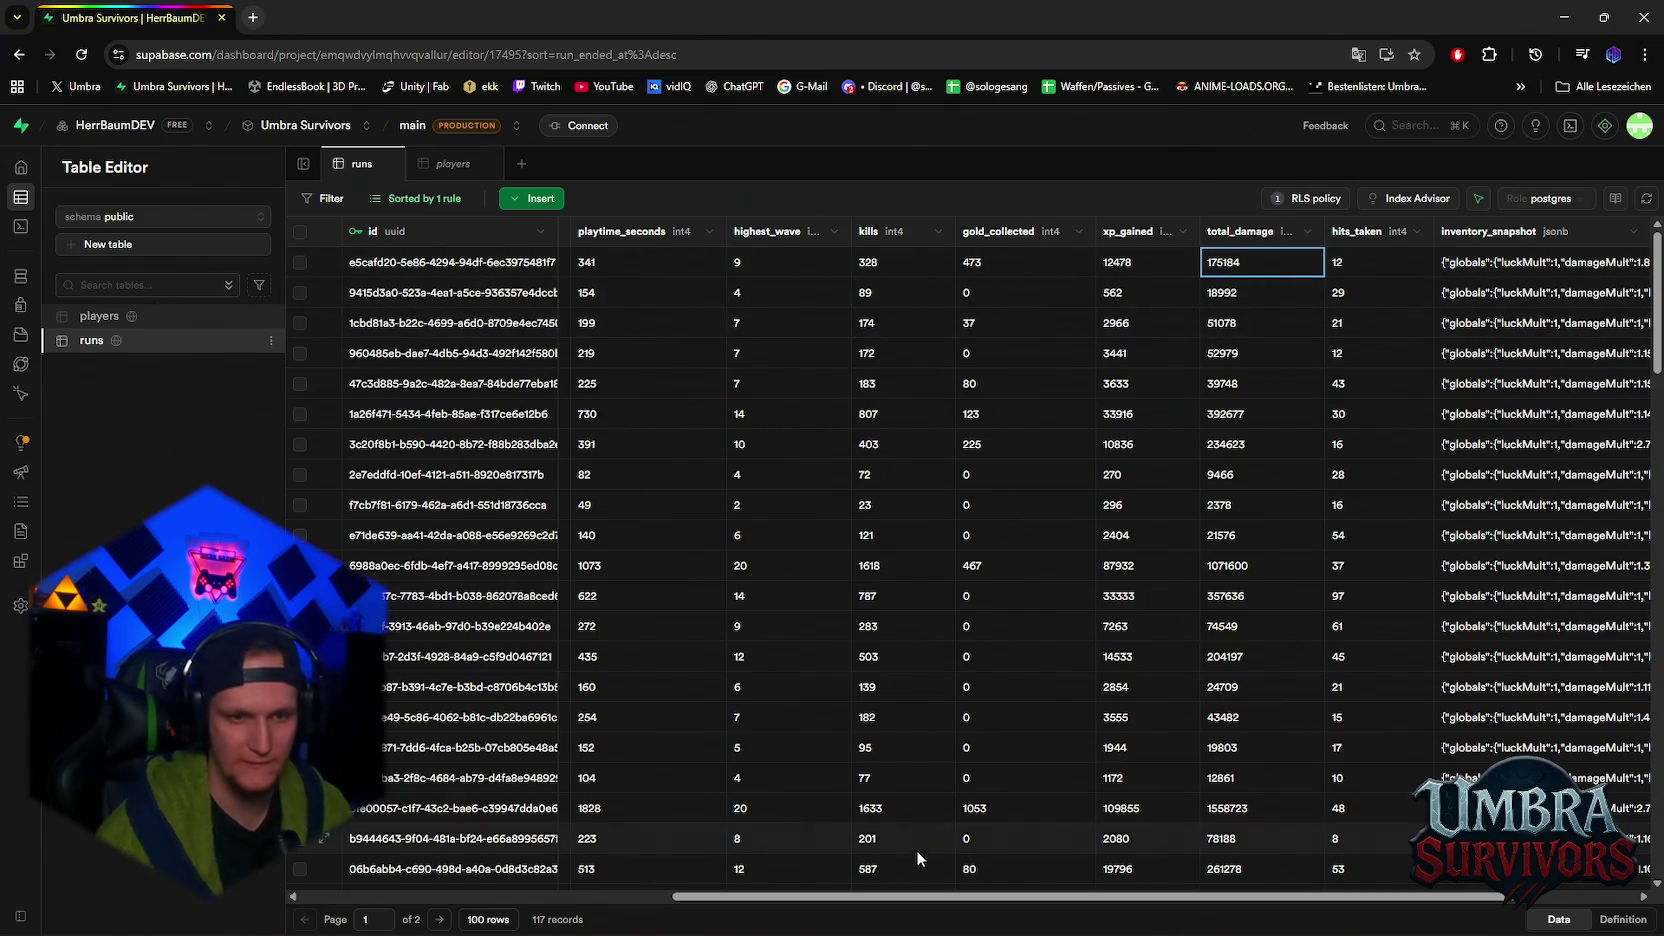
pyautogui.moveTo(898, 906); pyautogui.dragTo(847, 906)
pyautogui.click(832, 262)
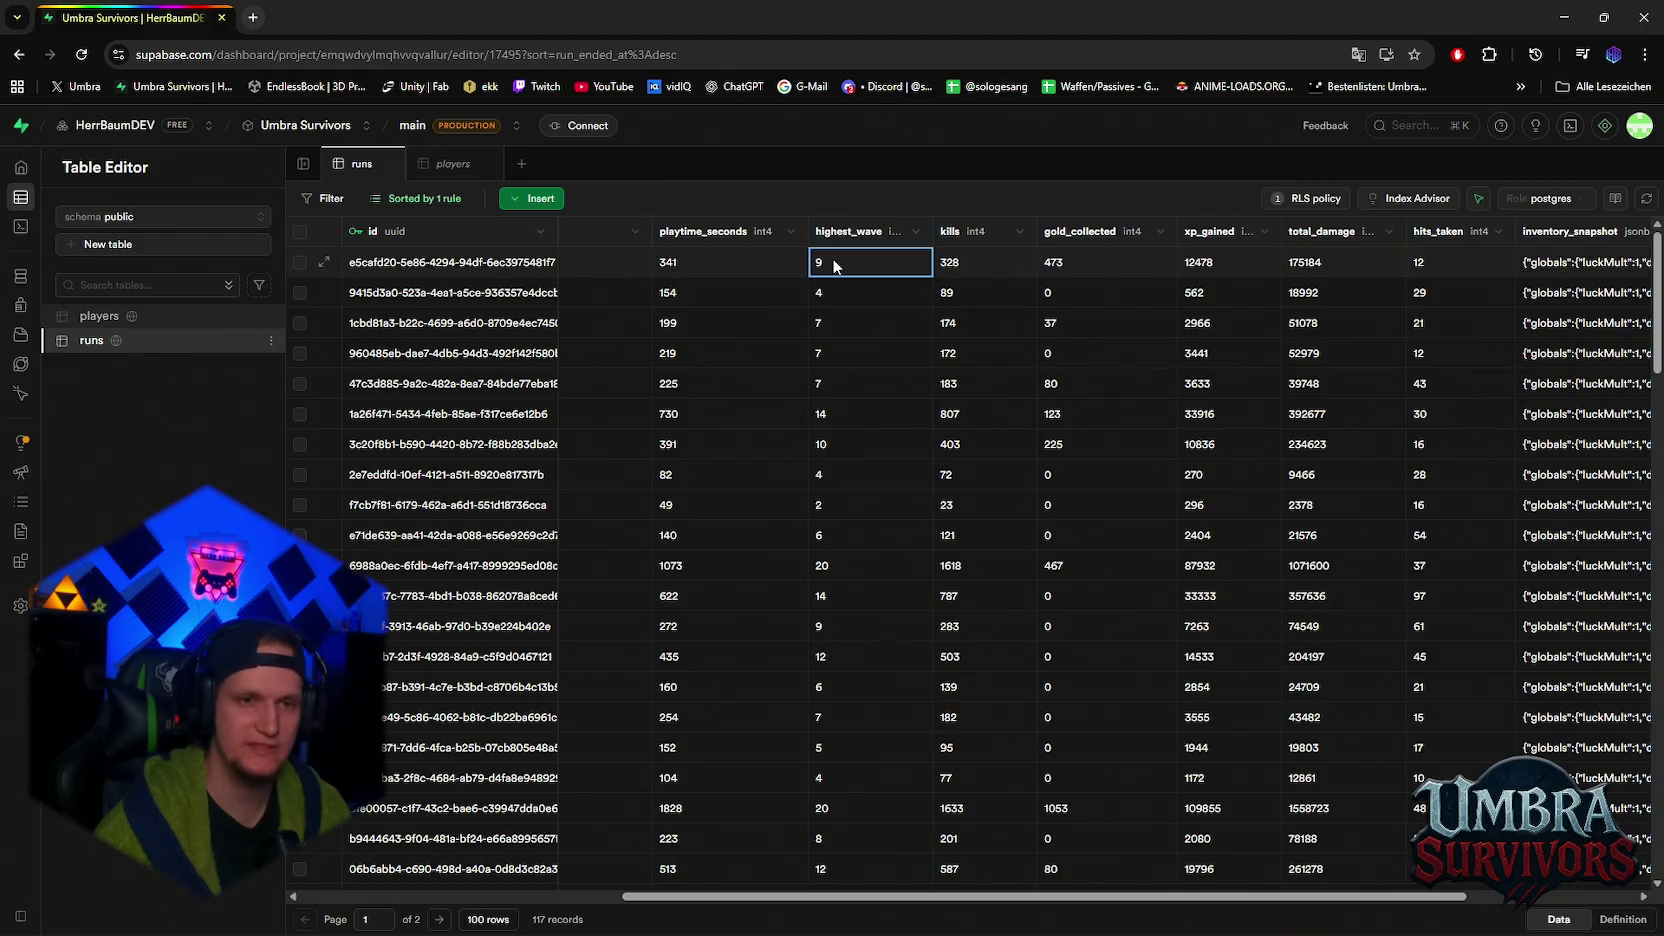
pyautogui.click(1045, 268)
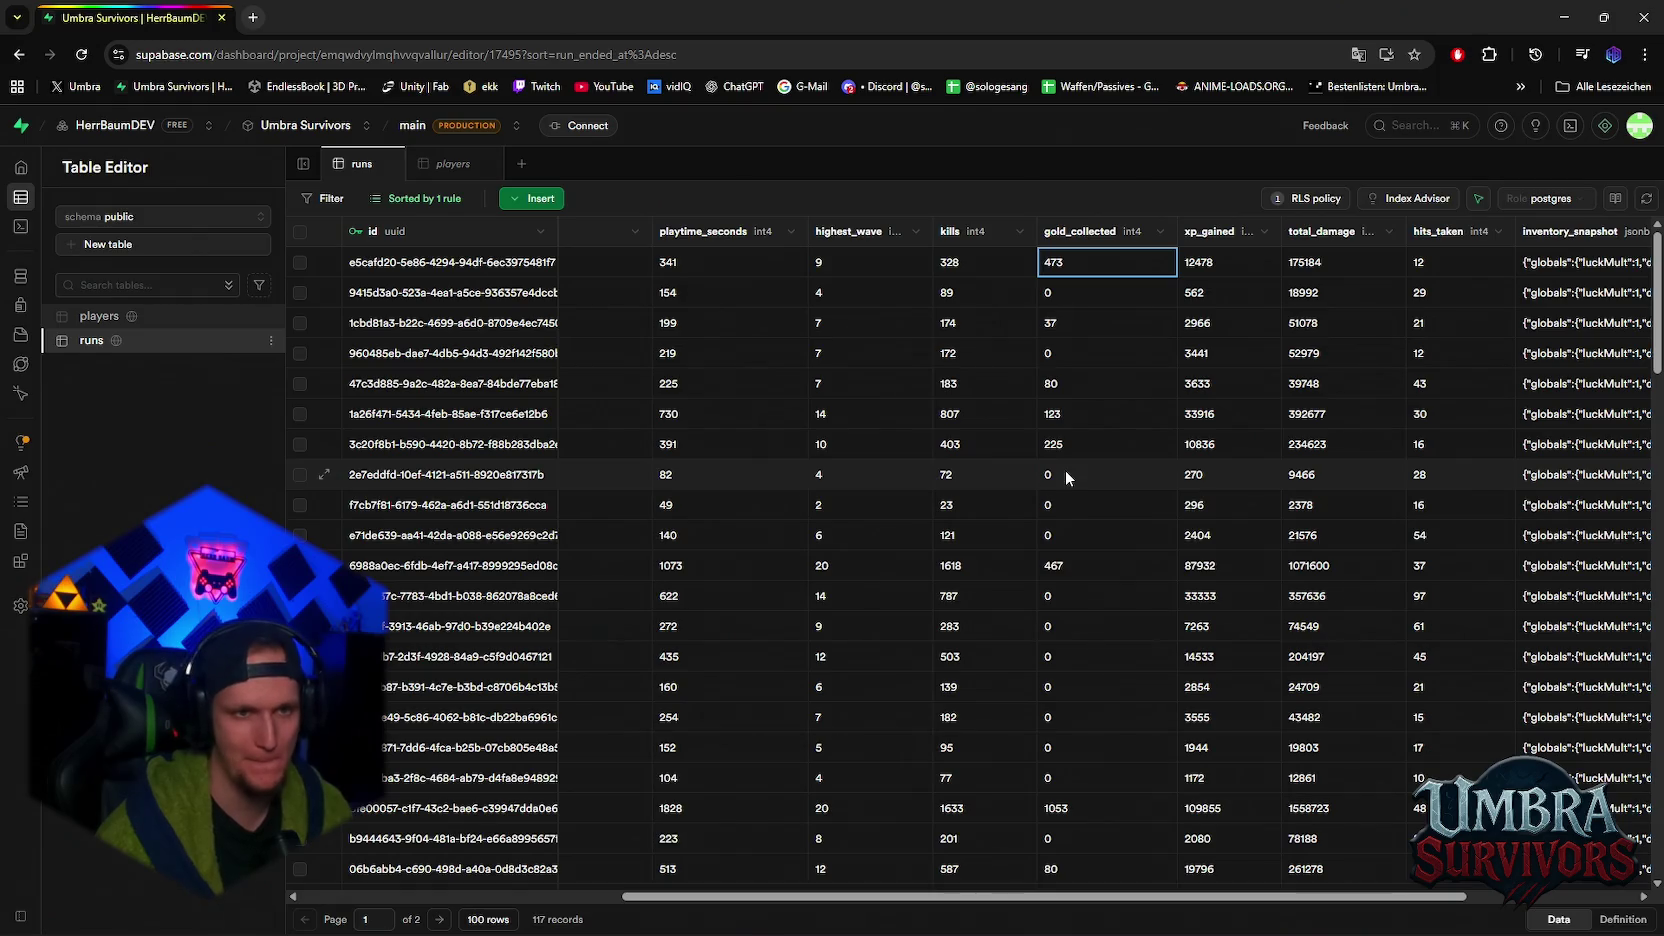
pyautogui.moveTo(838, 896); pyautogui.dragTo(803, 901)
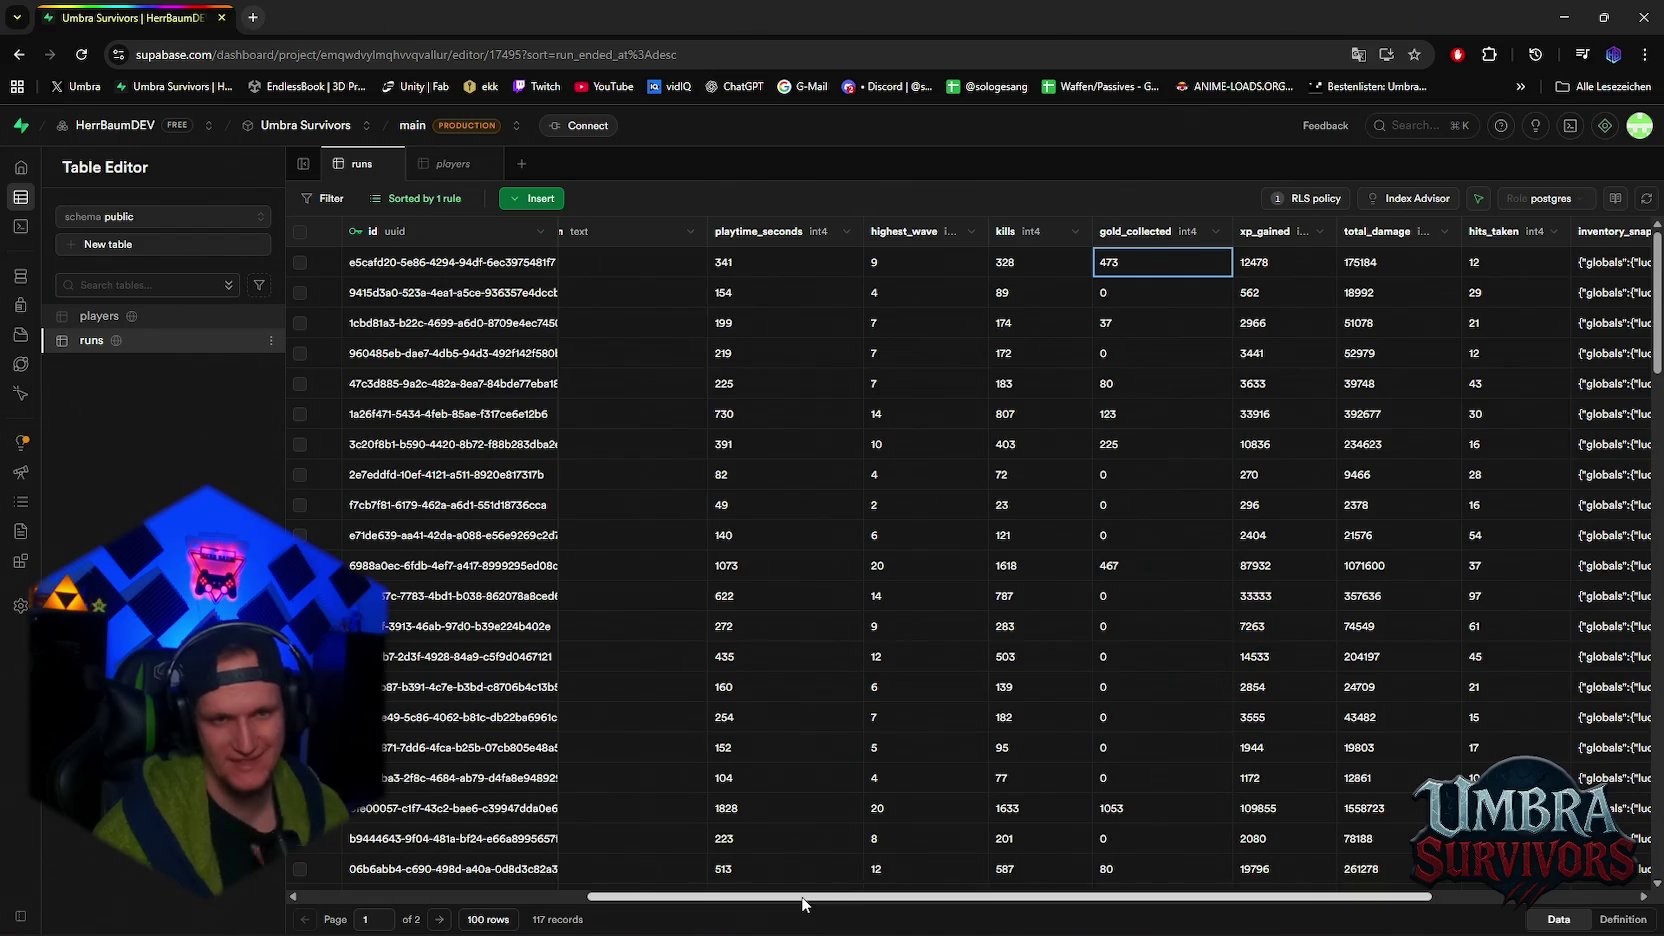
pyautogui.moveTo(811, 899); pyautogui.dragTo(720, 896)
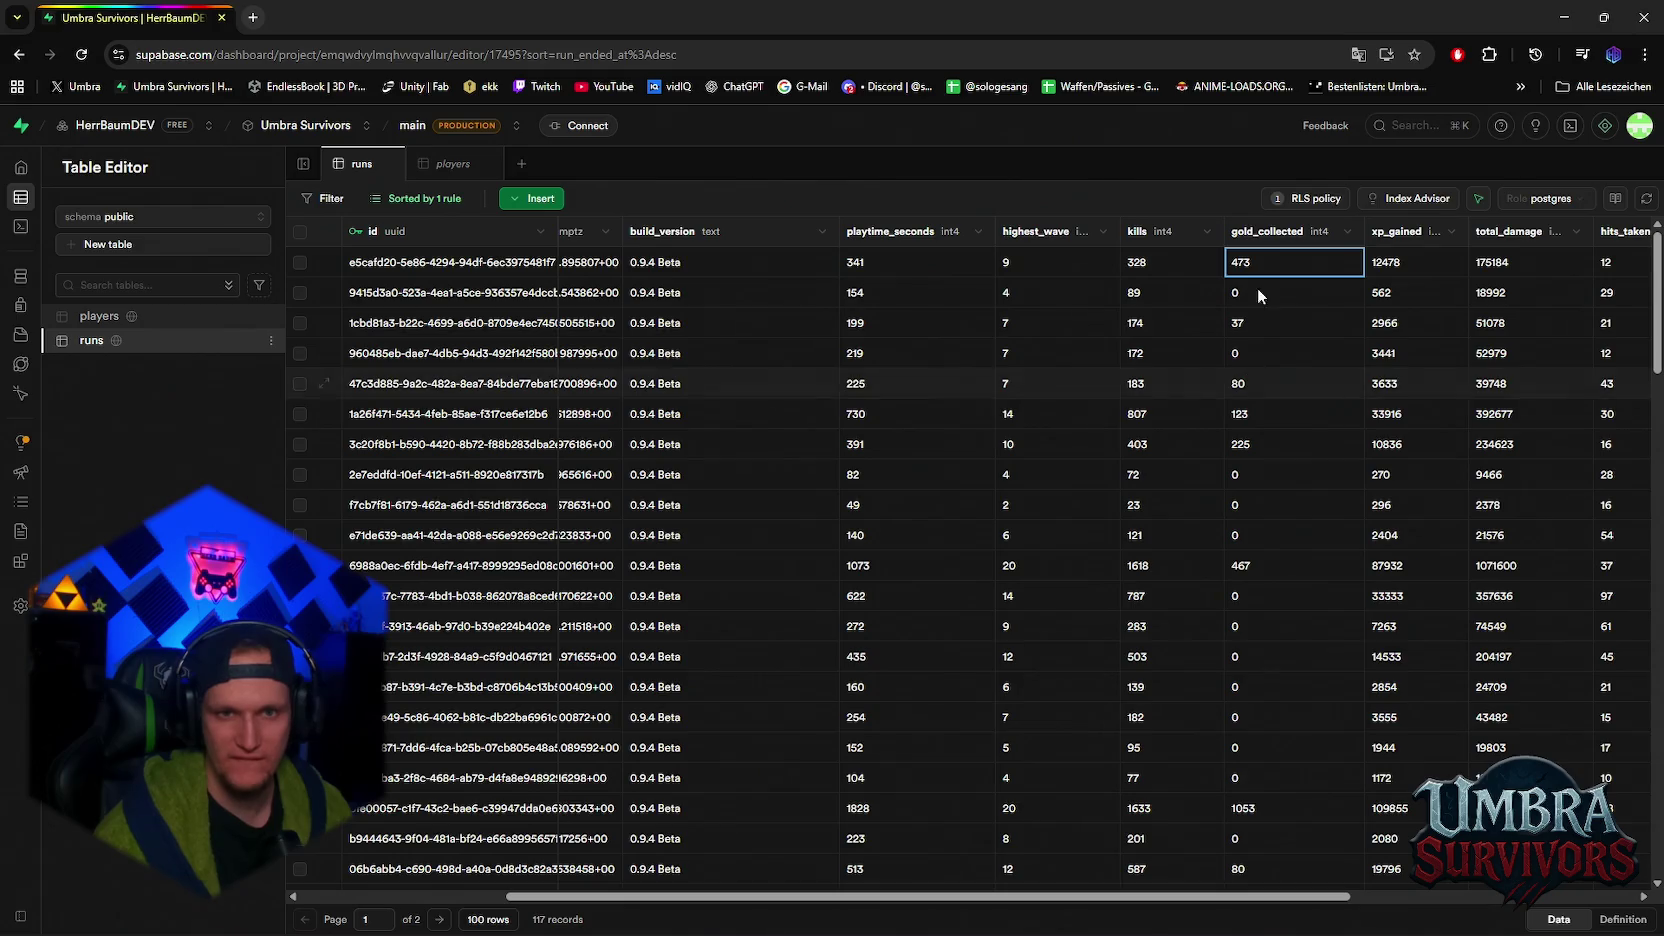
pyautogui.click(1248, 422)
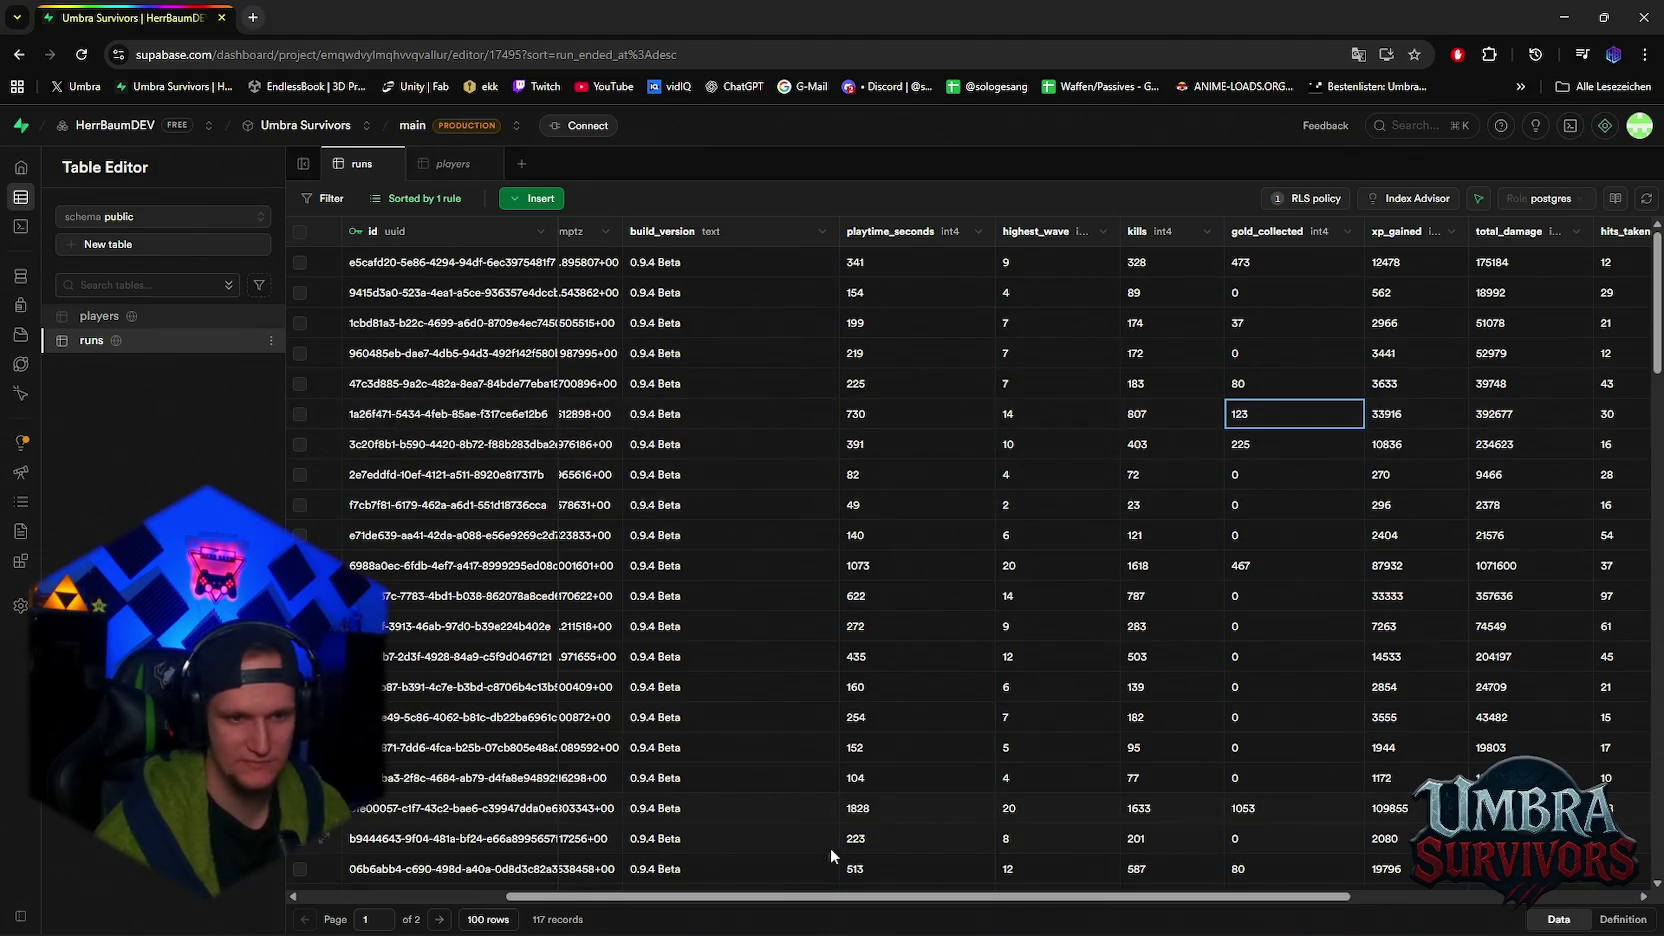
pyautogui.moveTo(788, 897)
pyautogui.mouseDown()
pyautogui.moveTo(731, 898)
pyautogui.moveTo(762, 895)
pyautogui.mouseUp()
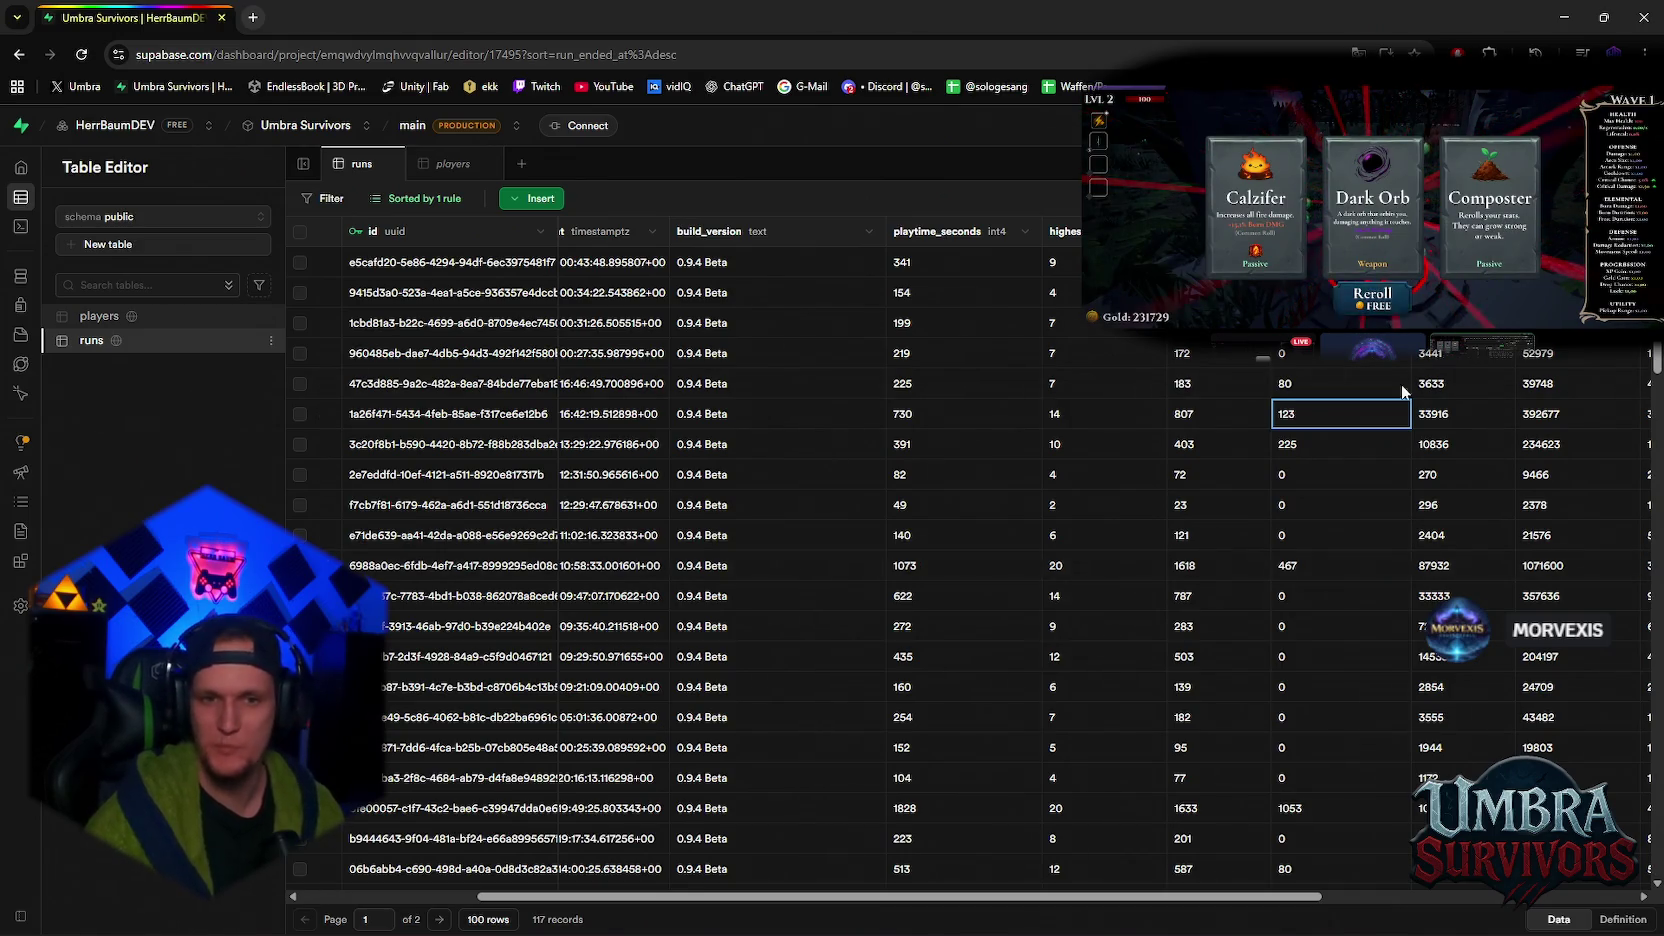
# - Minimize the browser to get back to the Unity editor
pyautogui.click(1564, 17)
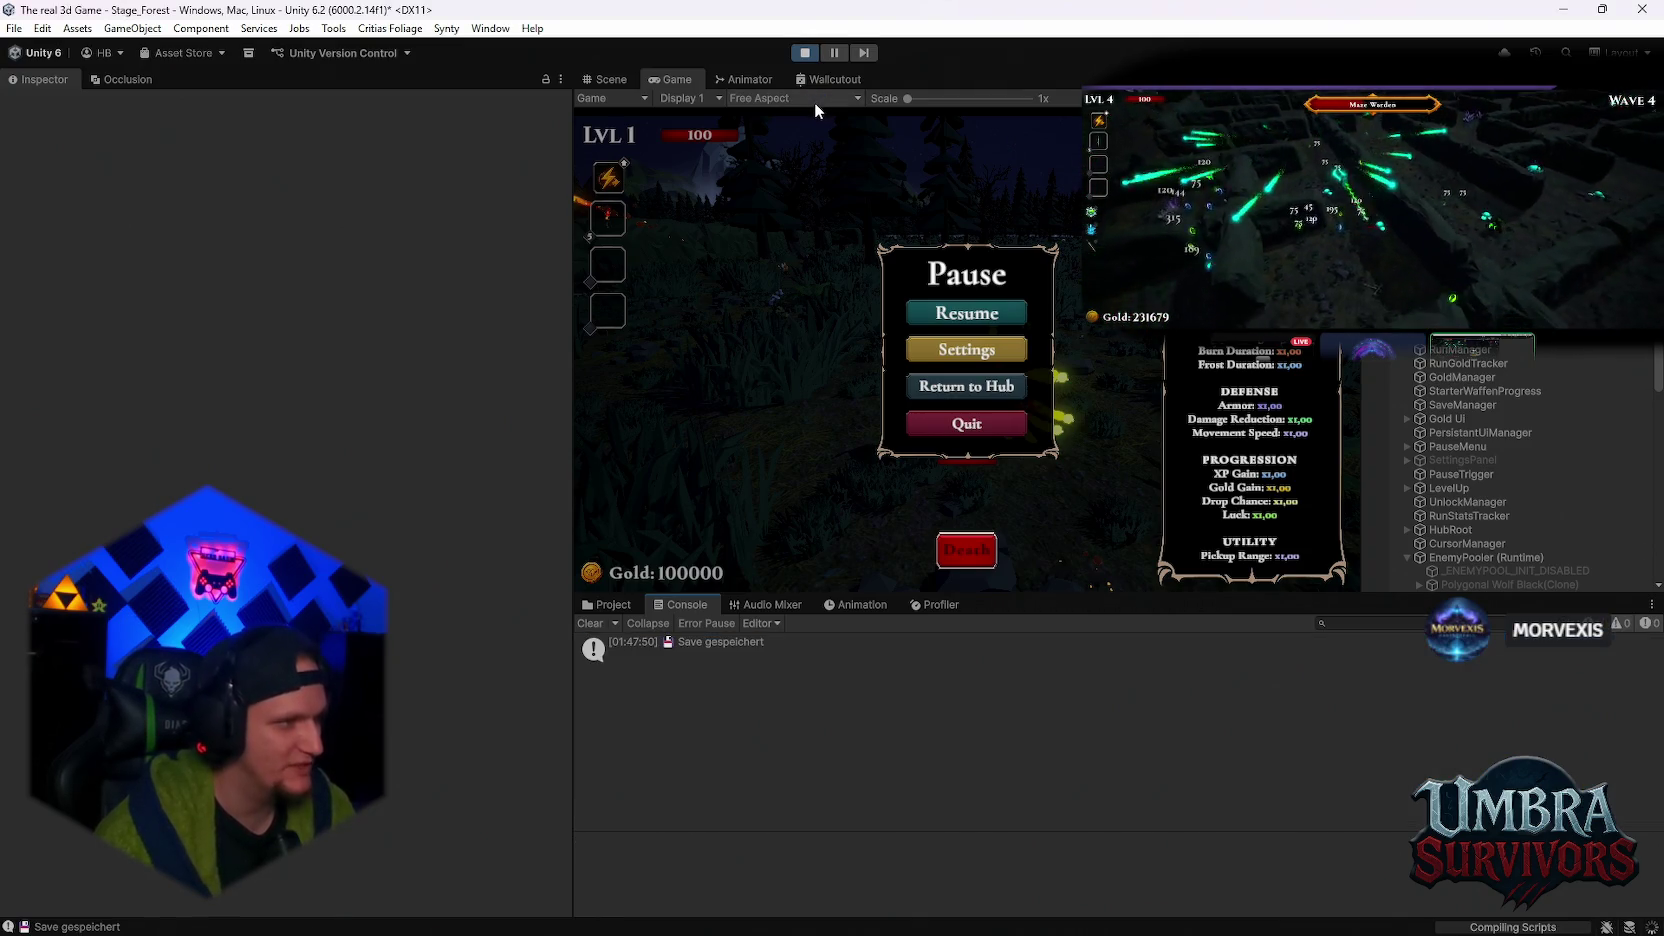
# - Stop the Stage_Forest Play session using the toolbar Play button
pyautogui.click(804, 55)
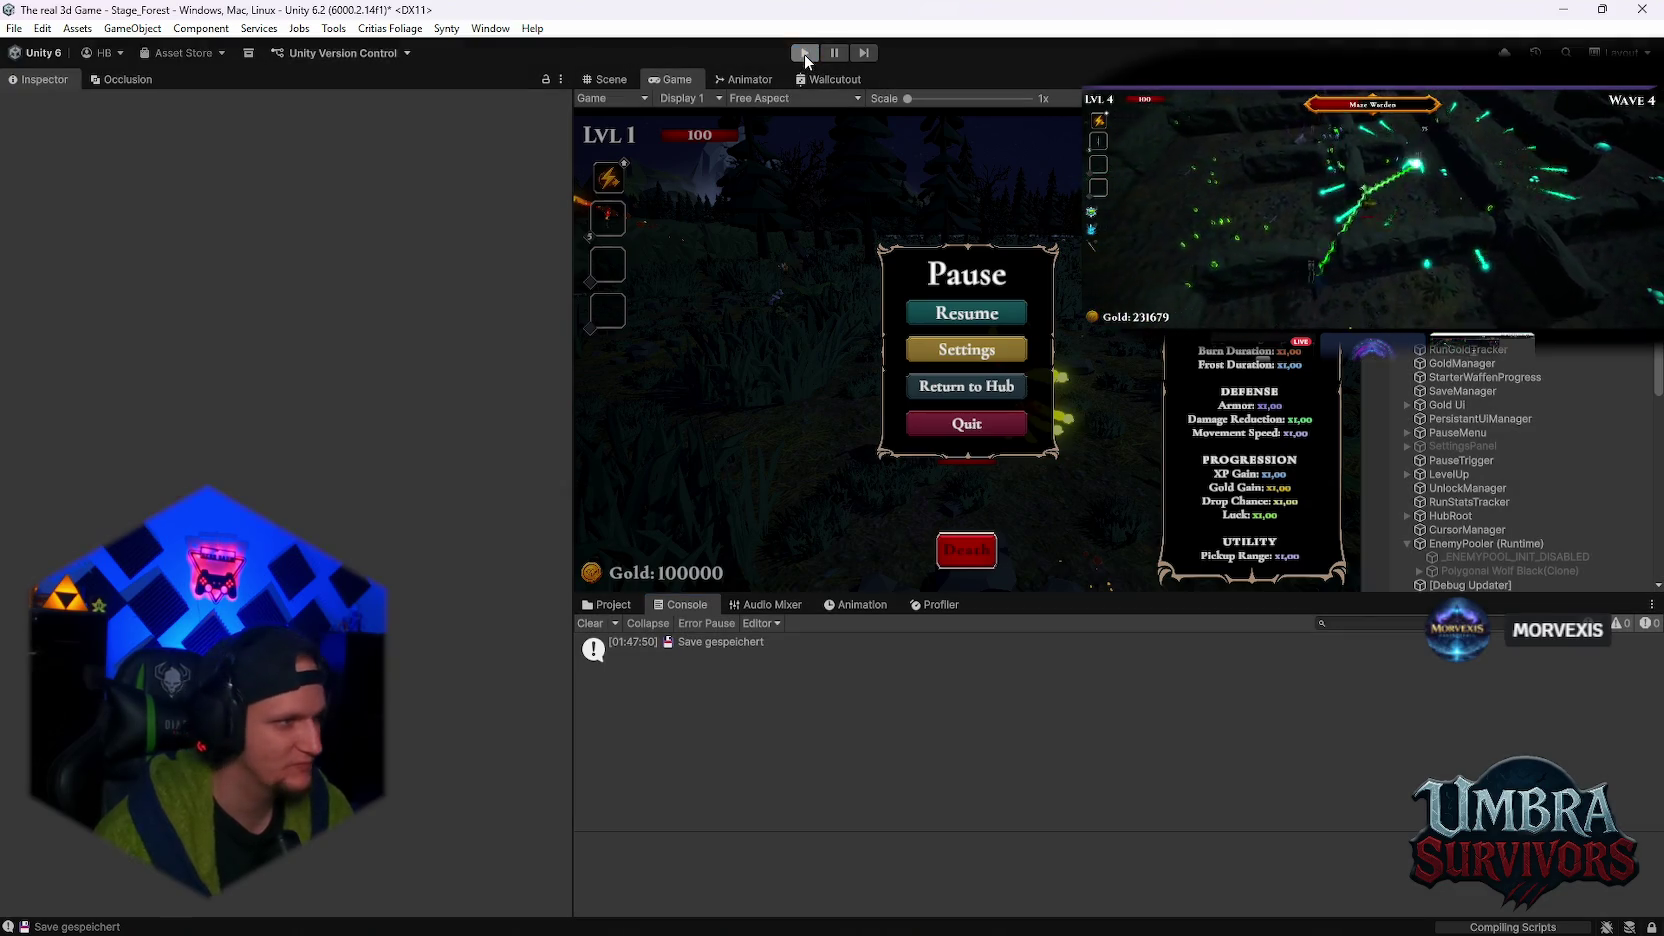